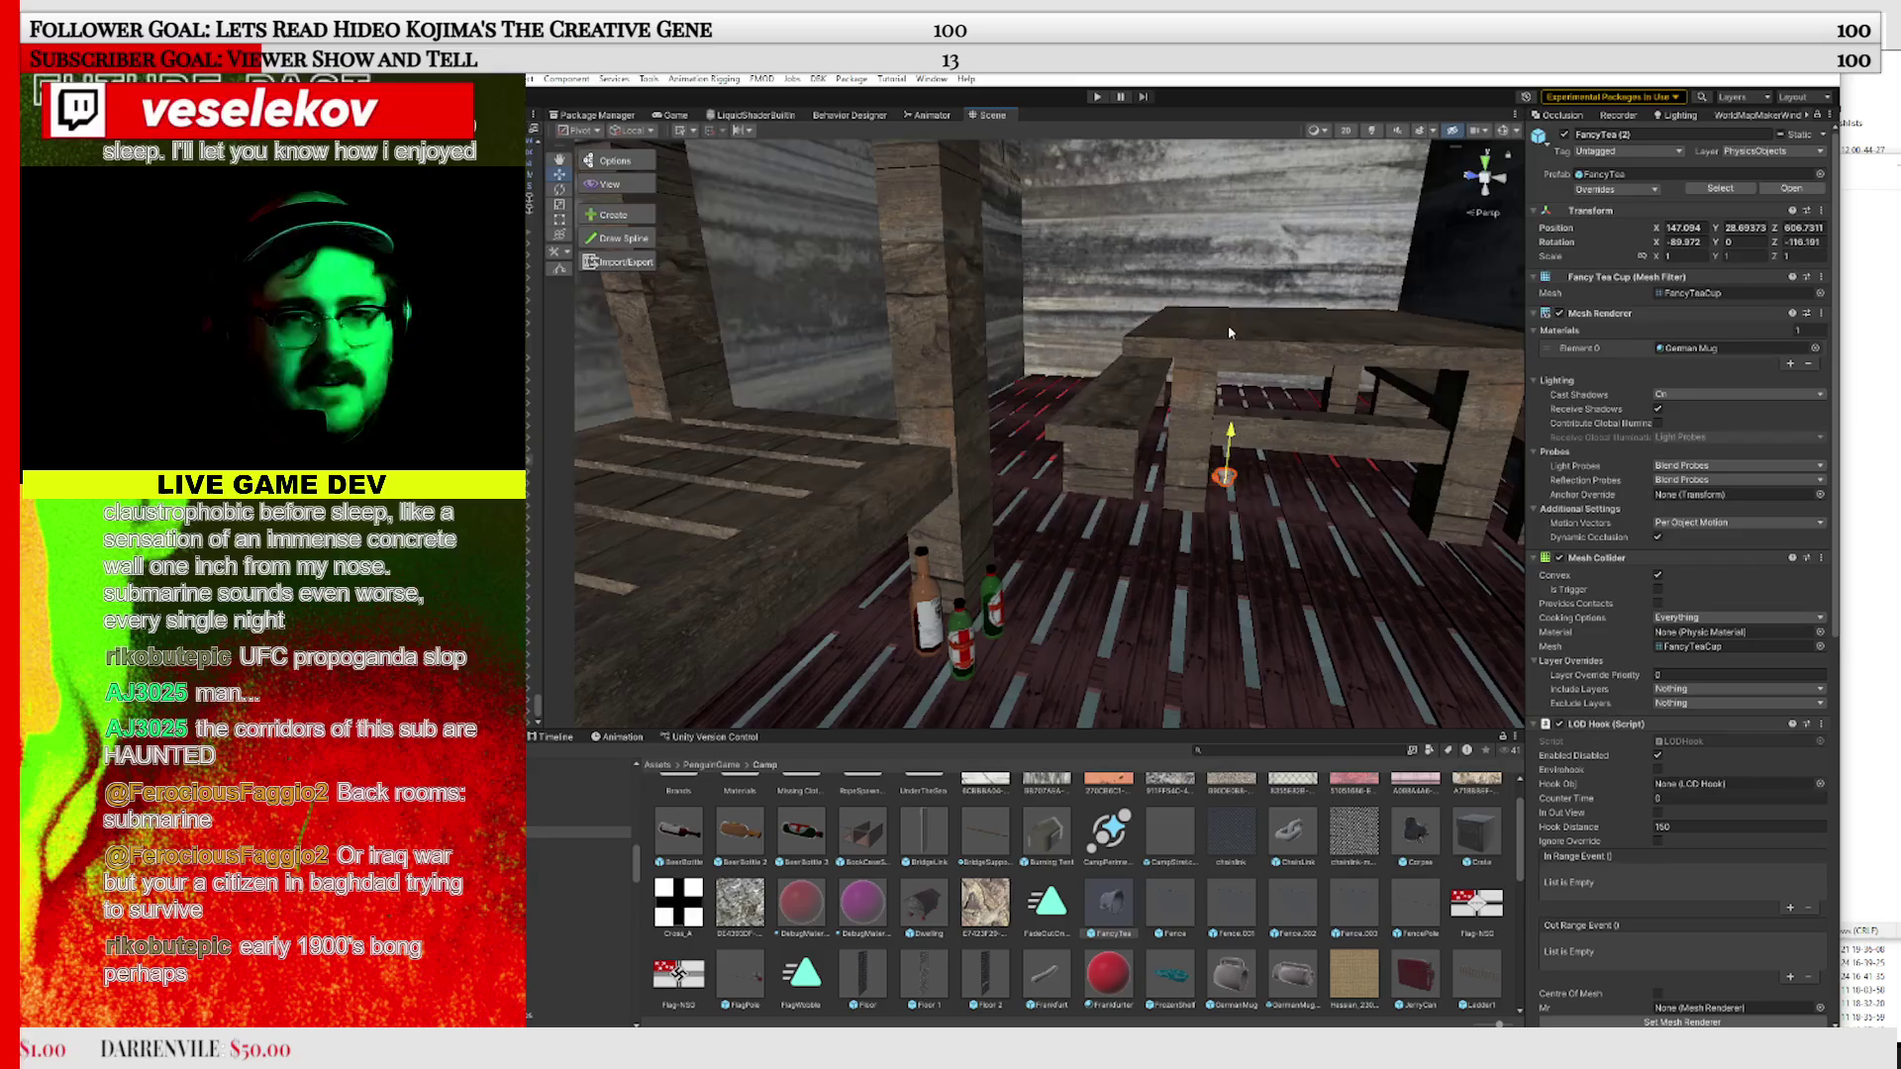
Raise FancyTea along Y onto the wooden tabletop, framing it with F to fine-tune the height
drag(1230, 435, 1240, 285)
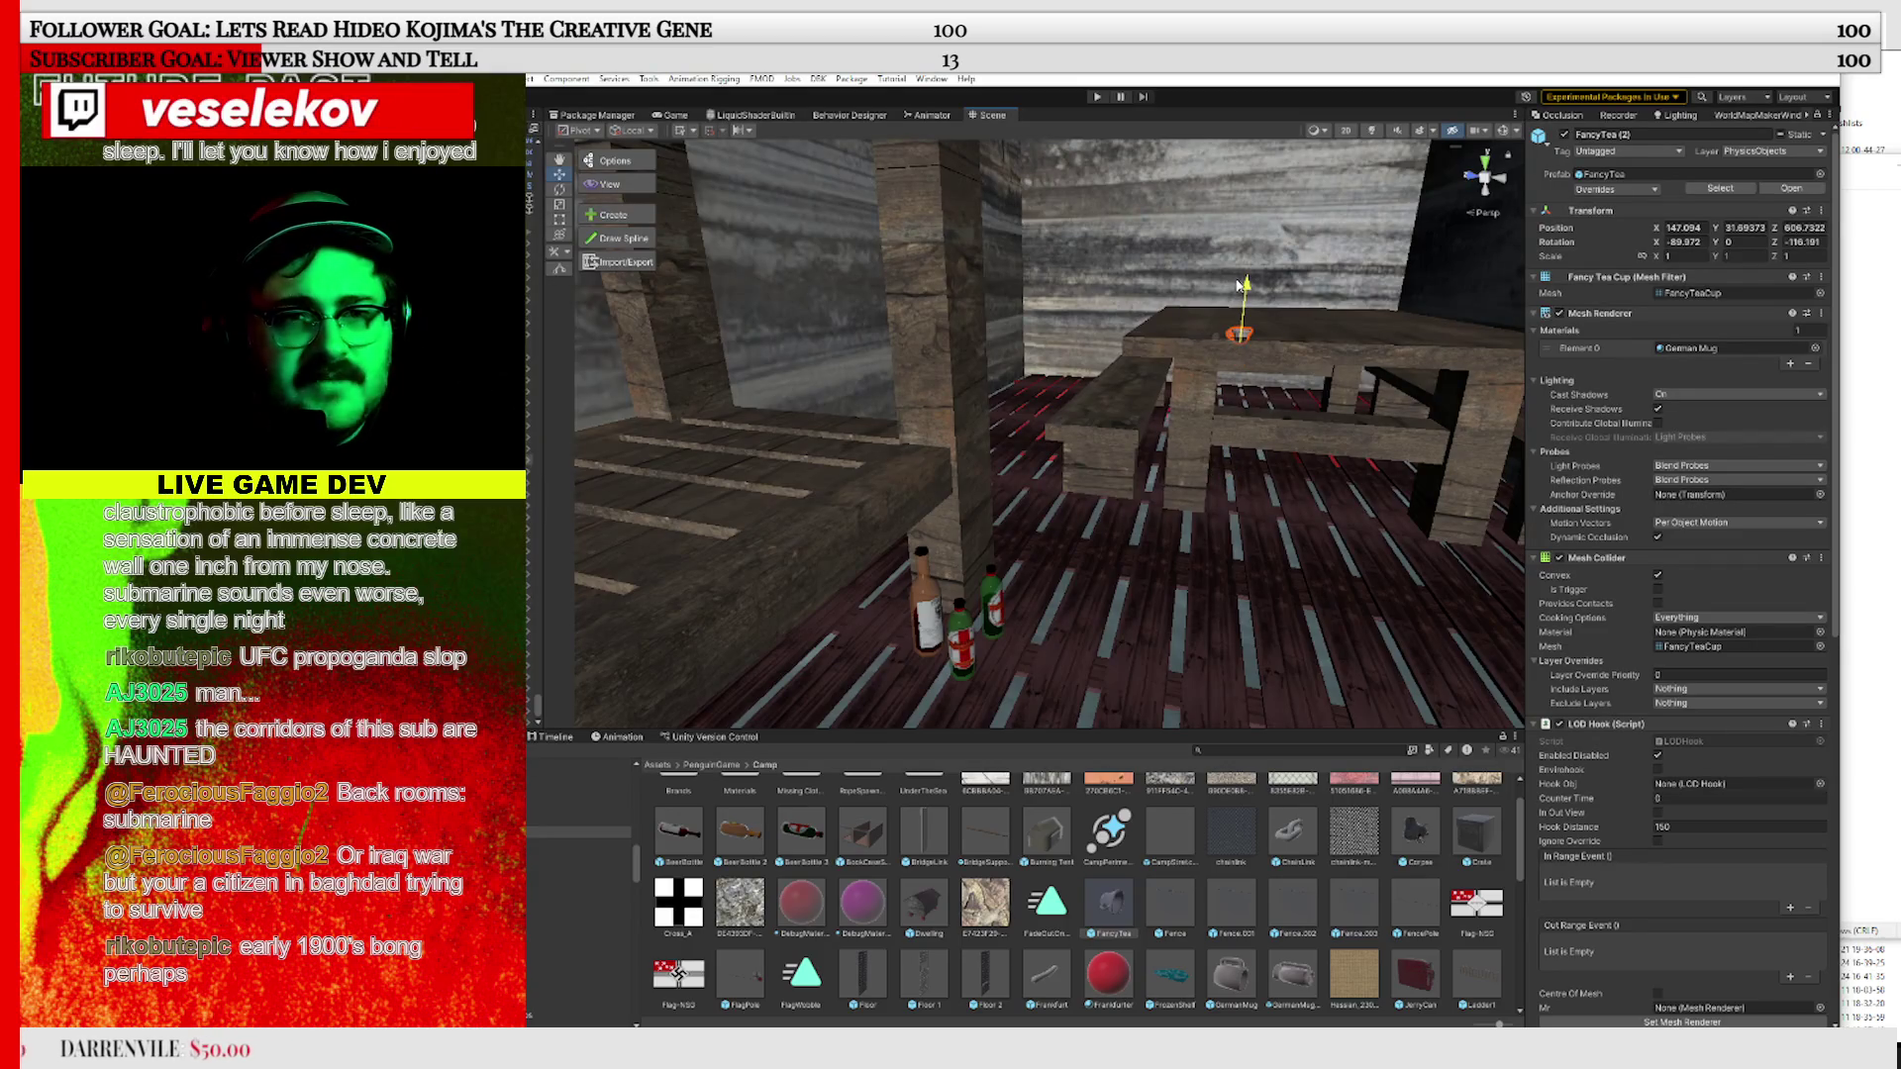
key(f)
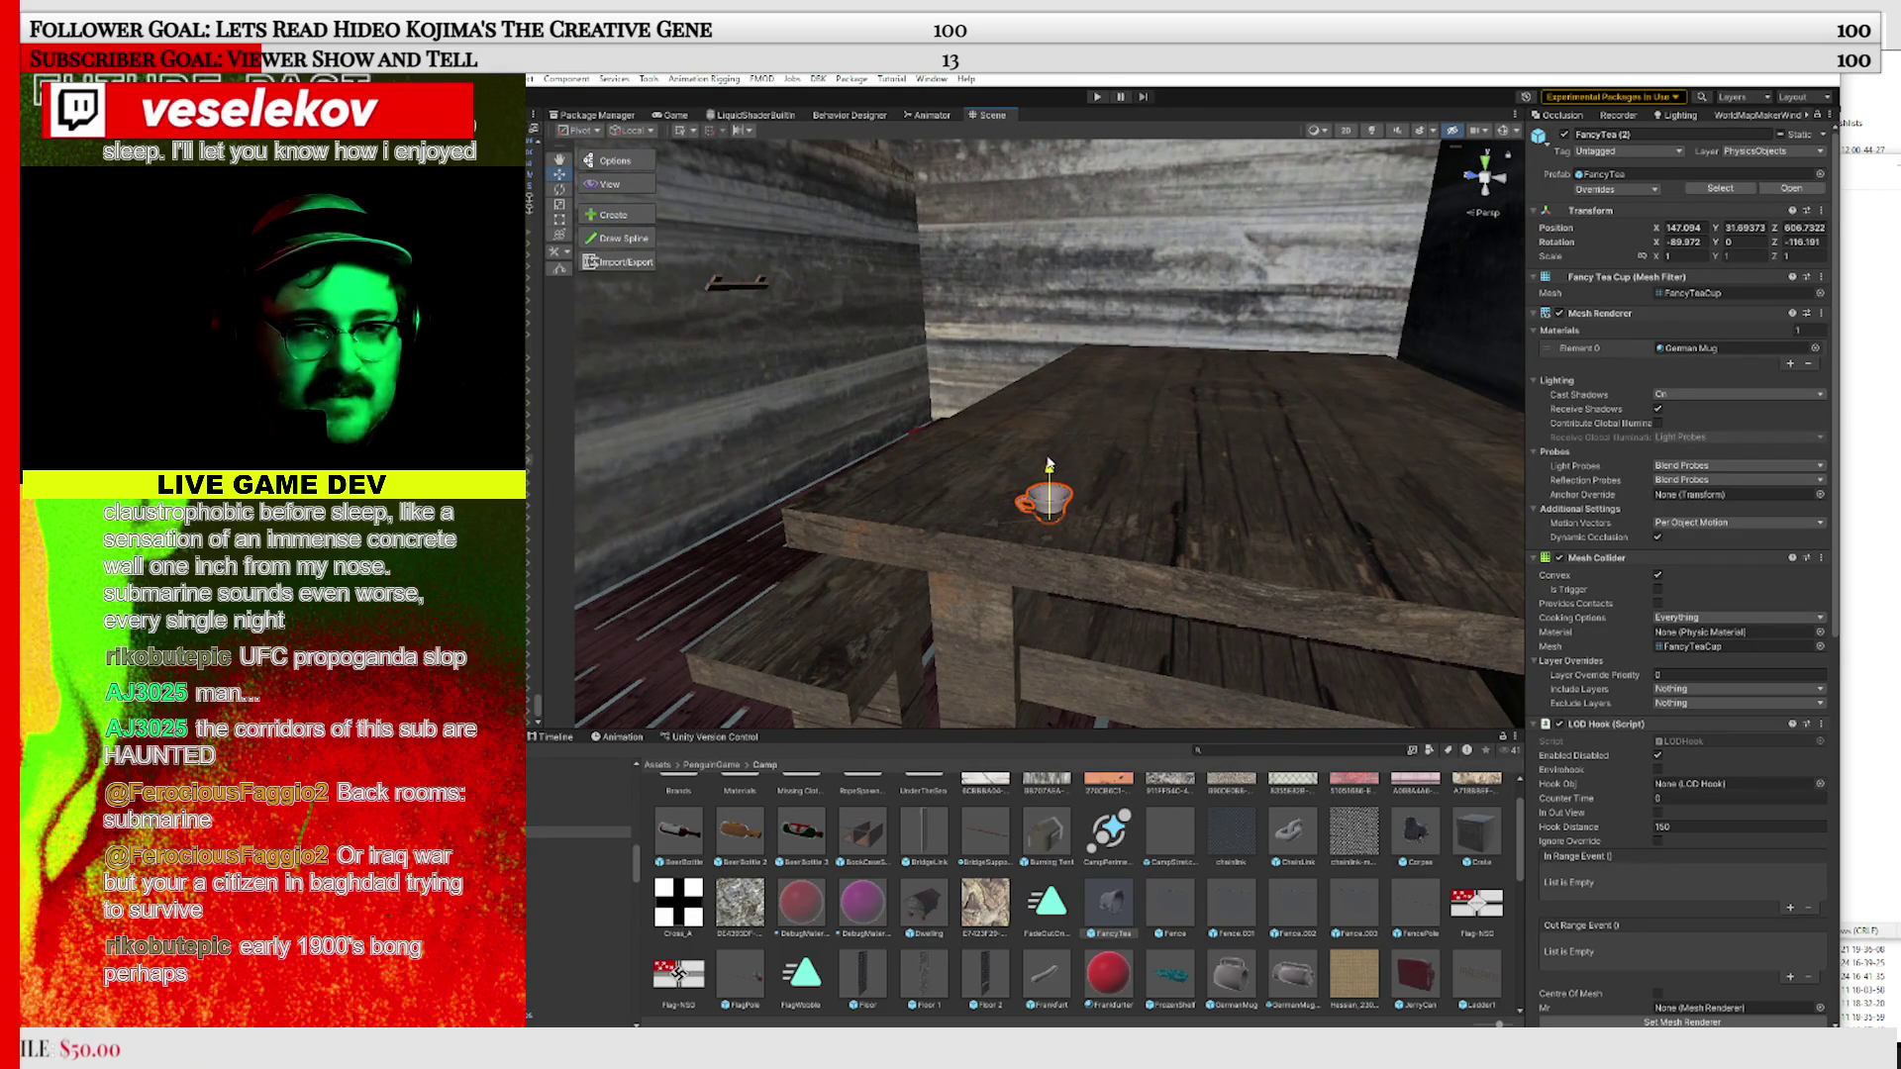
drag(1048, 464, 1029, 518)
key(f)
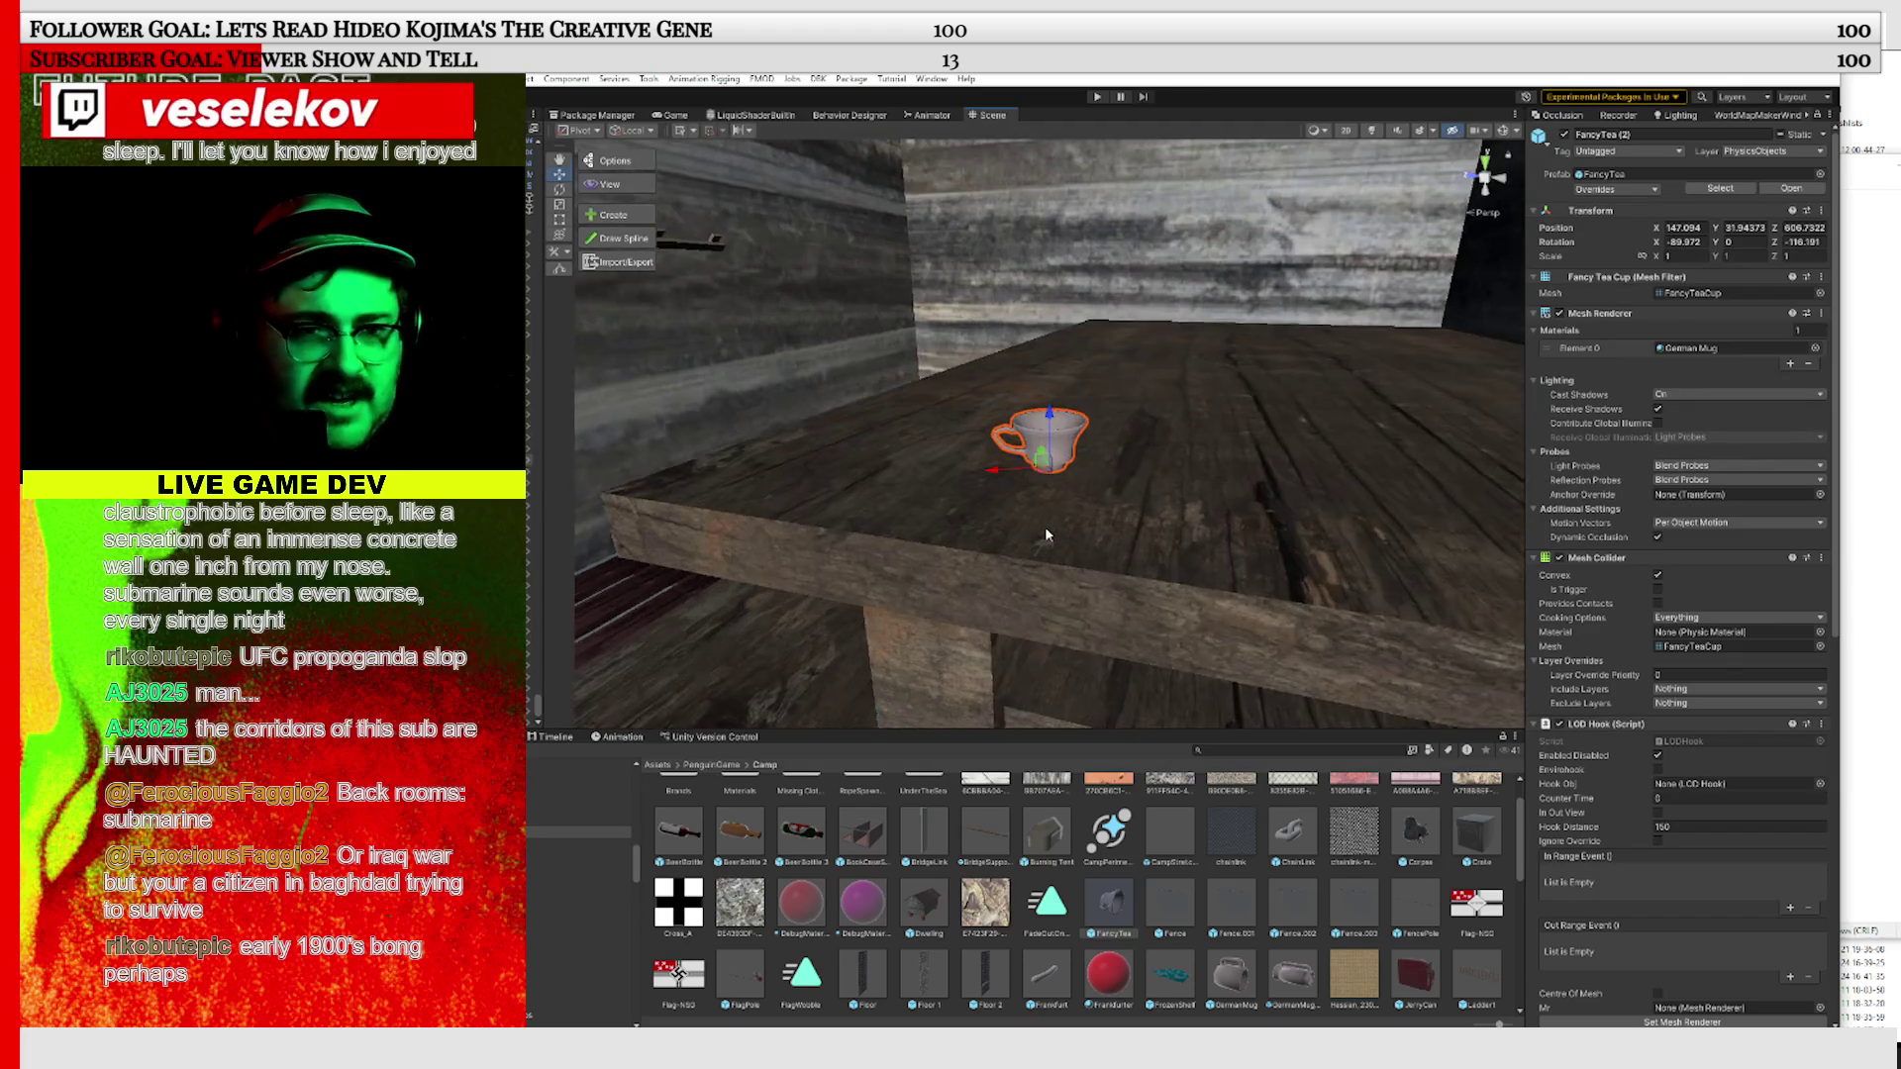
mouse_move(1052, 390)
mouse_down()
mouse_move(1059, 439)
mouse_move(1047, 428)
mouse_up()
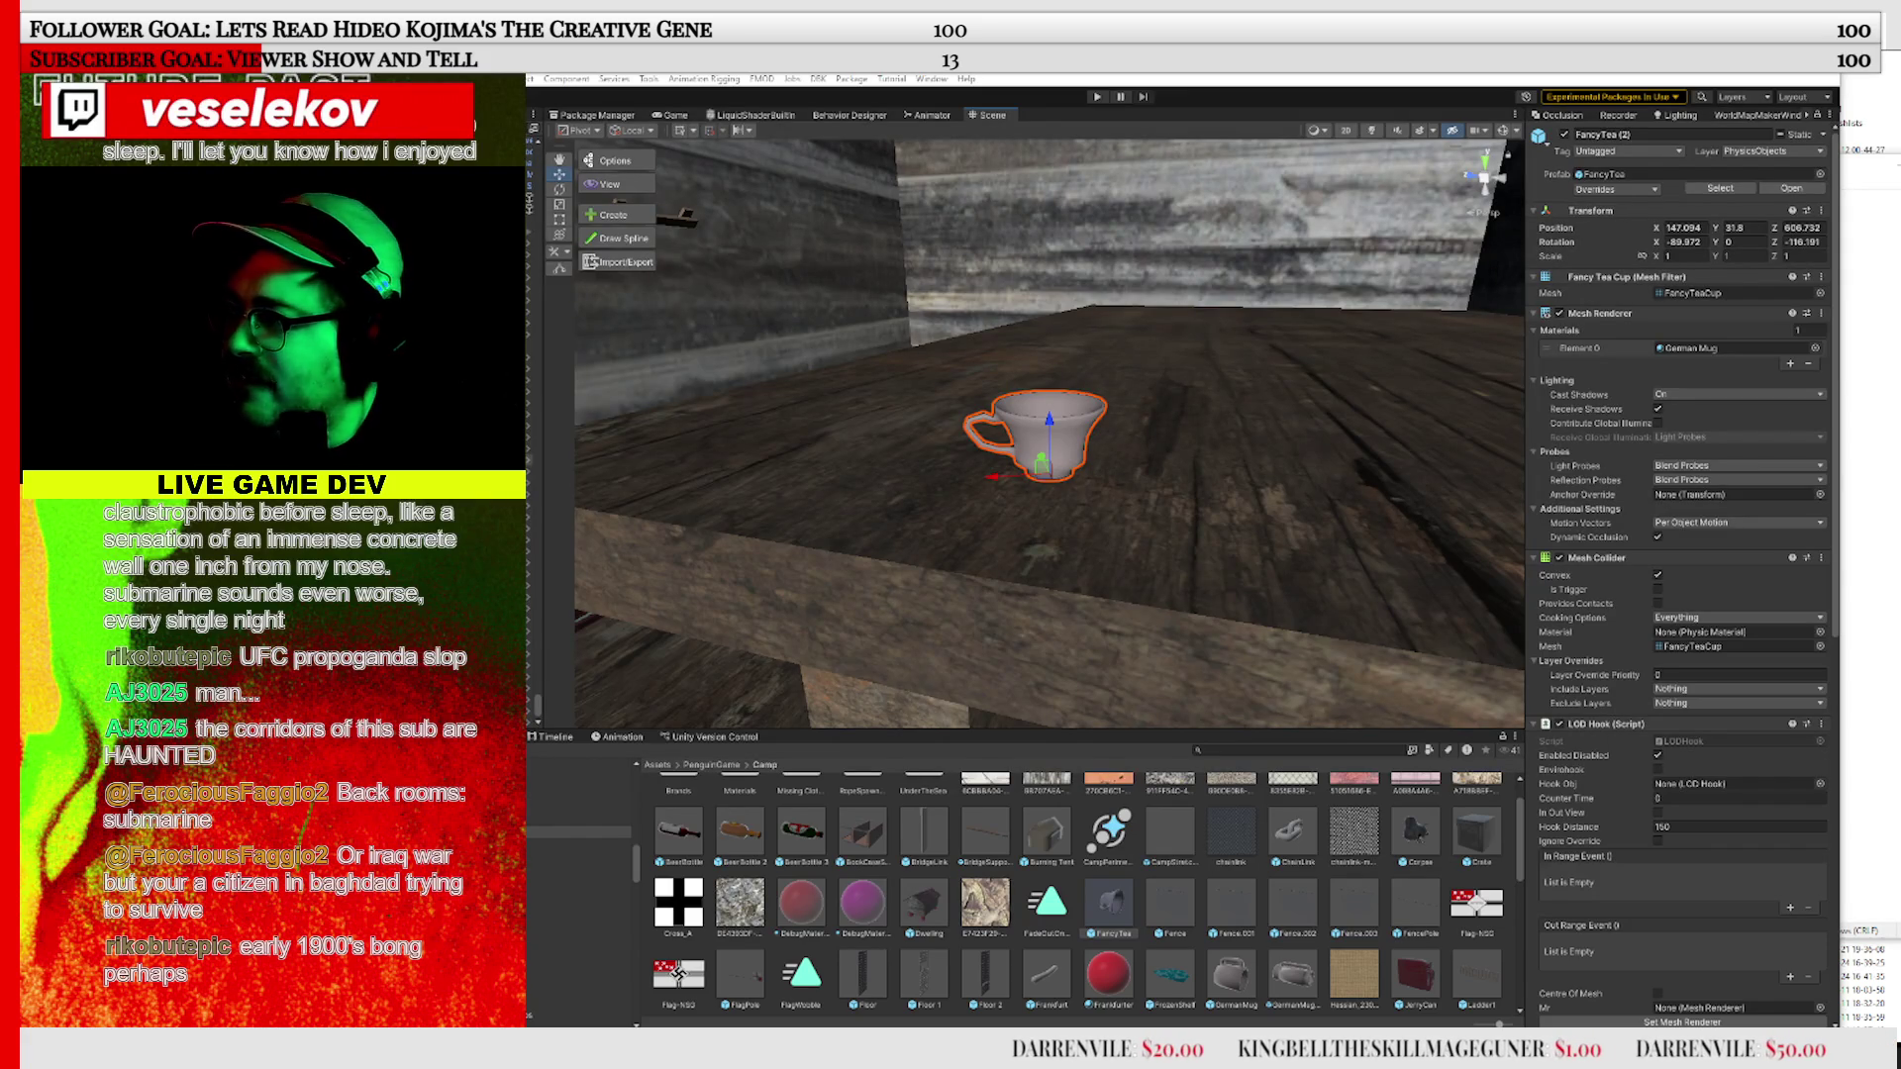
key(alt+Tab)
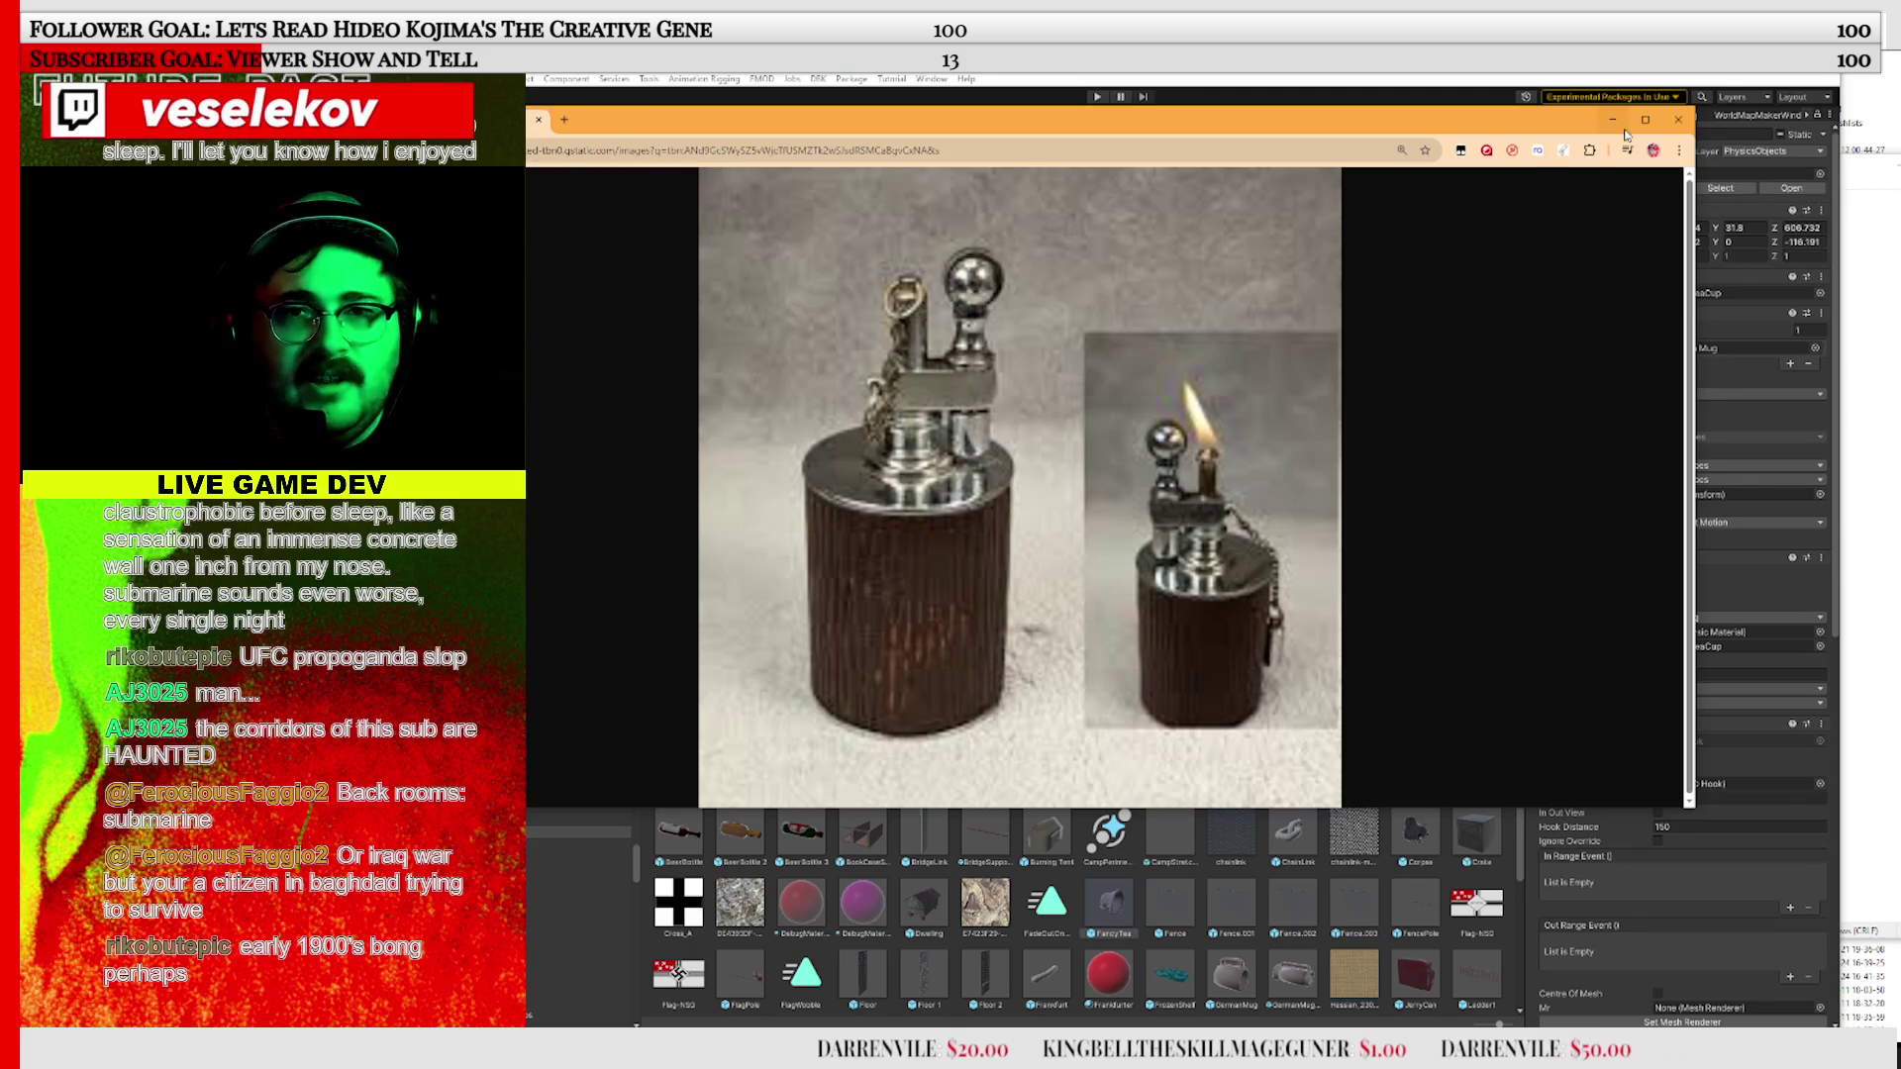
click(1678, 118)
scroll(1127, 500, down, 3)
mouse_move(1126, 496)
mouse_down()
mouse_move(973, 516)
mouse_move(909, 317)
mouse_up()
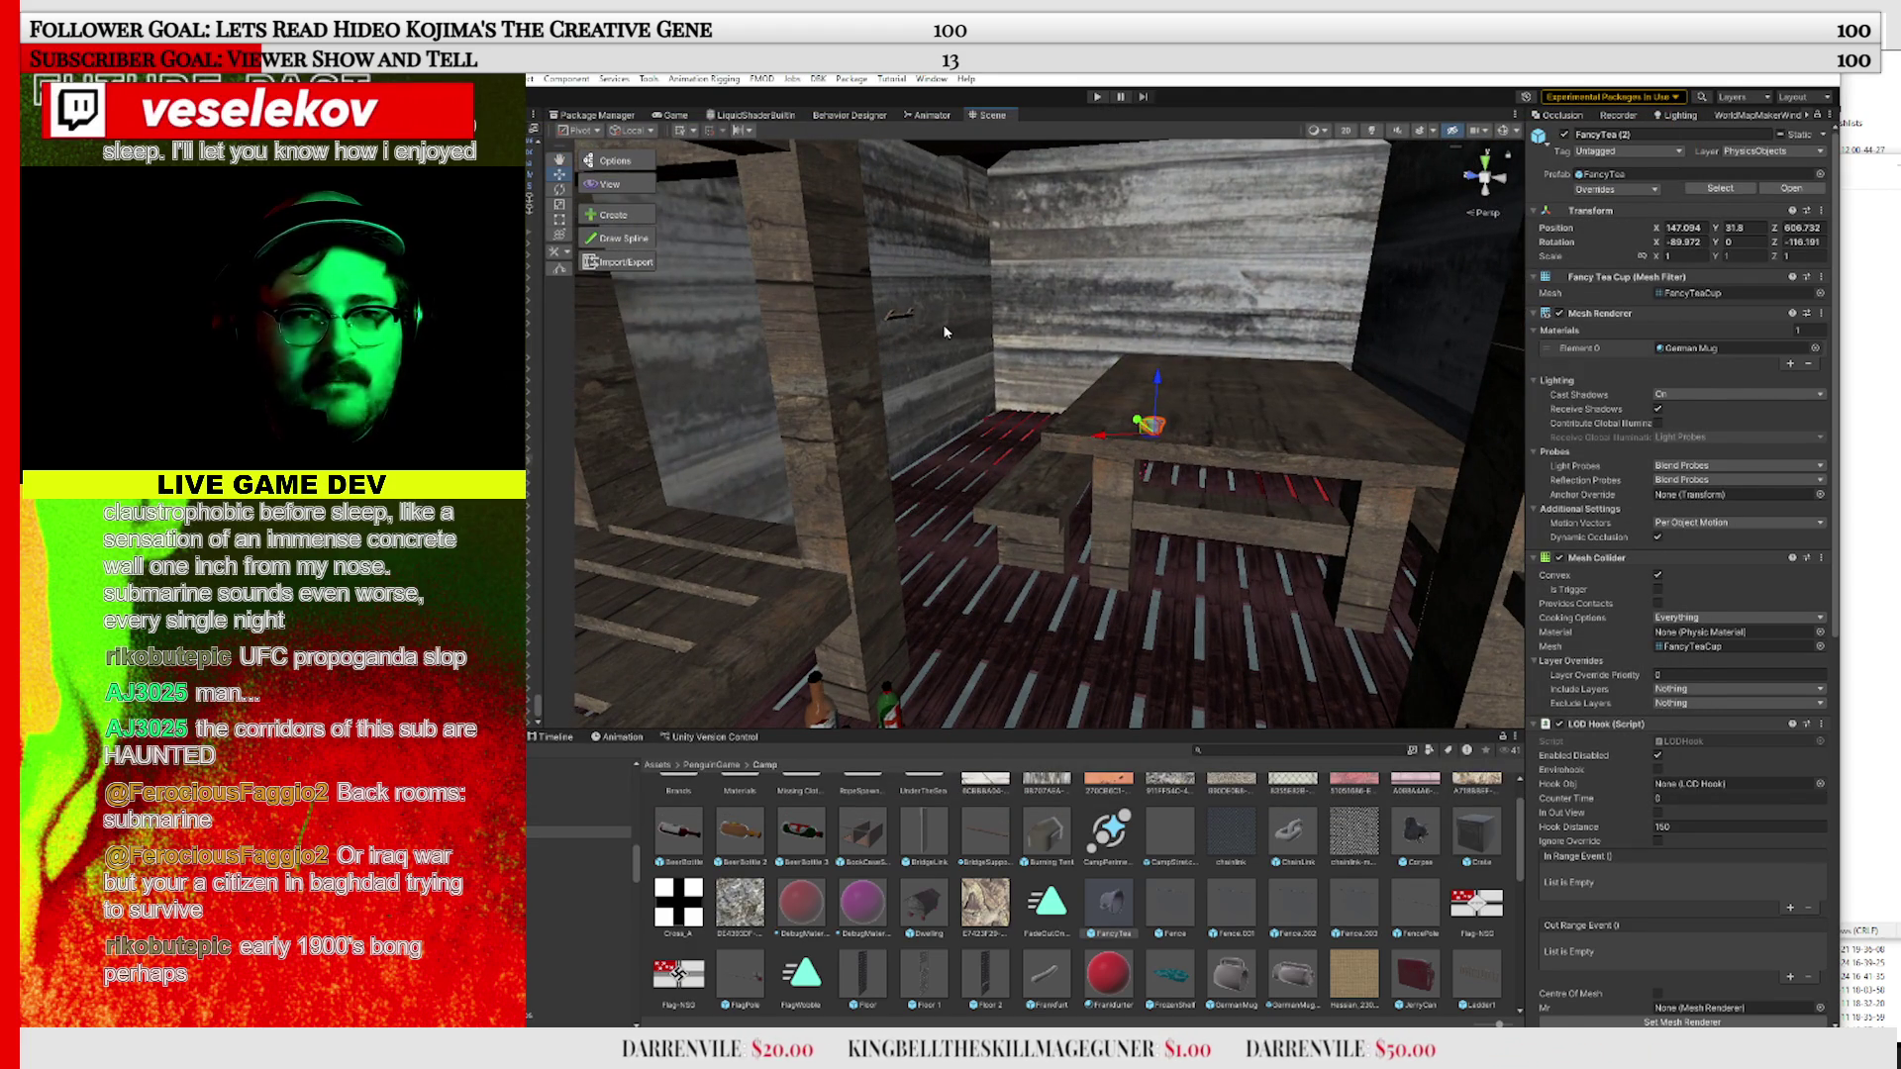
Locate the Ladder1.002 prefab from the existing ladder and bring a copy into the scene
click(899, 315)
click(1634, 175)
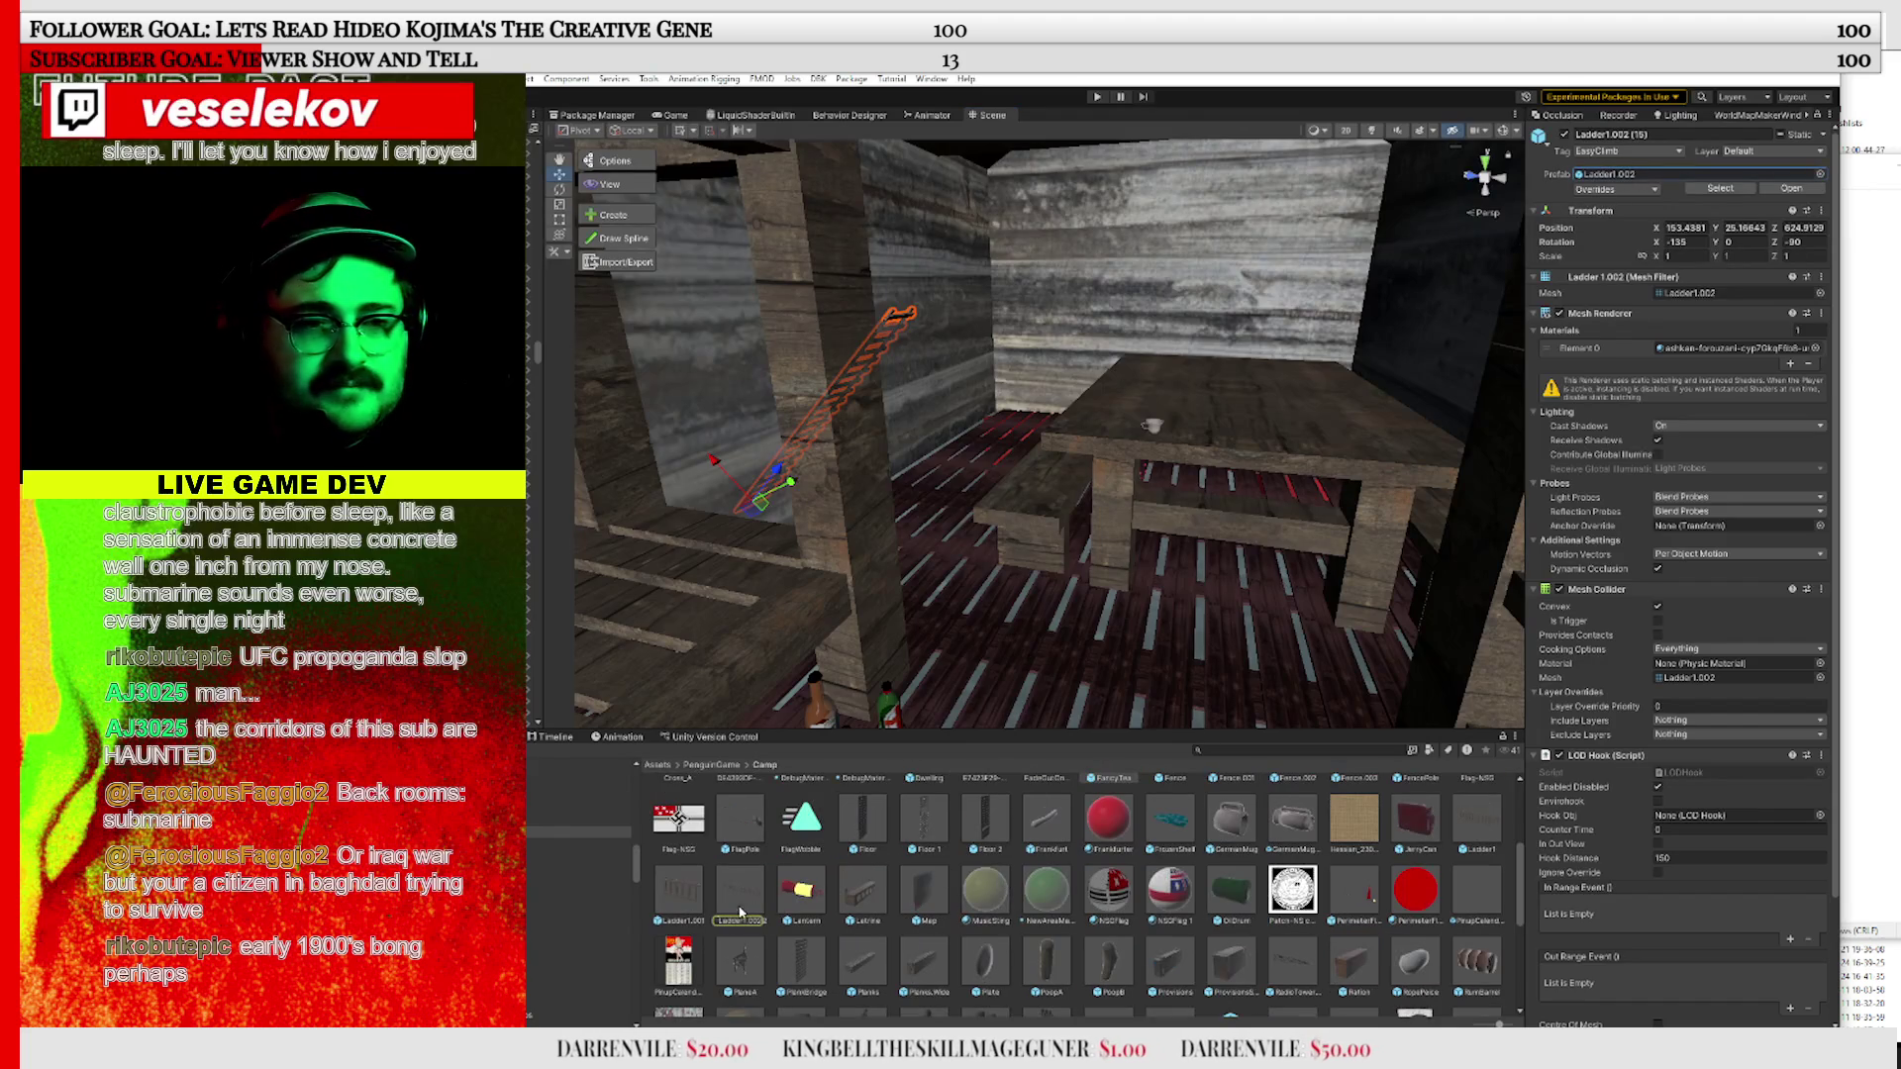
drag(1135, 333, 1176, 265)
Slide the new ladder along X to 162.3 and raise it against the back wall
mouse_move(998, 476)
mouse_down()
mouse_move(985, 507)
mouse_move(946, 500)
mouse_move(975, 534)
mouse_up()
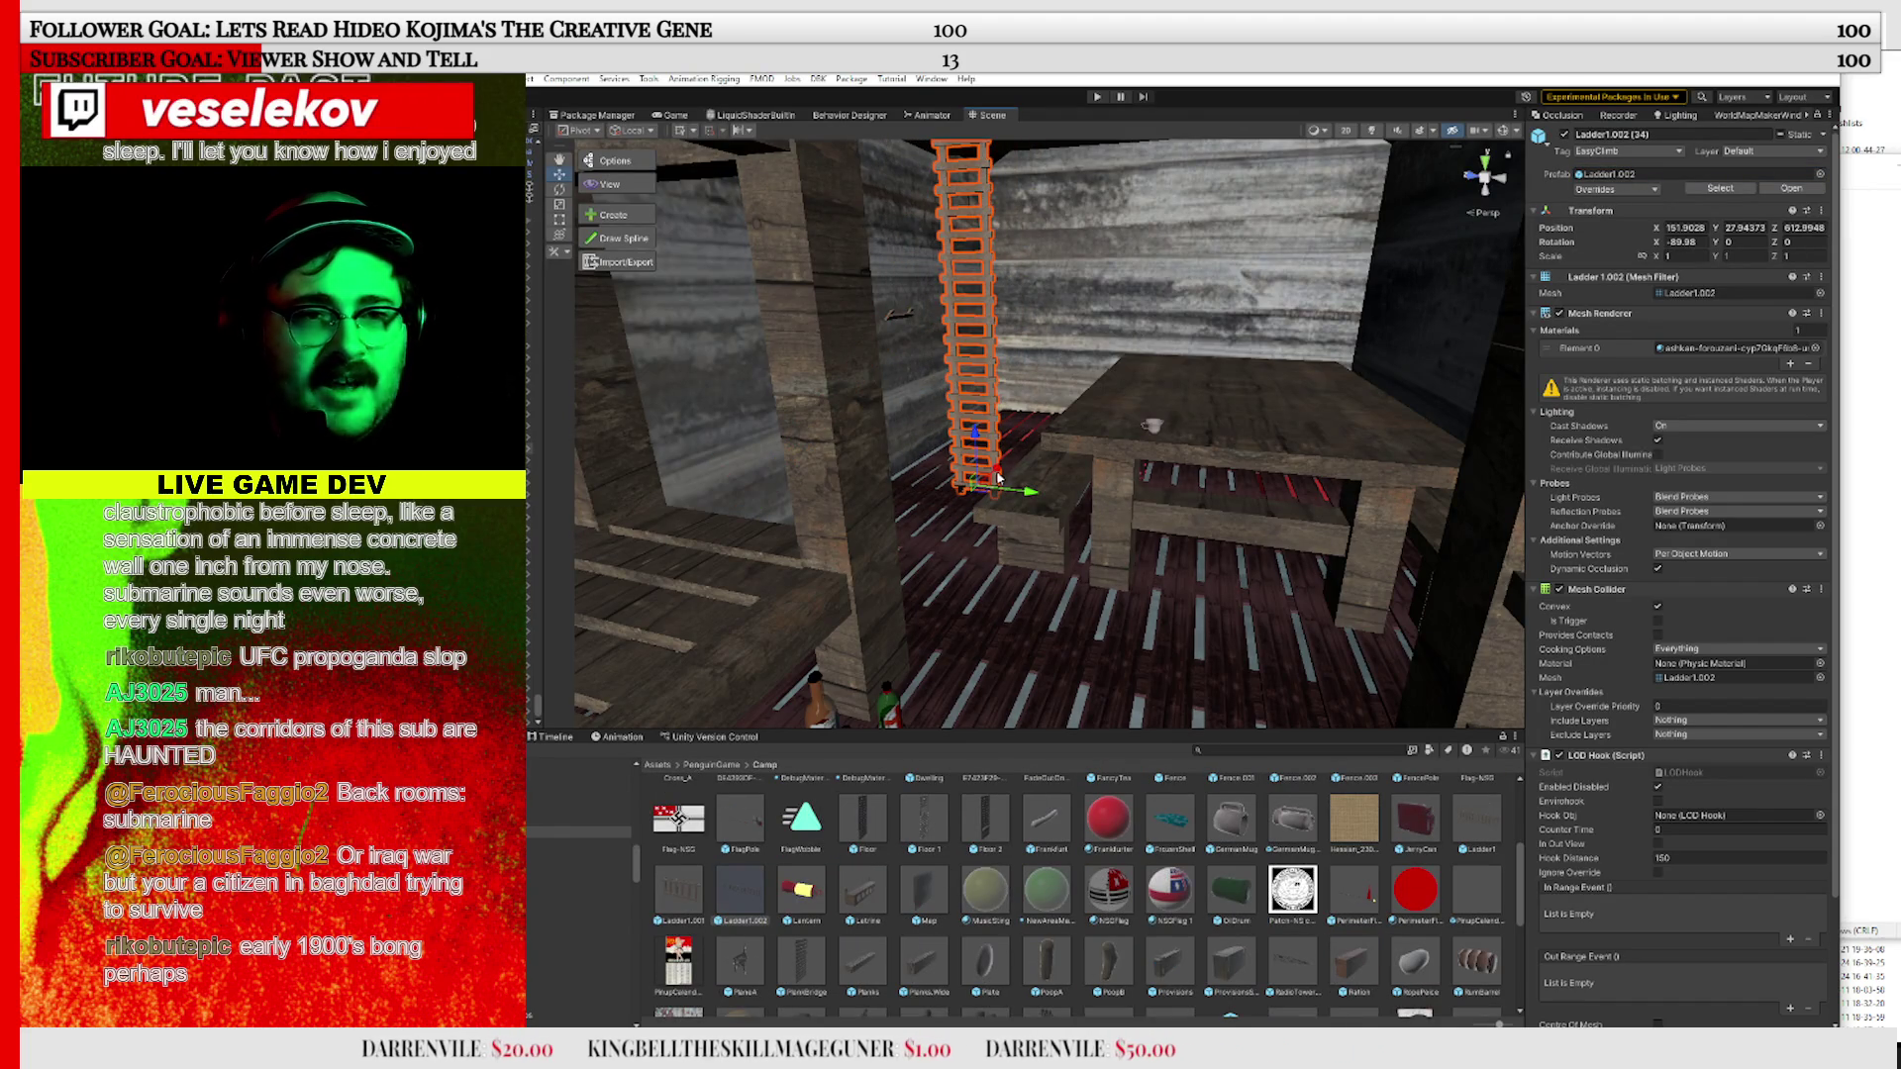
mouse_move(1020, 458)
mouse_down()
mouse_move(1079, 401)
mouse_move(1061, 410)
mouse_up()
key(f)
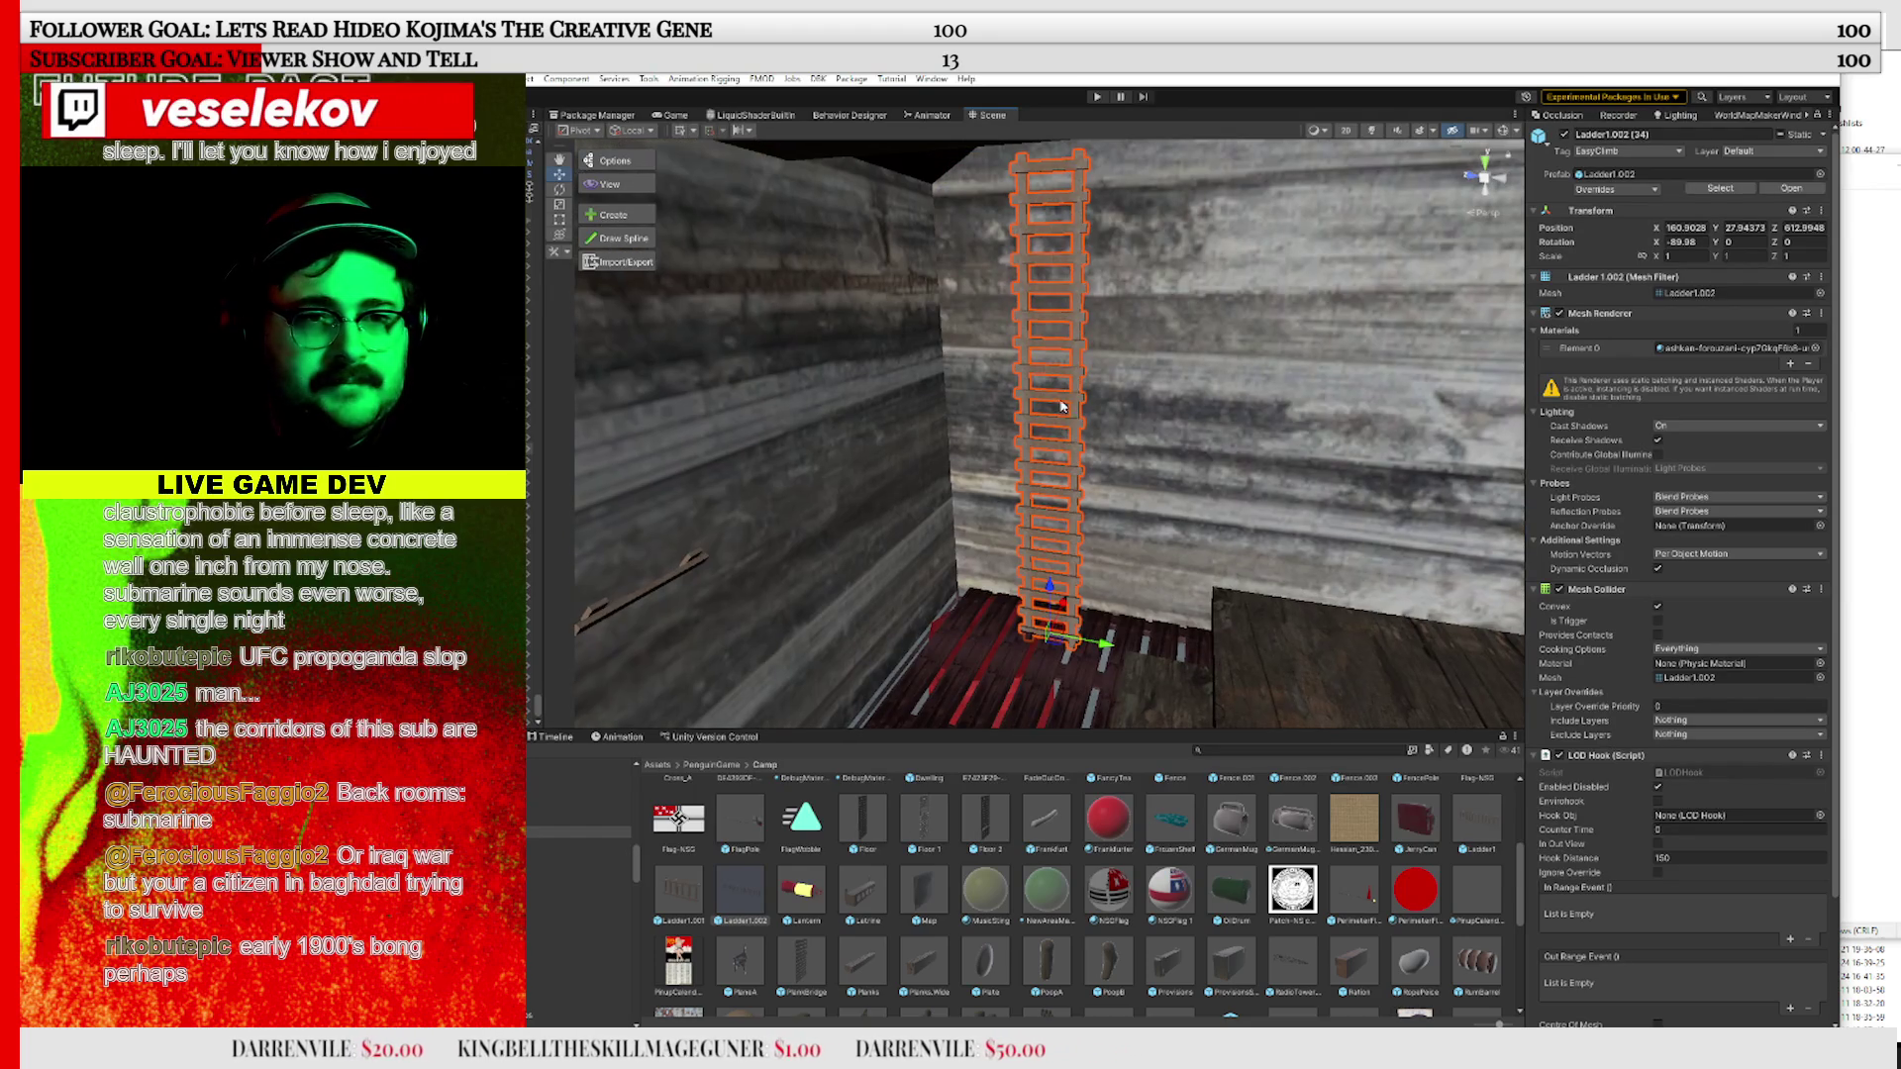
mouse_move(1052, 592)
mouse_down()
mouse_move(1092, 581)
mouse_move(1074, 572)
mouse_up()
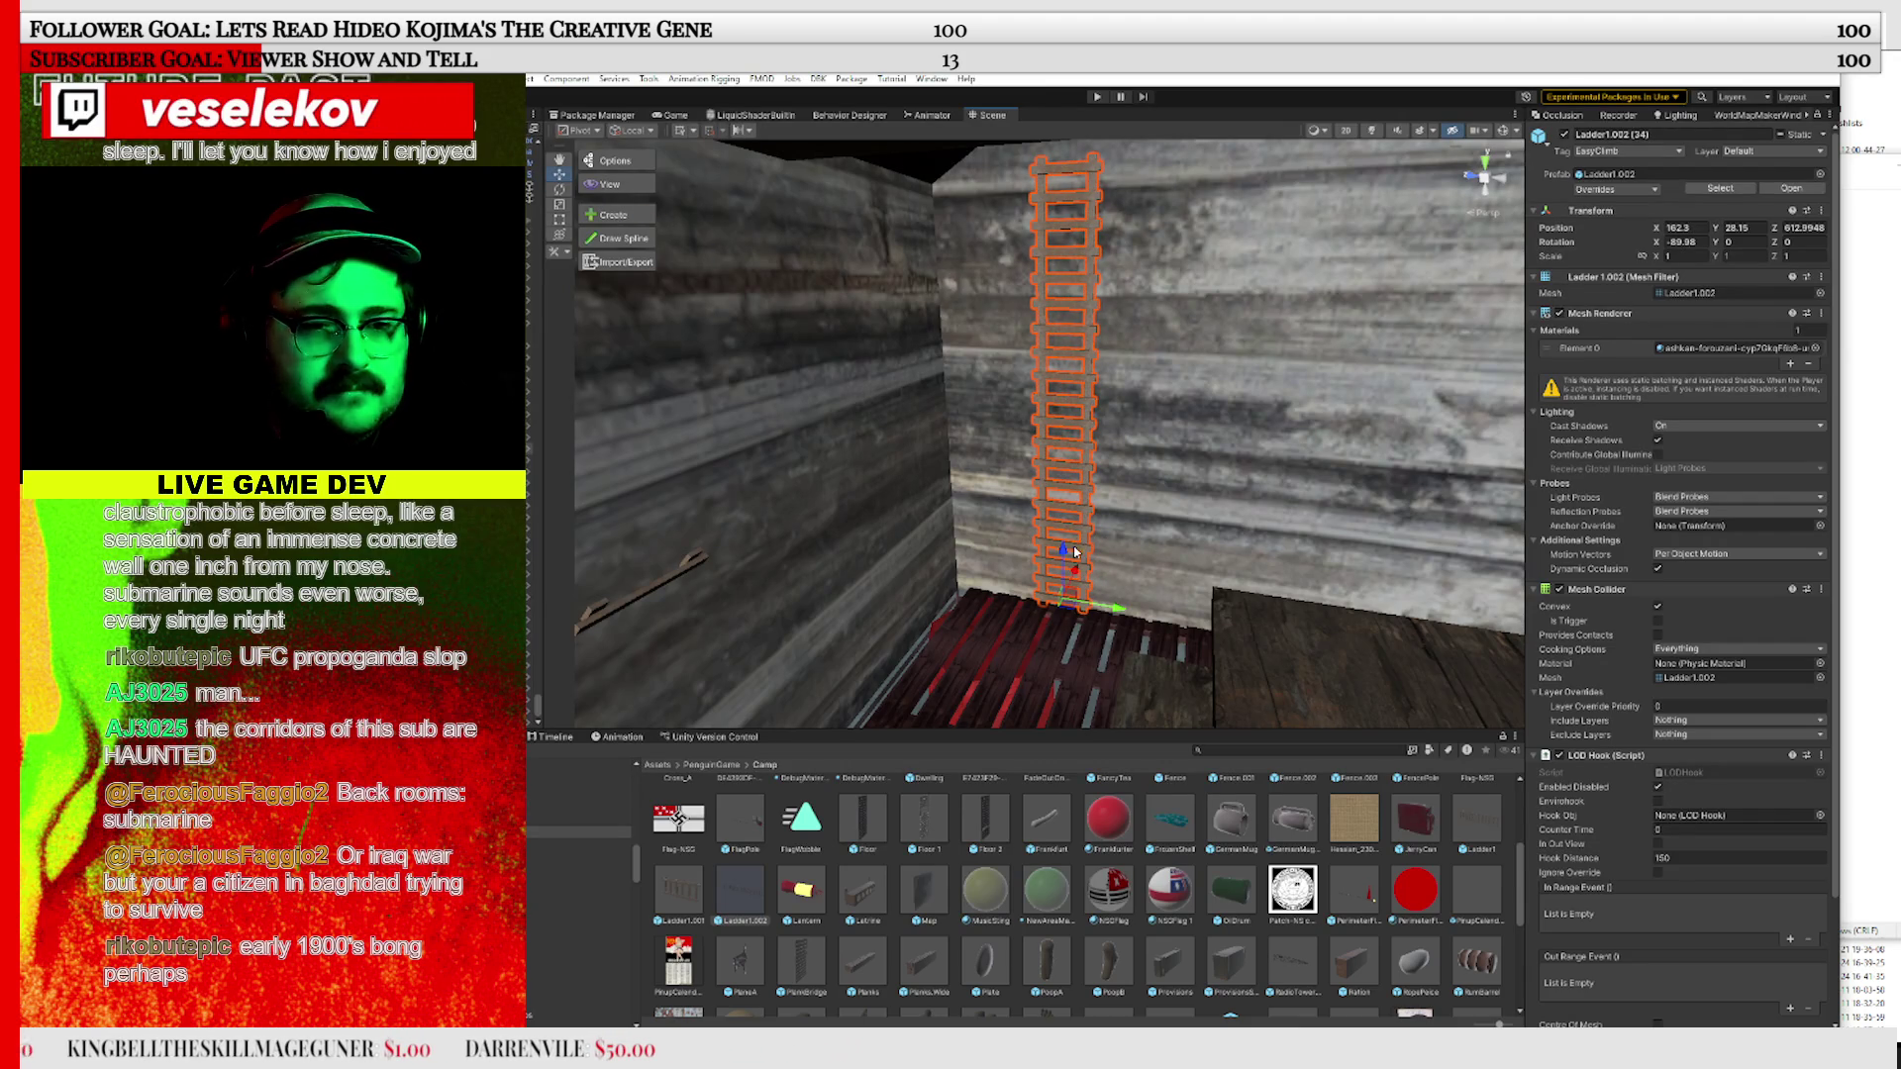
mouse_move(1124, 588)
mouse_down()
mouse_move(1190, 573)
mouse_move(1173, 571)
mouse_up()
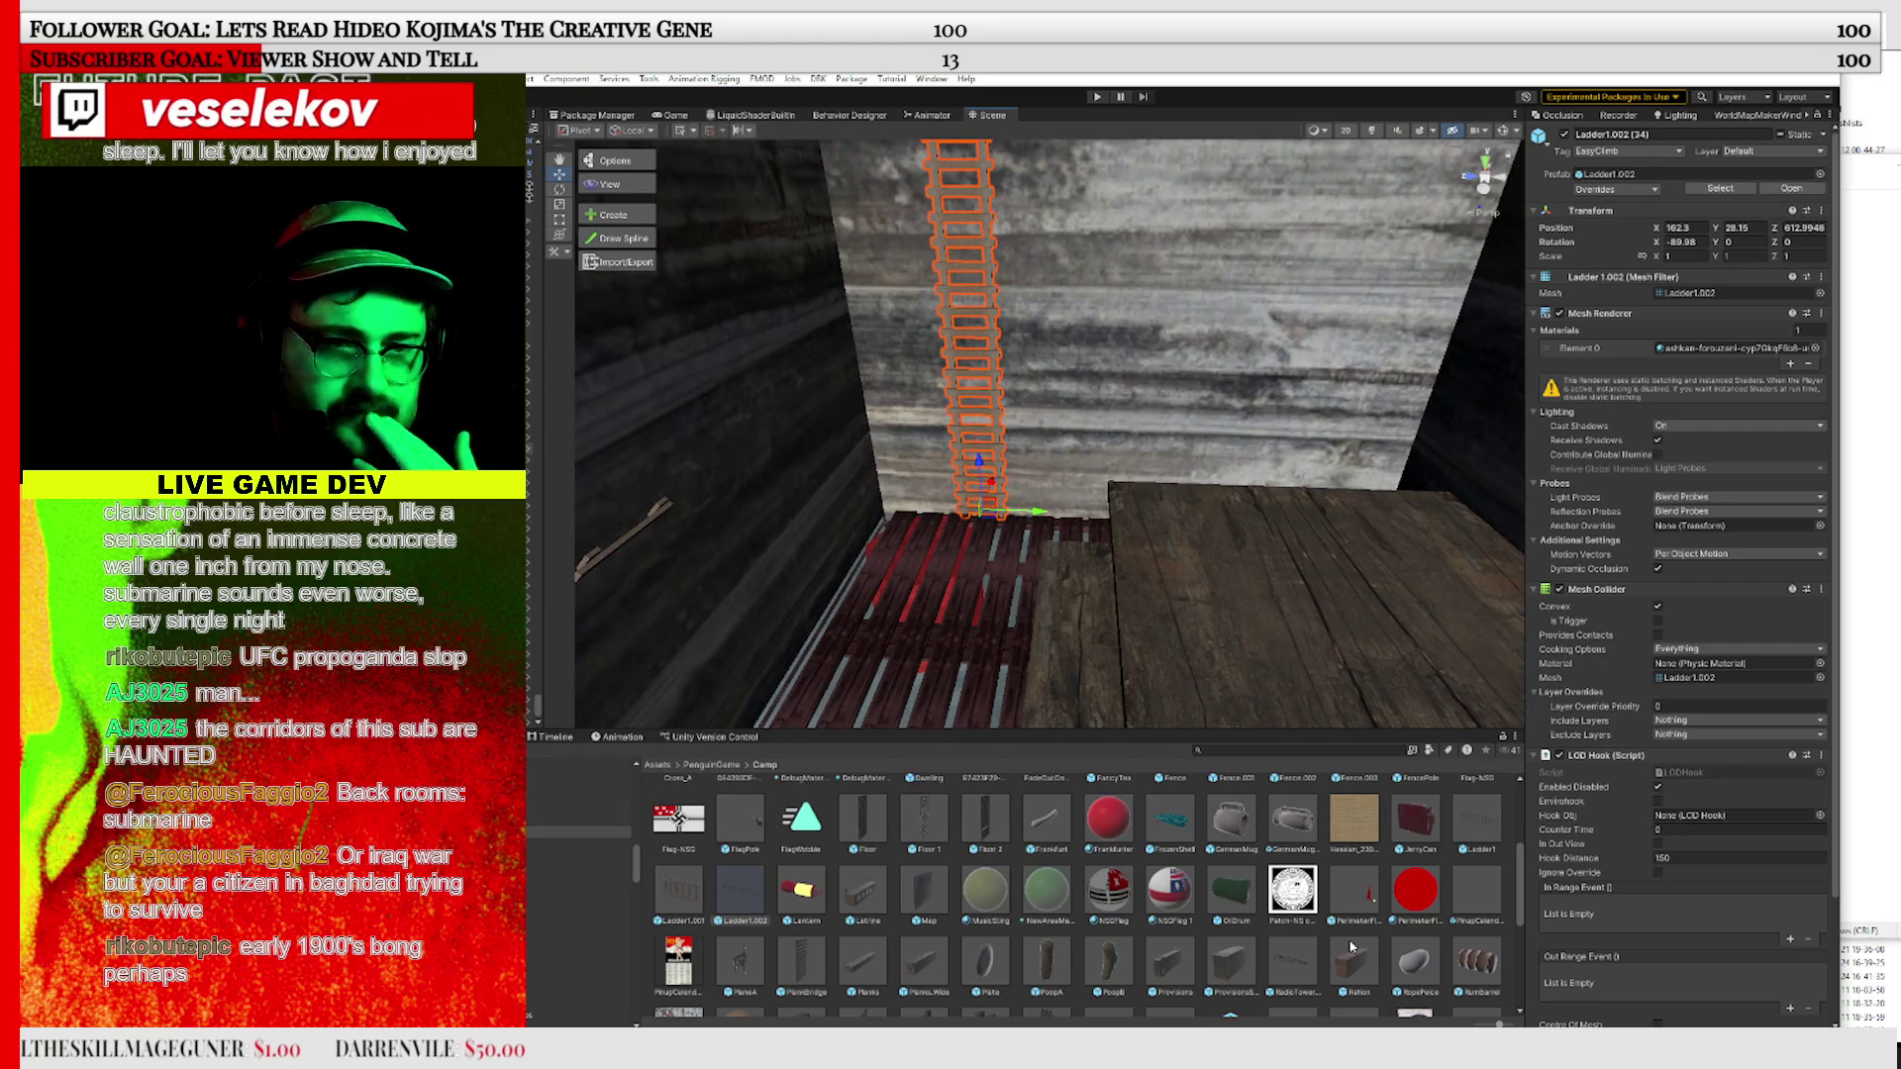
Deselect the ladder and search the Project window for the penguin assets
click(832, 932)
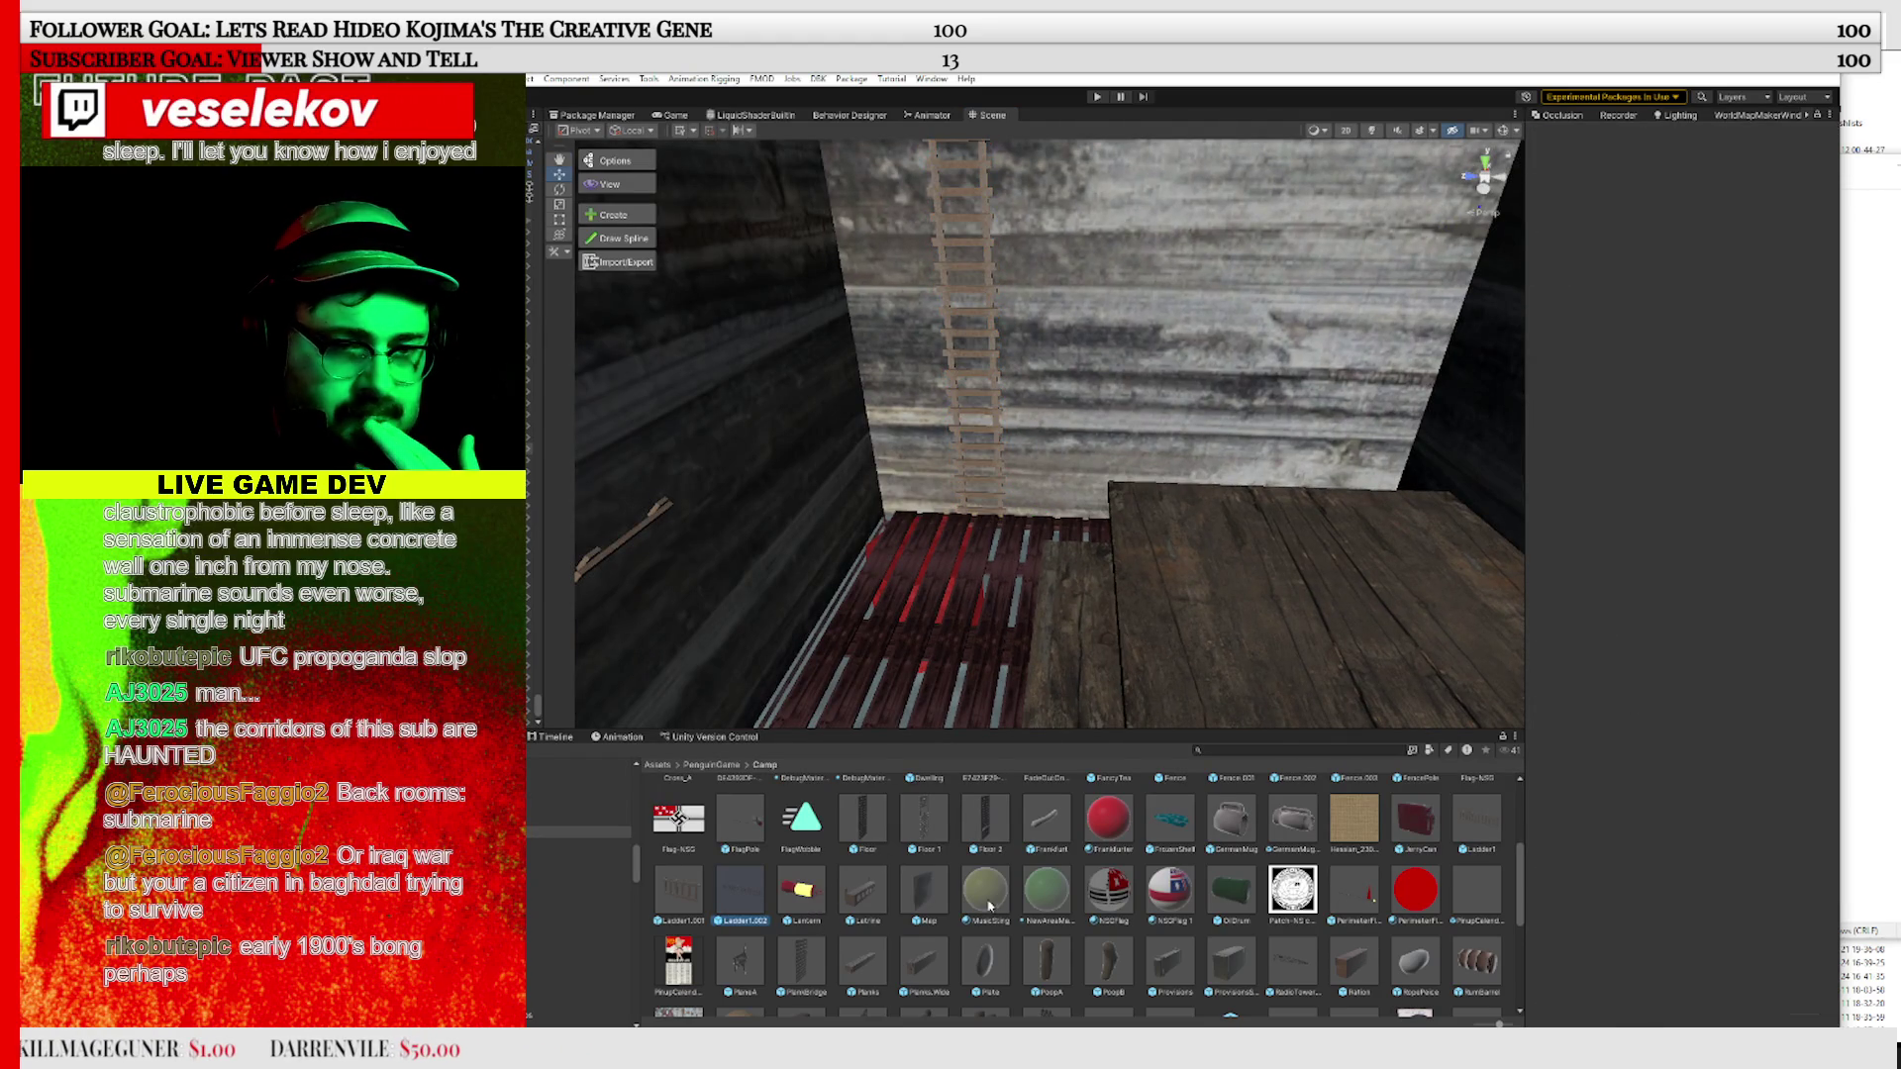
scroll(988, 906, up, 2)
click(1238, 751)
text(ambie)
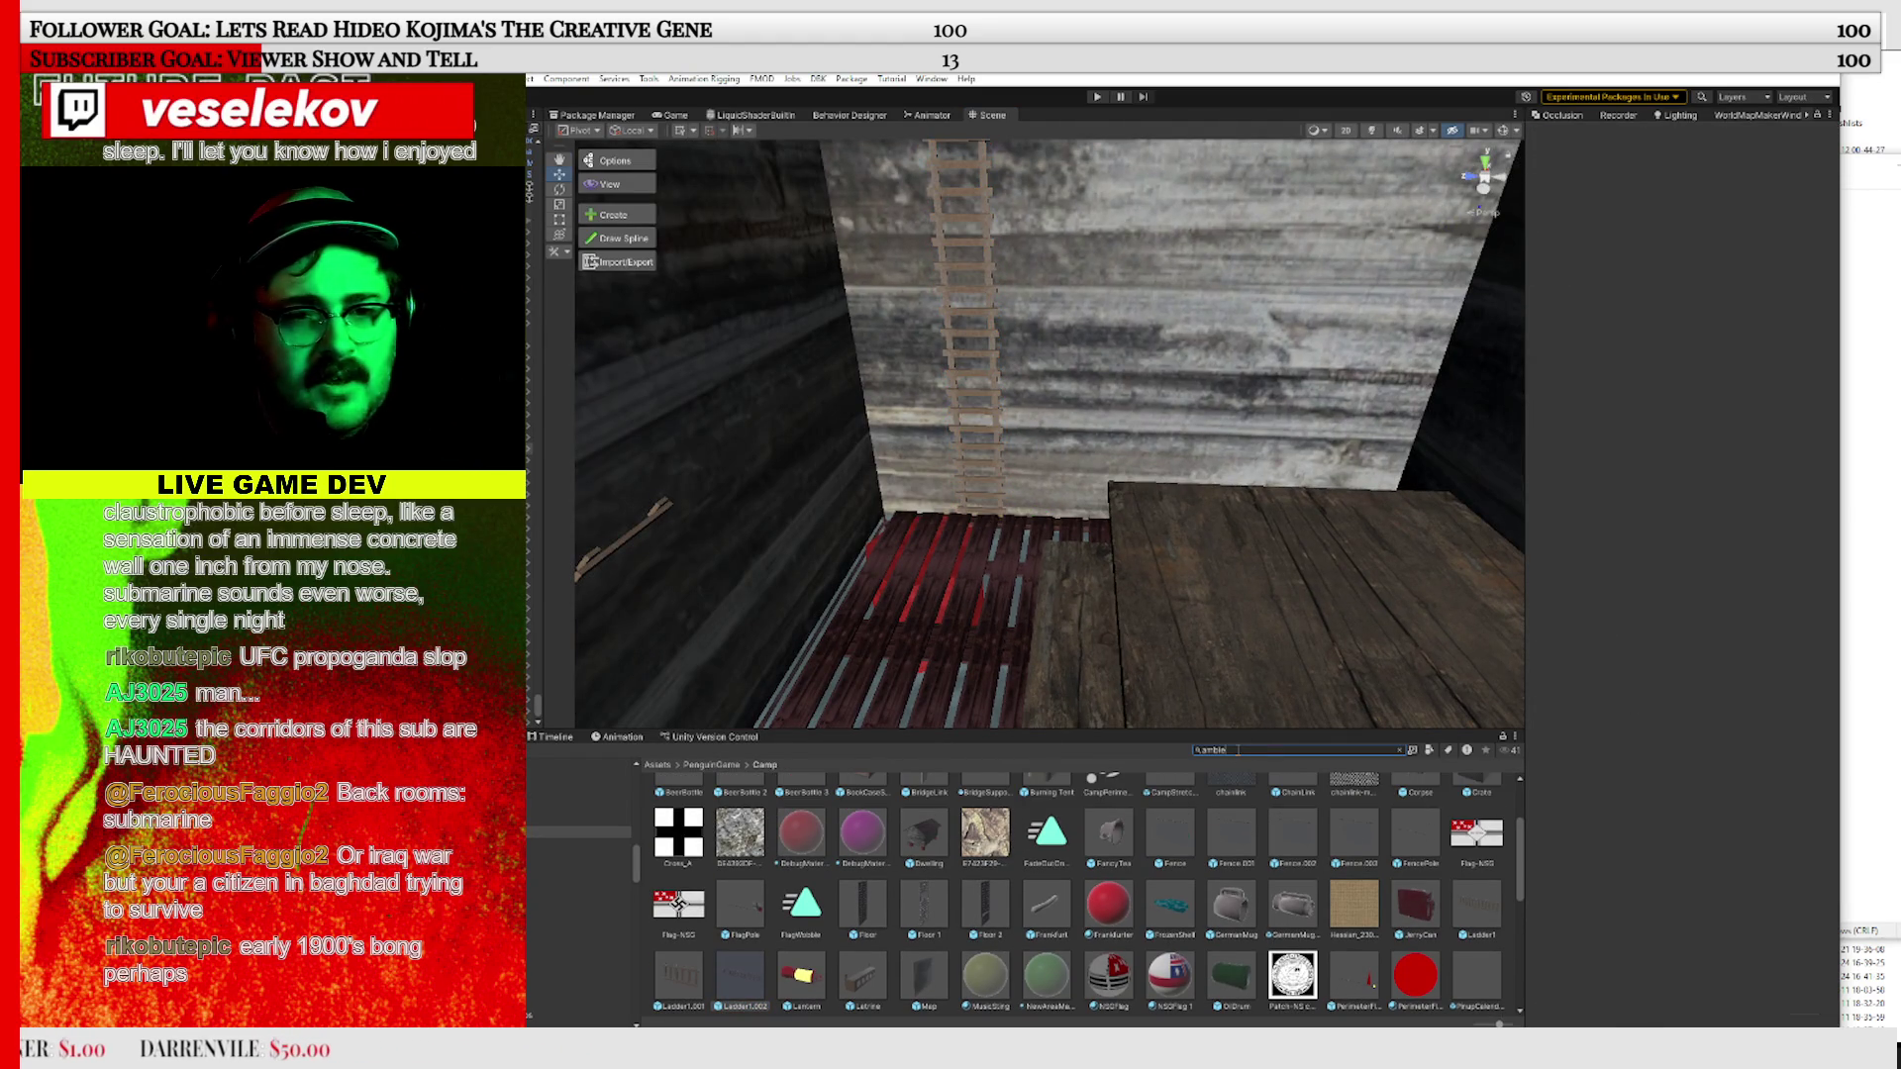
click(1201, 953)
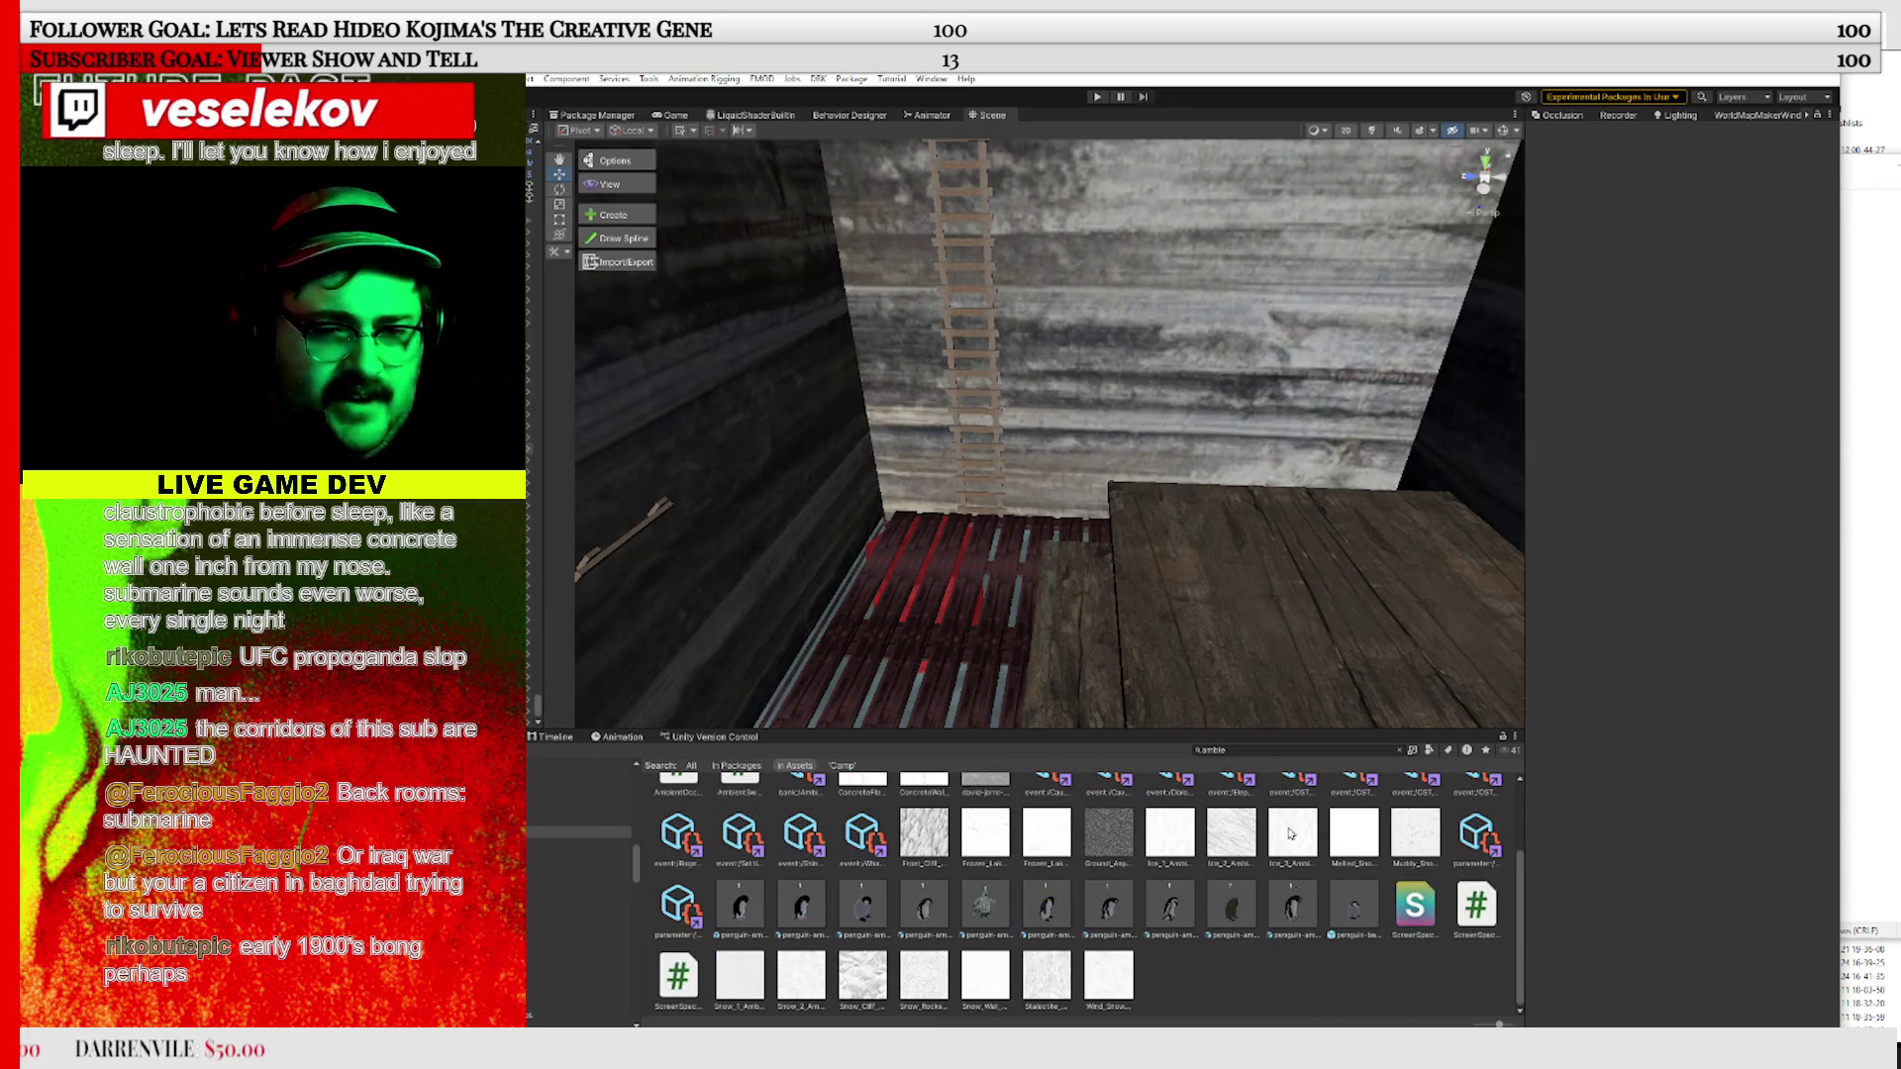
Place three rockhopper penguins on the red deck, each rotated to face a different way
mouse_move(1292, 906)
mouse_down()
mouse_move(883, 475)
mouse_move(1012, 426)
mouse_up()
mouse_move(1056, 756)
mouse_down()
mouse_move(810, 529)
mouse_move(890, 418)
mouse_move(1106, 473)
mouse_up()
click(559, 189)
drag(1309, 916, 993, 364)
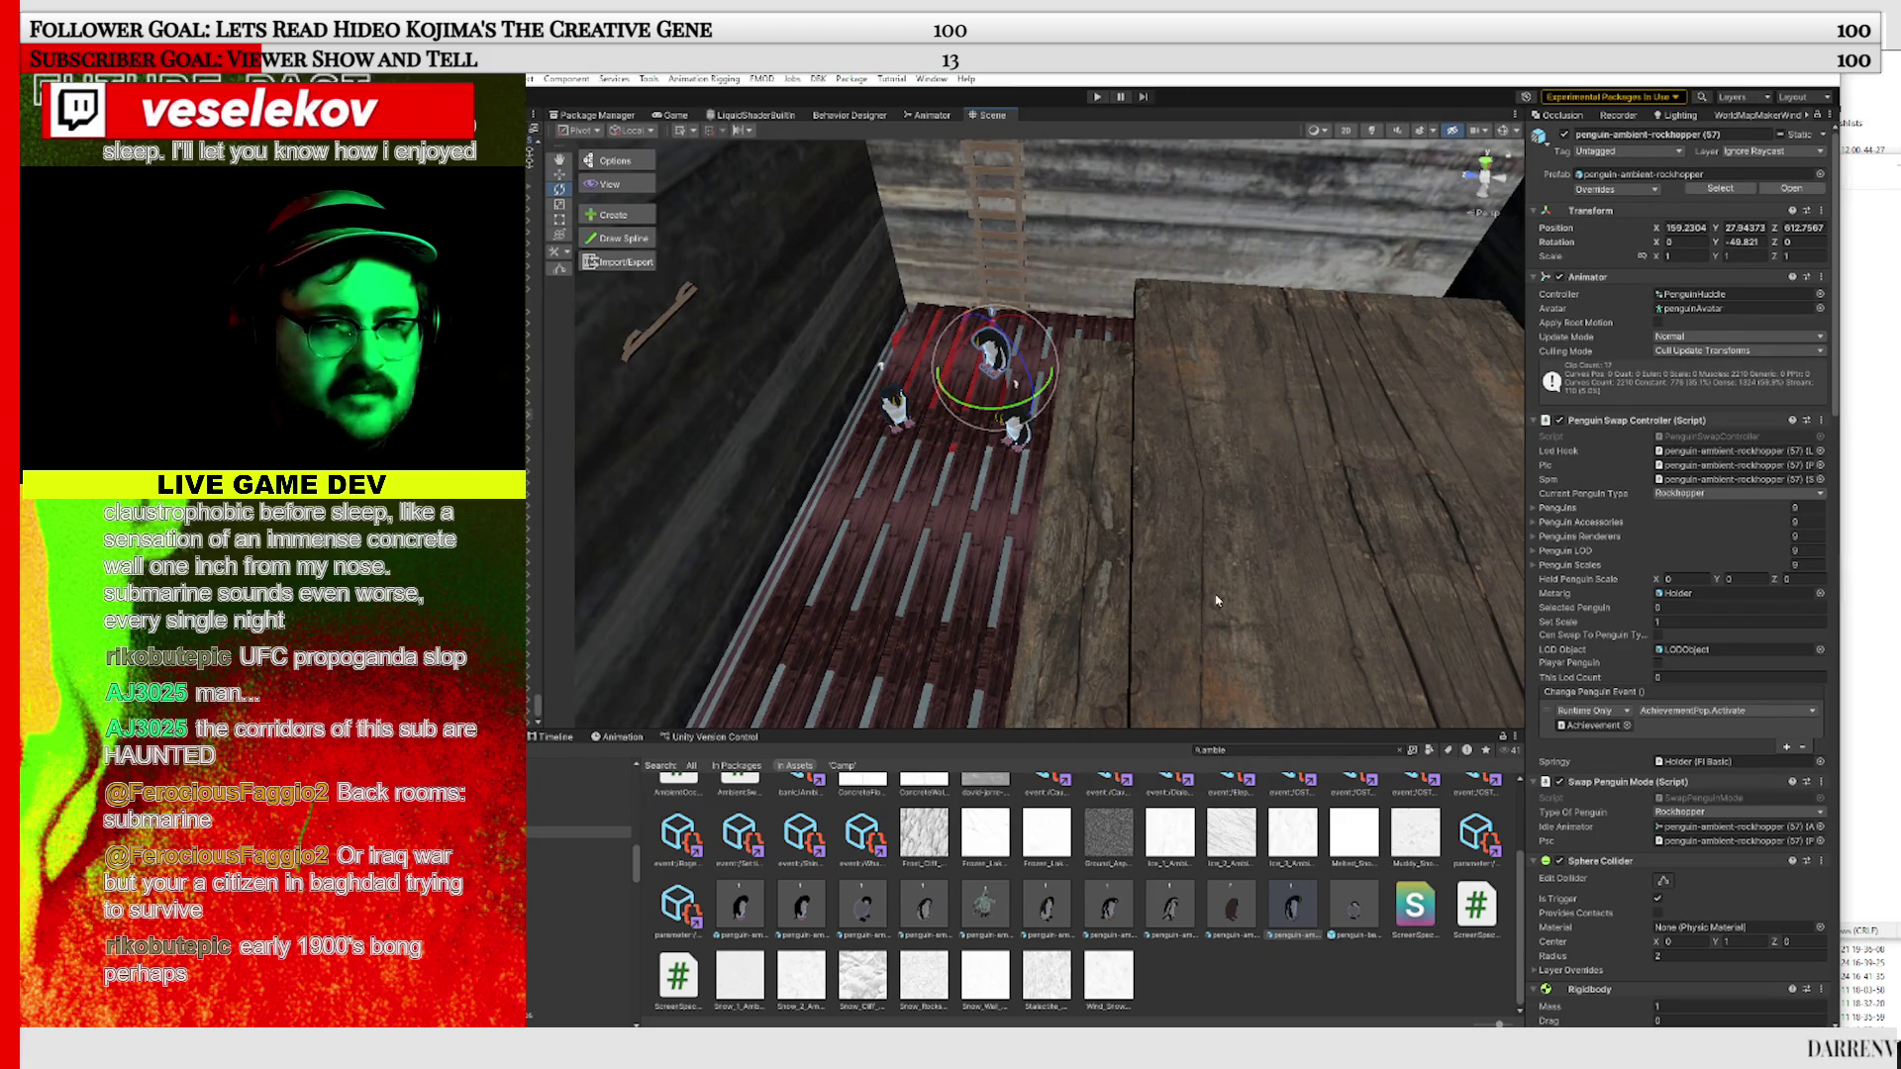
Move the Scene view inside the hut next to the bench and bottles
click(1372, 978)
scroll(1001, 515, up, 10)
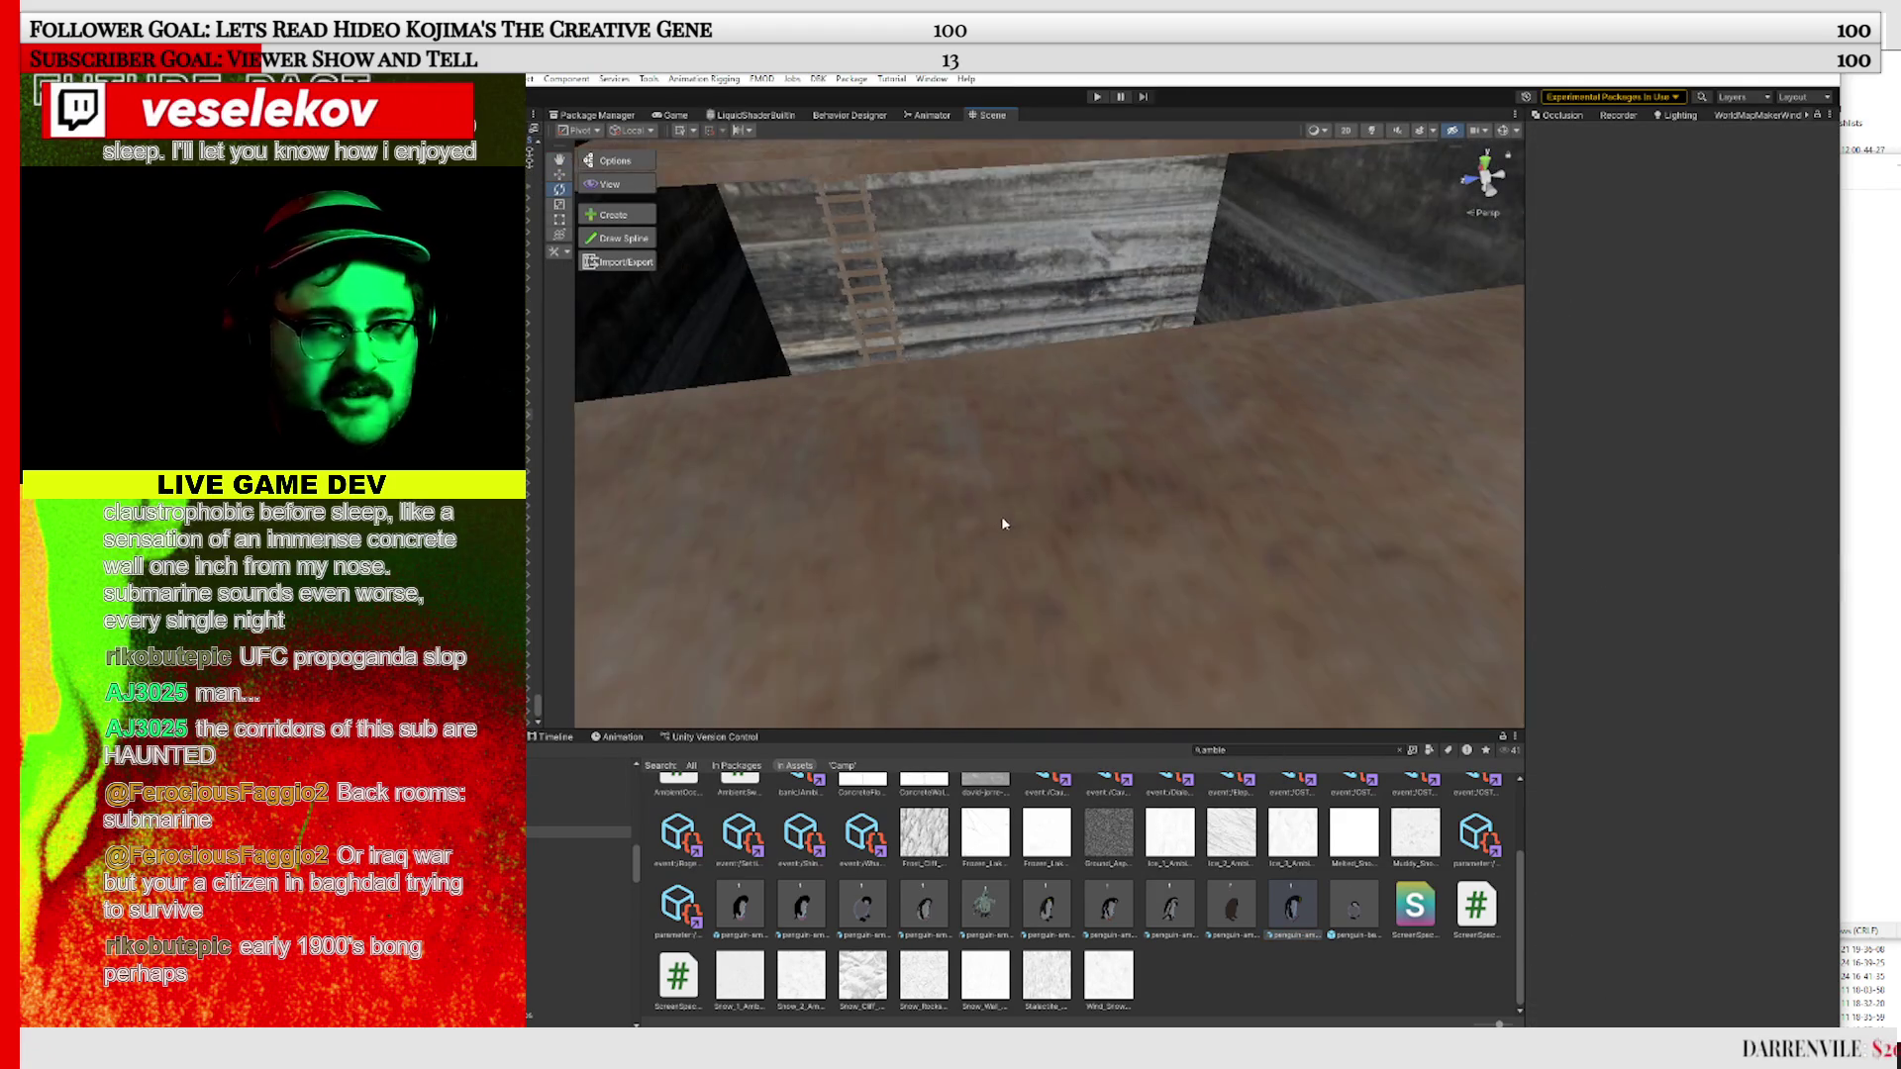
scroll(1020, 537, down, 8)
scroll(1188, 475, up, 3)
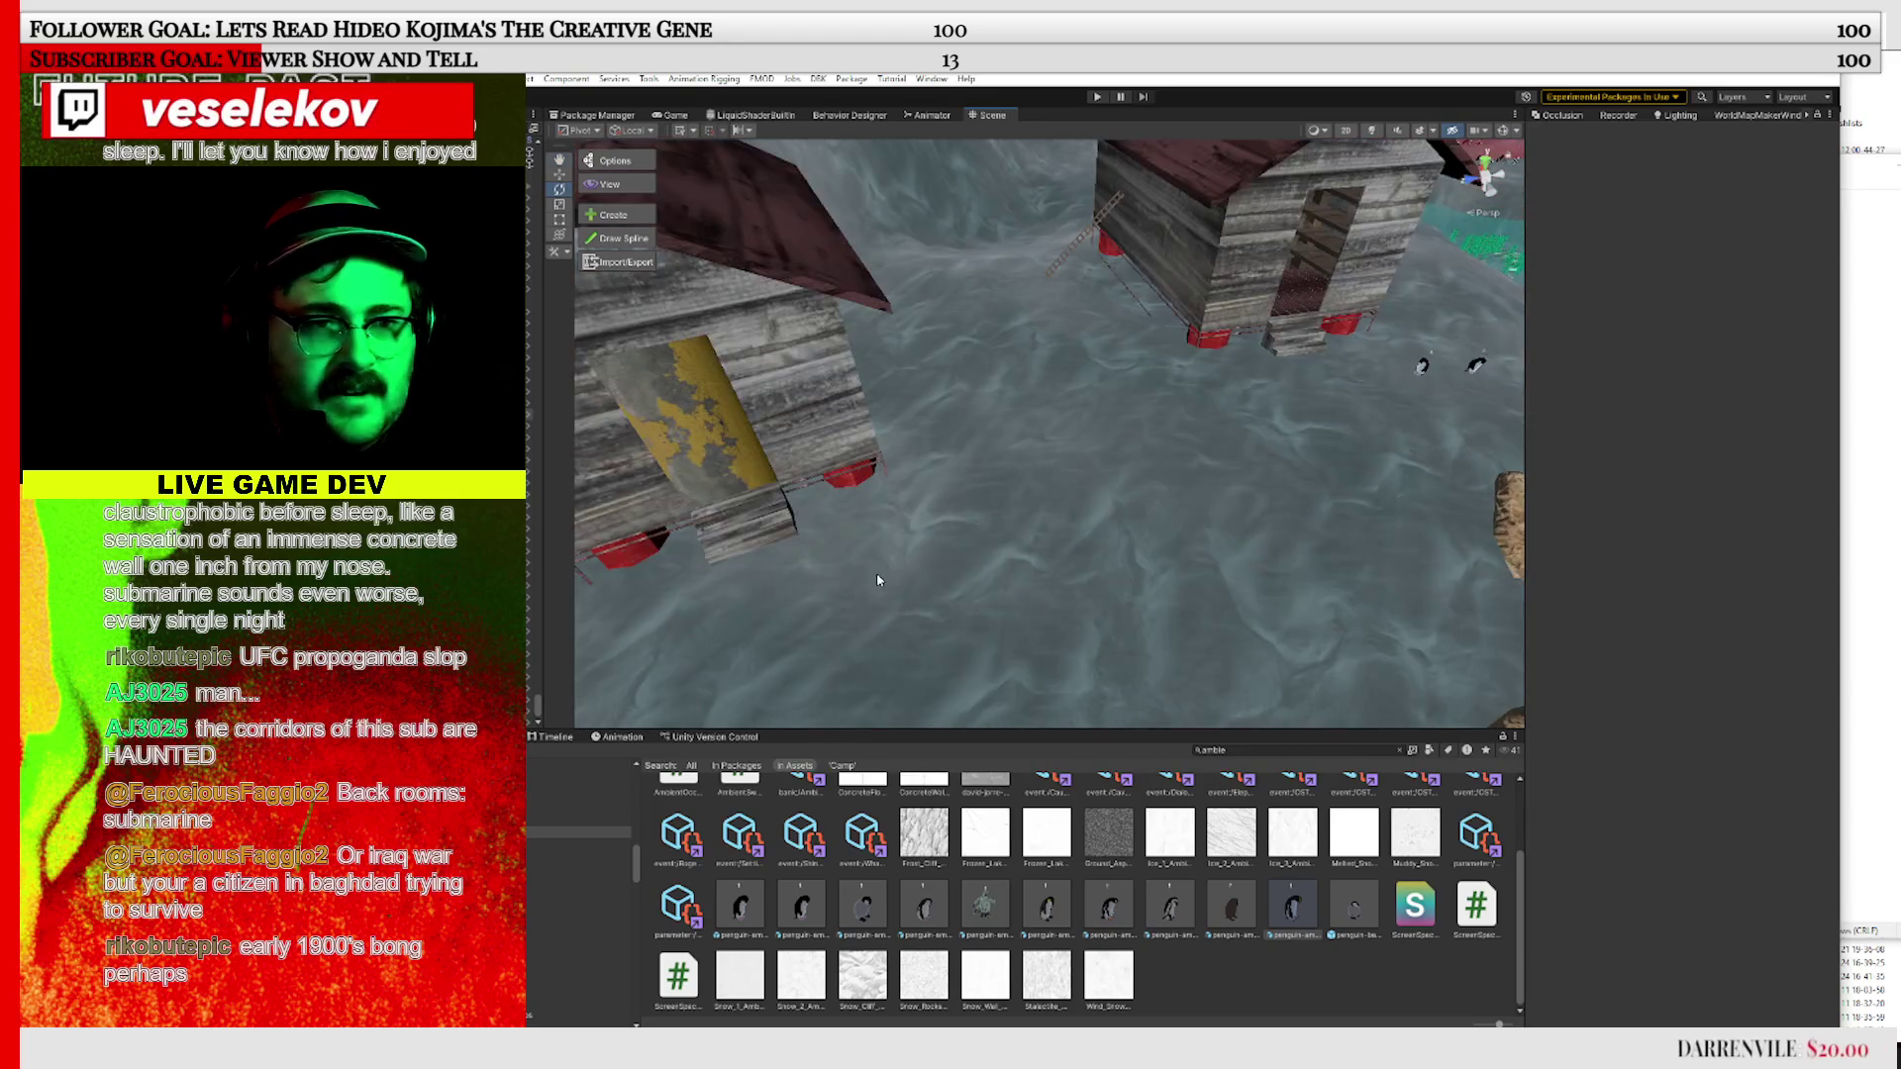
mouse_move(1275, 432)
mouse_down()
mouse_move(819, 390)
mouse_move(835, 412)
mouse_move(1172, 323)
mouse_move(1303, 395)
mouse_up()
scroll(1200, 454, up, 5)
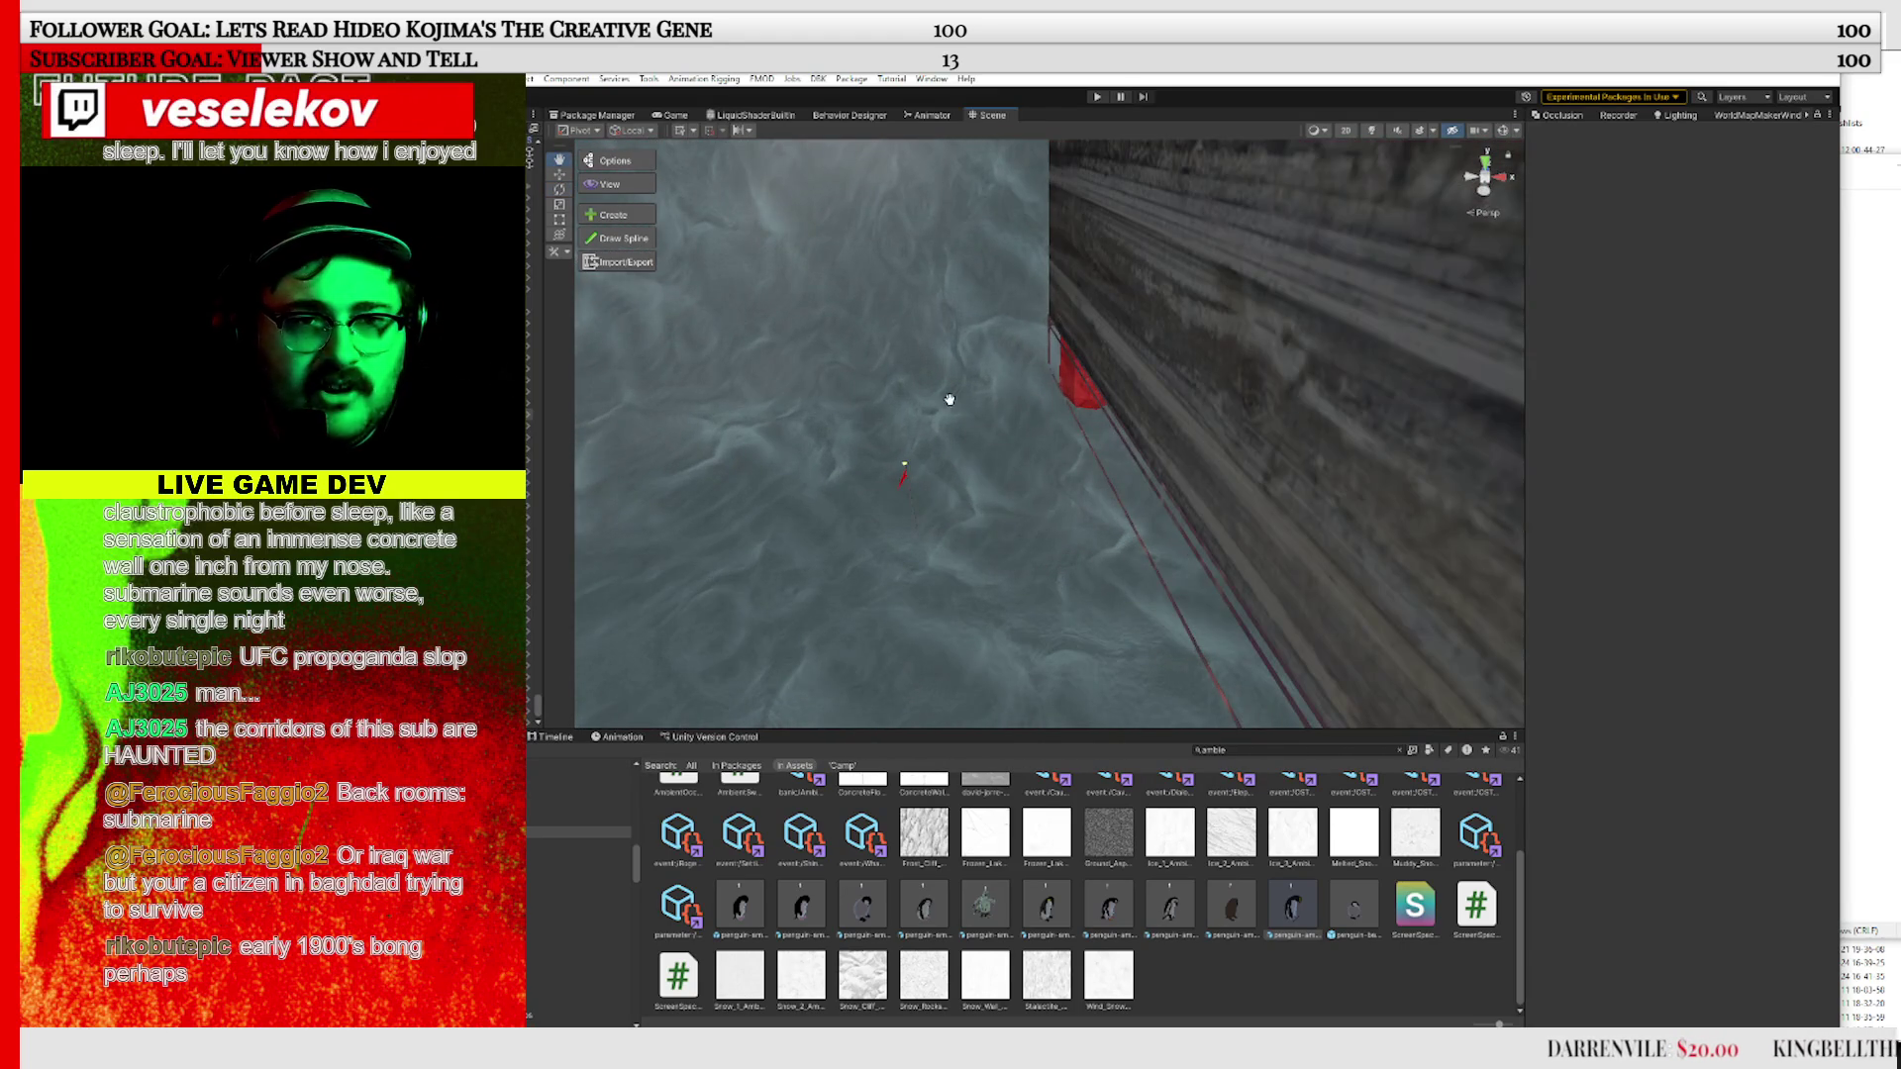
mouse_move(949, 399)
mouse_down()
mouse_move(827, 403)
mouse_move(1031, 407)
mouse_up()
scroll(1031, 407, up, 3)
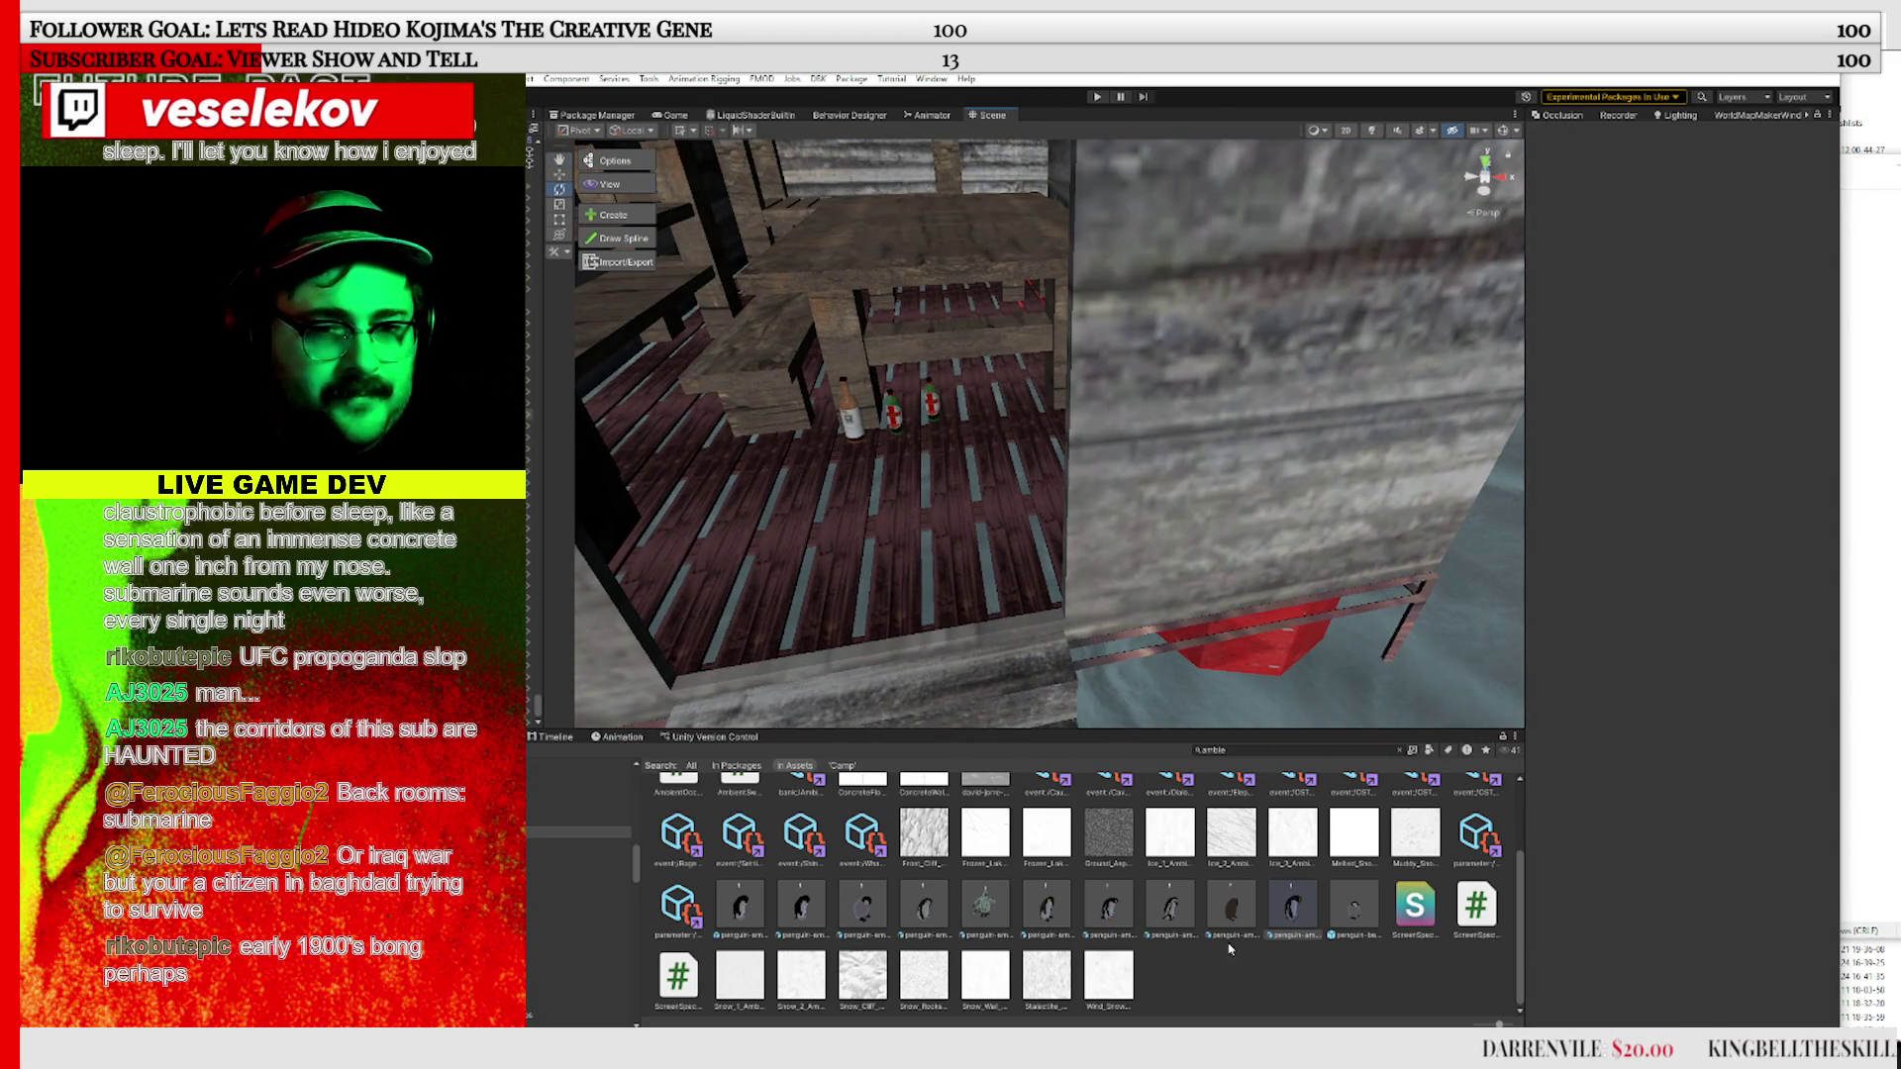
Place pesto penguin Variants on the hut floor, duplicating one with Ctrl+D and rotating each
mouse_move(1231, 904)
mouse_down()
mouse_move(925, 525)
mouse_move(980, 551)
mouse_up()
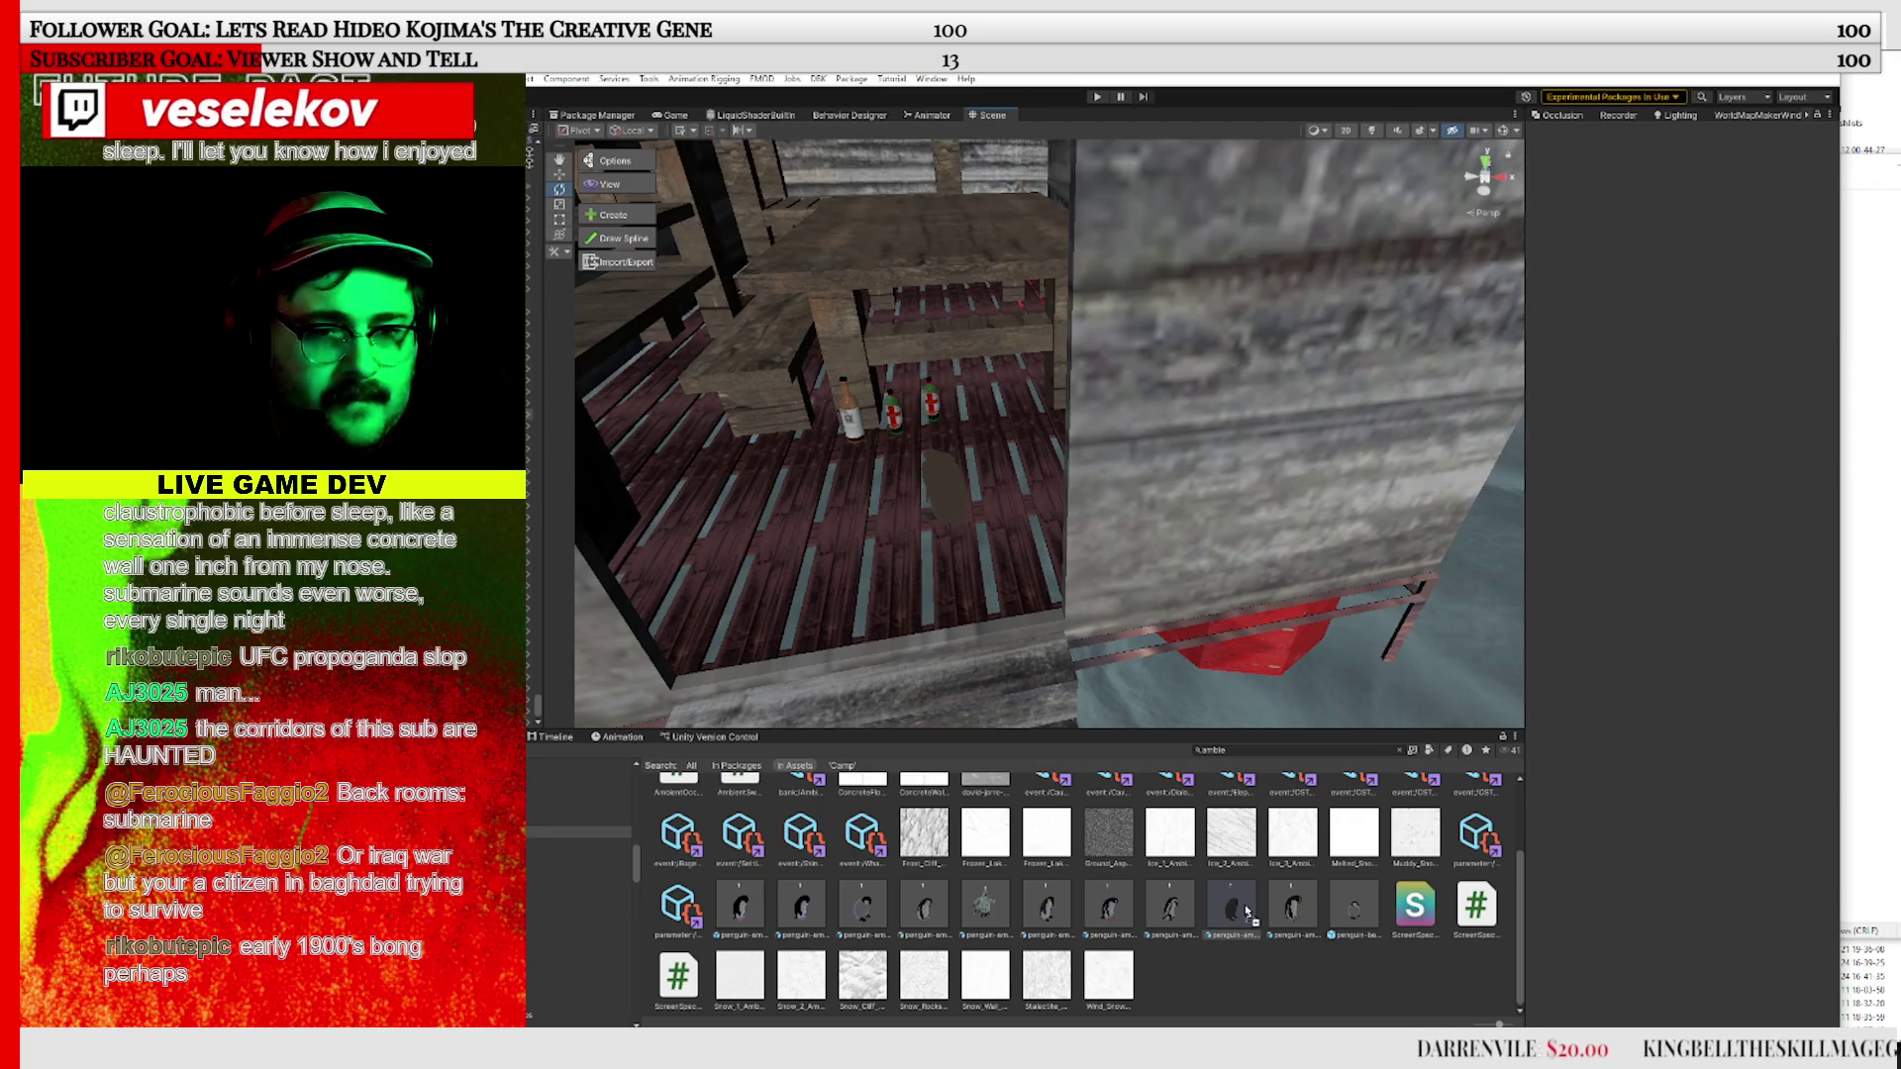
drag(1246, 912, 945, 510)
drag(857, 574, 560, 618)
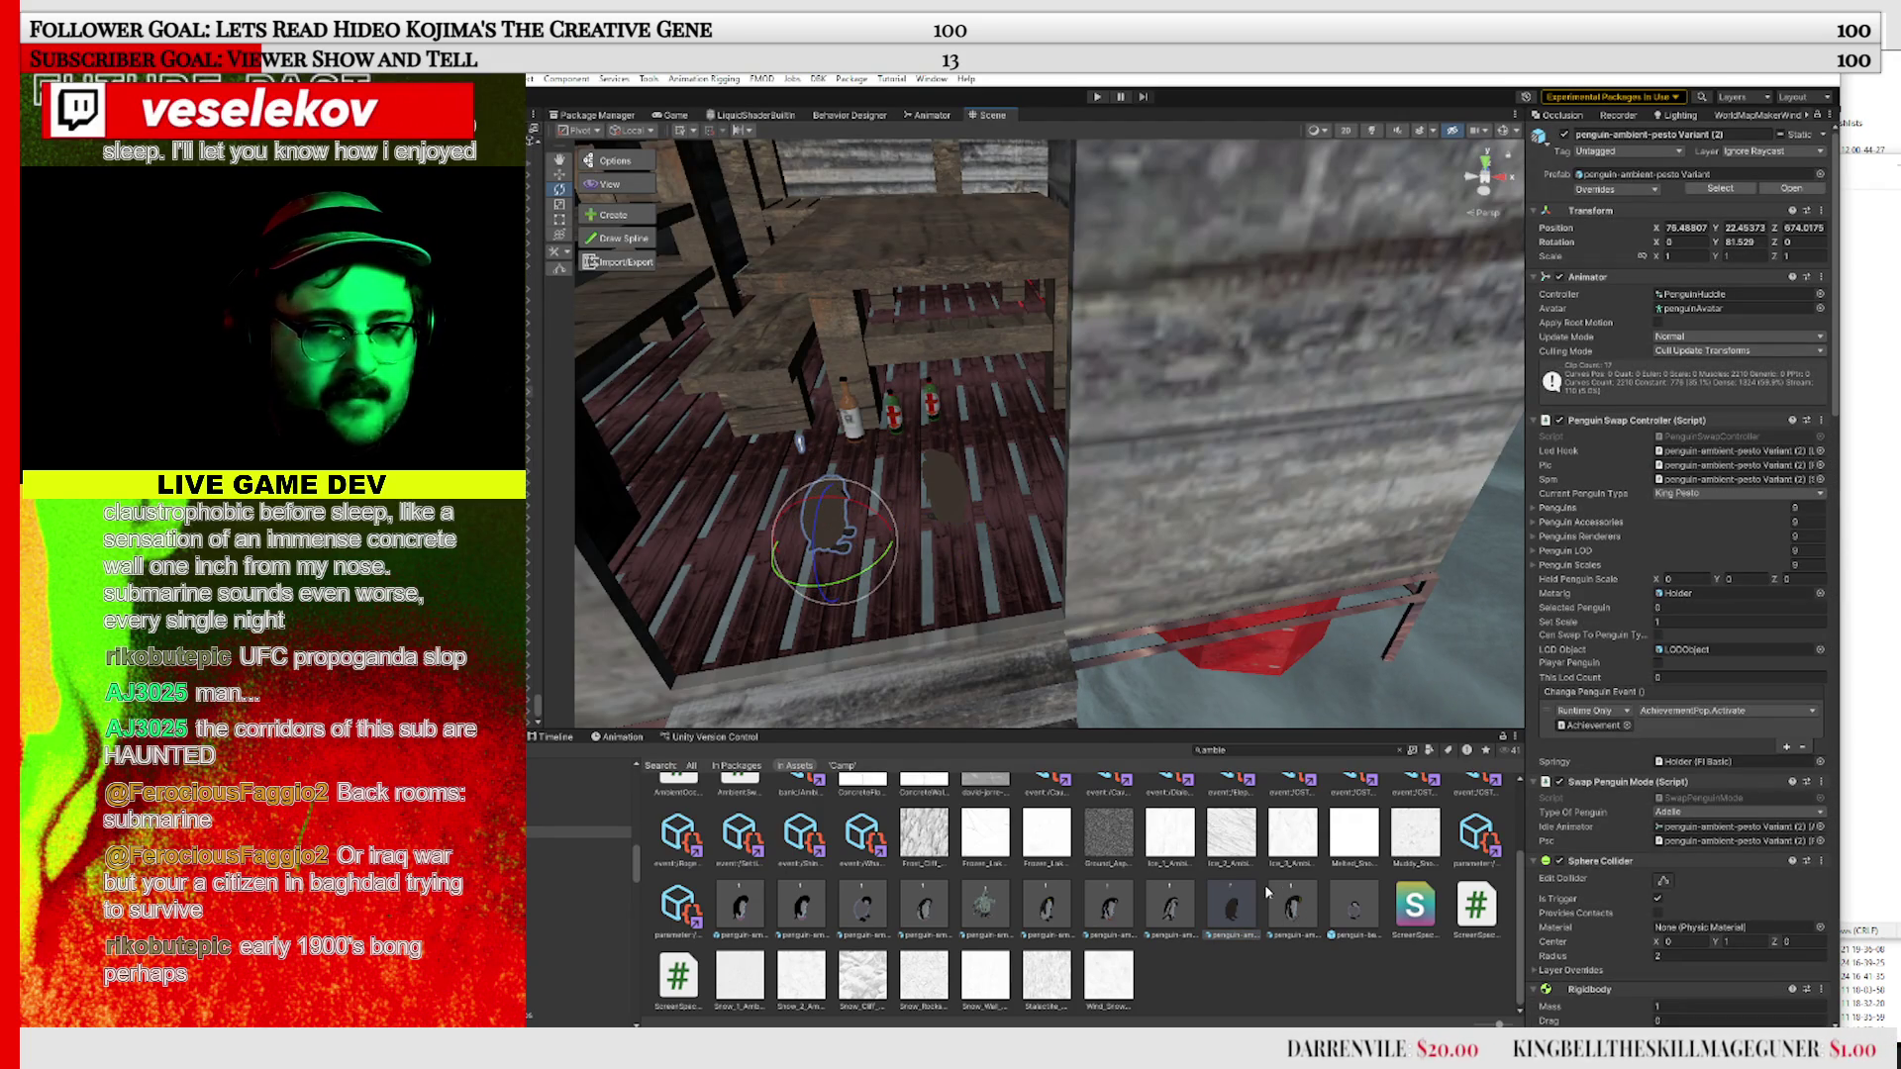
mouse_move(1232, 906)
mouse_down()
mouse_move(871, 475)
mouse_move(1030, 549)
mouse_move(1126, 565)
mouse_move(986, 484)
mouse_up()
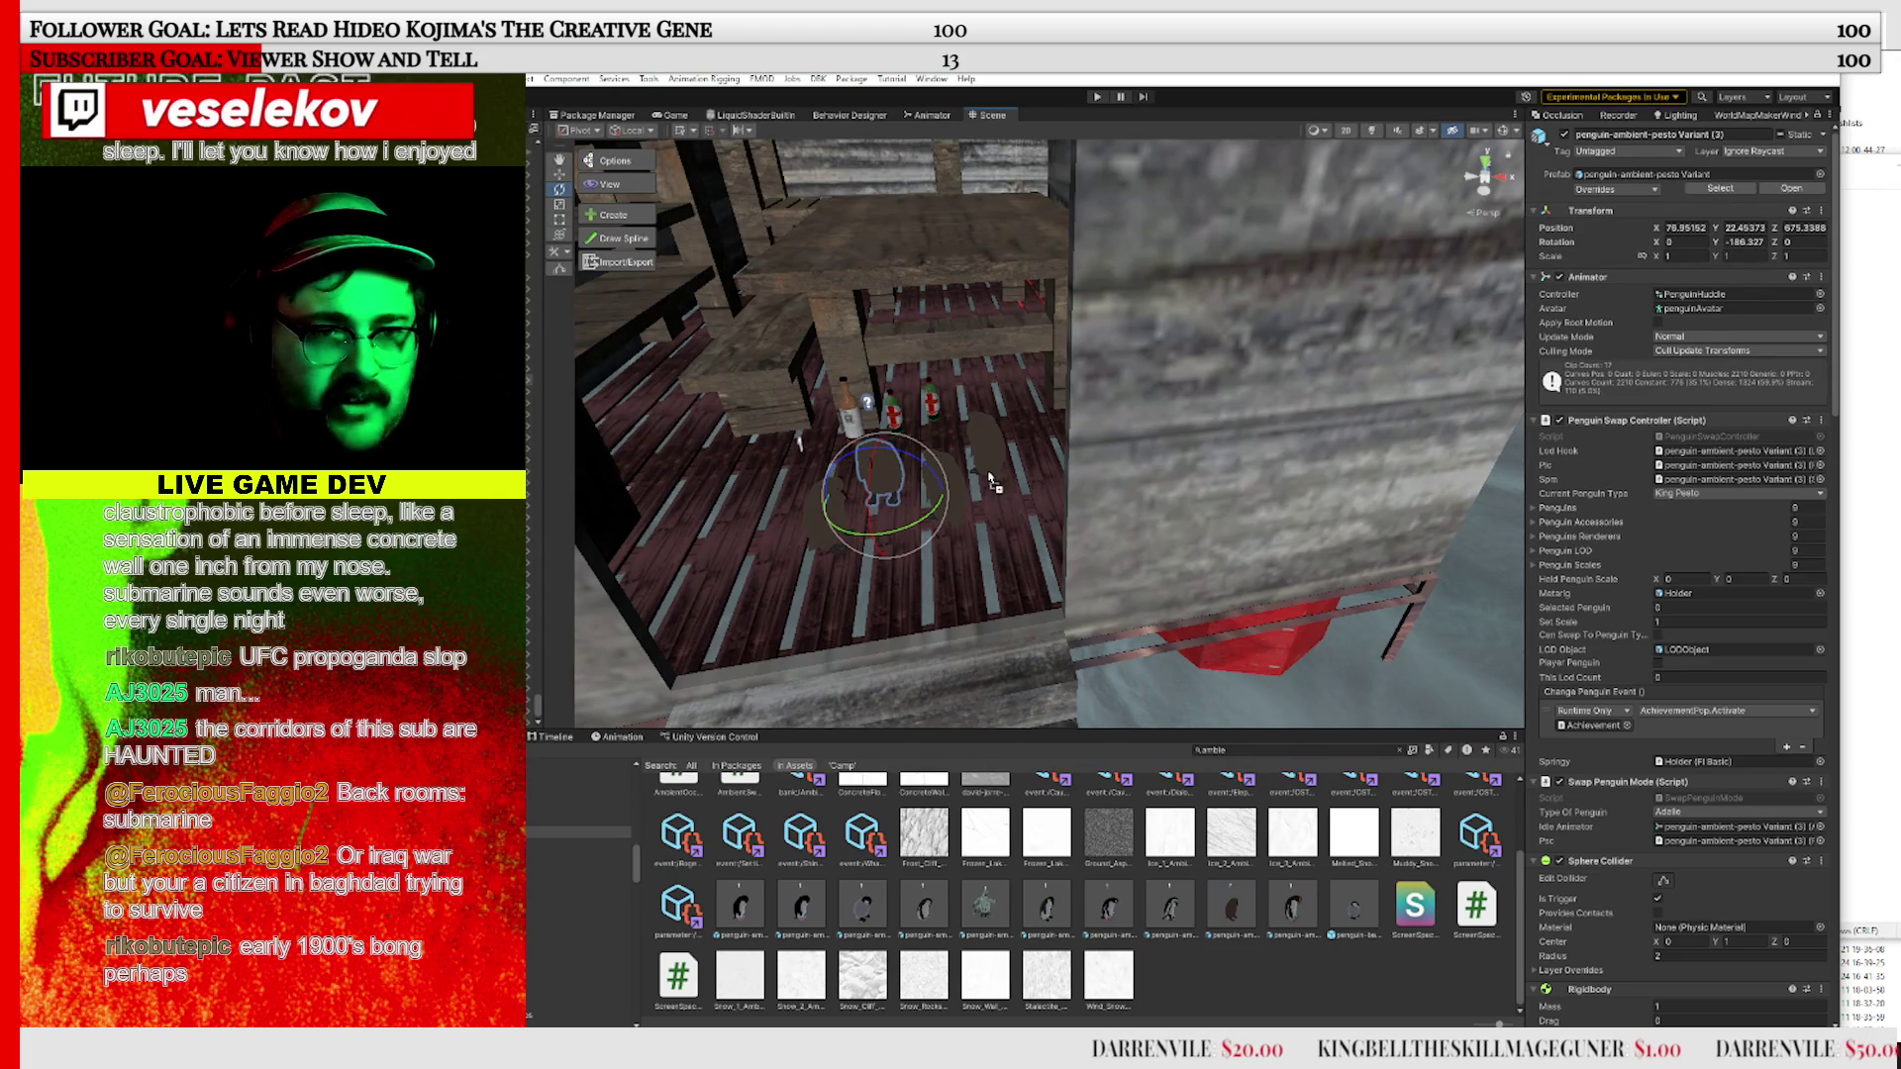
key(ctrl+d)
drag(981, 465, 953, 509)
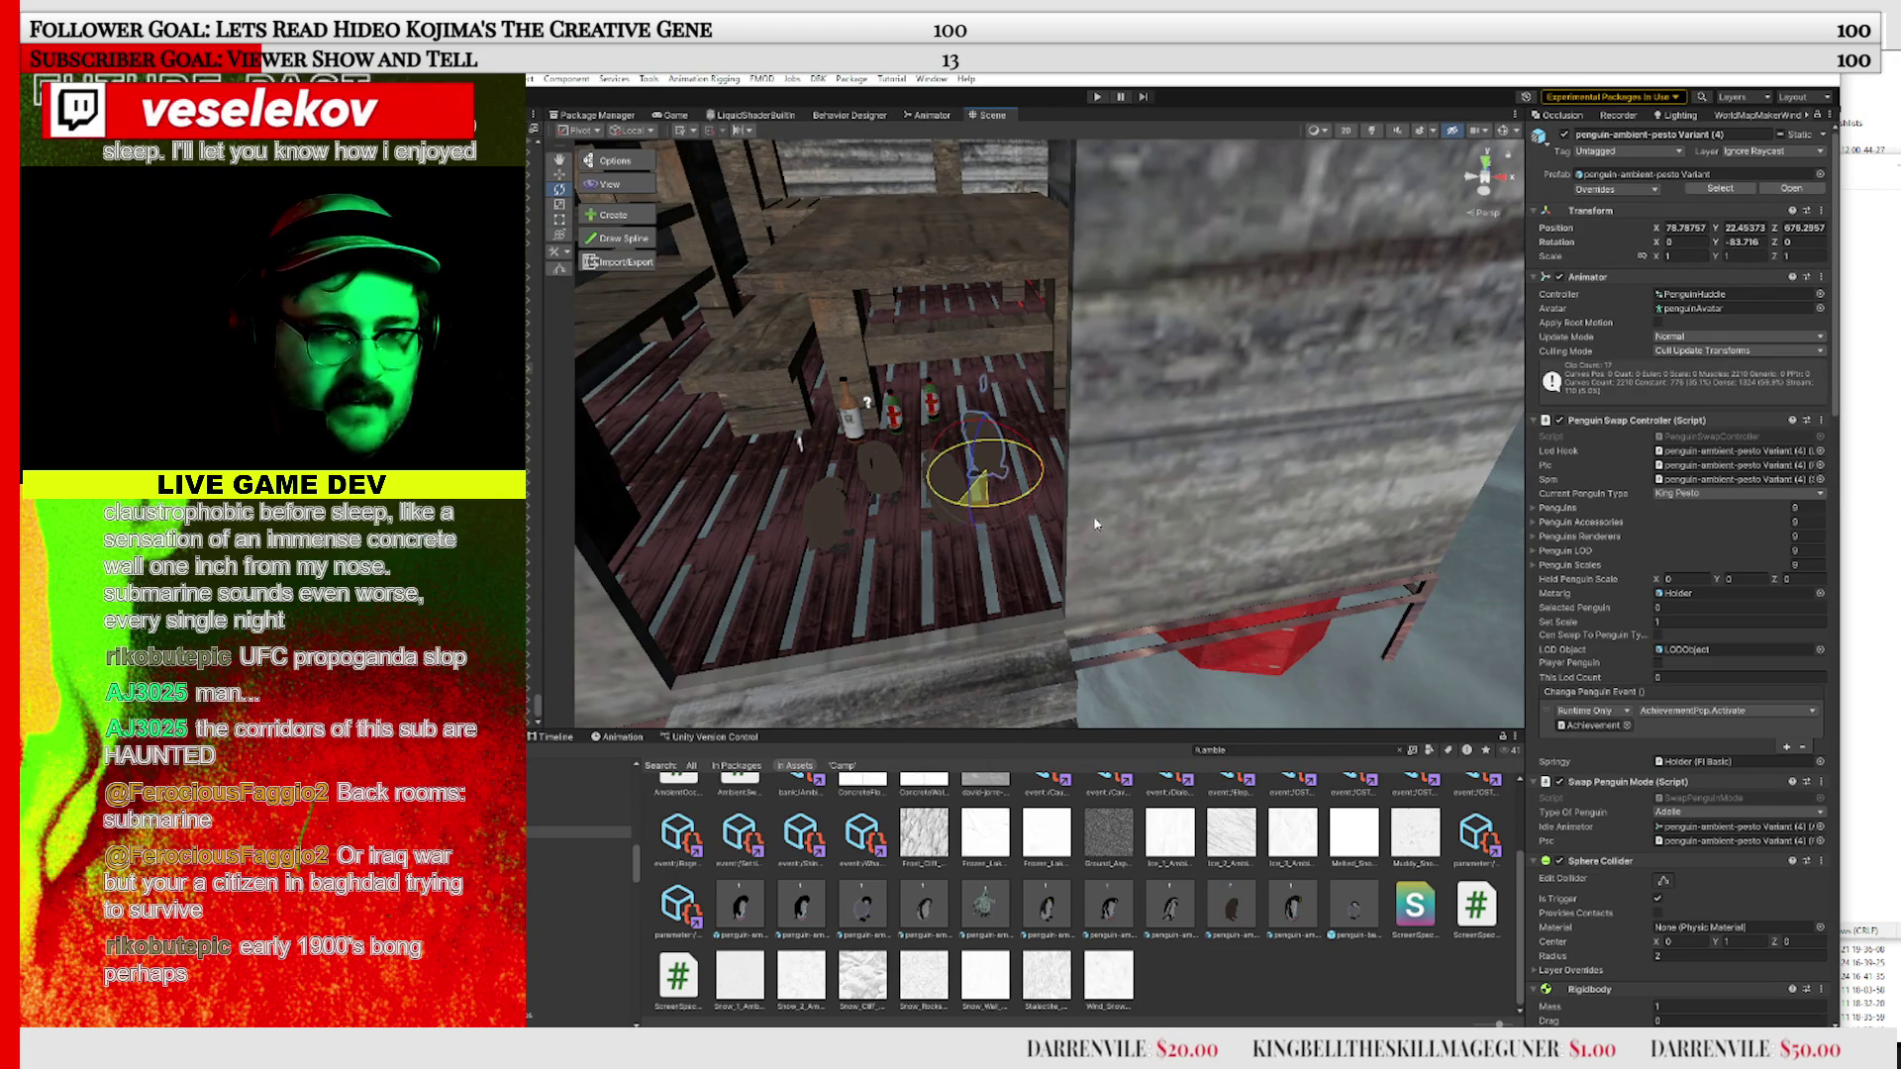
Deselect the penguins and select the emperor penguin Variant asset
click(1287, 988)
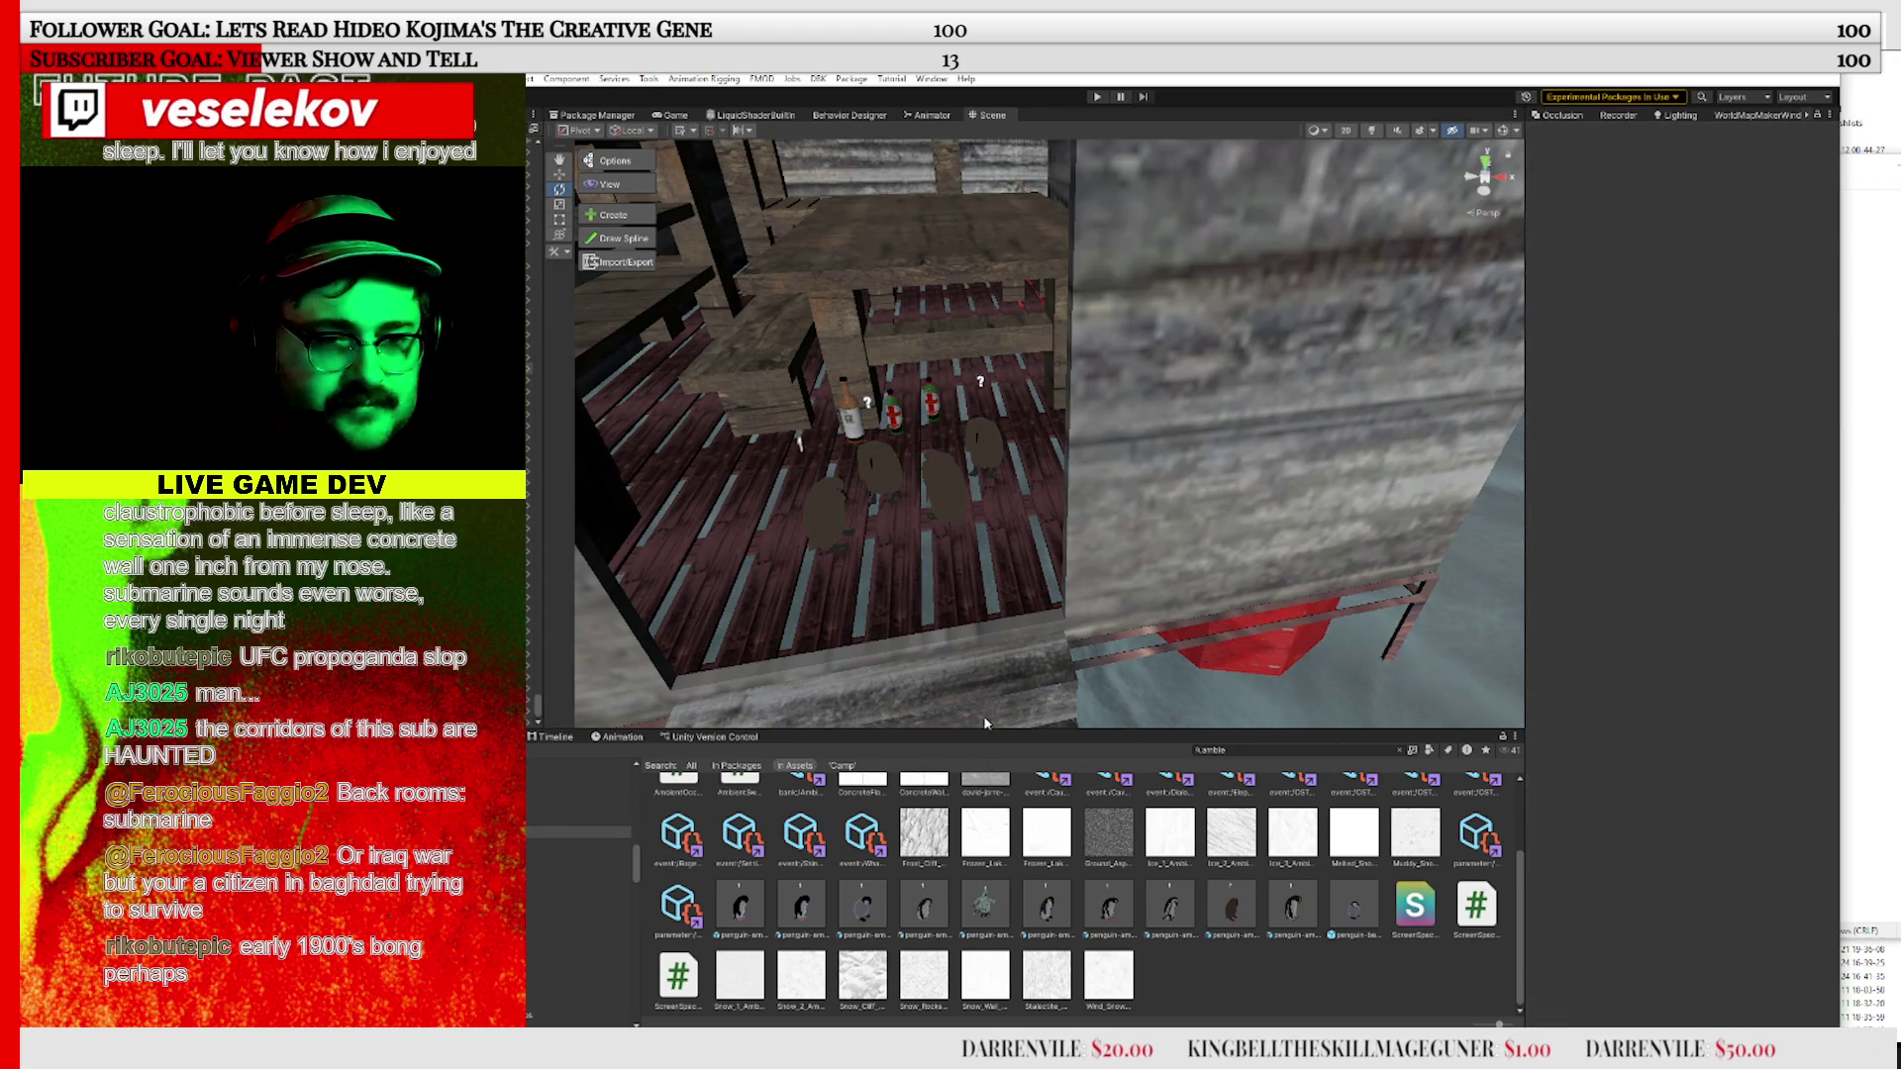
scroll(1198, 913, up, 1)
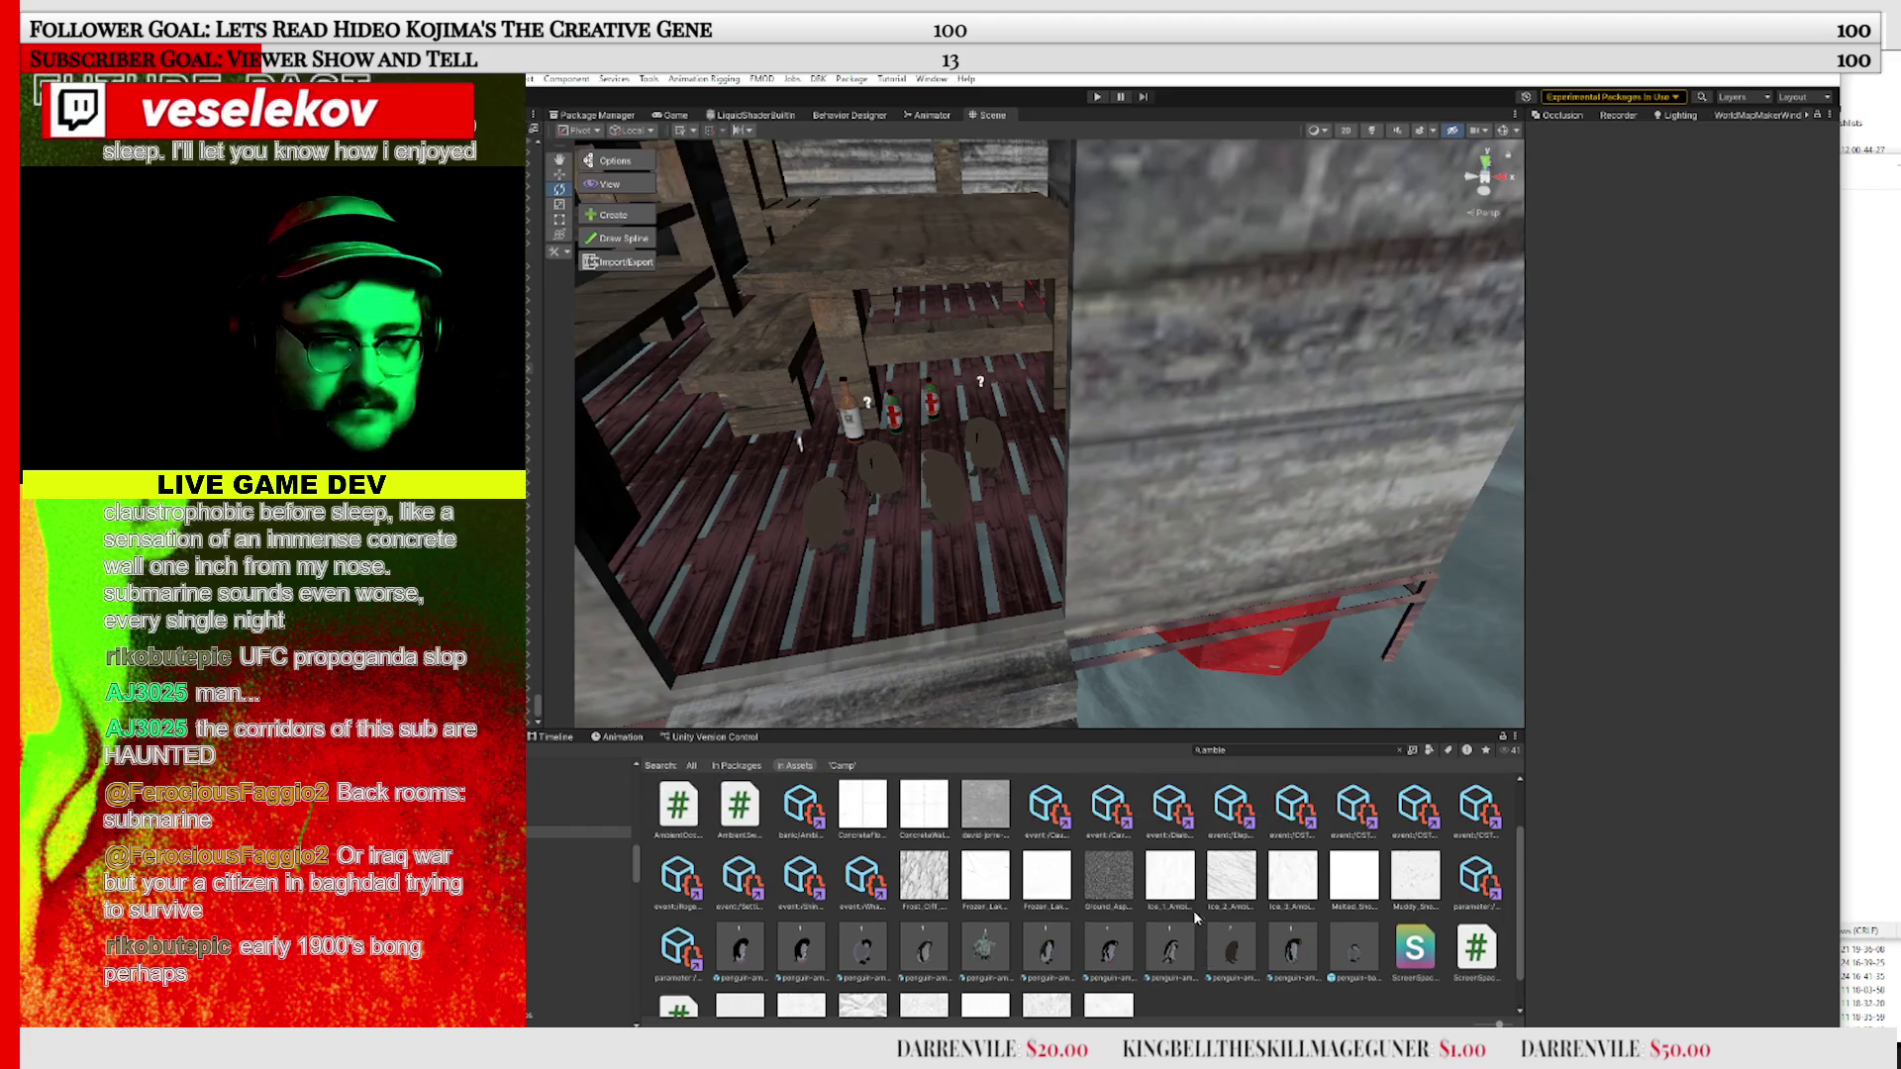
click(1047, 945)
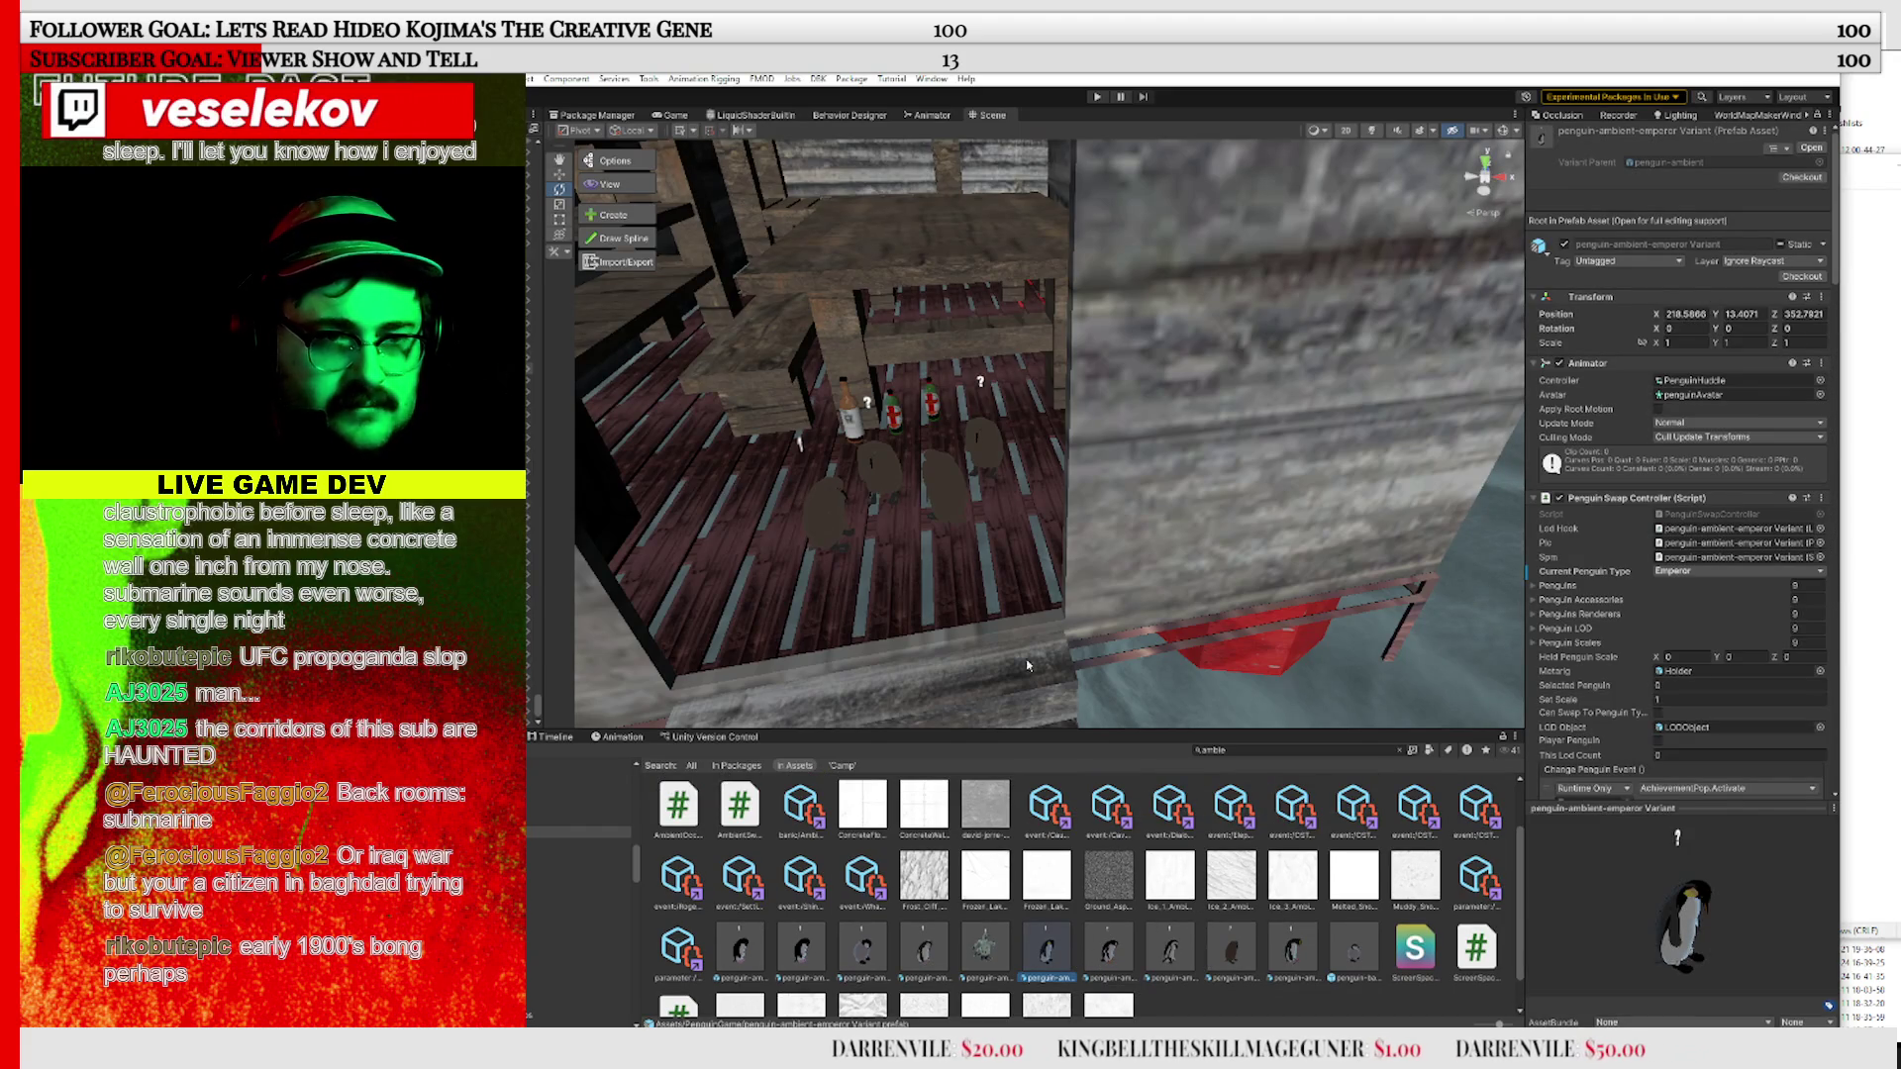
Zoom the Scene view out over the huts and enter Play mode with Ctrl+P
scroll(1049, 622, down, 5)
scroll(1050, 621, down, 5)
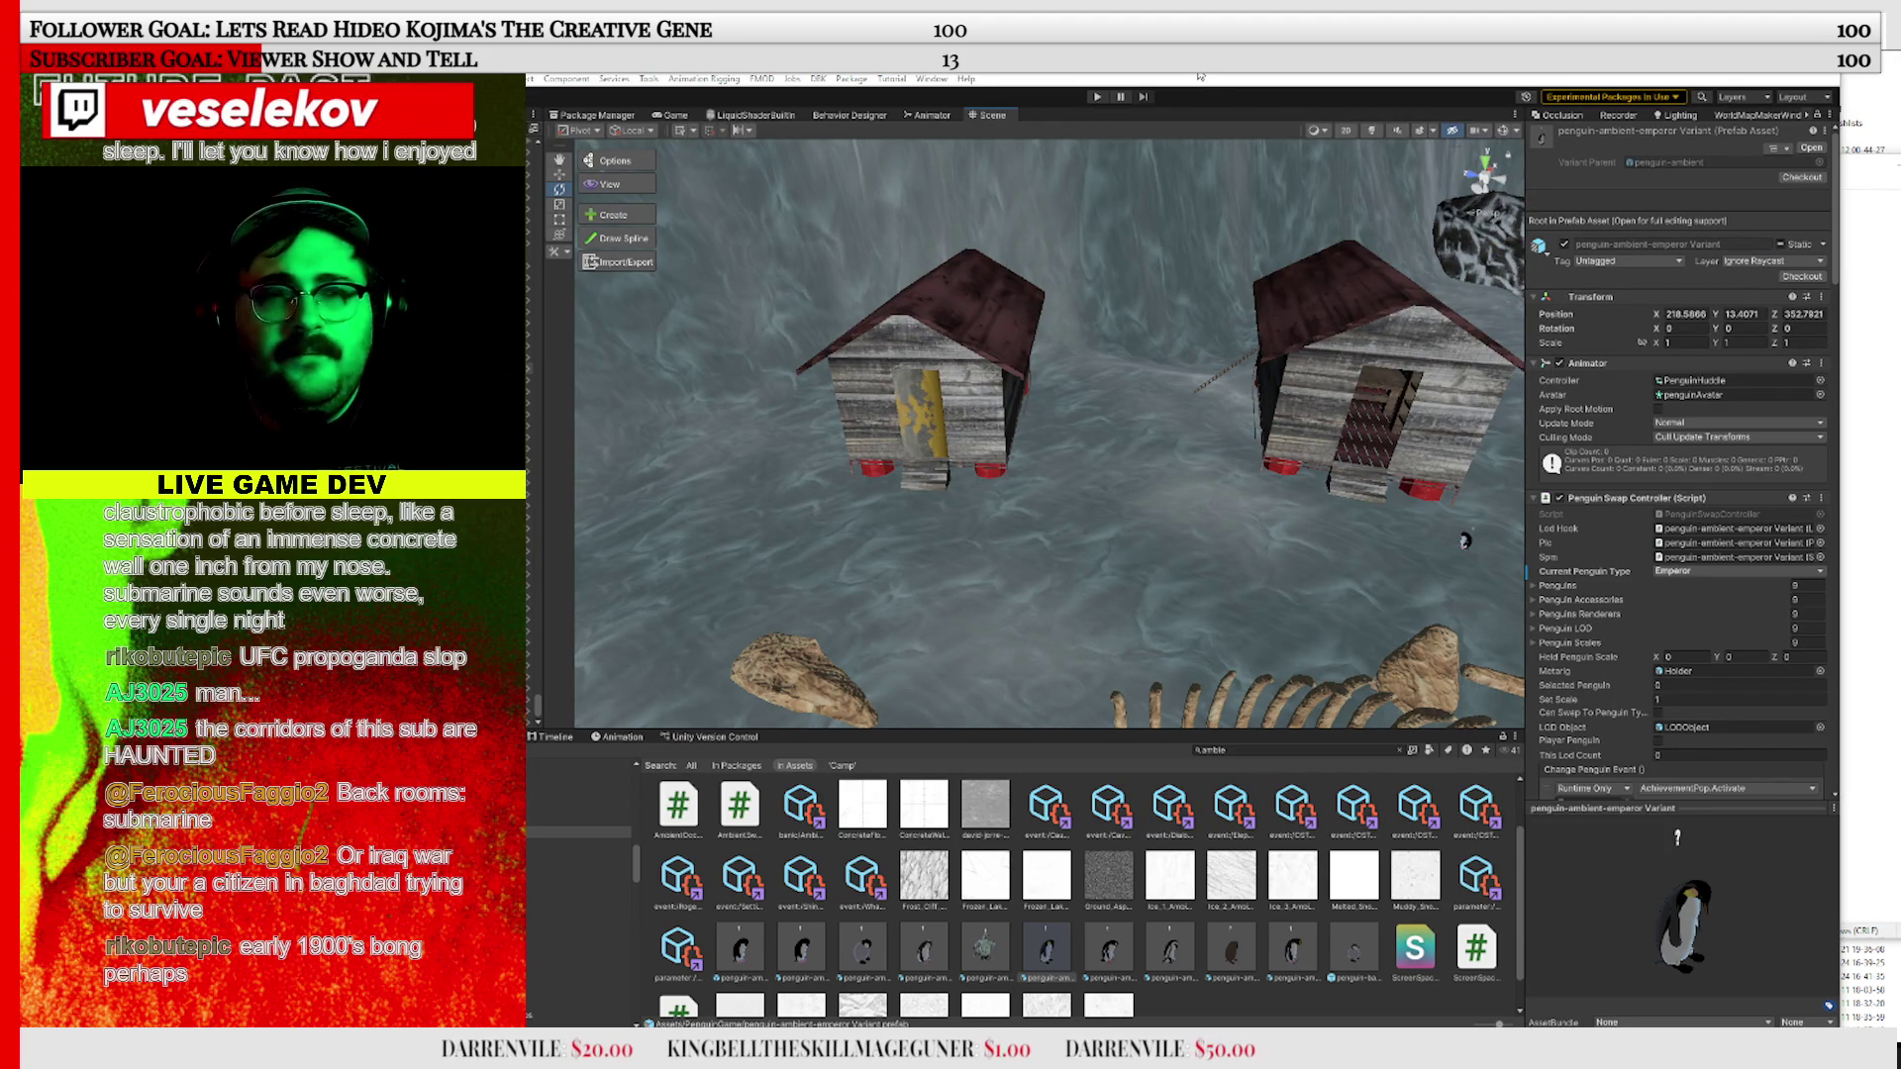
key(ctrl+p)
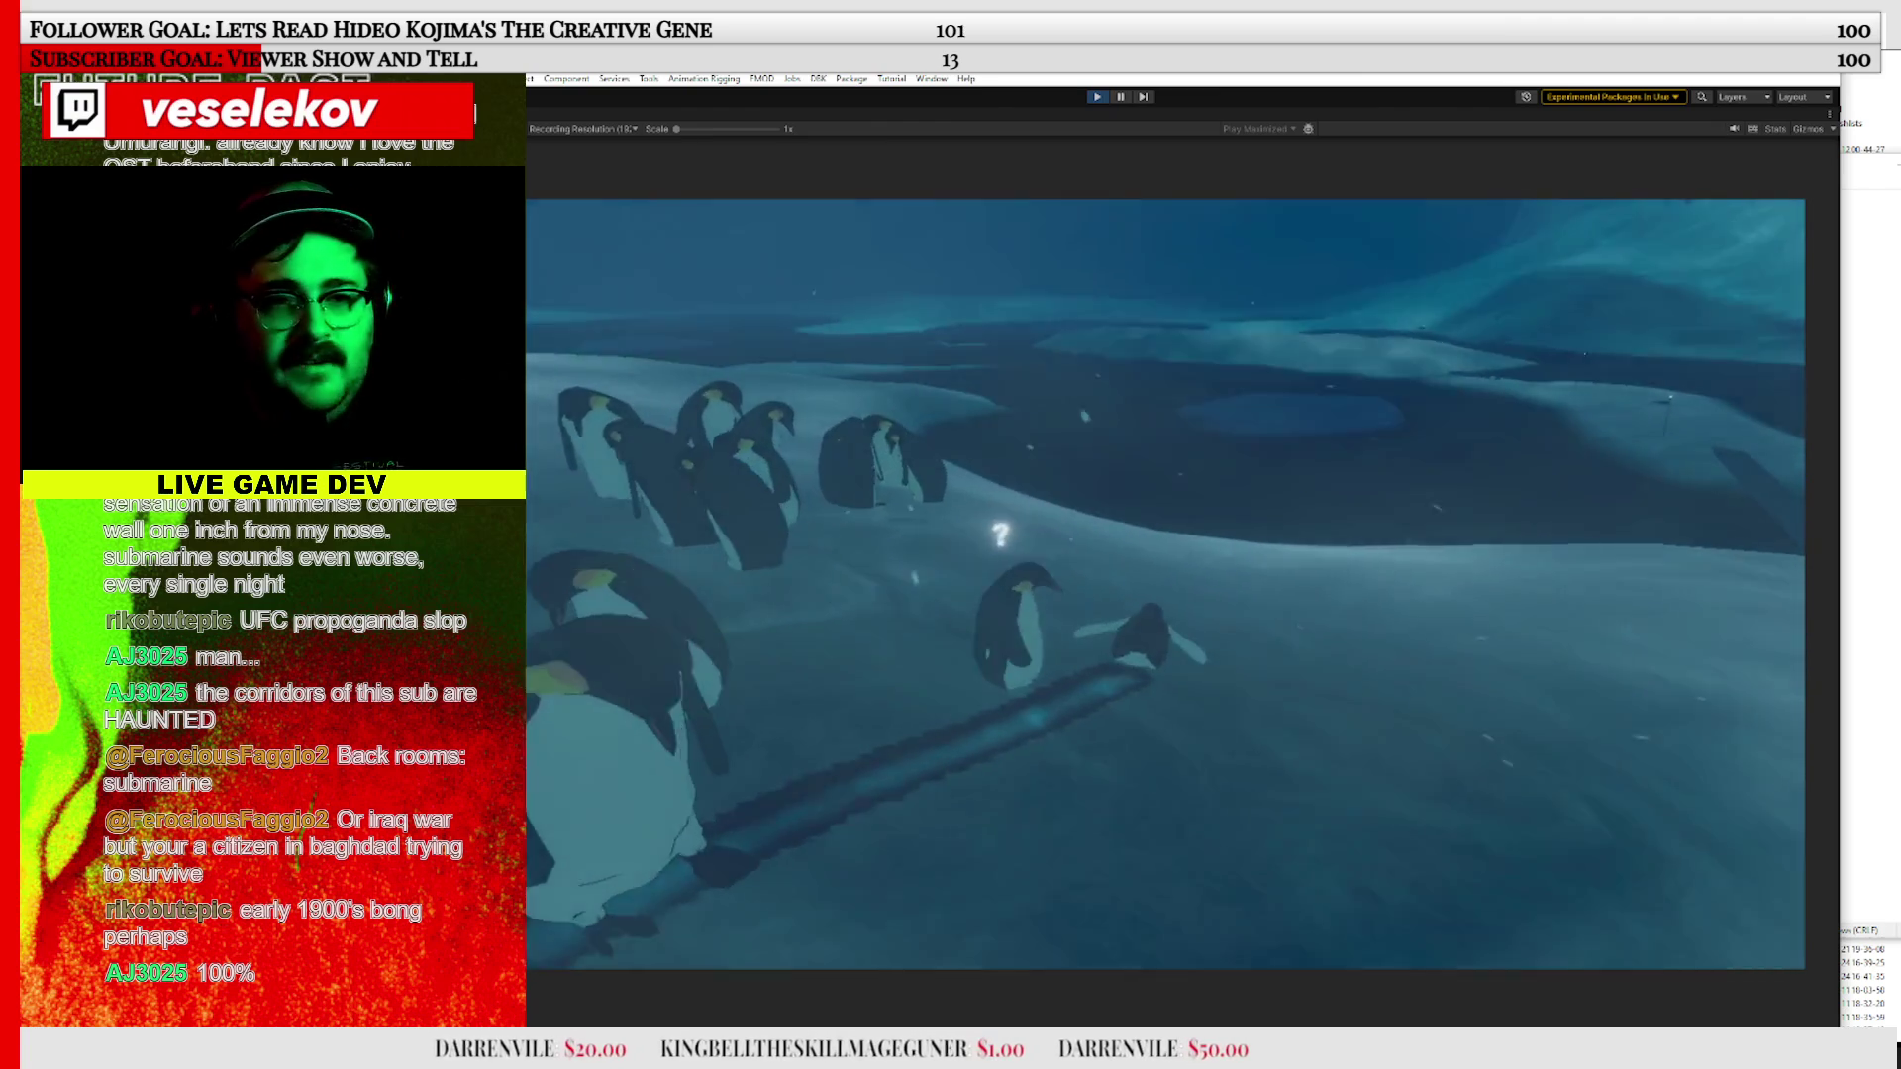
Dismiss the pause menu, exit Play mode with Ctrl+P, and switch to Visual Studio
key(Escape)
key(Escape)
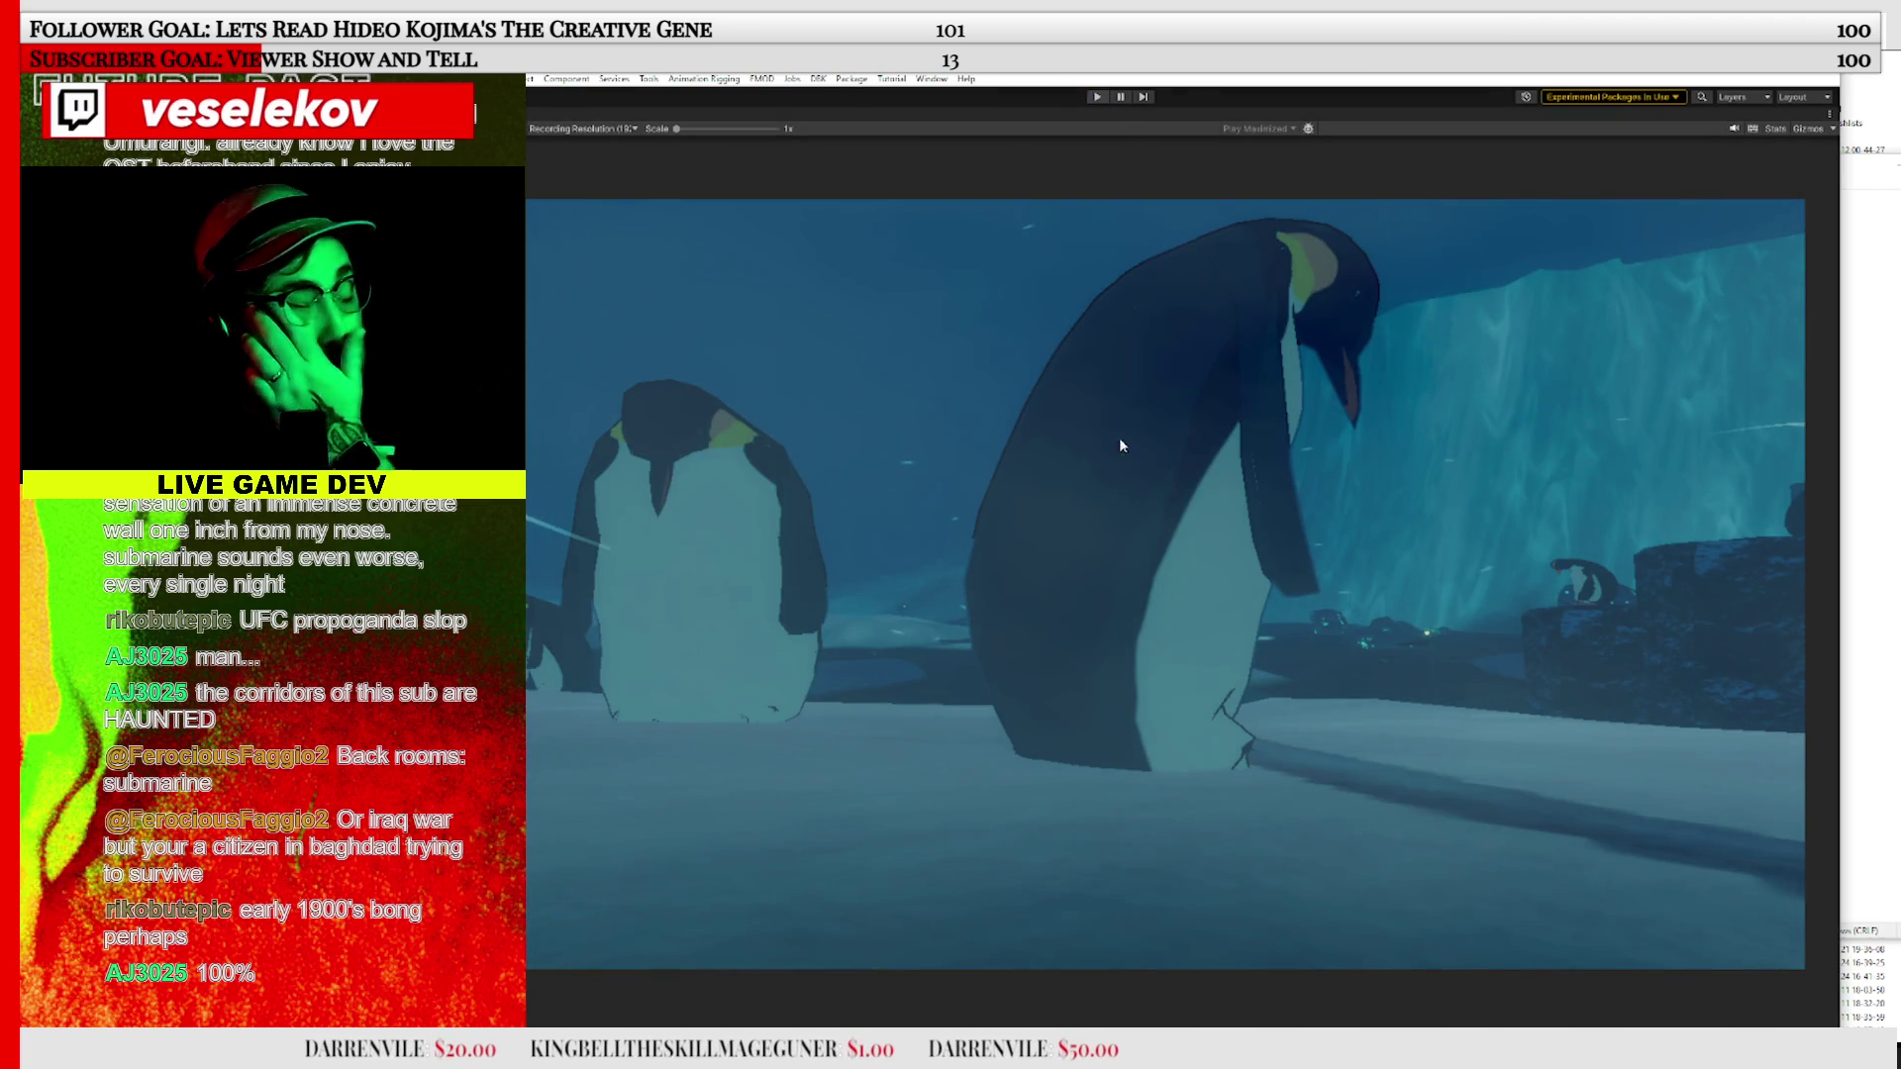
key(ctrl+p)
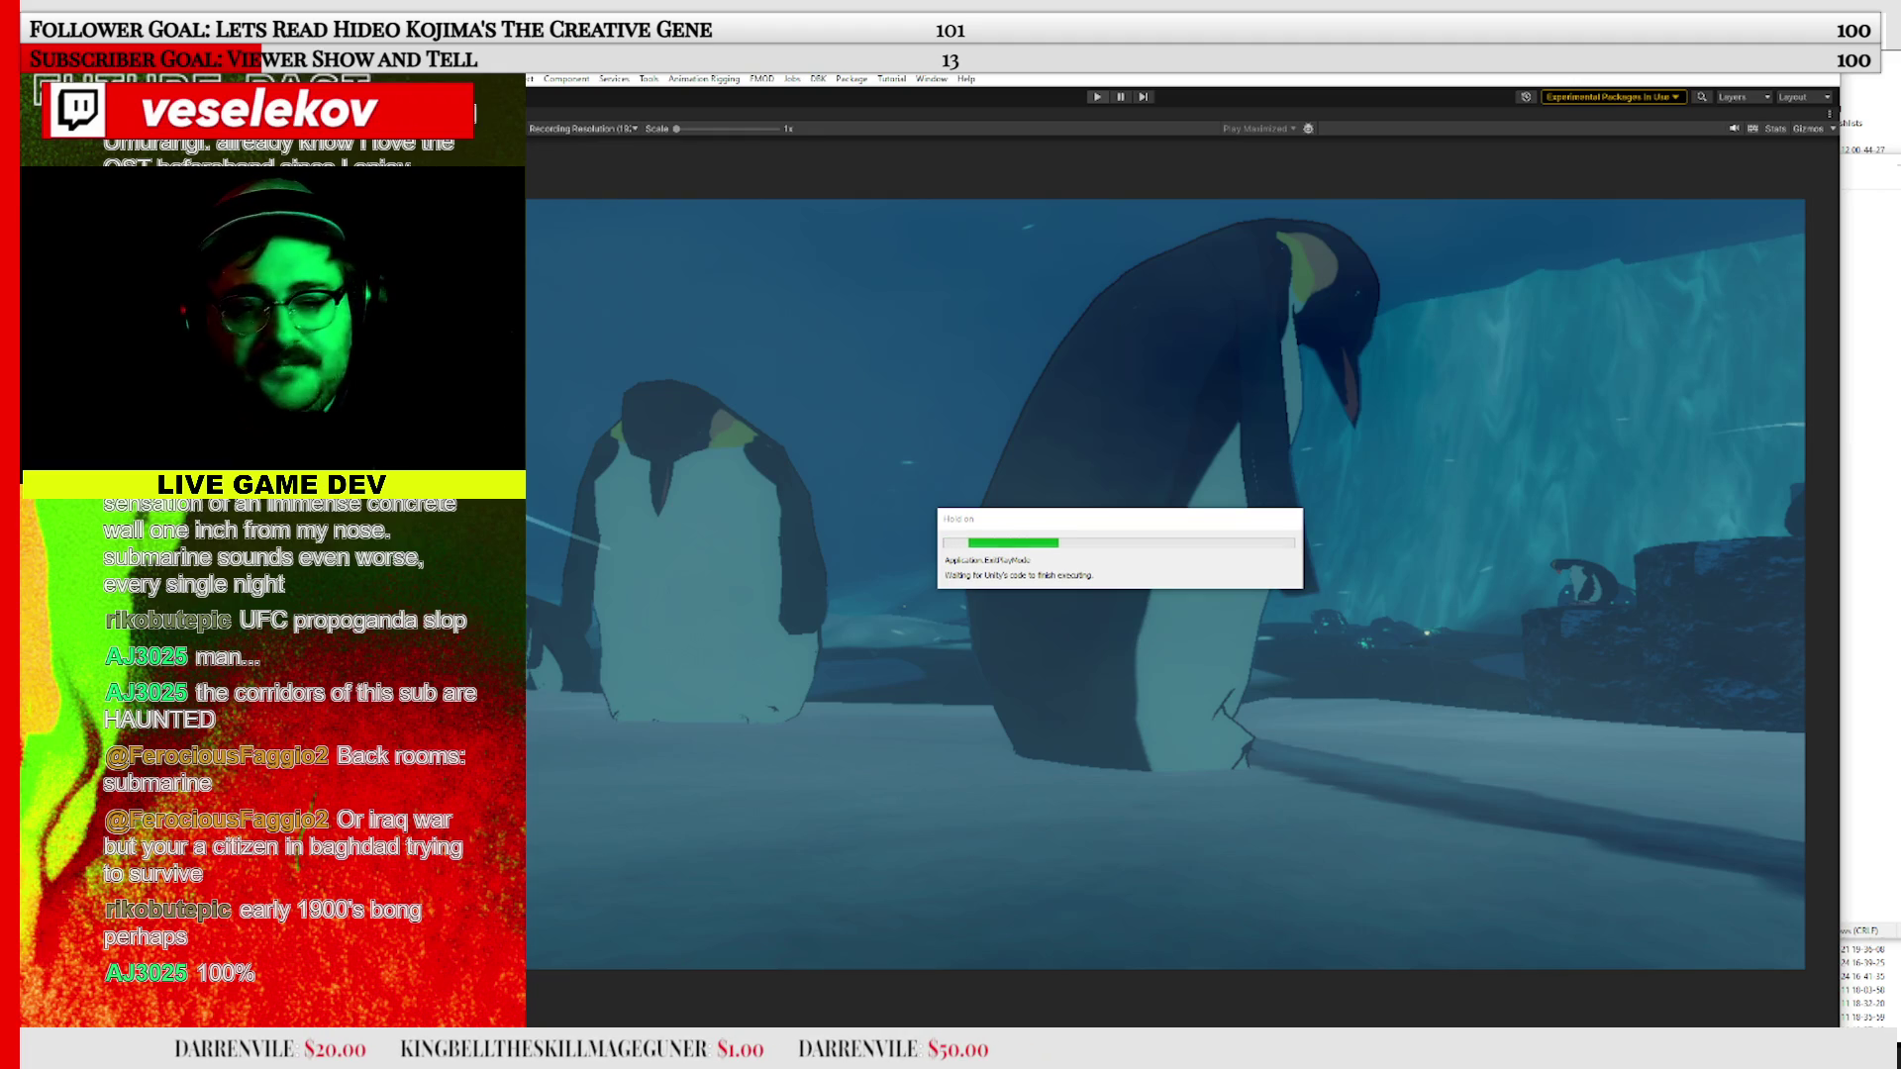
key(alt+Tab)
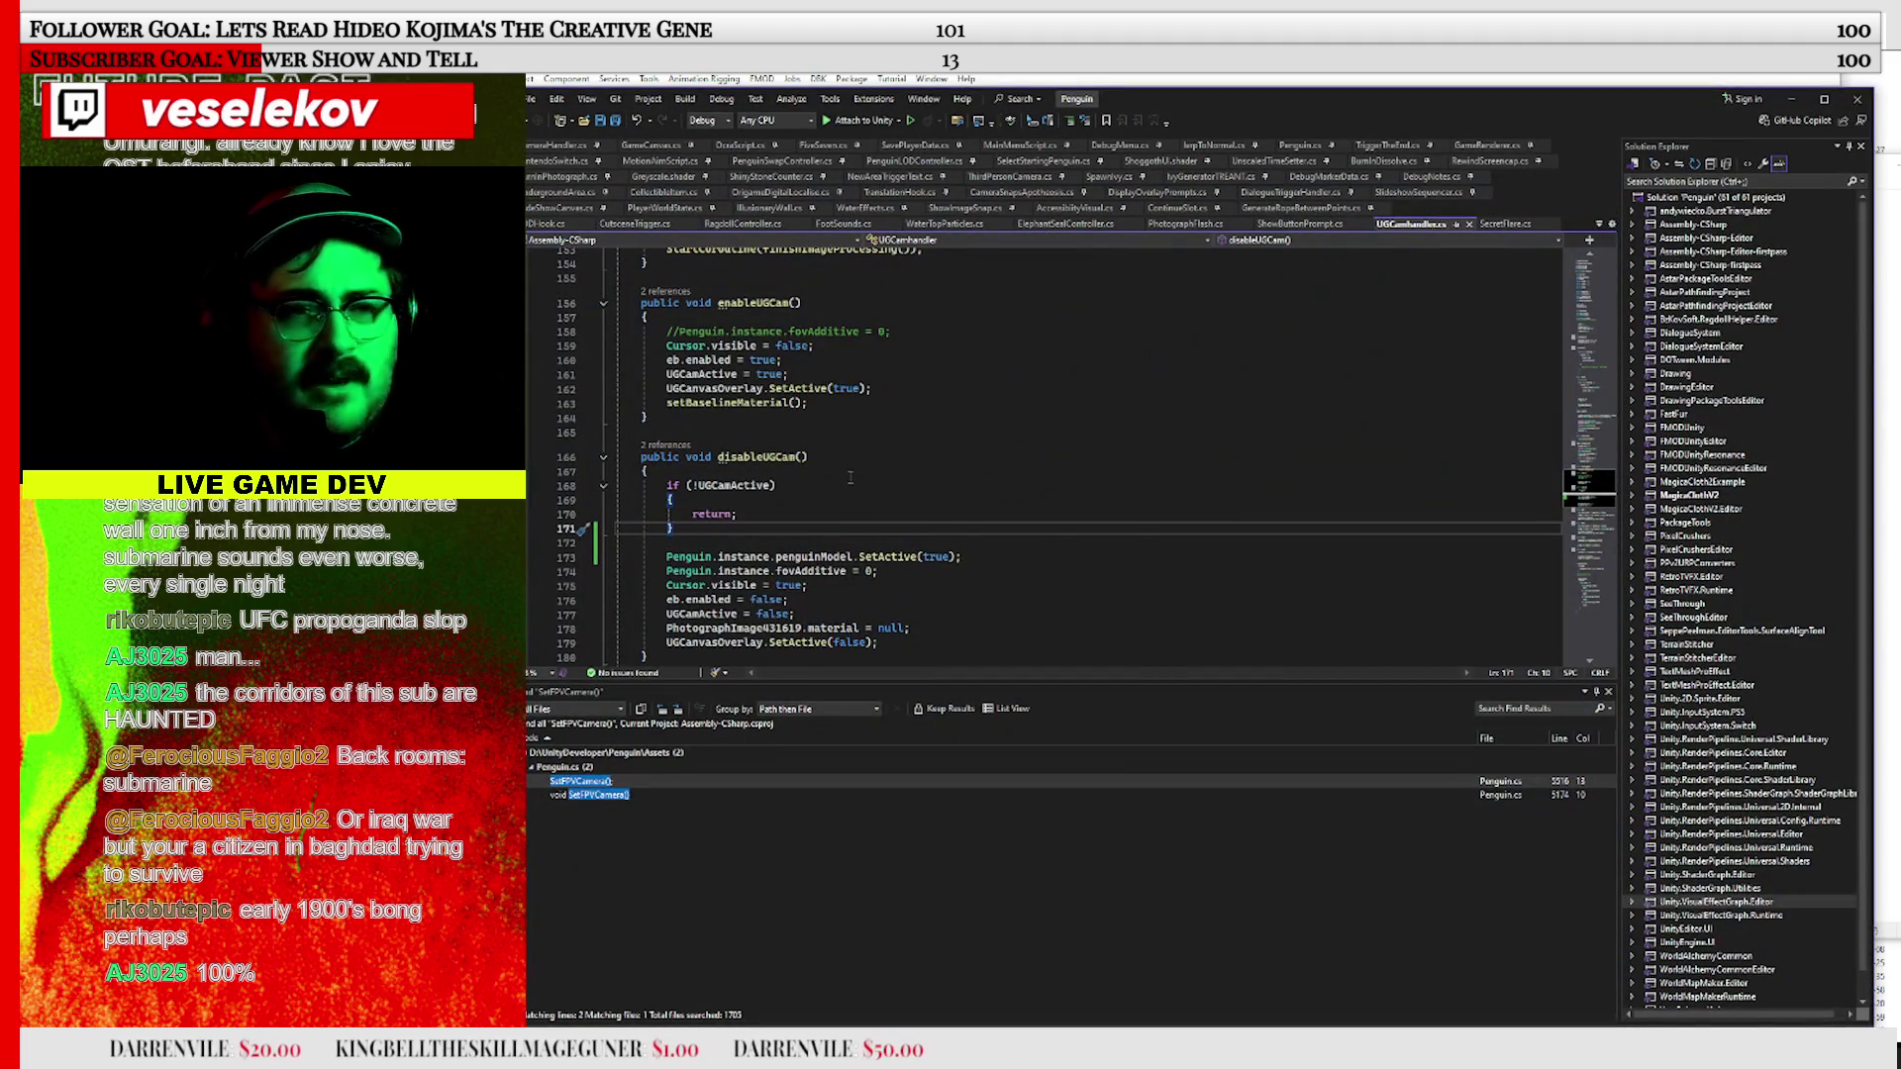
Maximize Visual Studio and open WaterEffects.cs at the closeToTop condition on line 142
double_click(1370, 105)
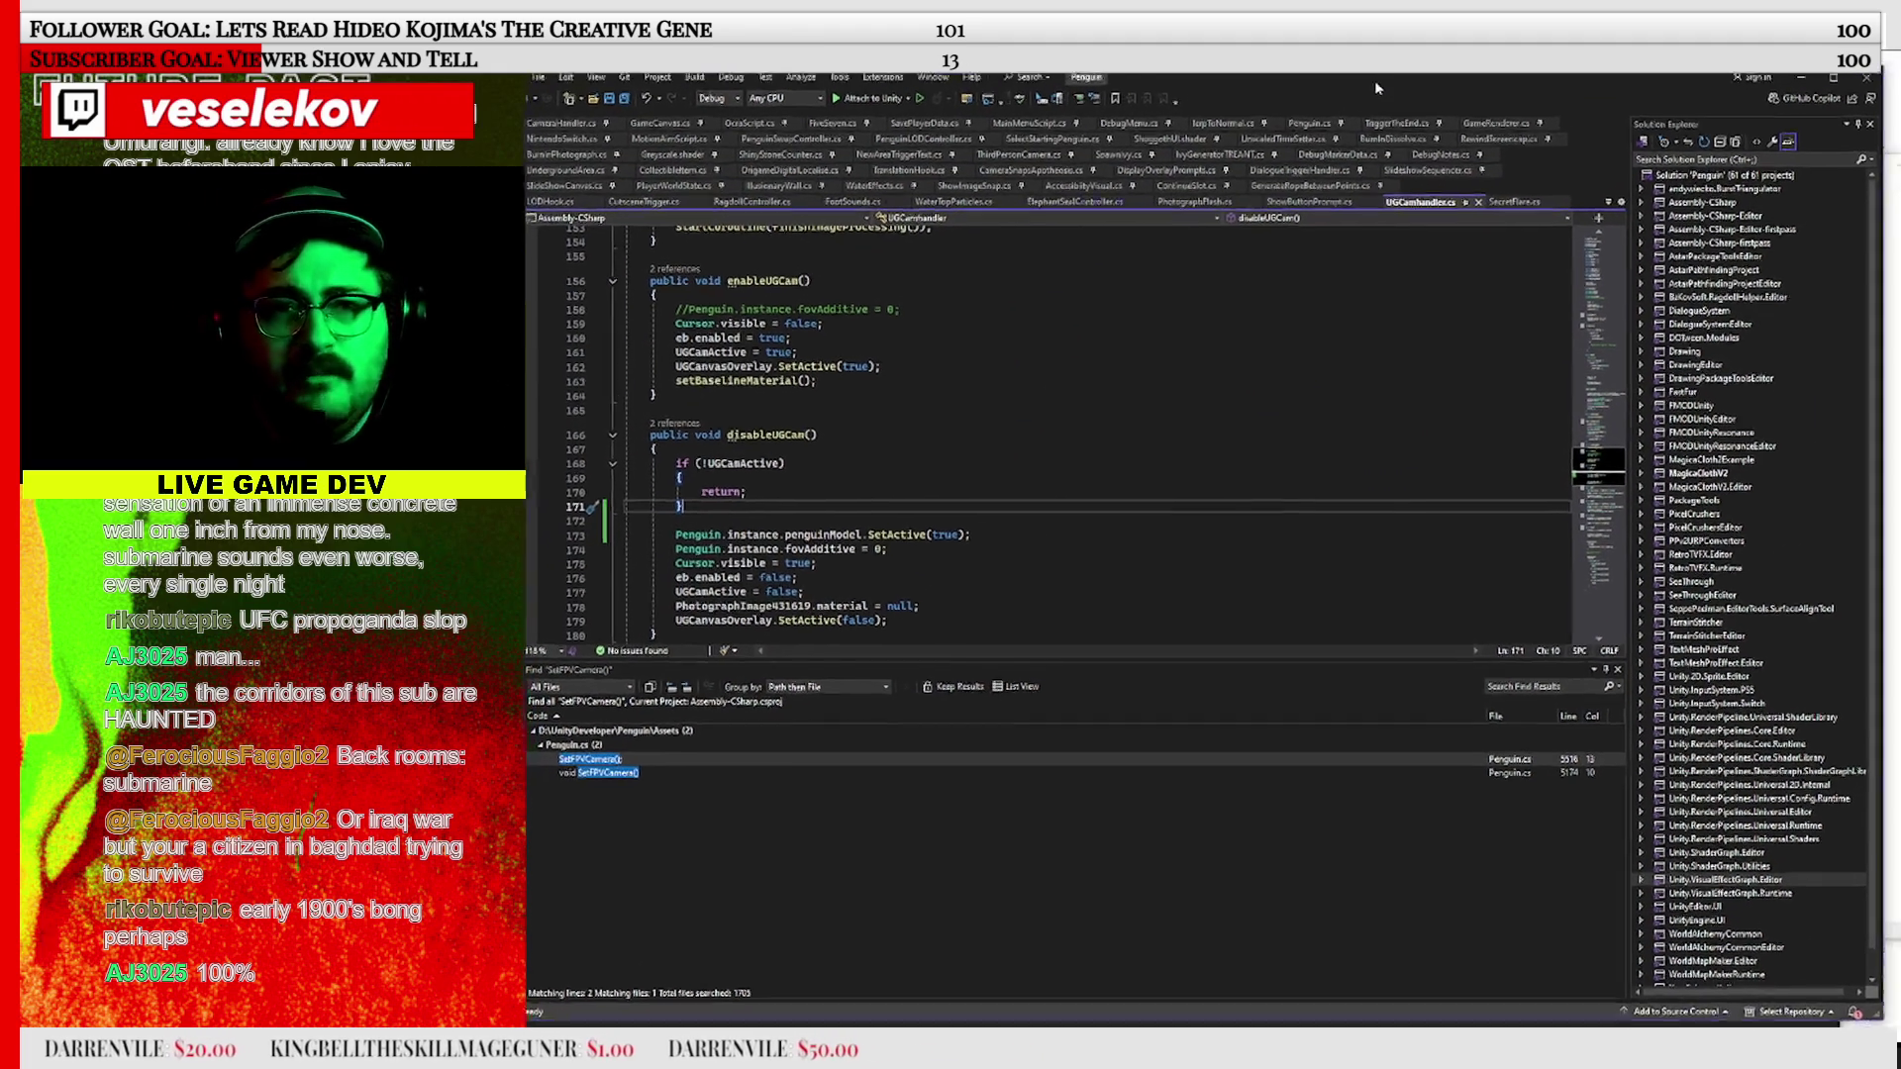
click(782, 466)
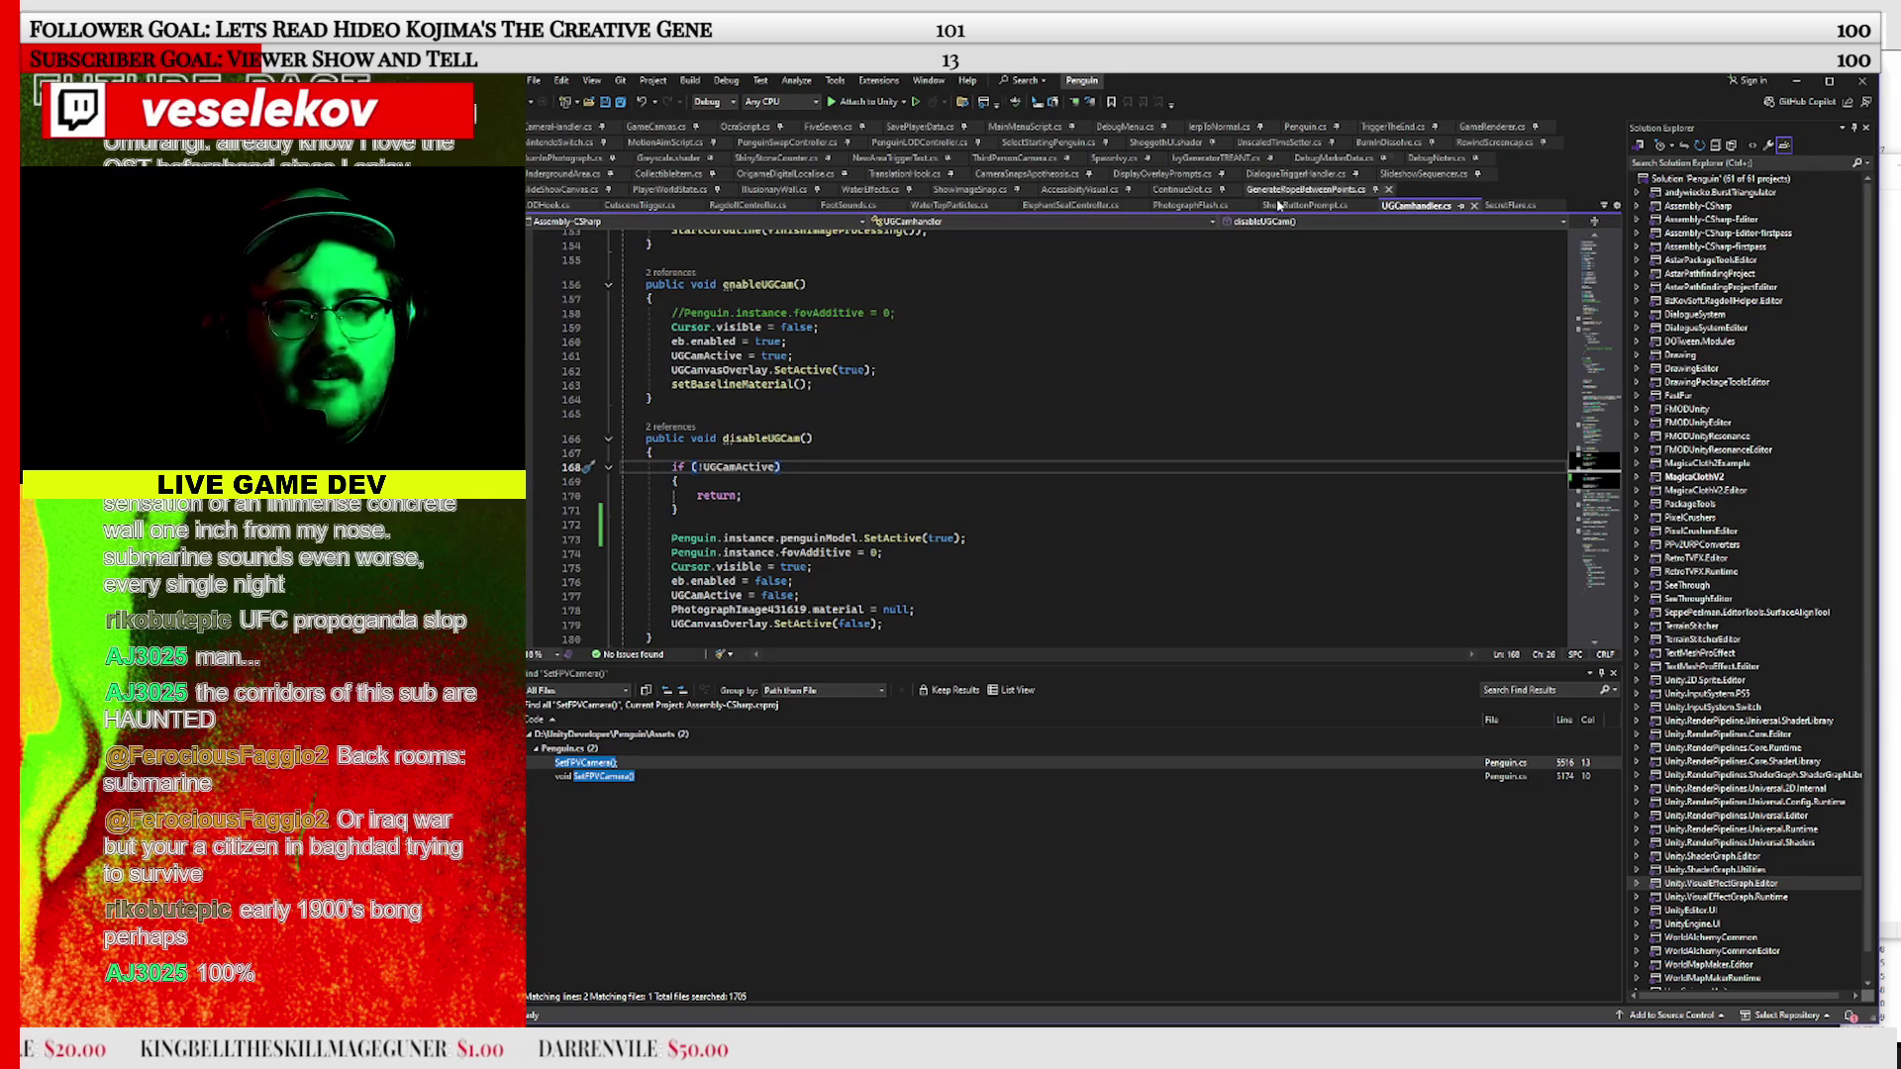
click(871, 189)
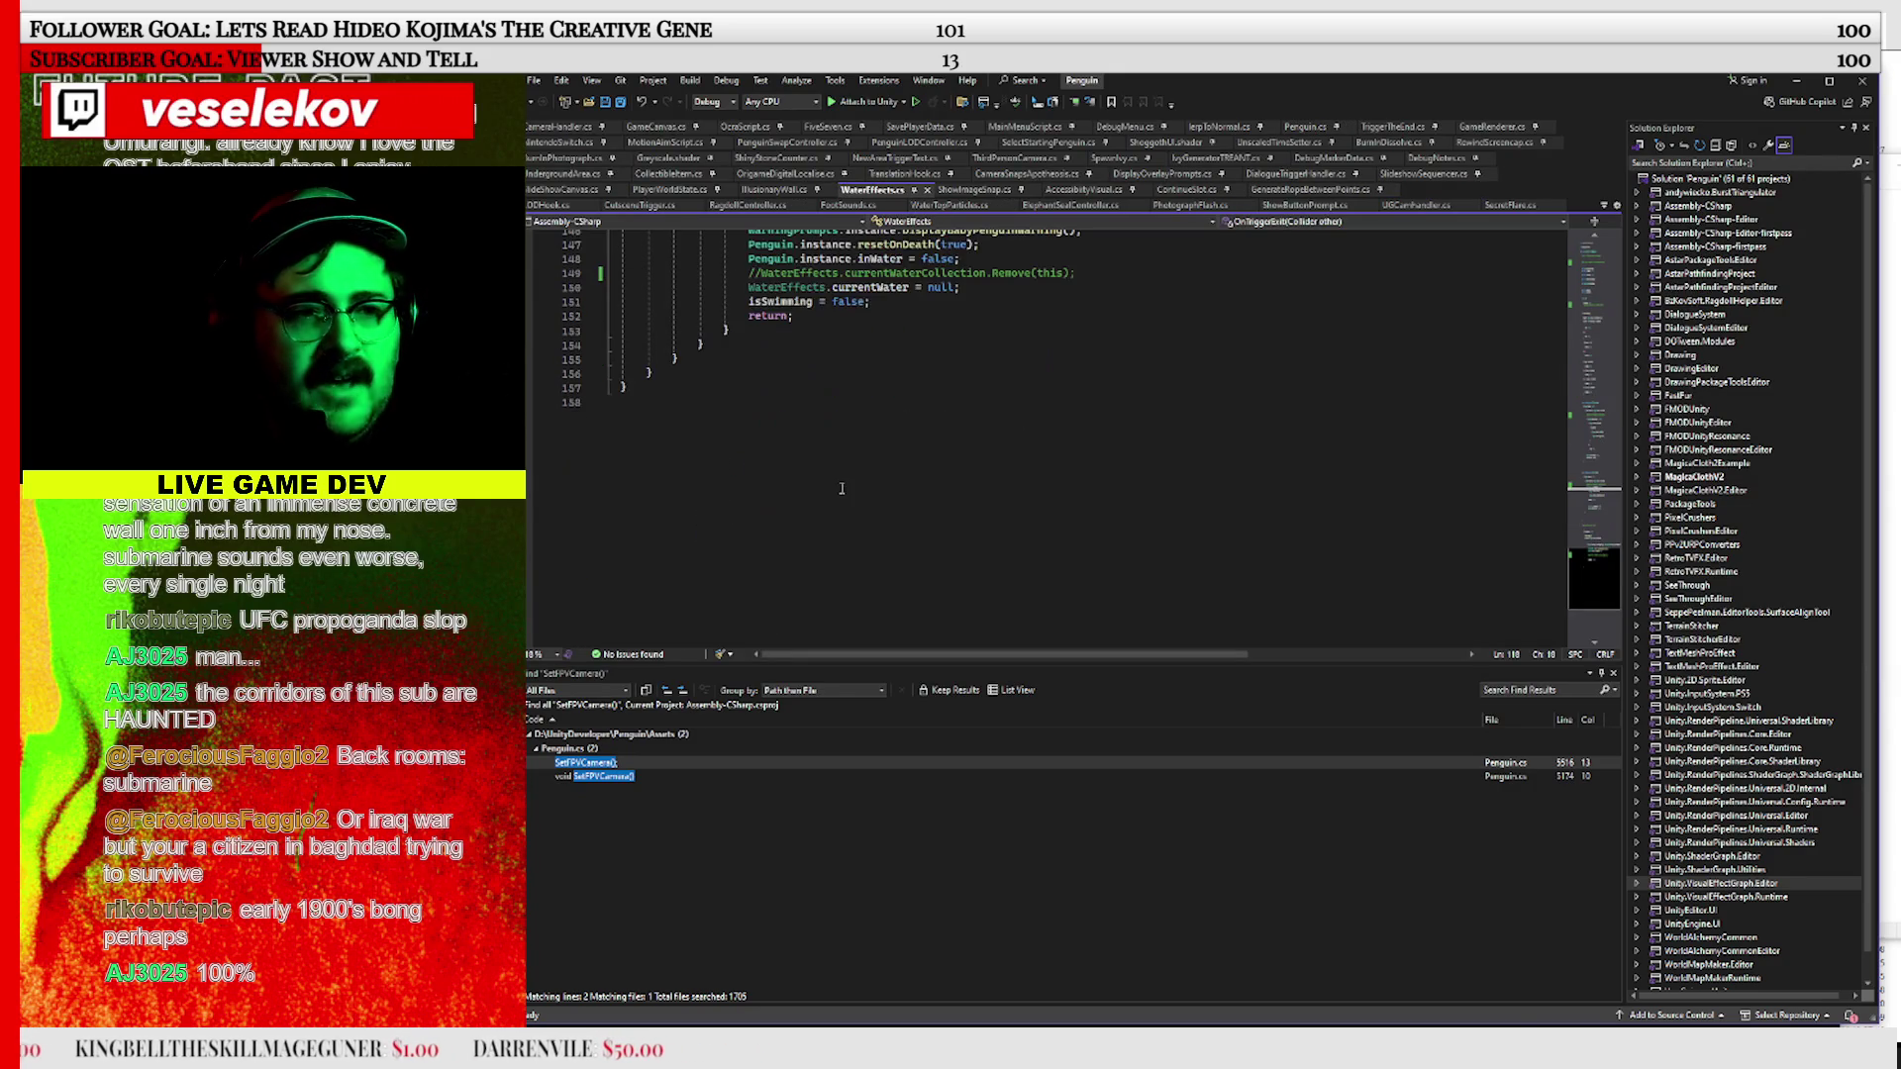
scroll(851, 500, down, 2)
click(800, 429)
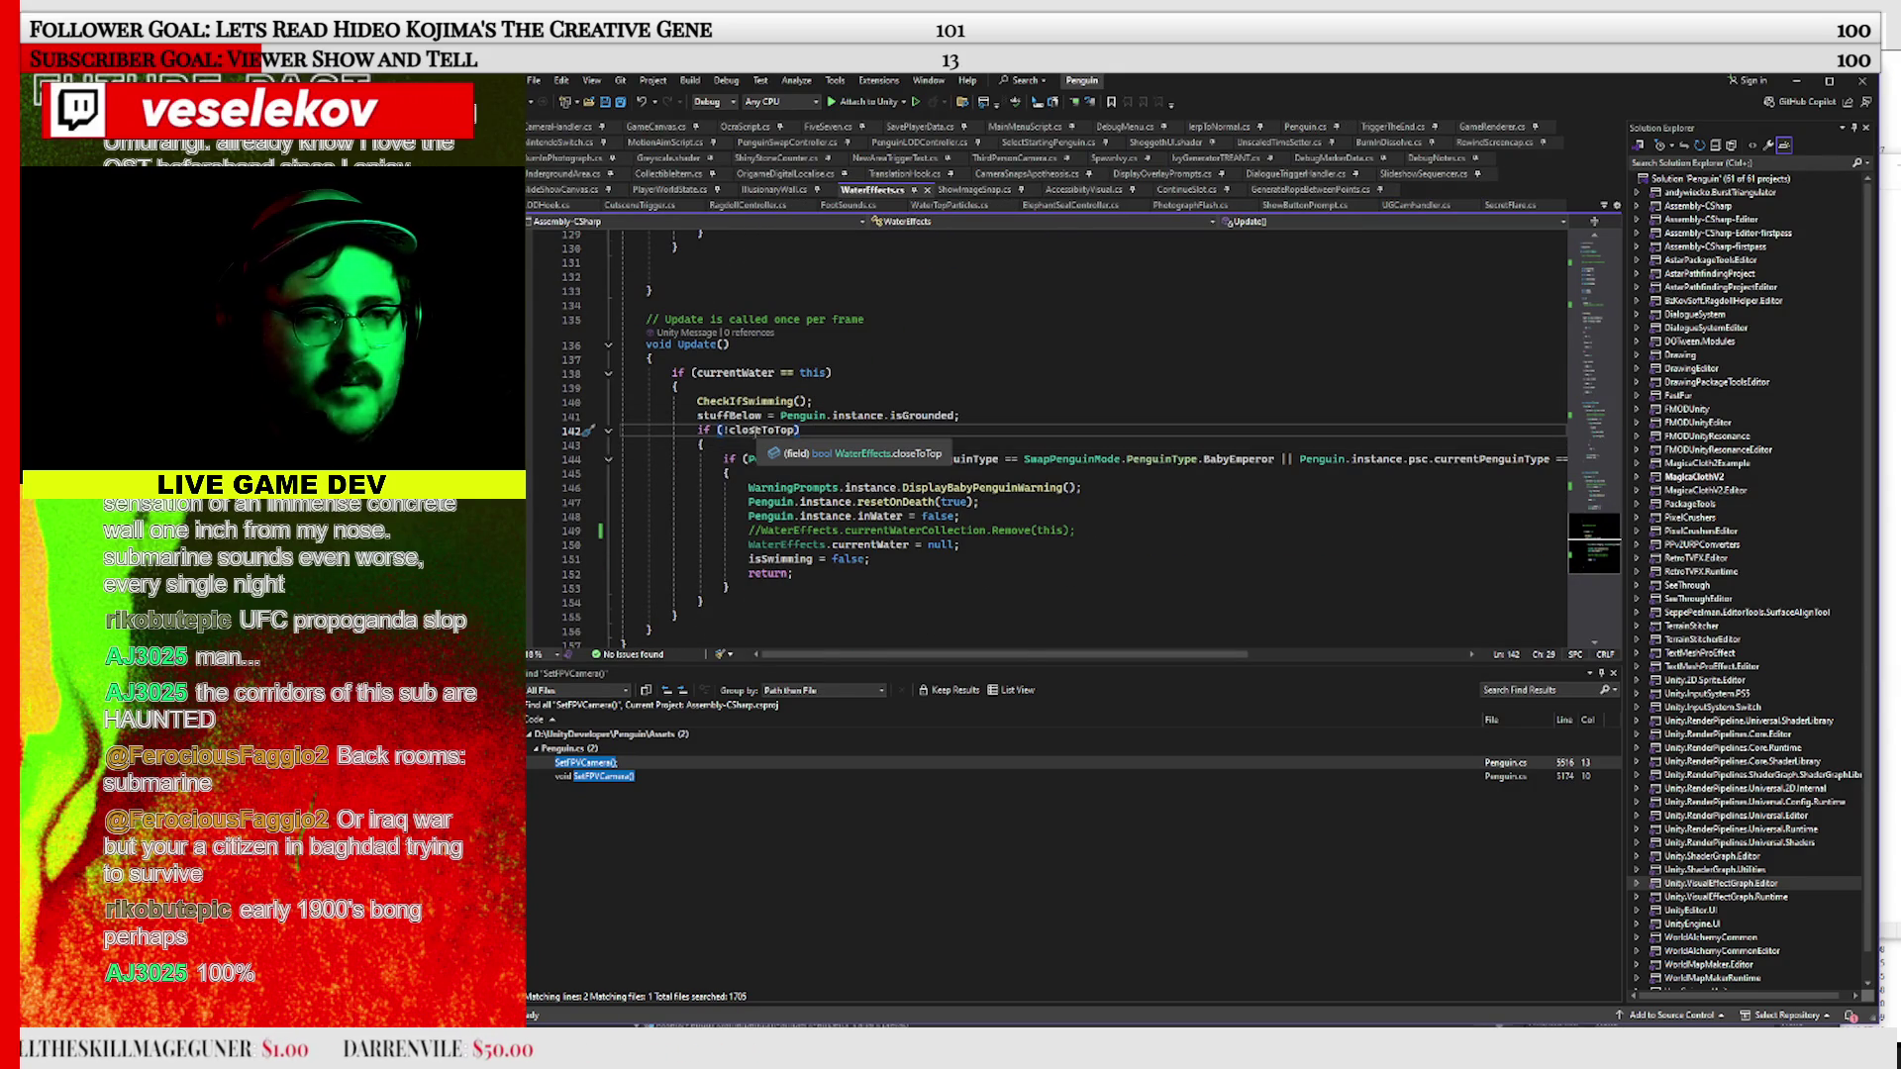
Append '|| isSwimming' after closeToTop via autocompletion, then return to Unity to recompile
click(794, 432)
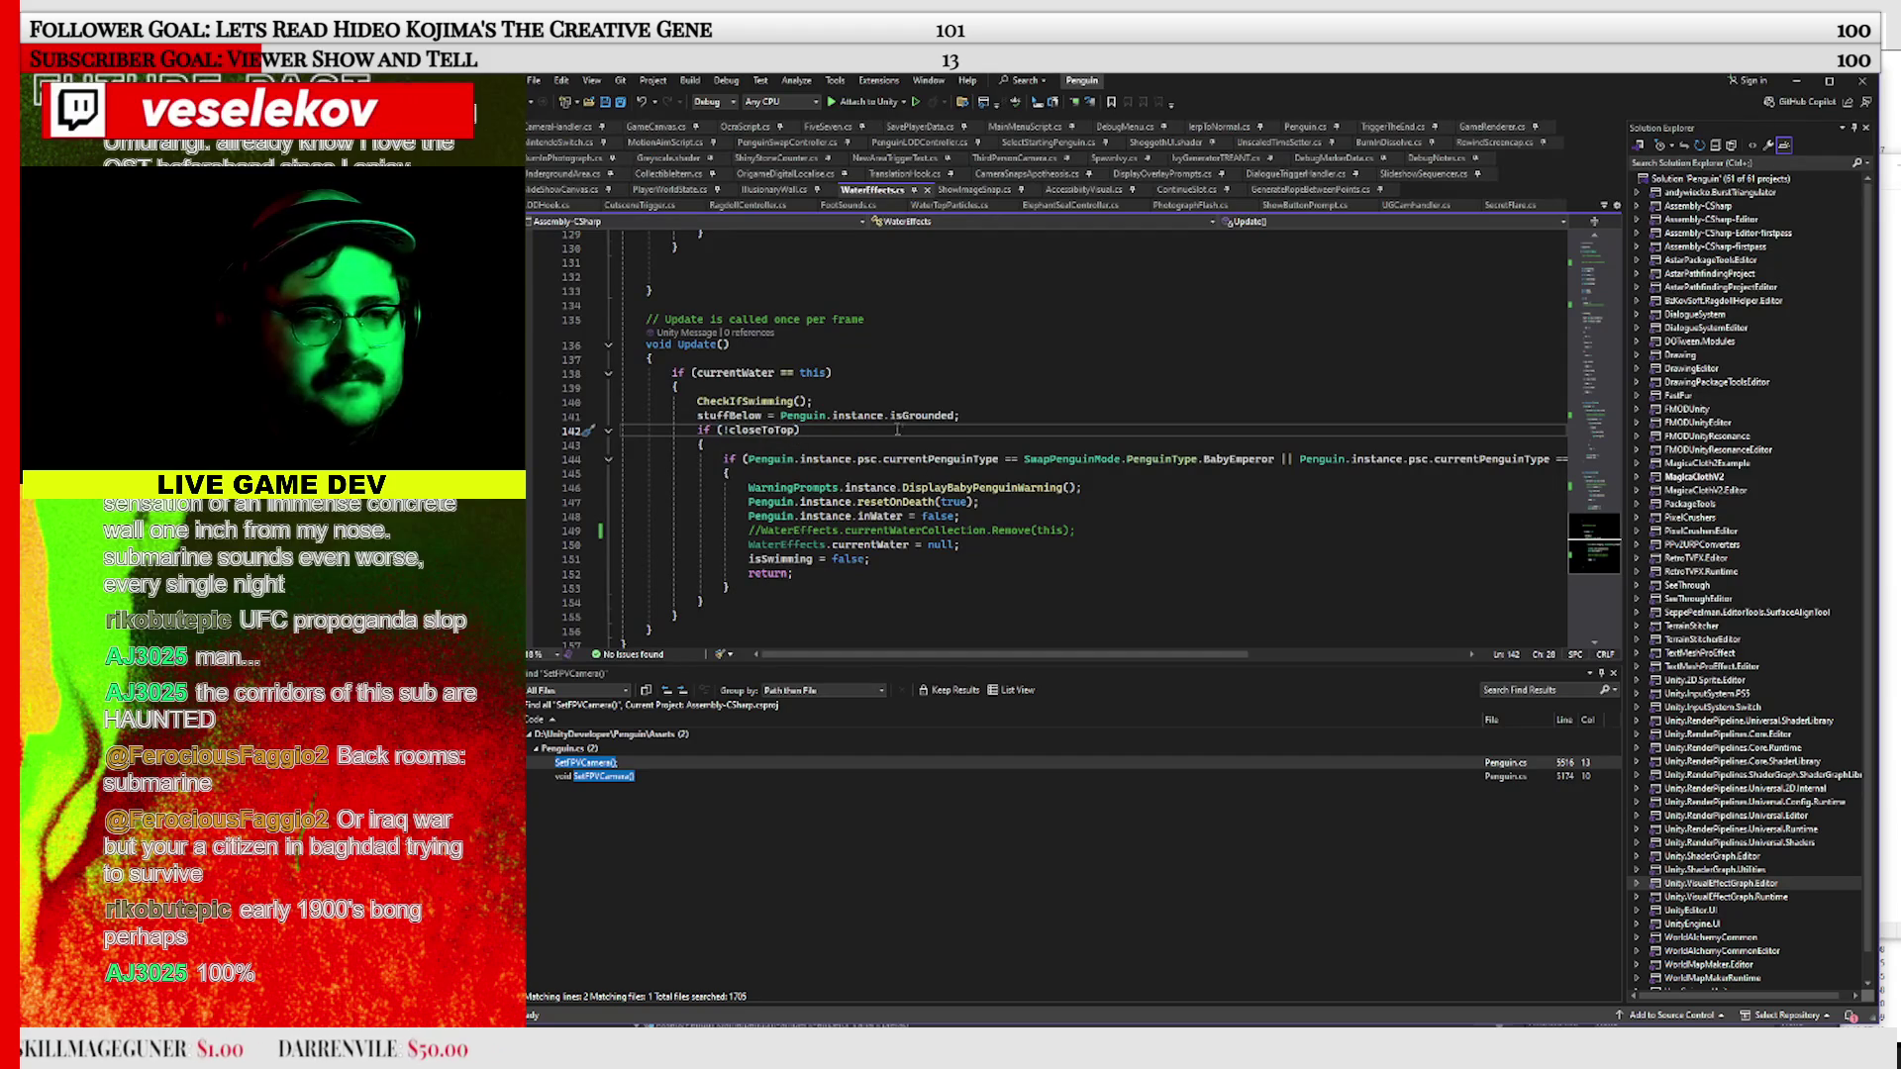
text(|| isS)
key(Tab)
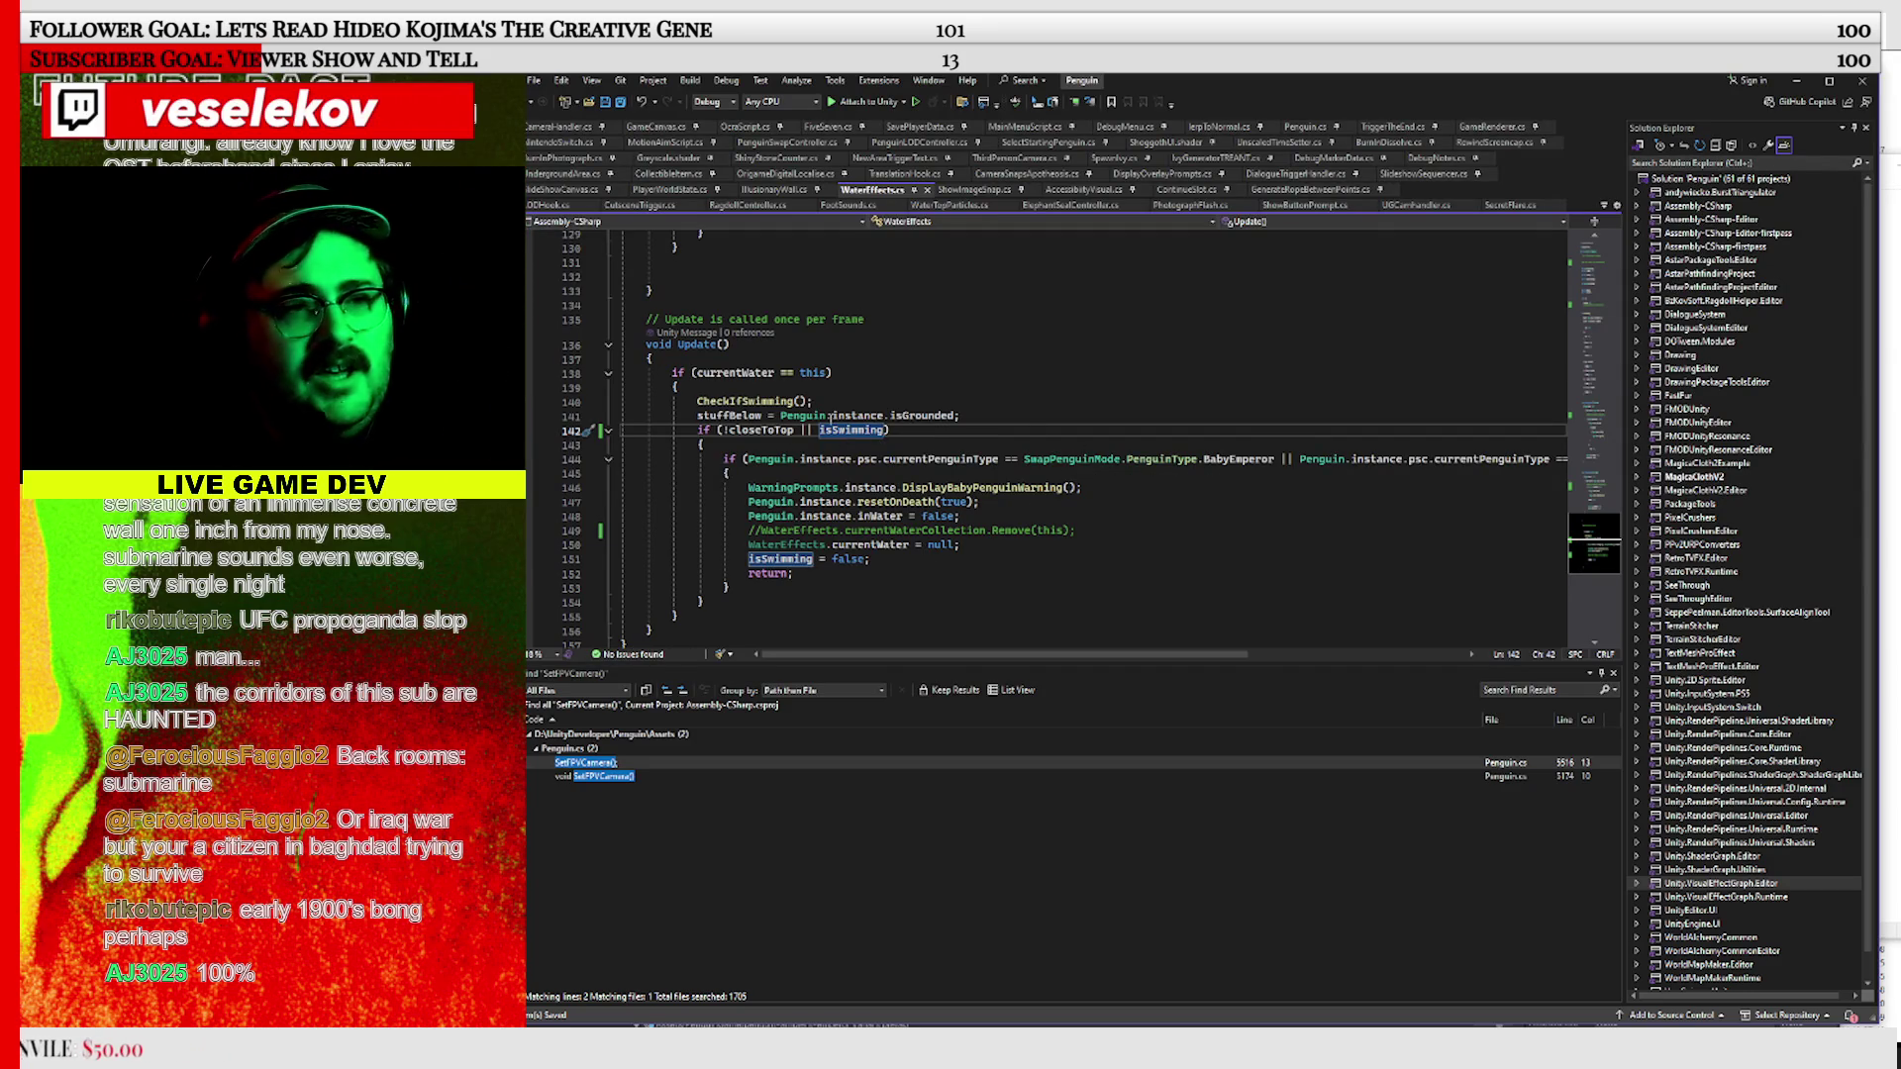
click(875, 560)
click(1796, 81)
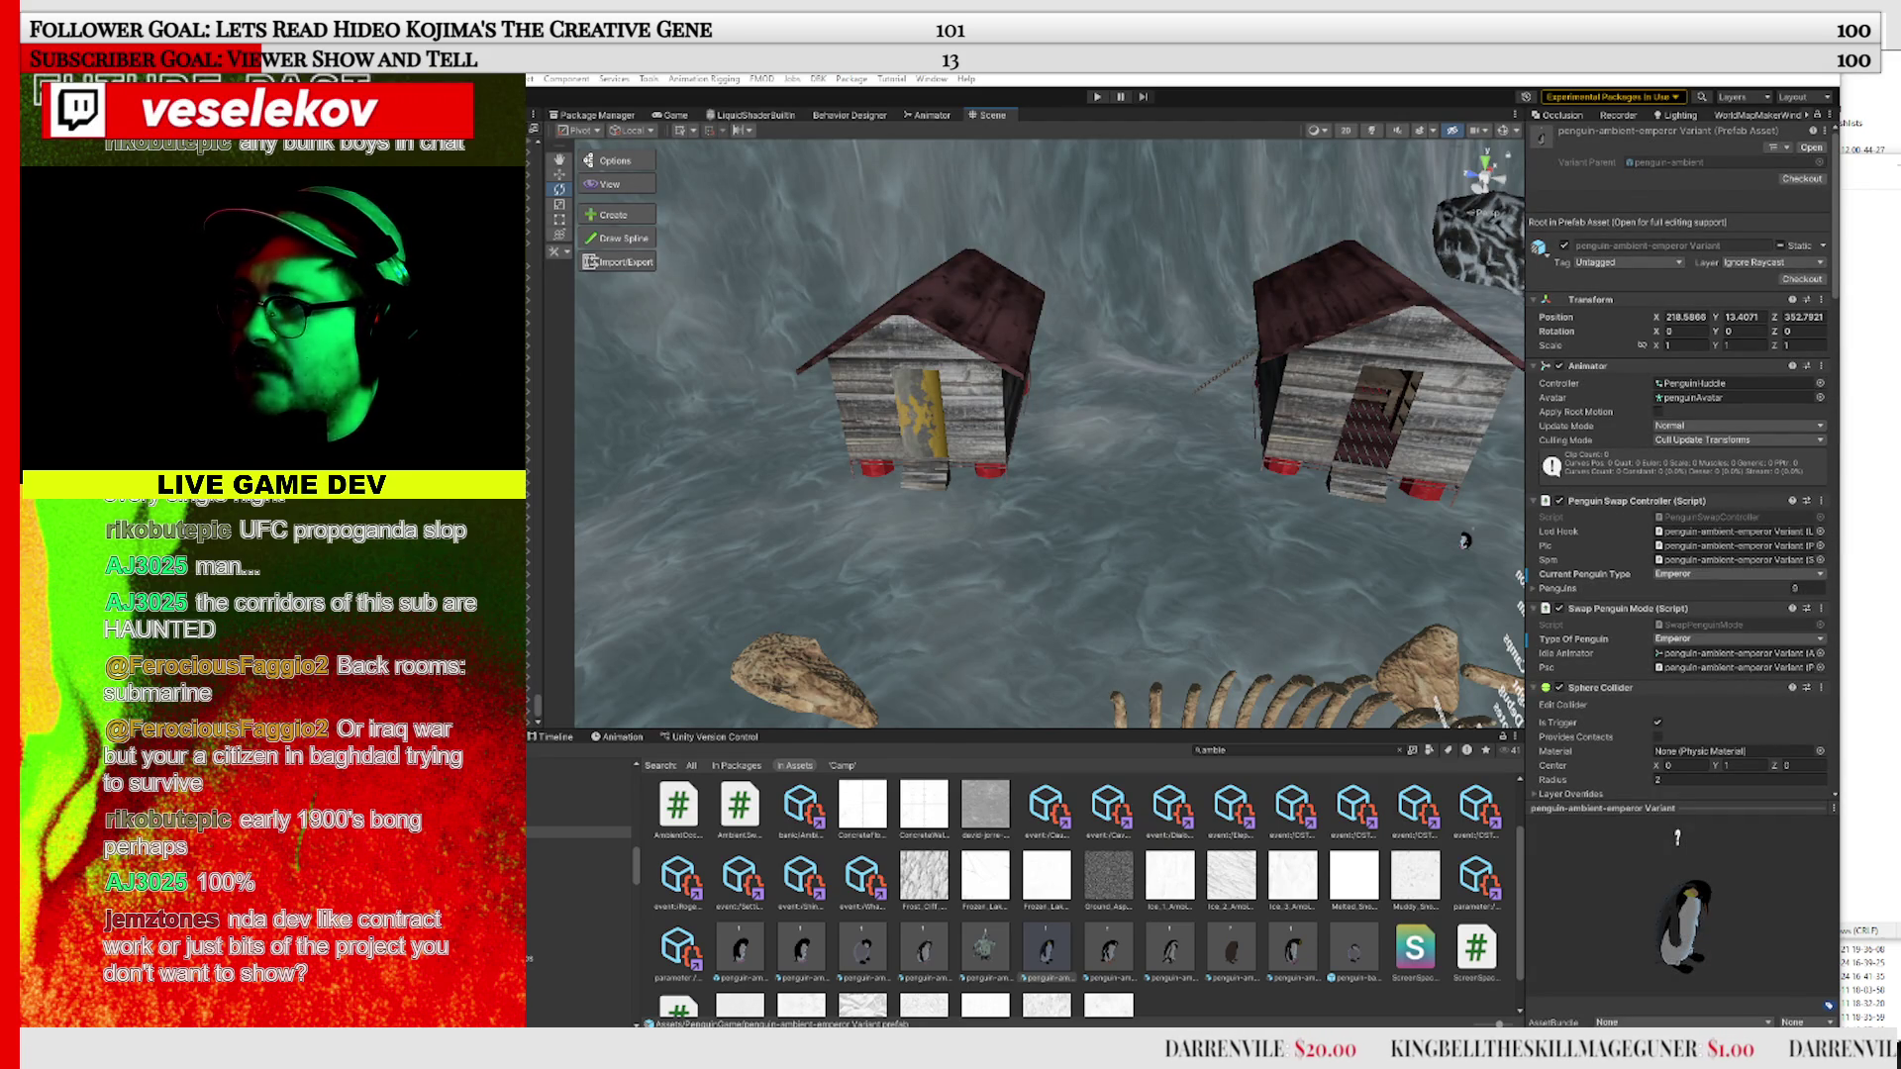
Start Play mode and swim the player penguin under the ice sheet
click(1097, 96)
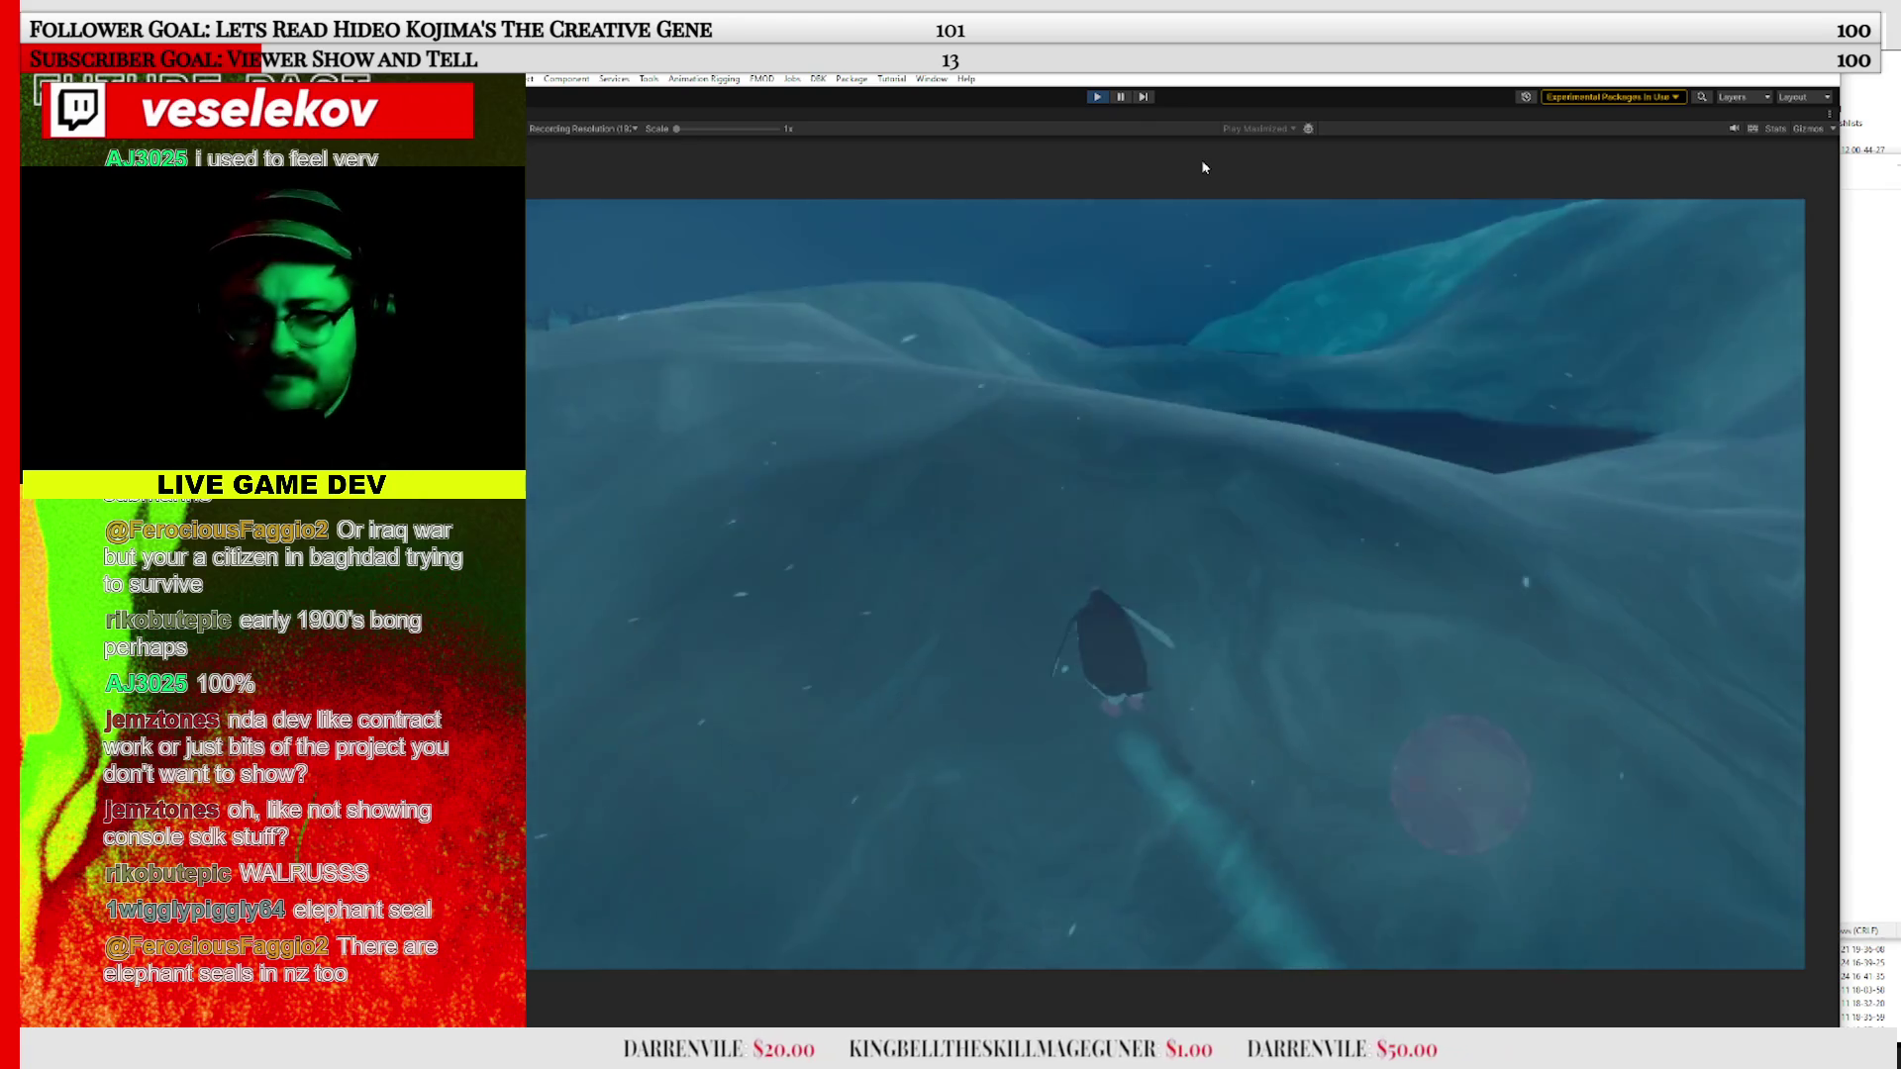
Stop Play mode and move the Hold on dialog to the upper right
click(1089, 98)
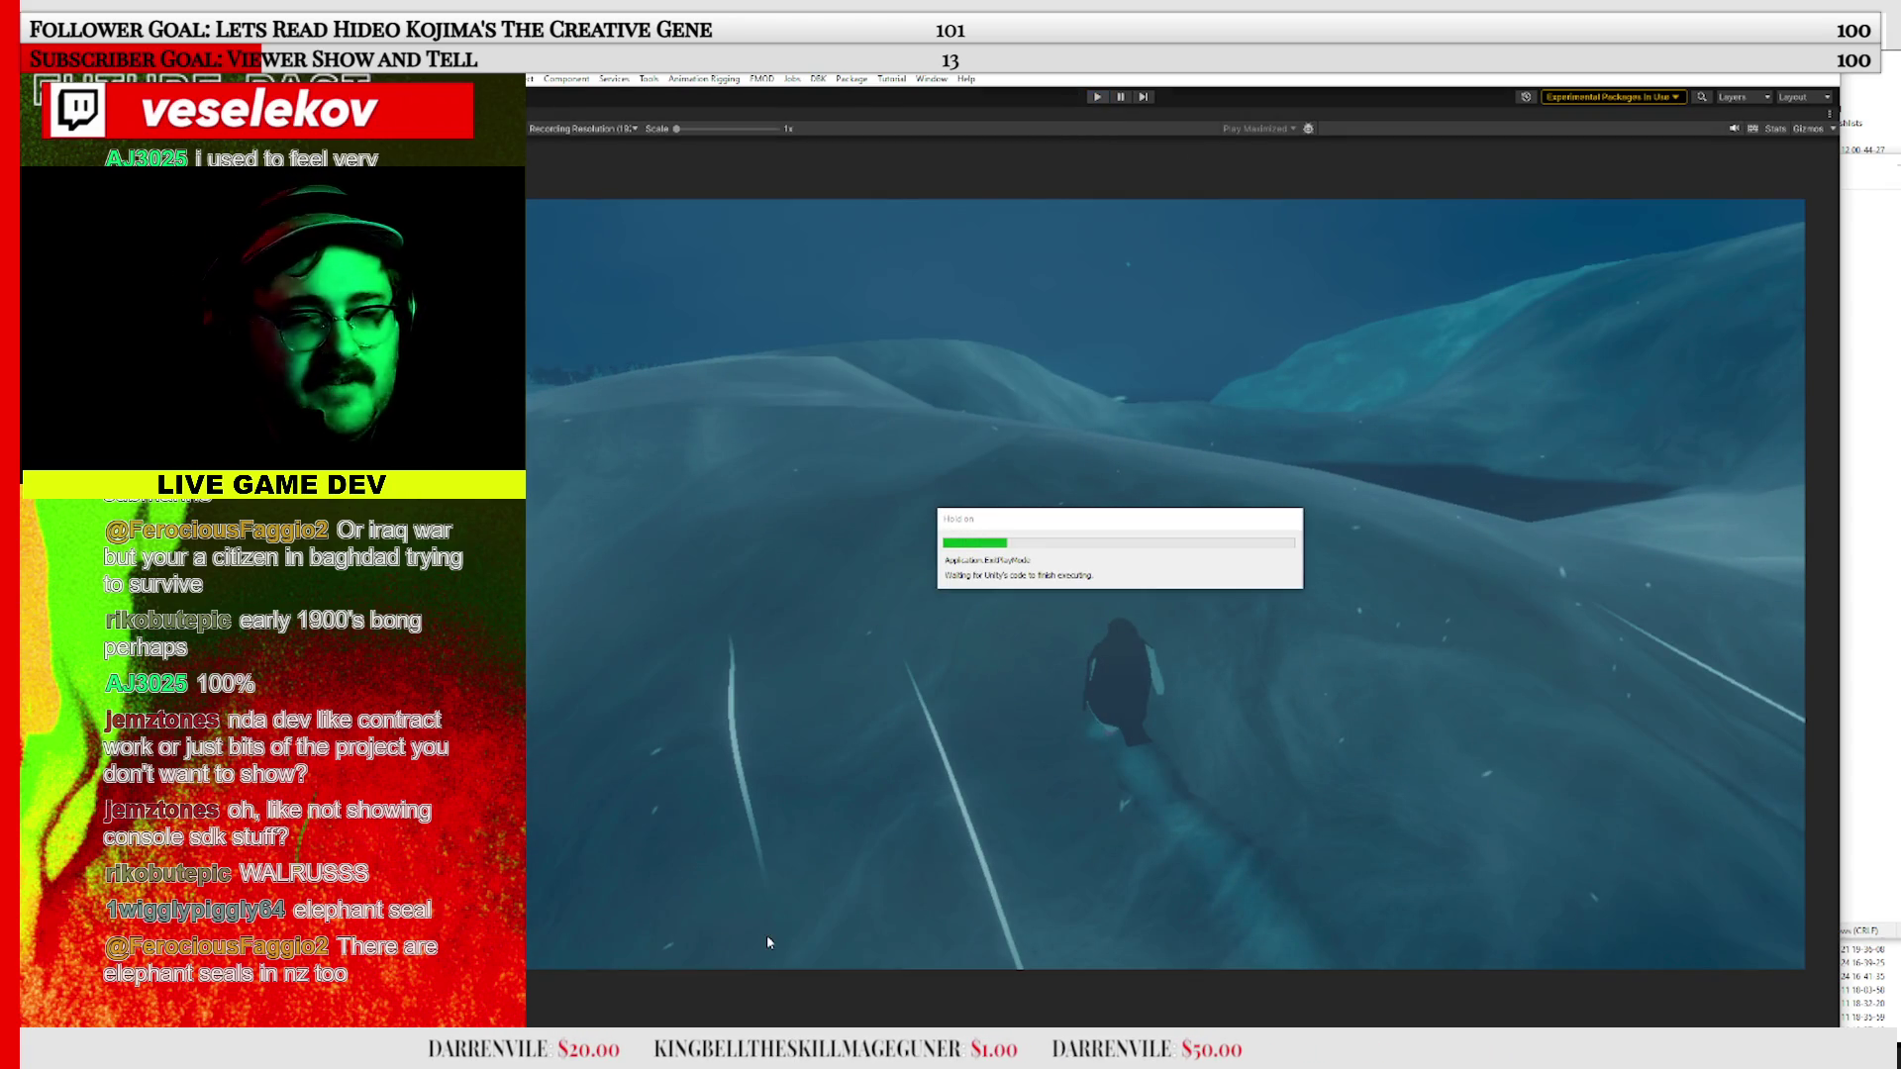
mouse_move(1043, 524)
mouse_down()
mouse_move(1383, 315)
mouse_move(1545, 166)
mouse_up()
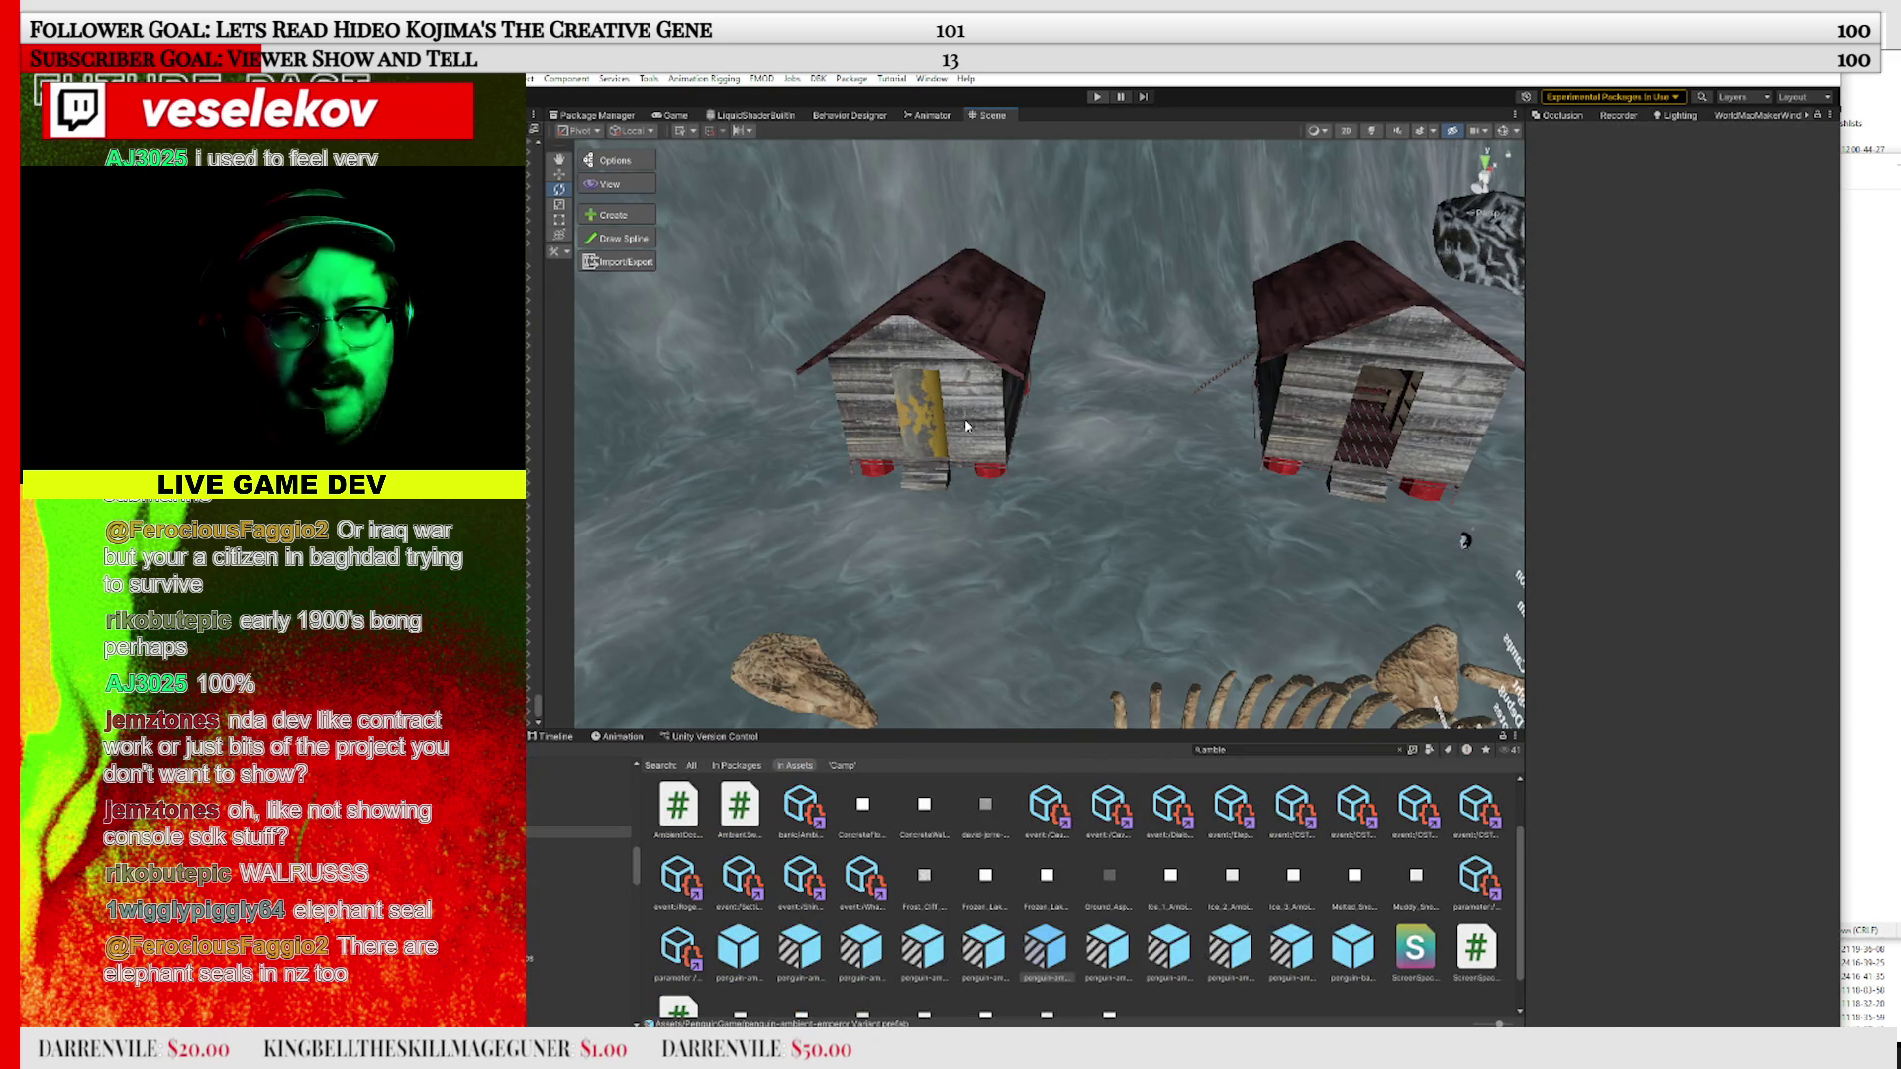
Select the left house, Dwelling (1), and frame the view around it
click(964, 417)
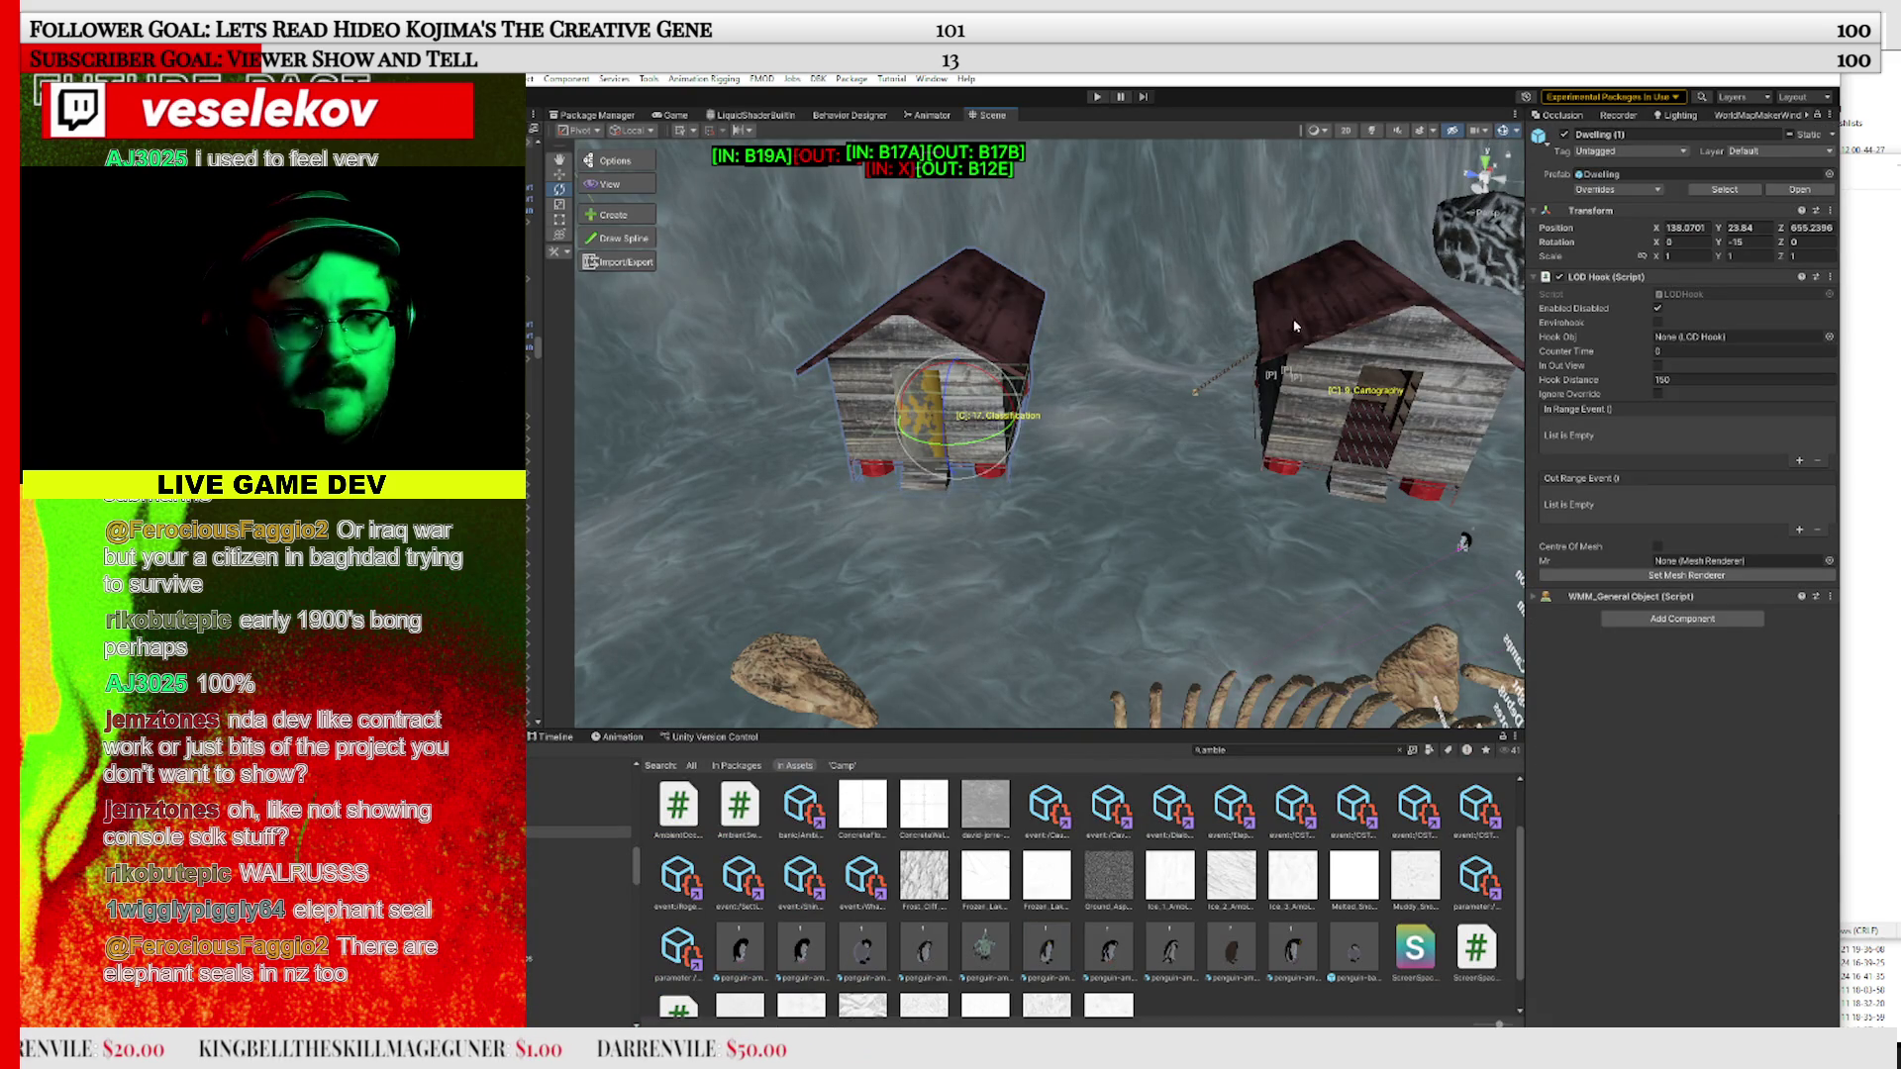
key(f)
mouse_move(1185, 408)
mouse_down()
mouse_move(1208, 416)
mouse_move(1099, 490)
mouse_up()
scroll(1099, 490, up, 5)
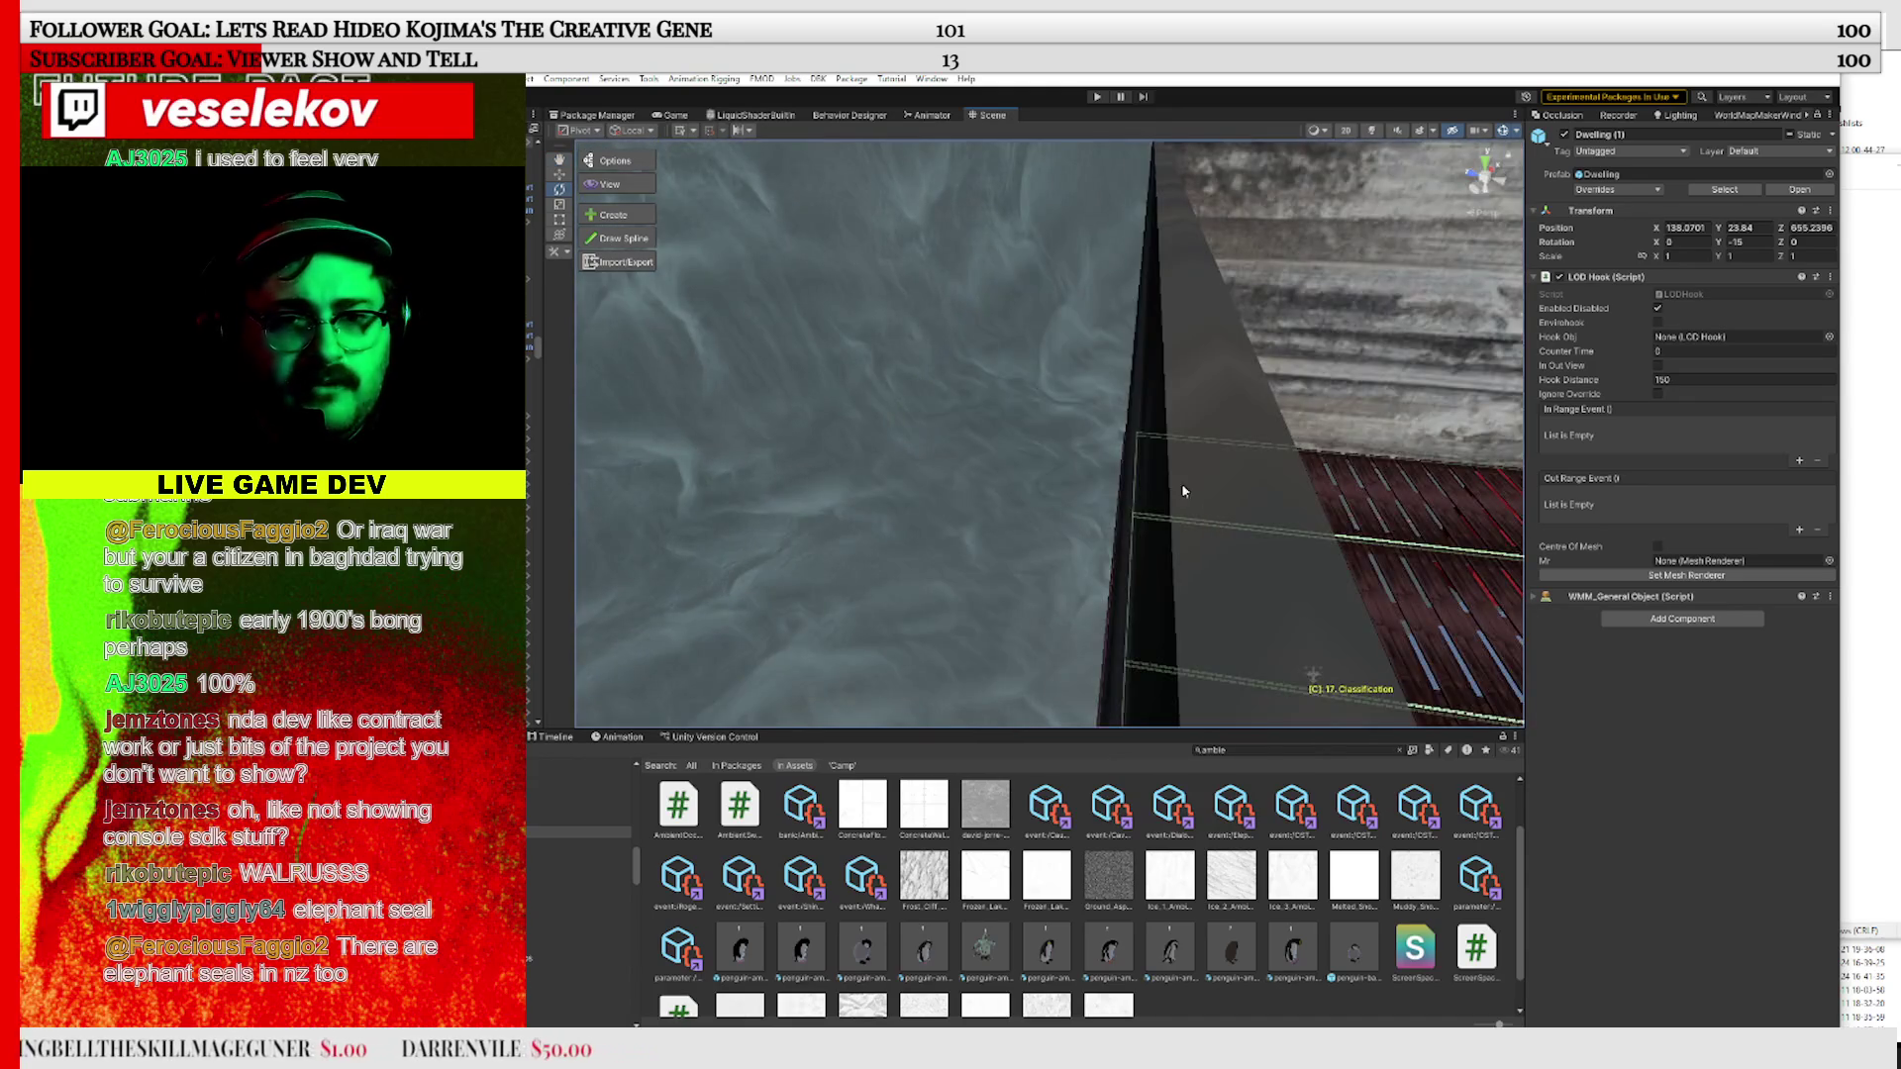
scroll(1161, 485, down, 5)
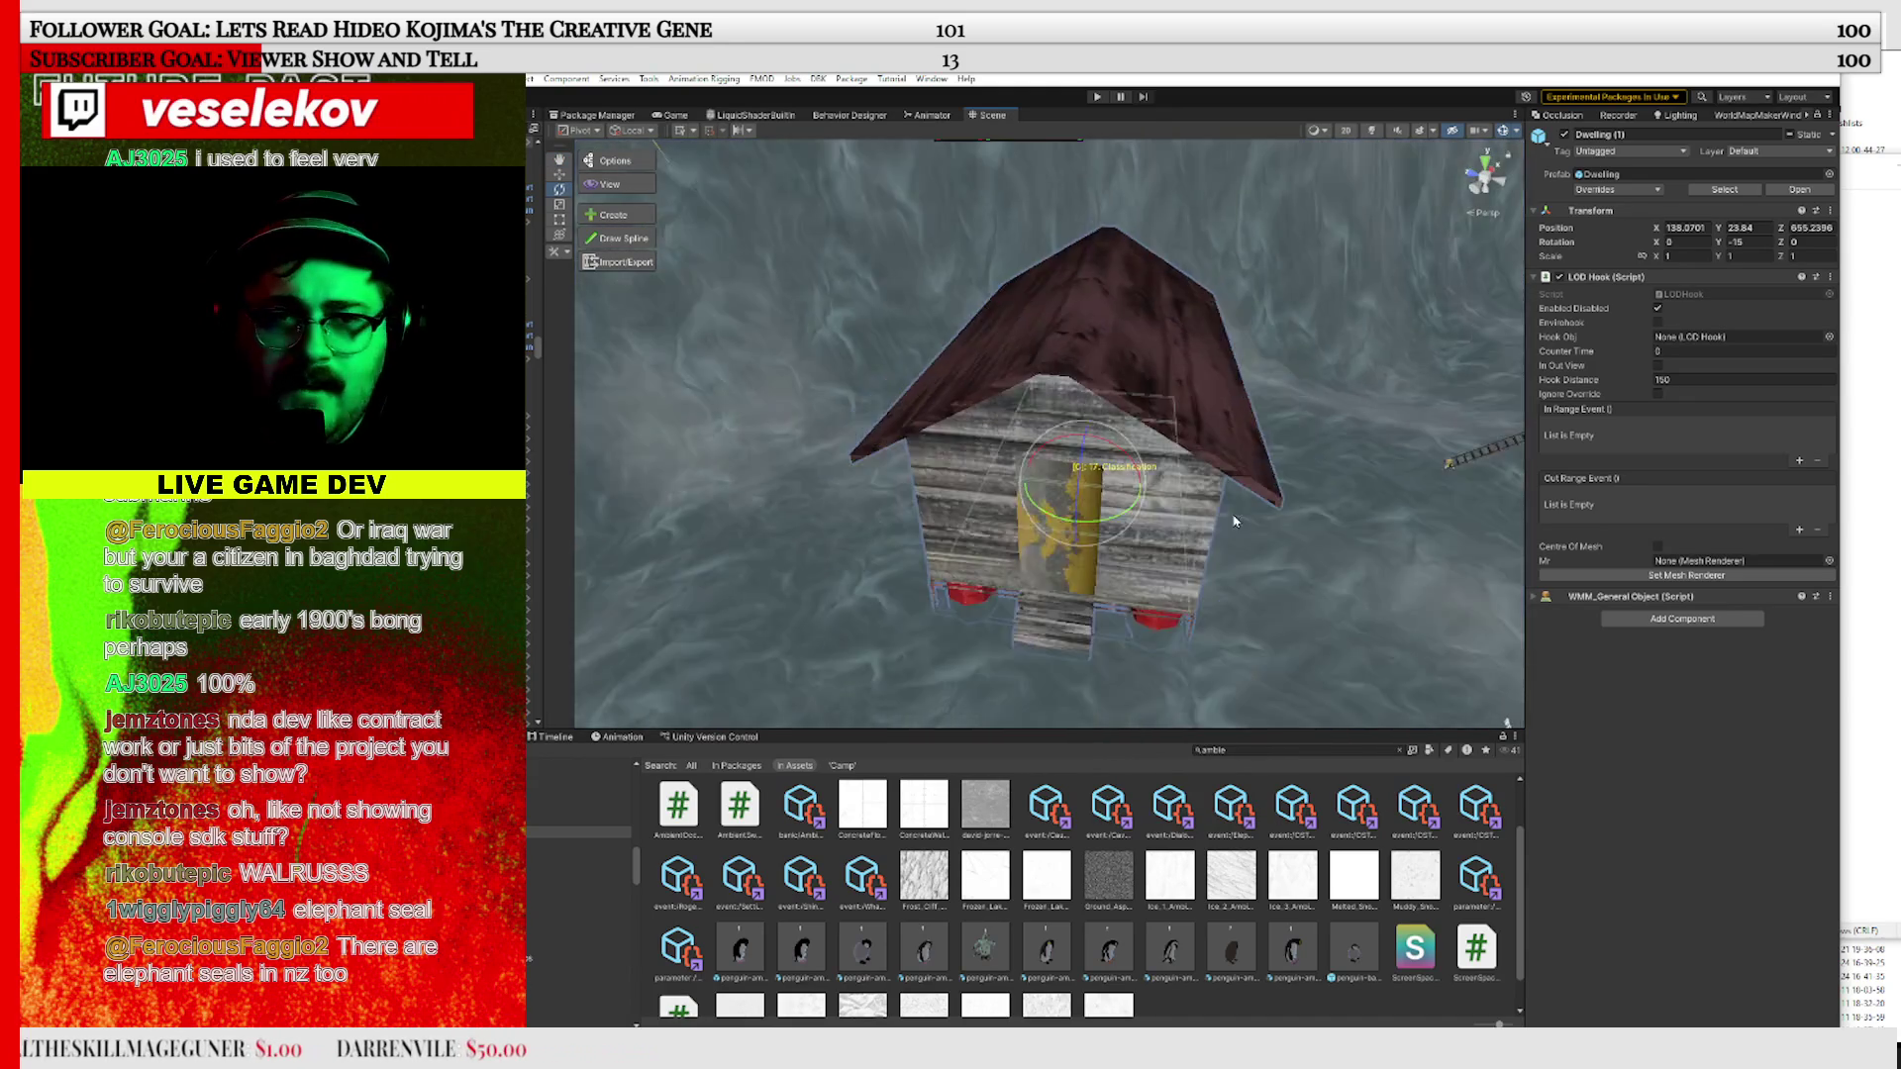
mouse_move(1149, 565)
mouse_down()
mouse_move(971, 386)
mouse_move(1008, 494)
mouse_up()
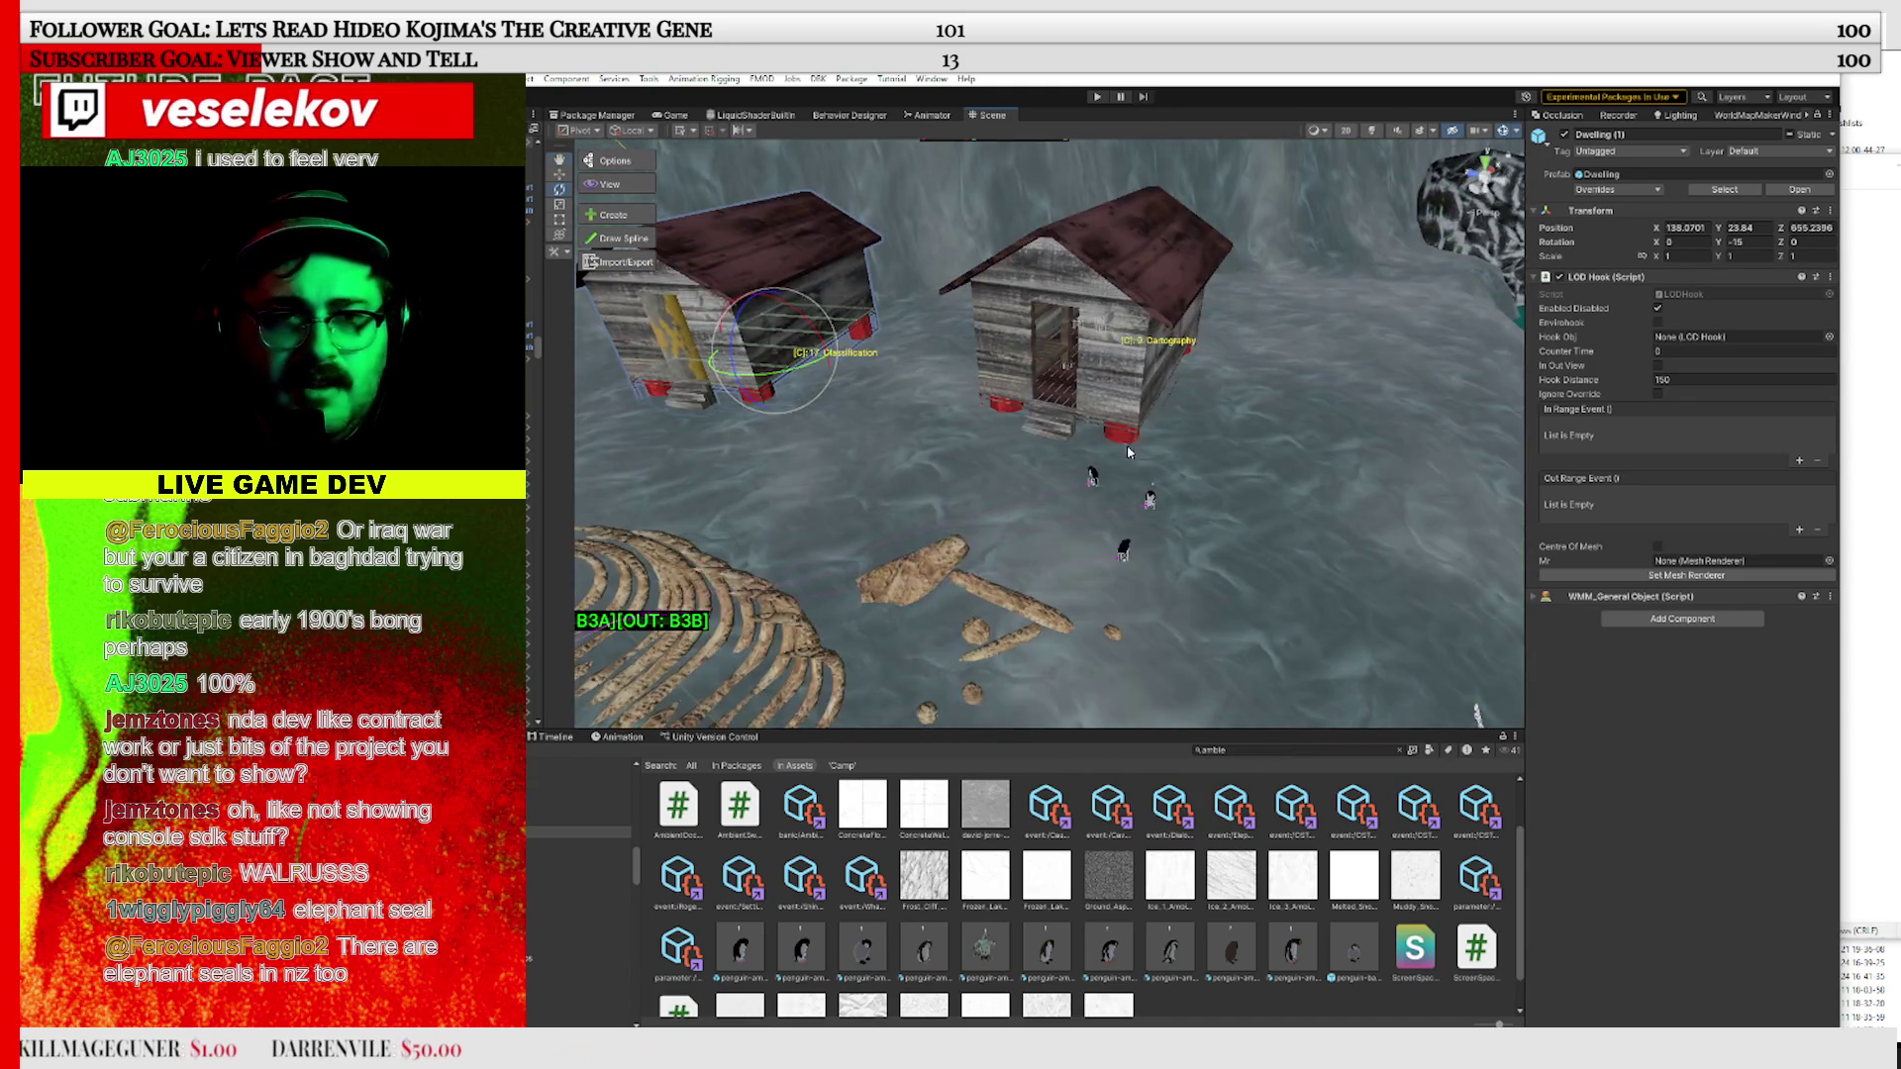
scroll(1026, 485, down, 3)
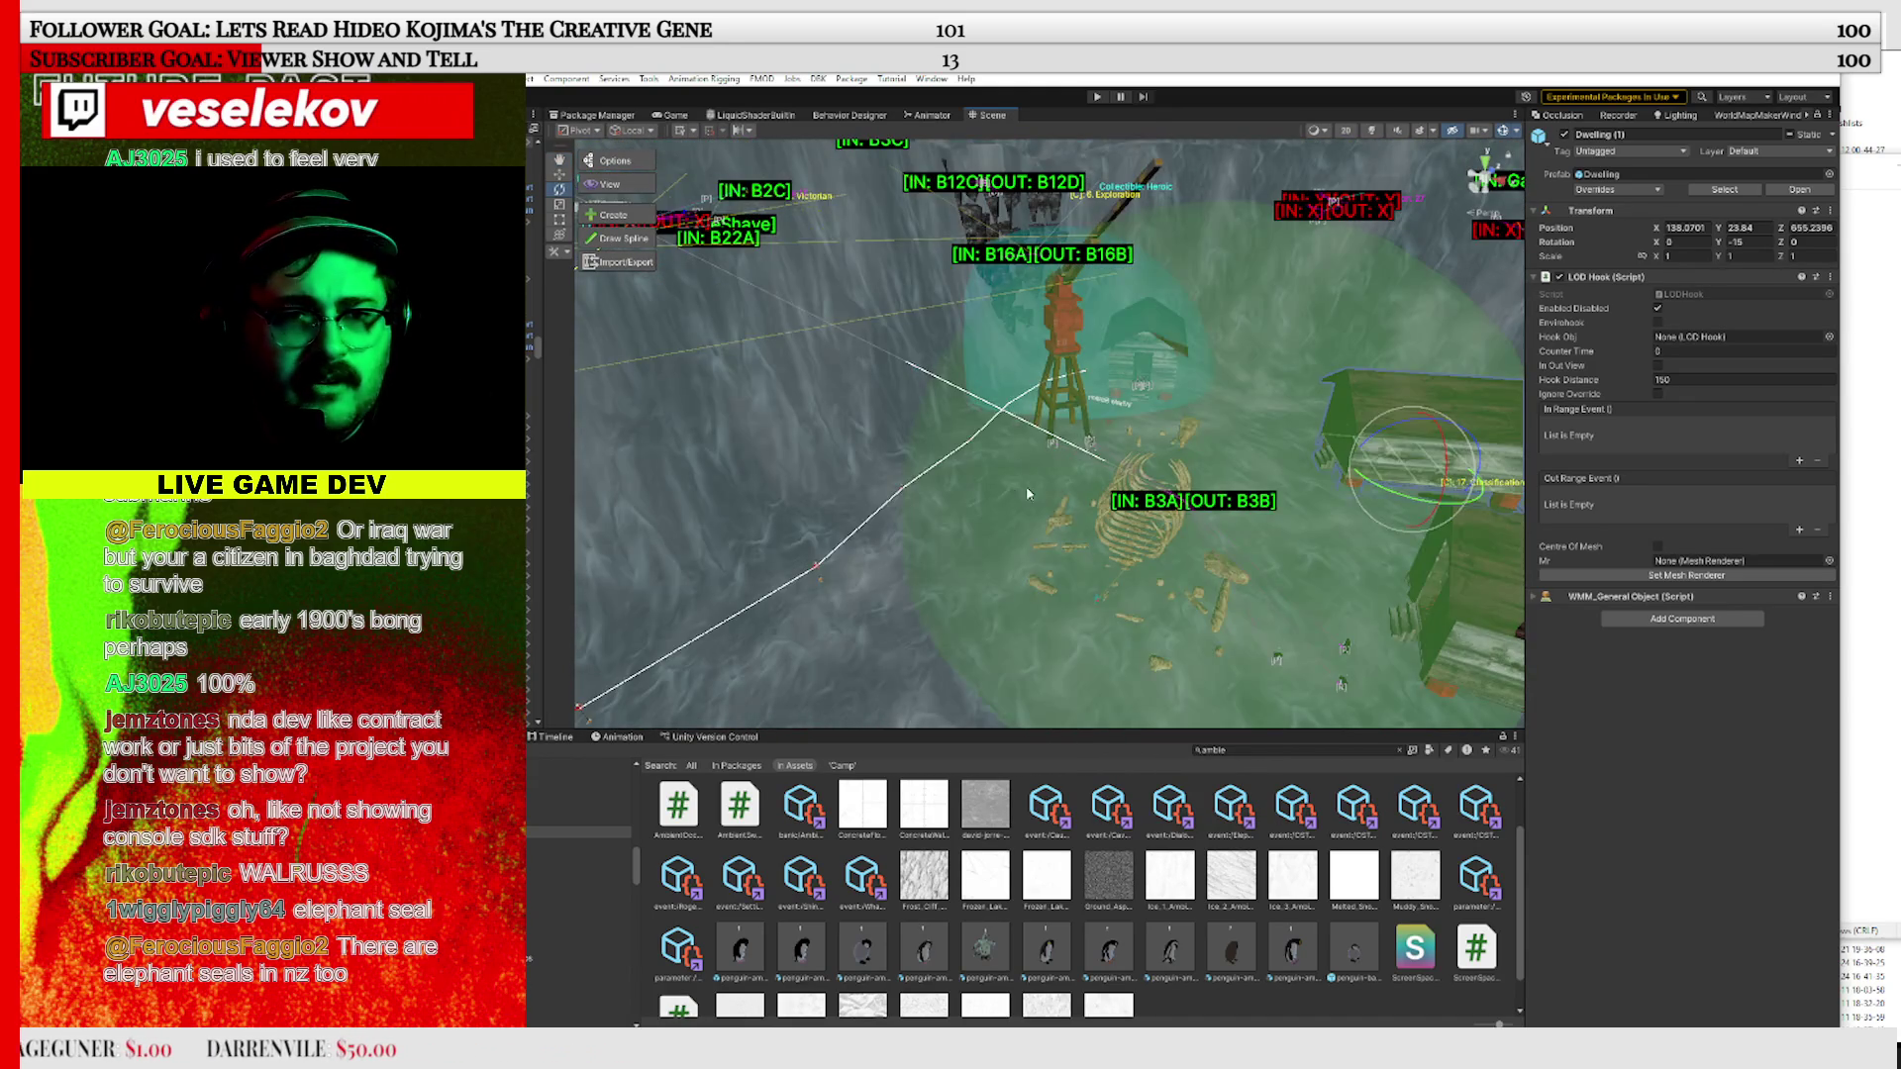
Check the terrain, then select the Whaling Station area trigger sphere by the rib bones
click(1245, 449)
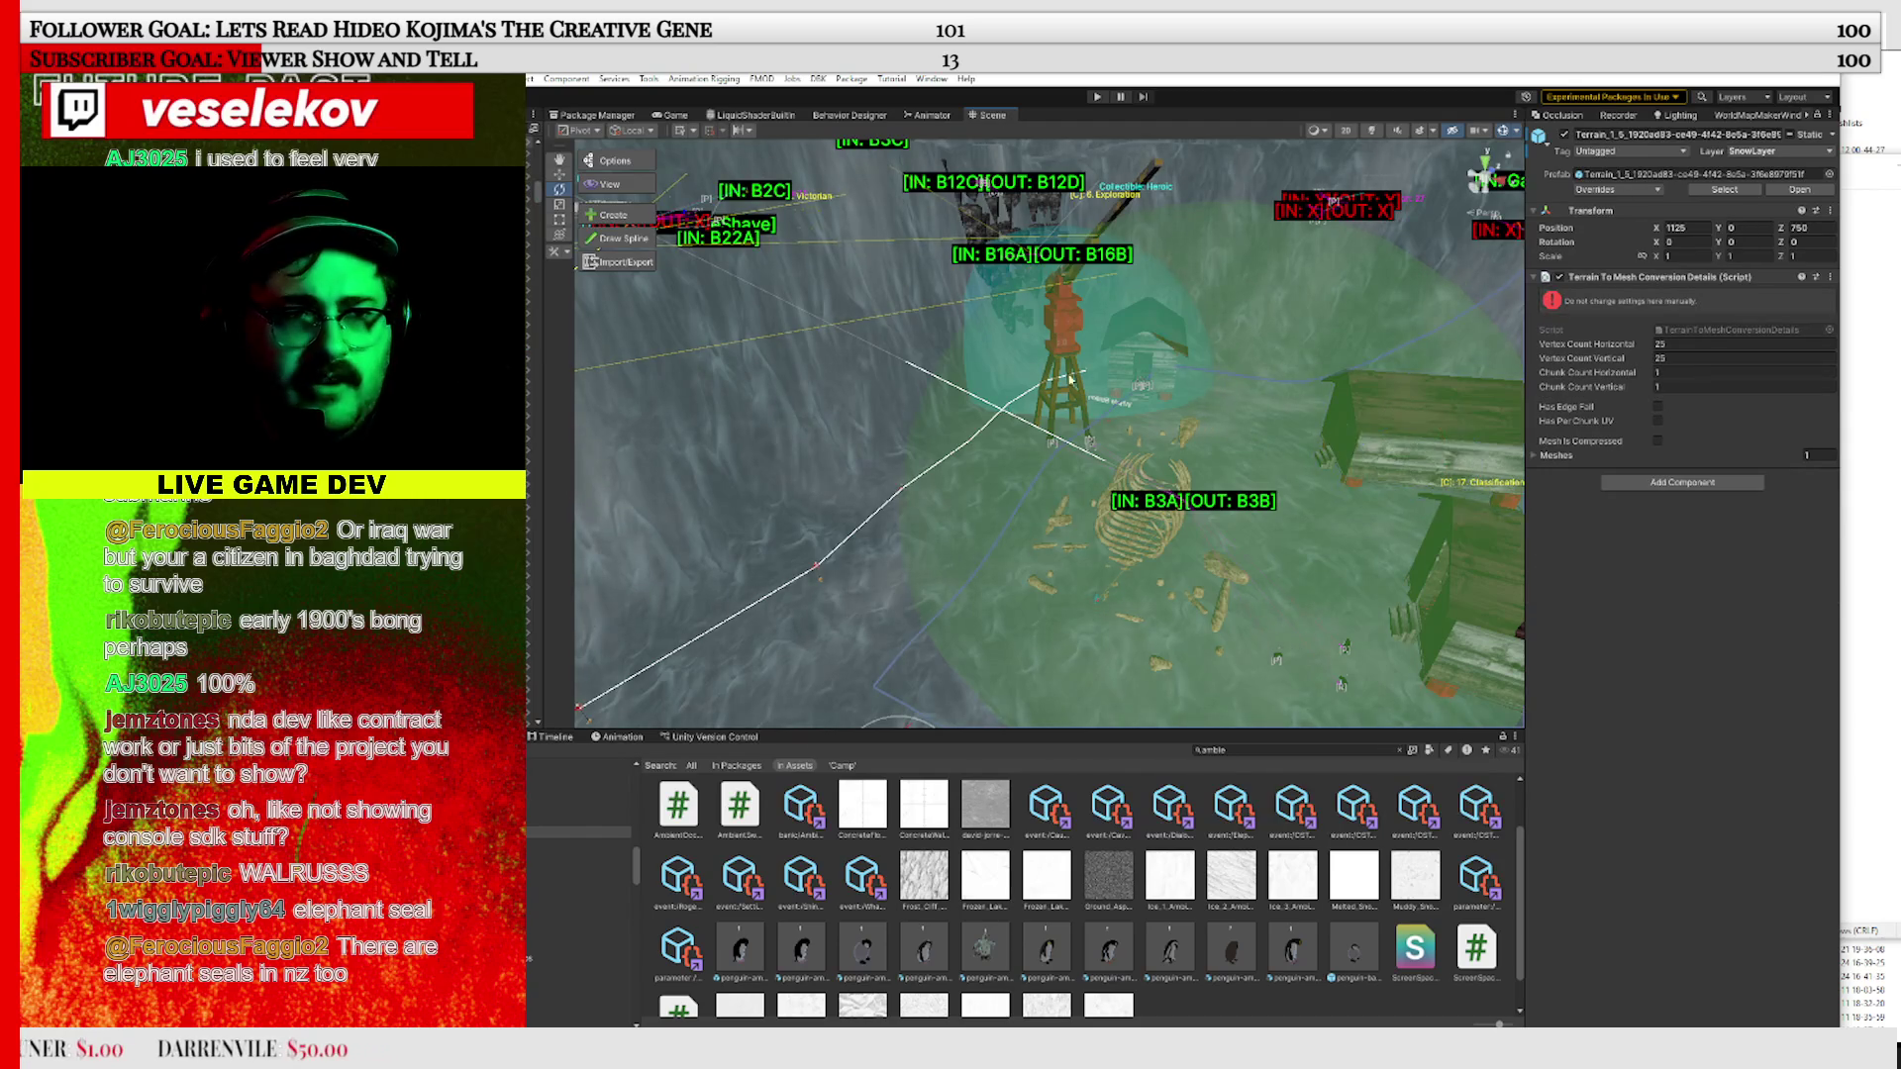
drag(1069, 379, 1245, 462)
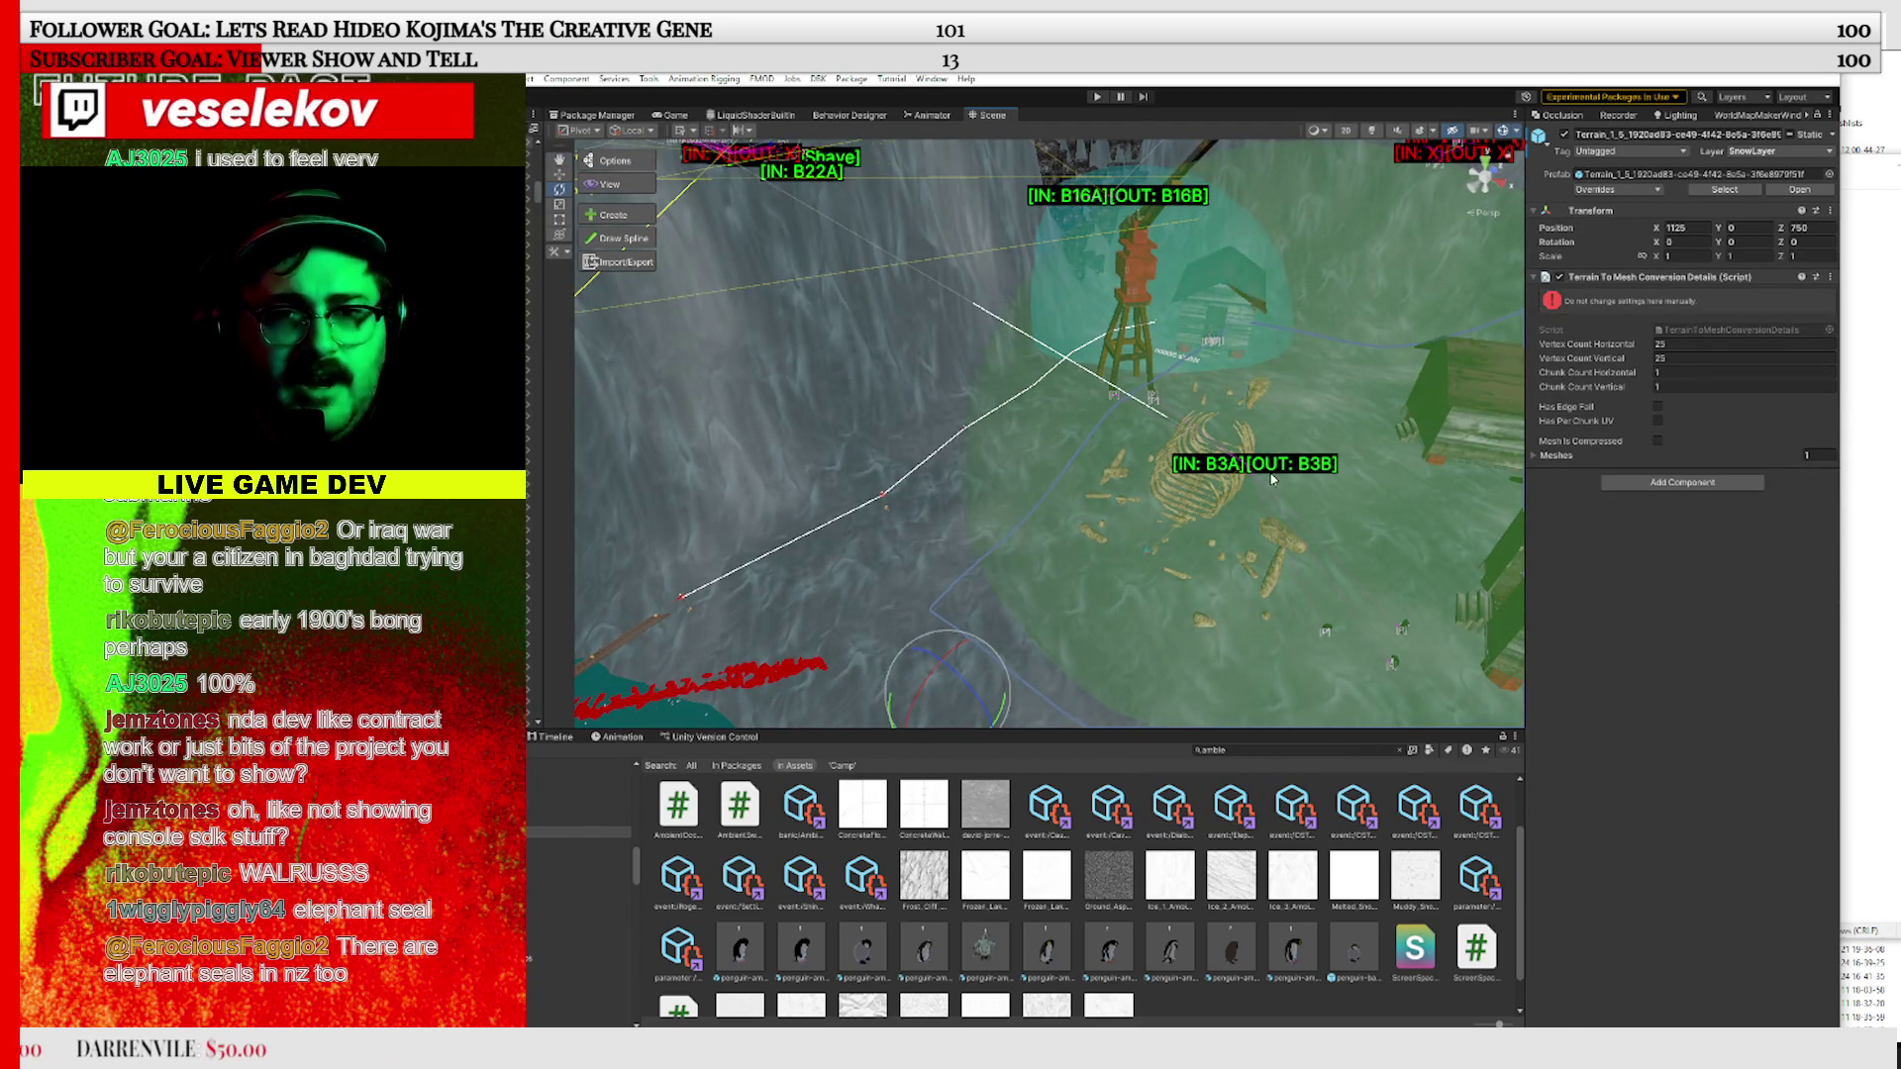
click(1272, 479)
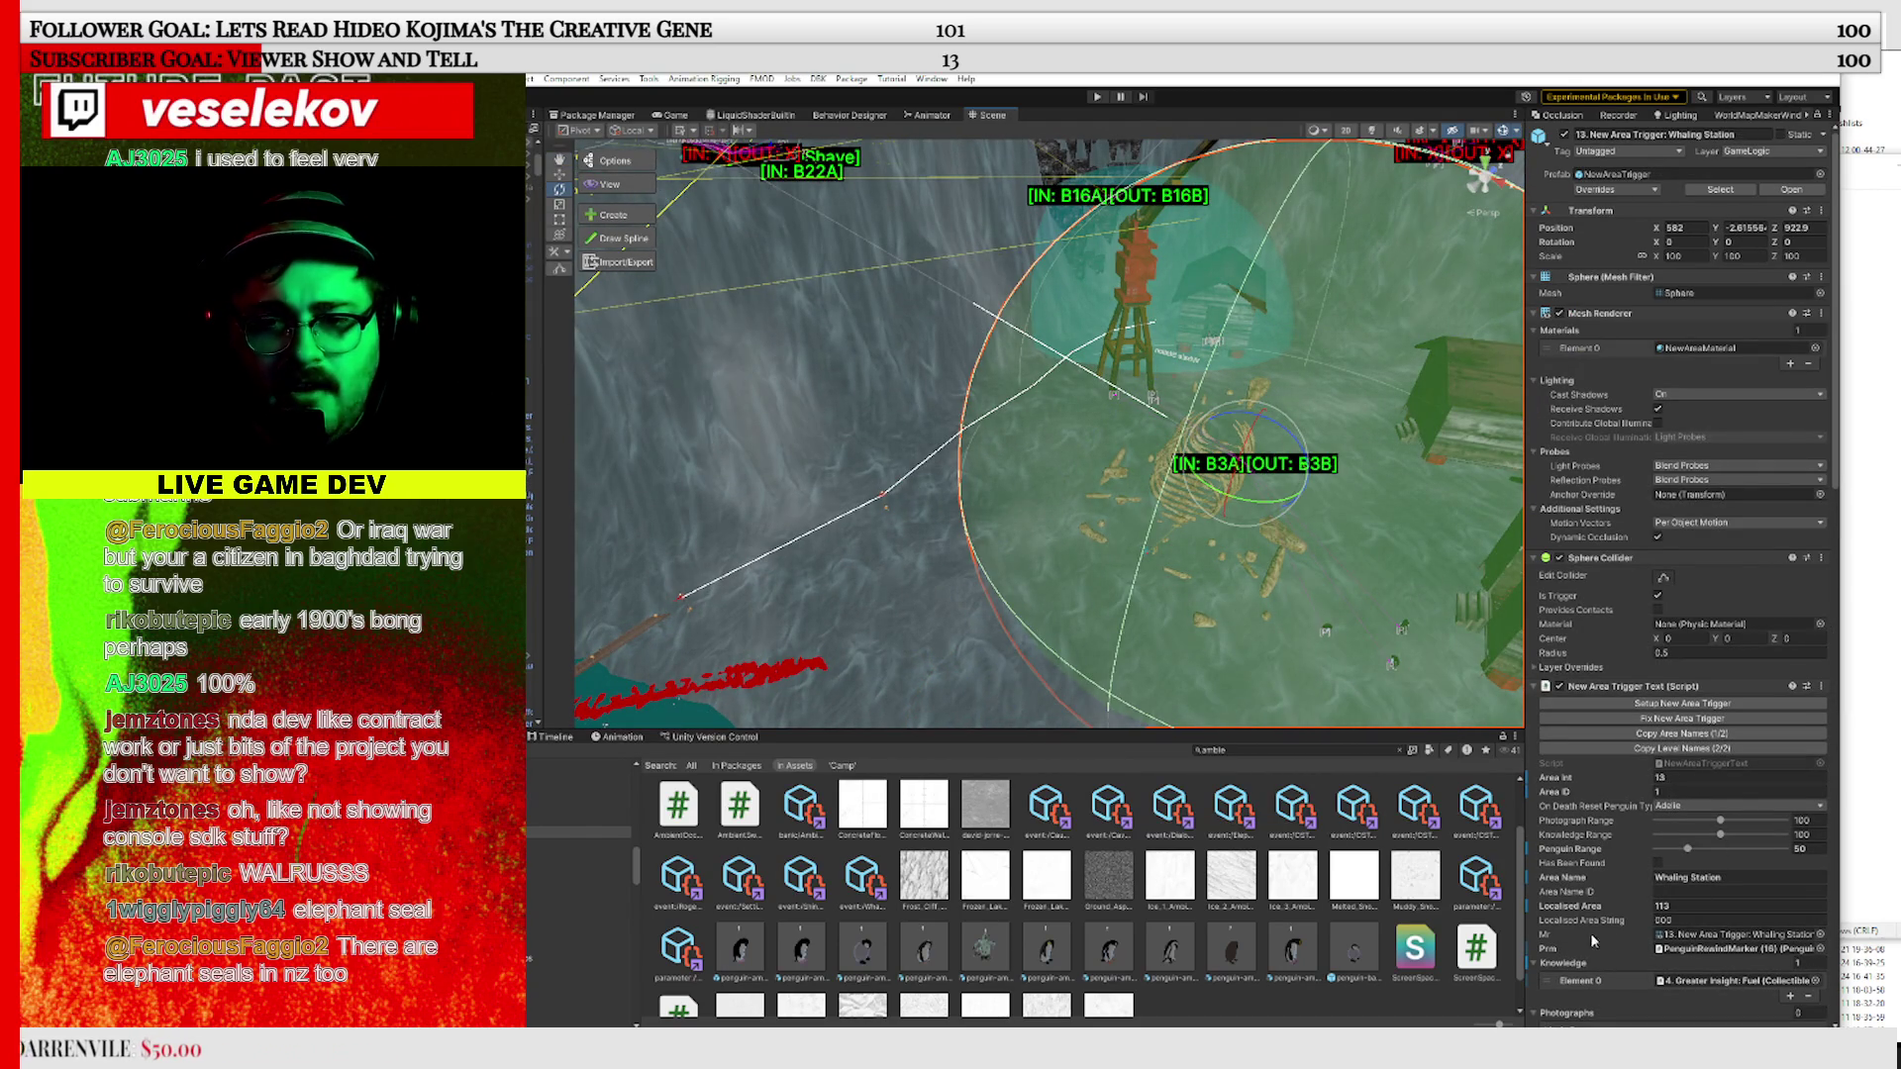
scroll(1593, 941, down, 5)
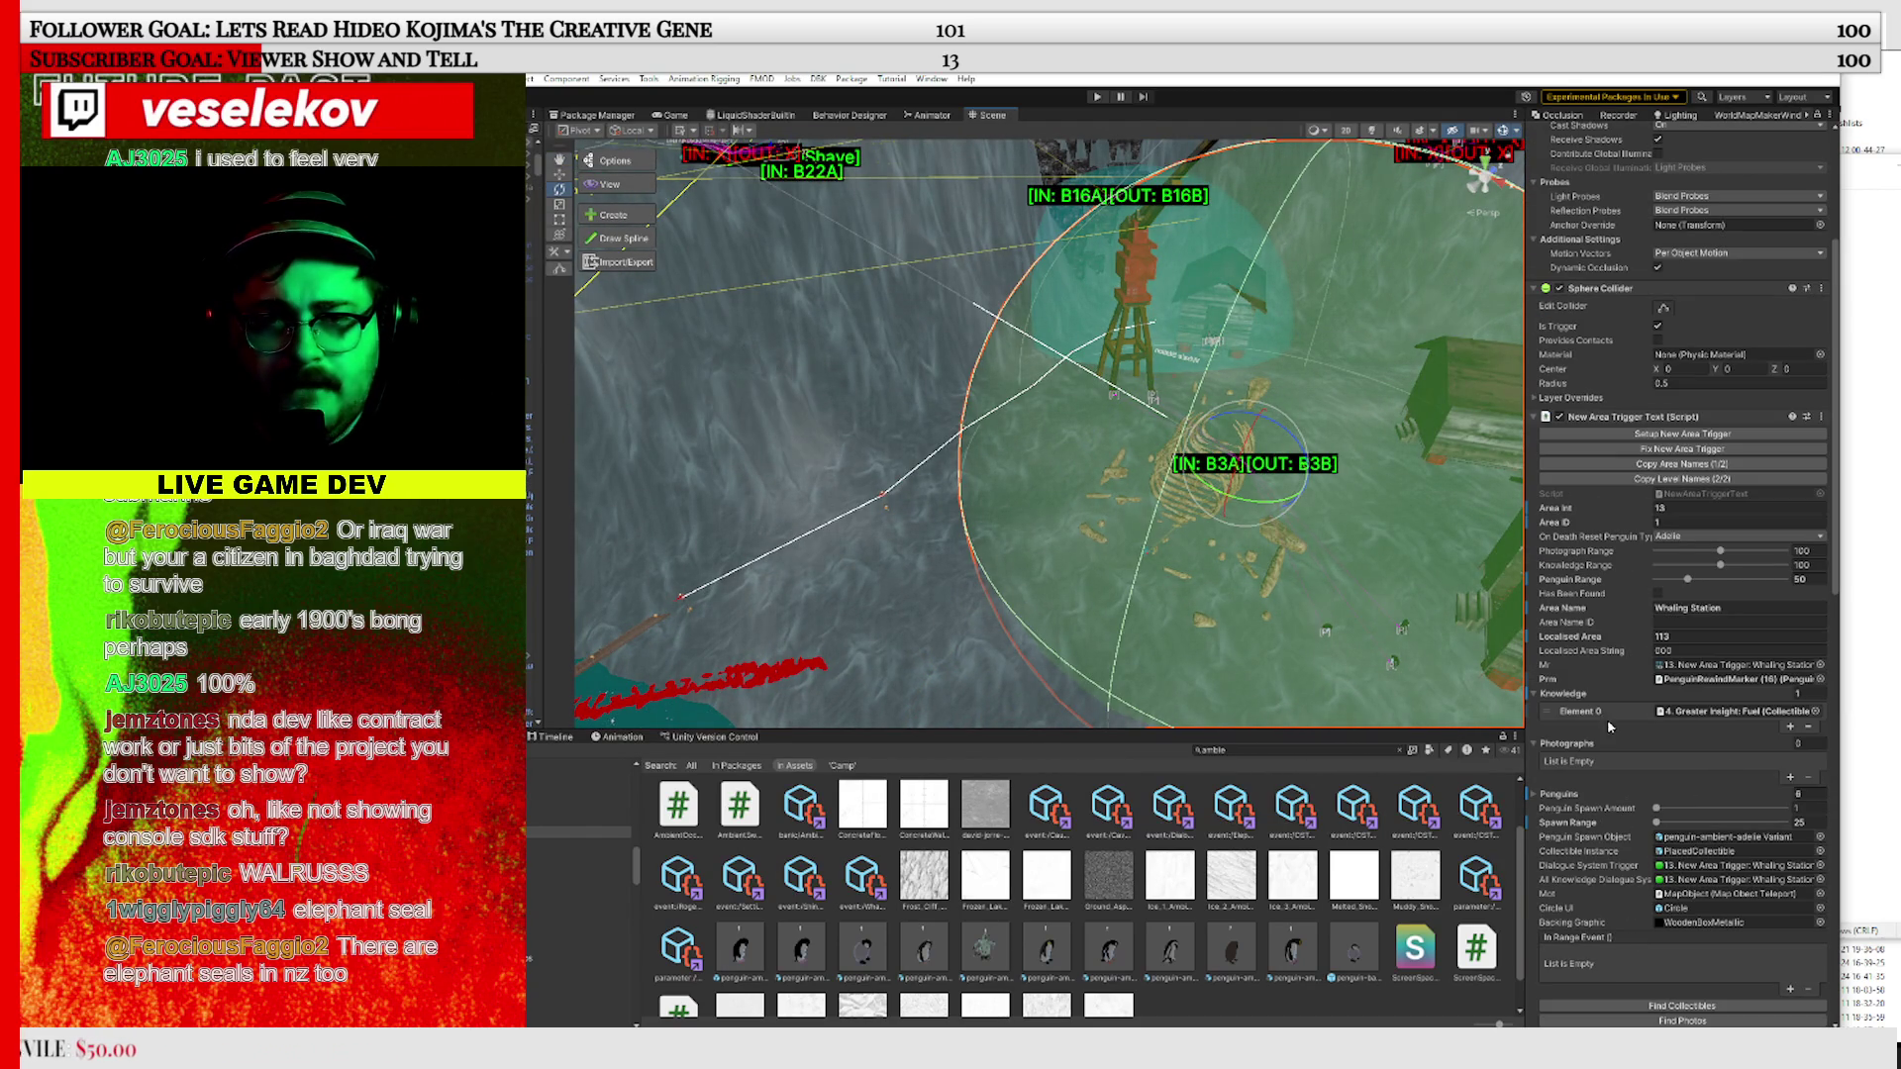
mouse_move(1150, 550)
mouse_down()
mouse_move(1212, 574)
mouse_move(1186, 515)
mouse_move(1154, 507)
mouse_move(962, 553)
mouse_move(1228, 582)
mouse_up()
Frame the Whaling Station trigger sphere over the whale bones and open the pesto Variant prefab
scroll(1124, 489, up, 5)
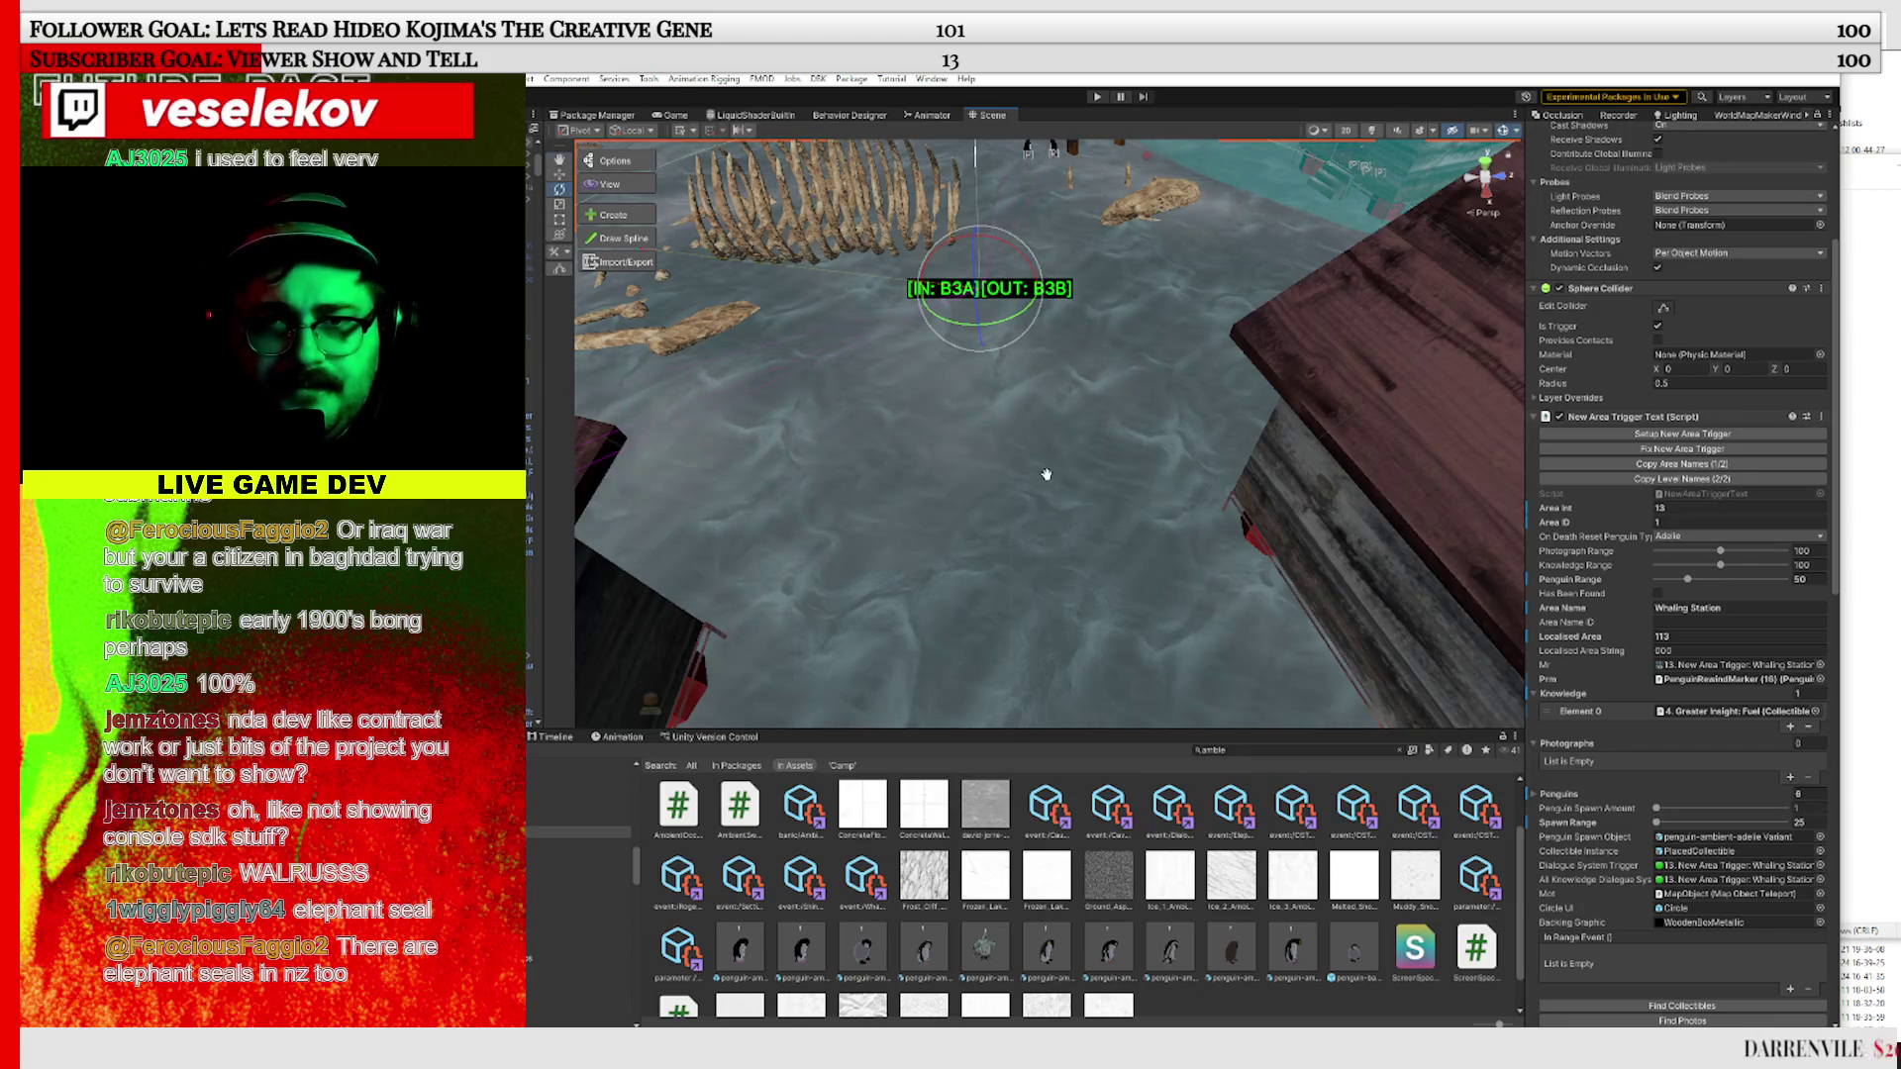
mouse_move(1046, 474)
mouse_down()
mouse_move(995, 513)
mouse_move(1271, 469)
mouse_up()
mouse_move(928, 407)
mouse_down()
mouse_move(1387, 667)
mouse_move(1640, 738)
mouse_move(923, 454)
mouse_move(1431, 697)
mouse_up()
key(f)
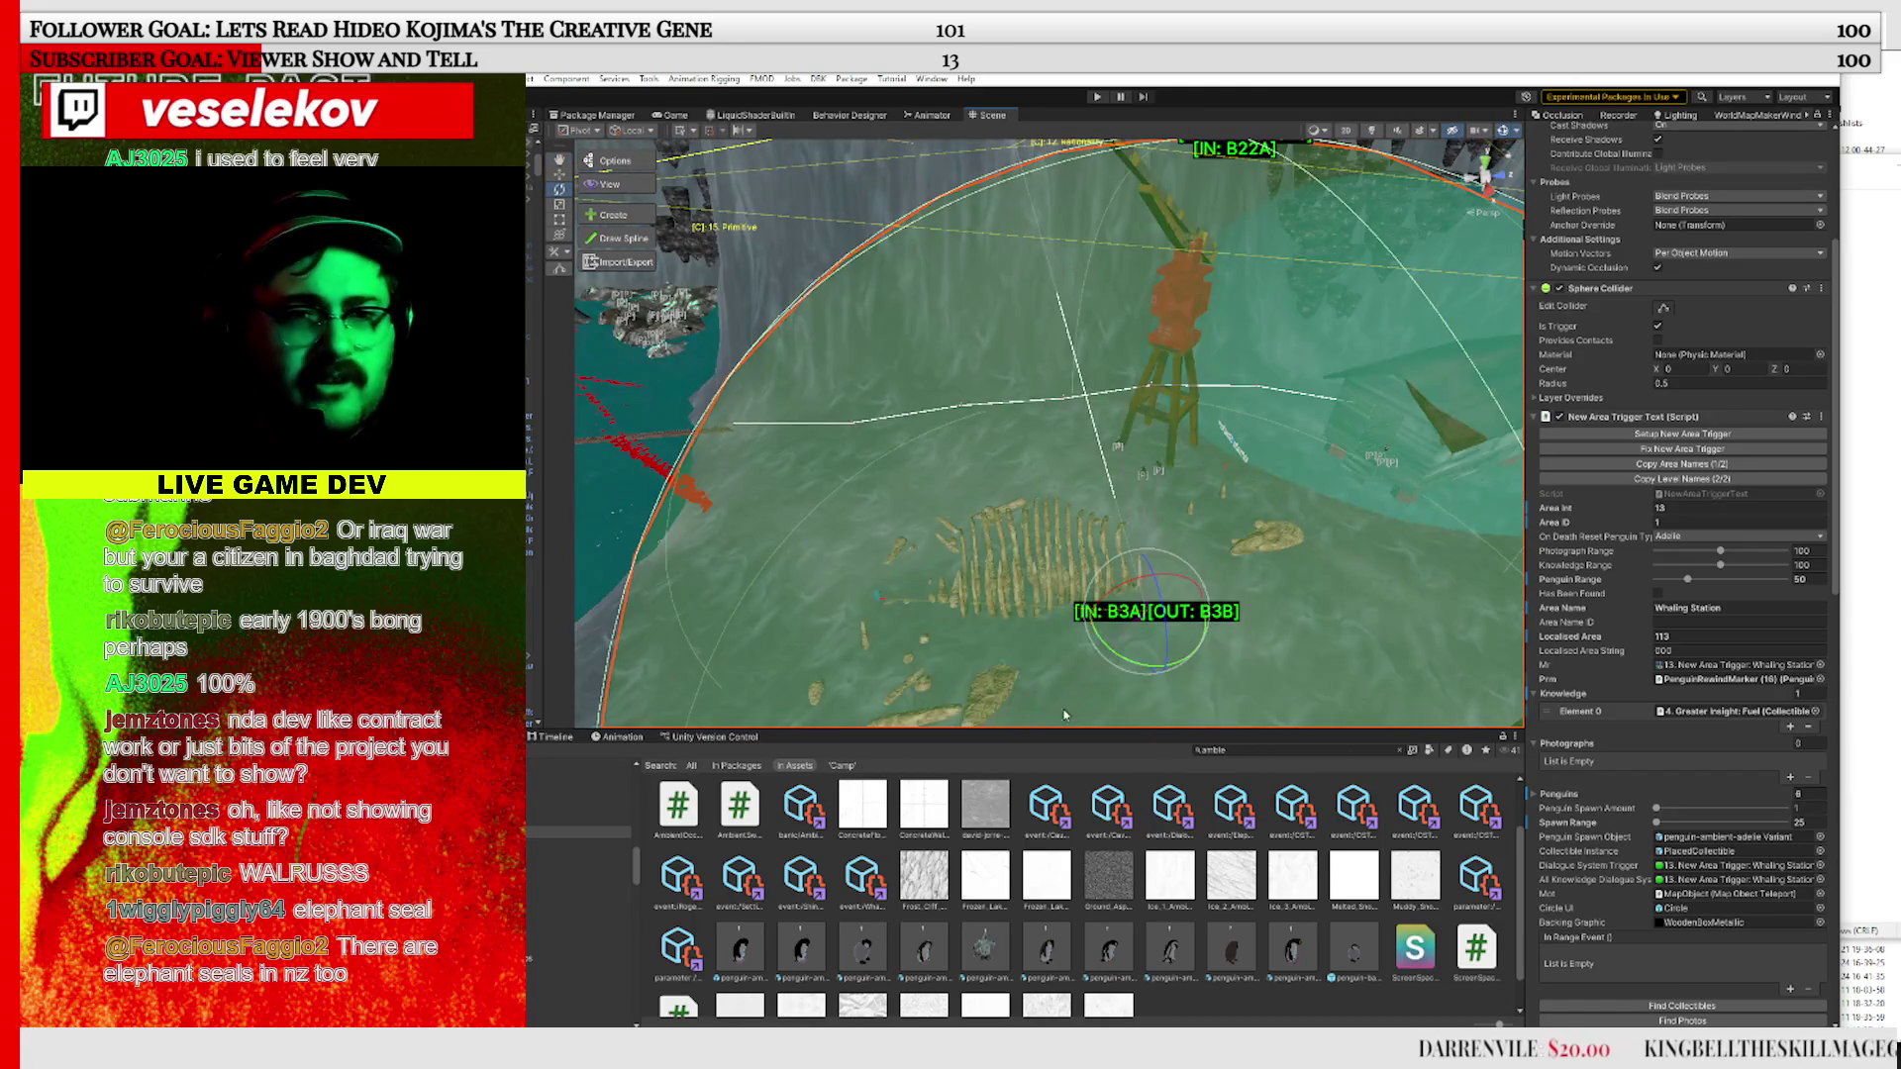
click(1233, 985)
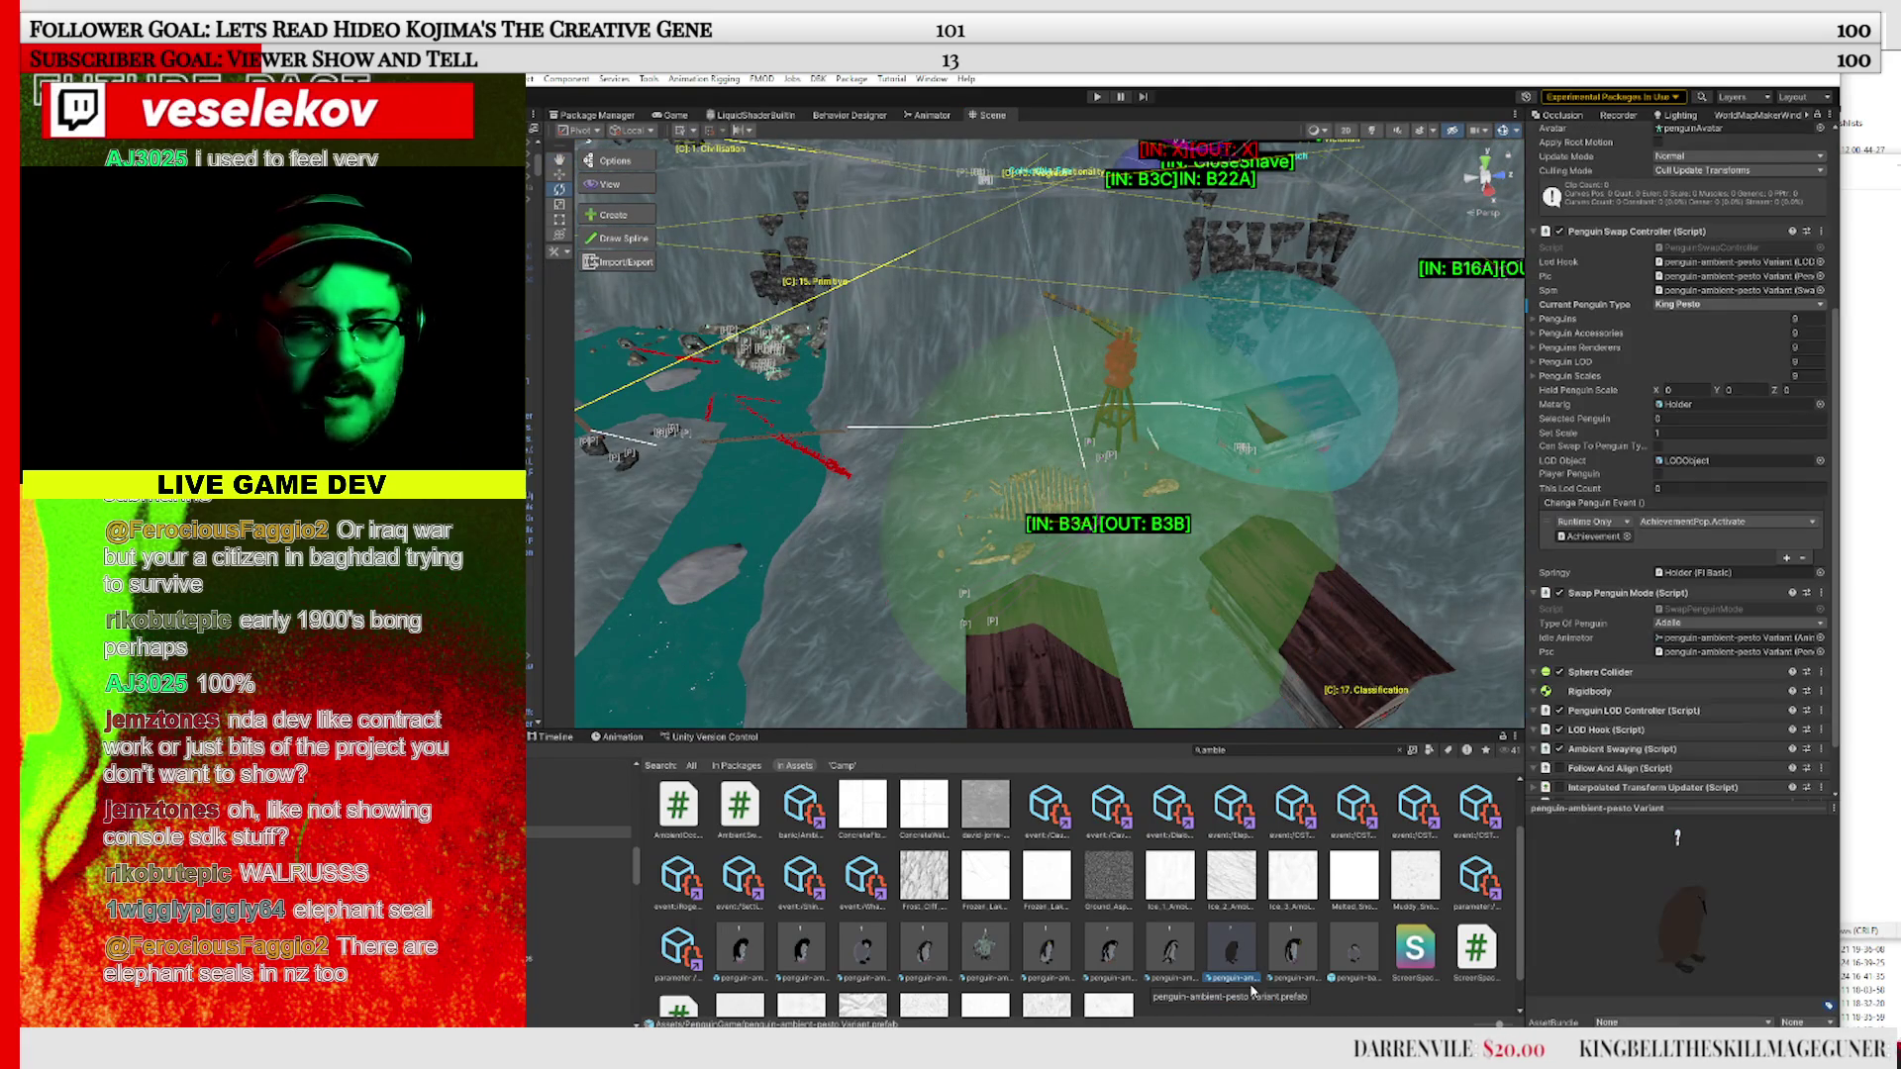
Orbit the Scene view in close around the whale station camp and its bones
mouse_move(1509, 629)
mouse_down()
mouse_move(1240, 654)
mouse_move(1177, 515)
mouse_move(1083, 477)
mouse_move(1172, 450)
mouse_move(1287, 510)
mouse_up()
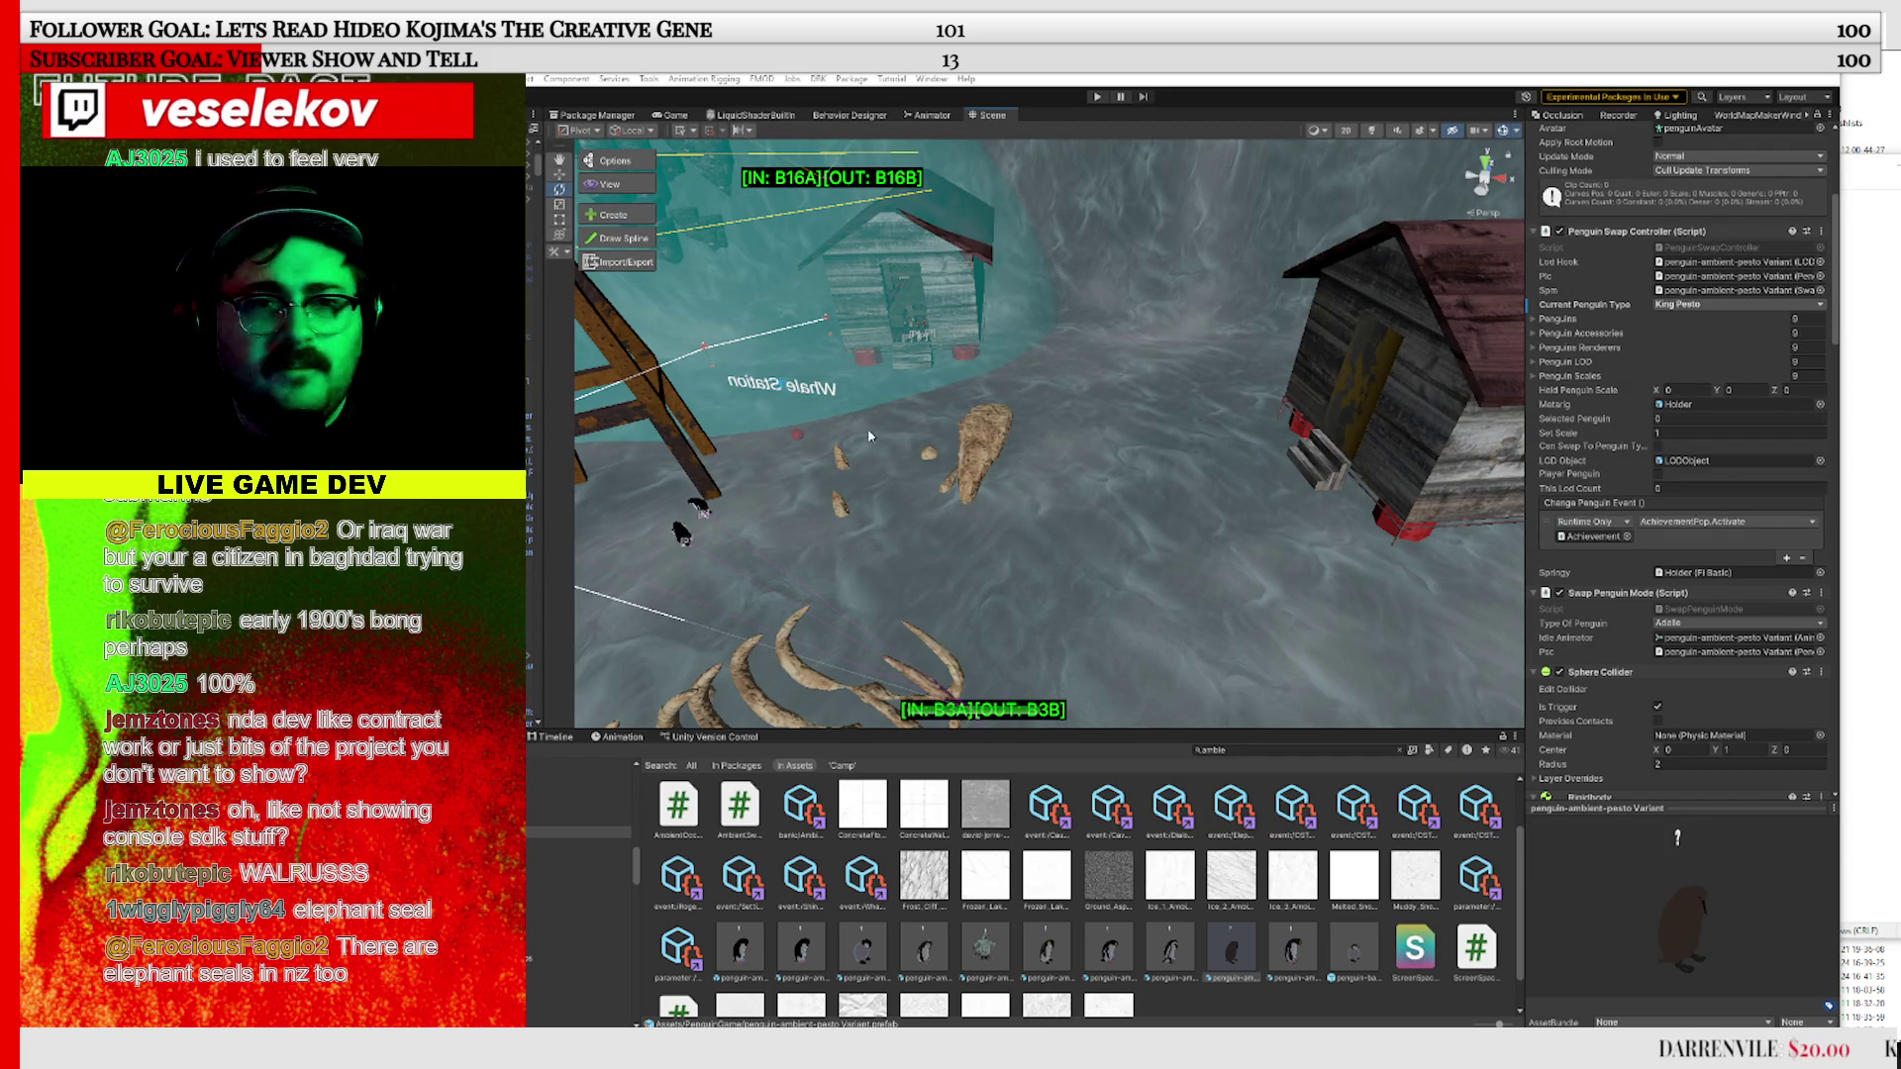
Zoom to the camp, select the seal's mesh, locate the ElephantSea model and open it
scroll(998, 494, down, 10)
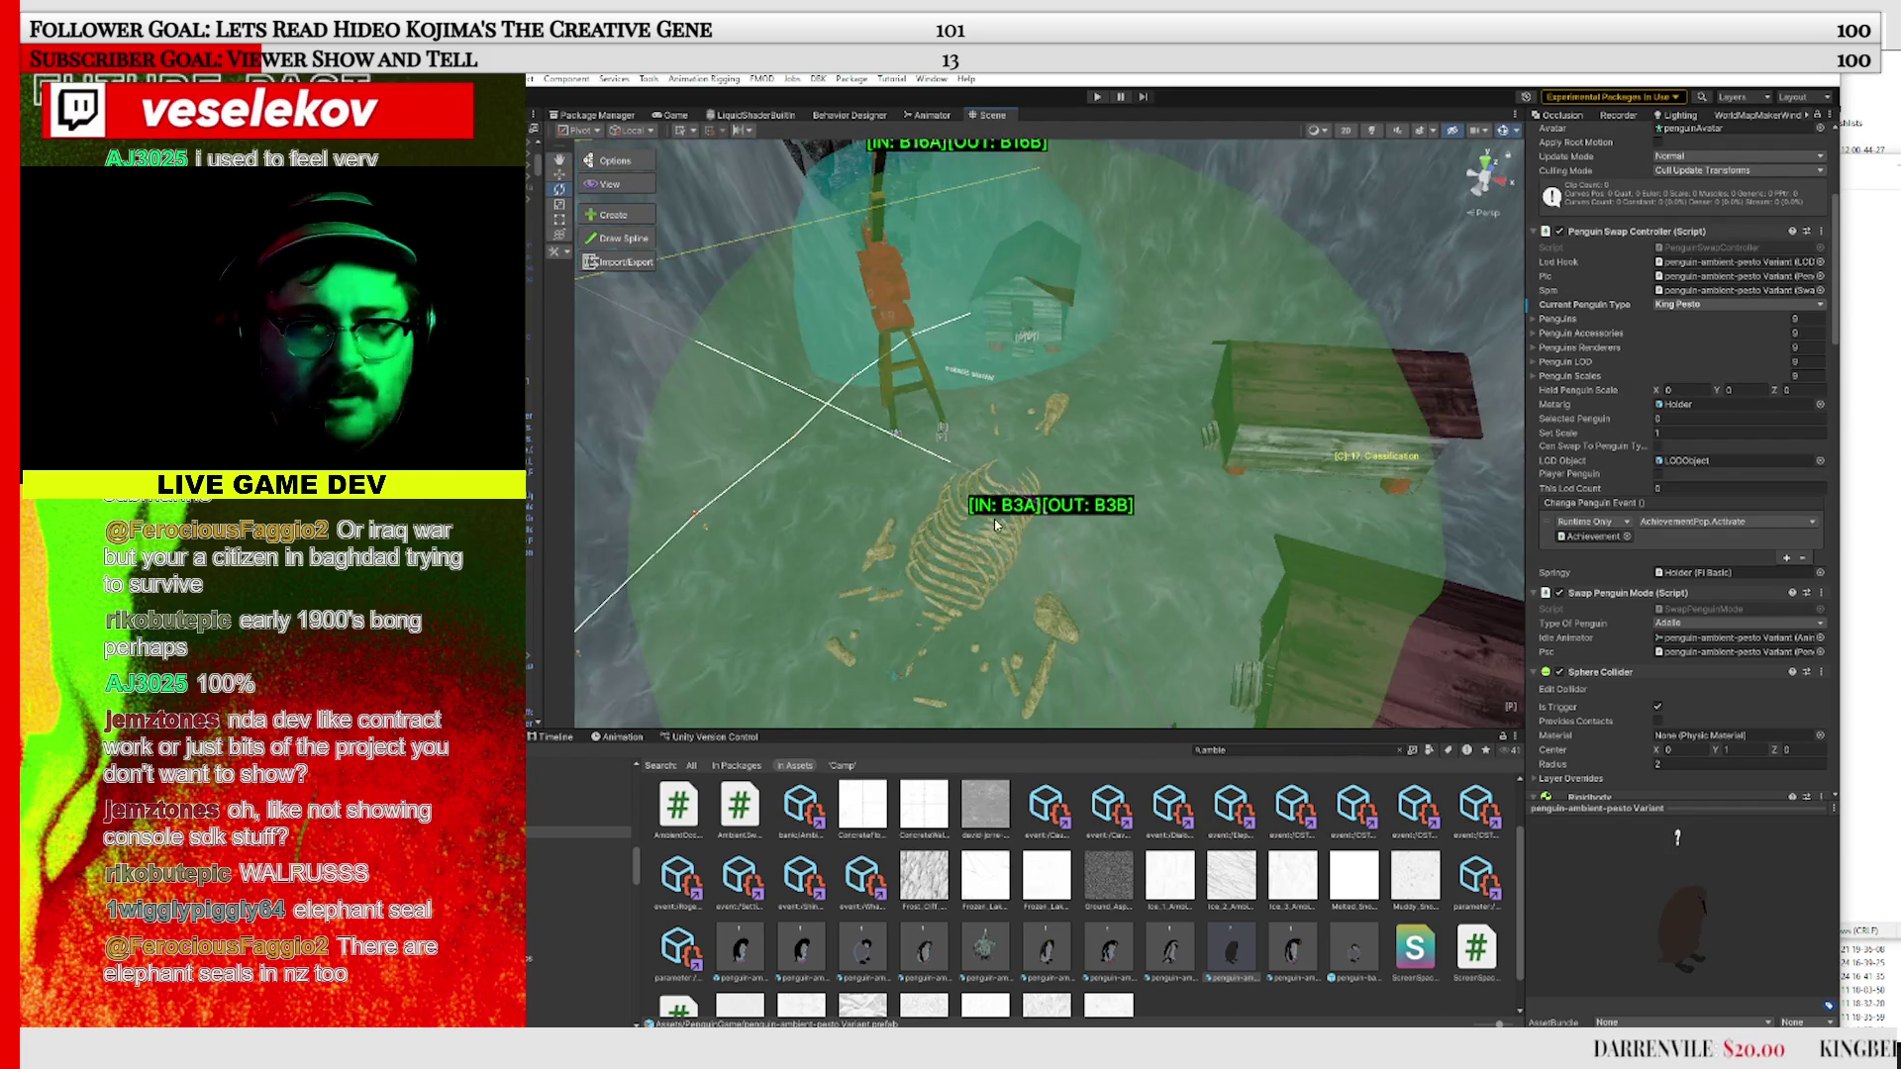
scroll(941, 495, up, 10)
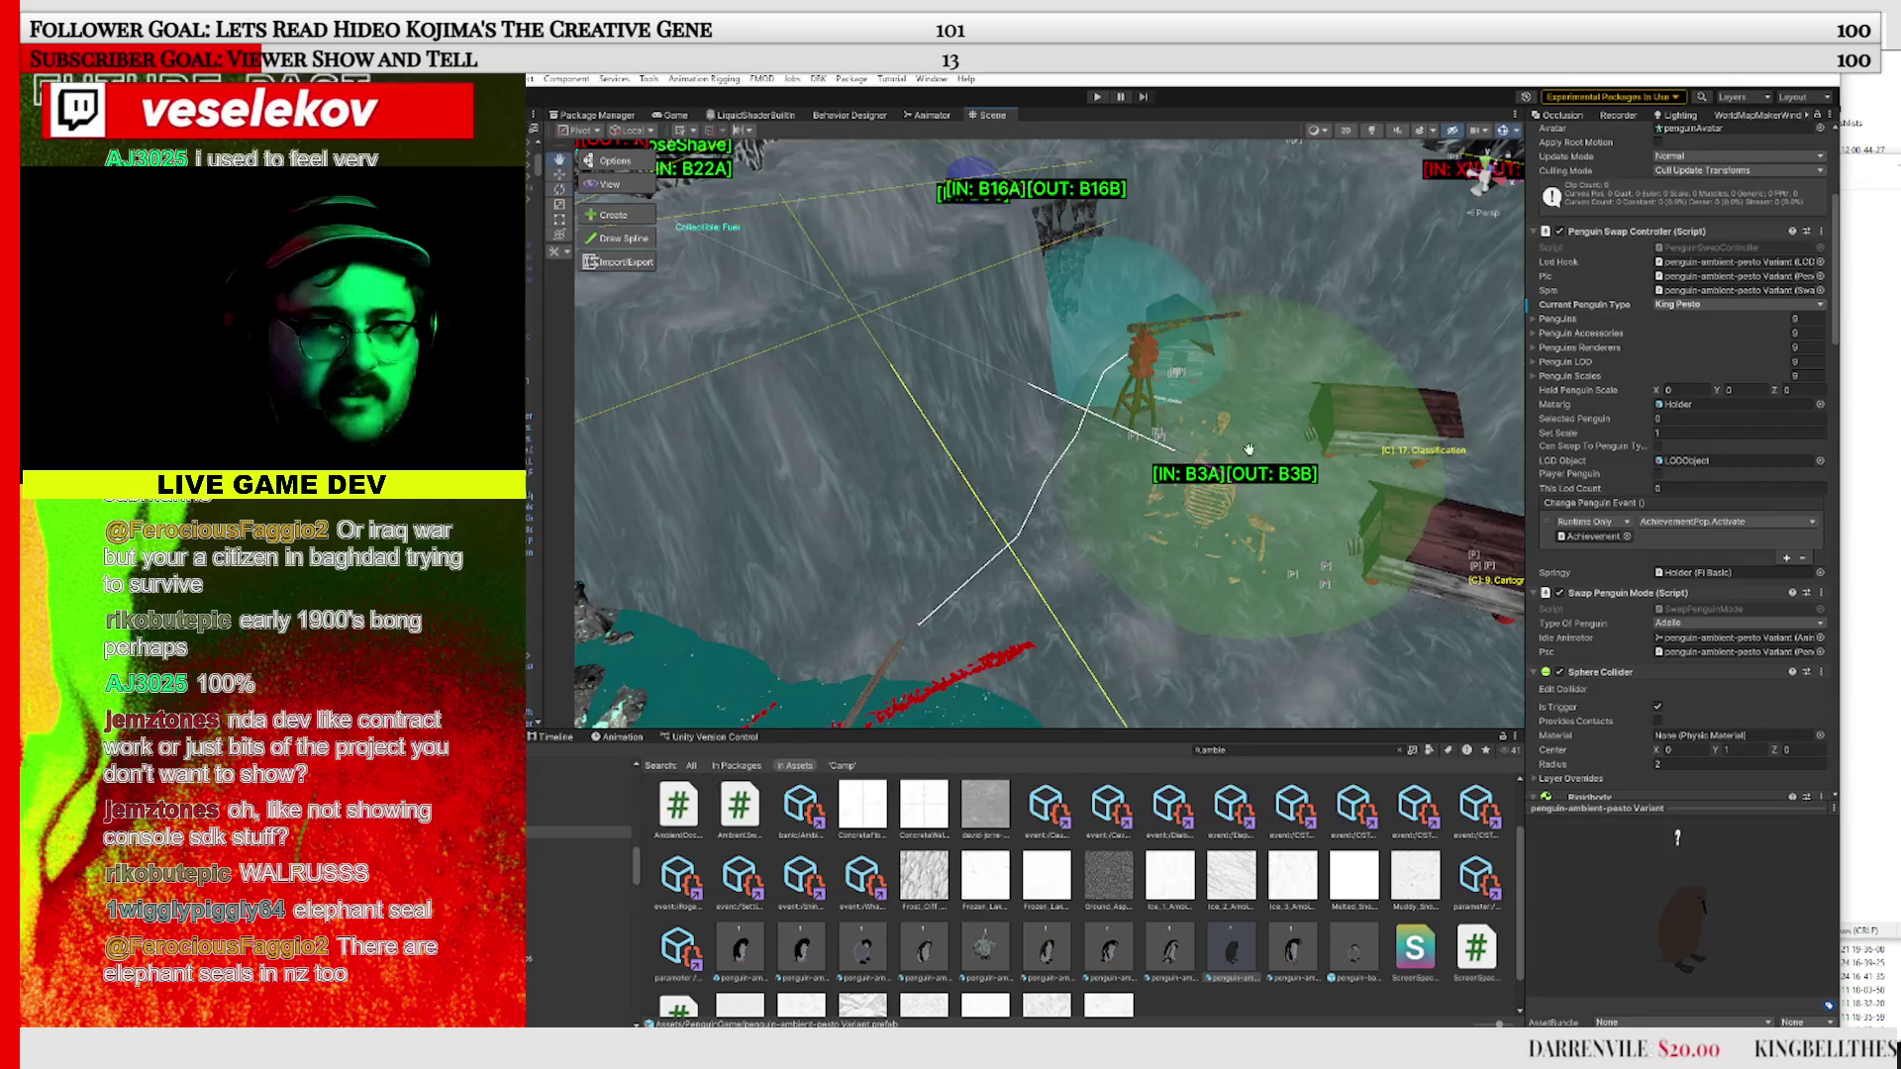
scroll(1177, 483, down, 5)
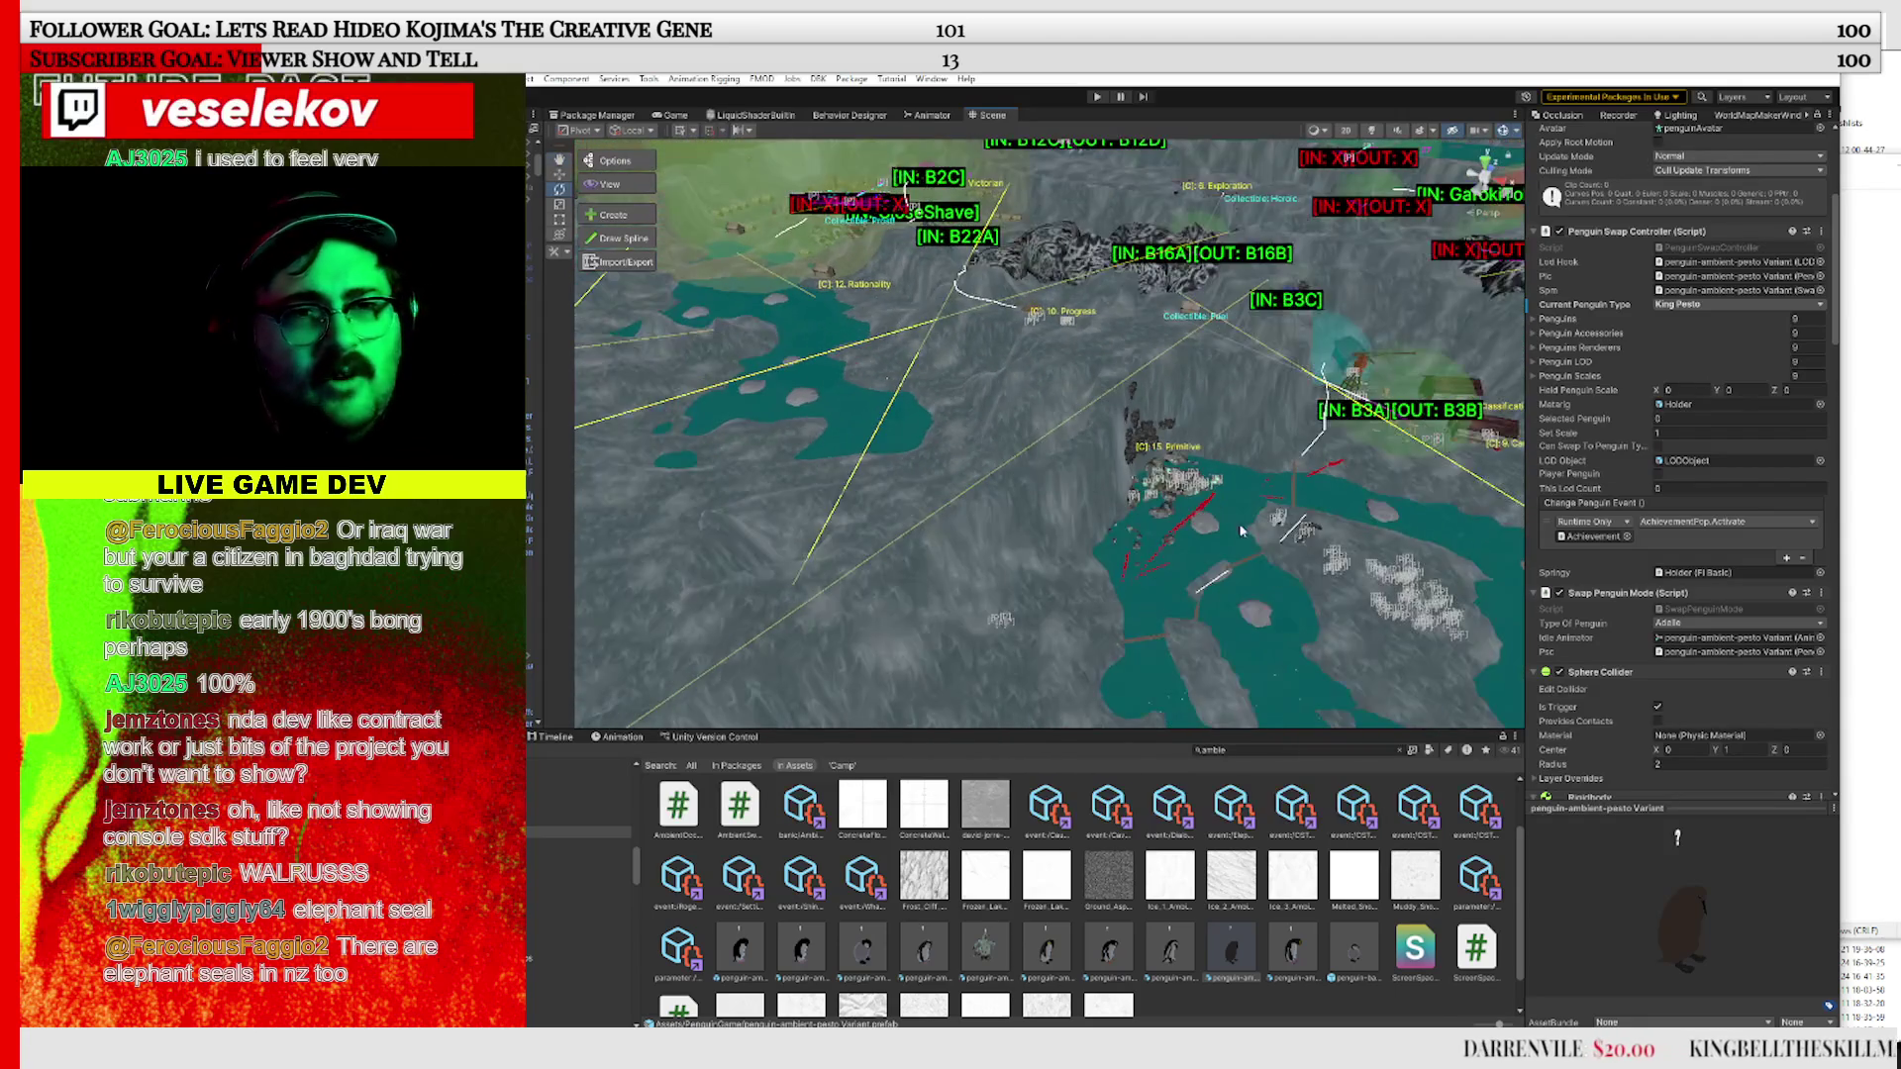
scroll(1187, 497, up, 6)
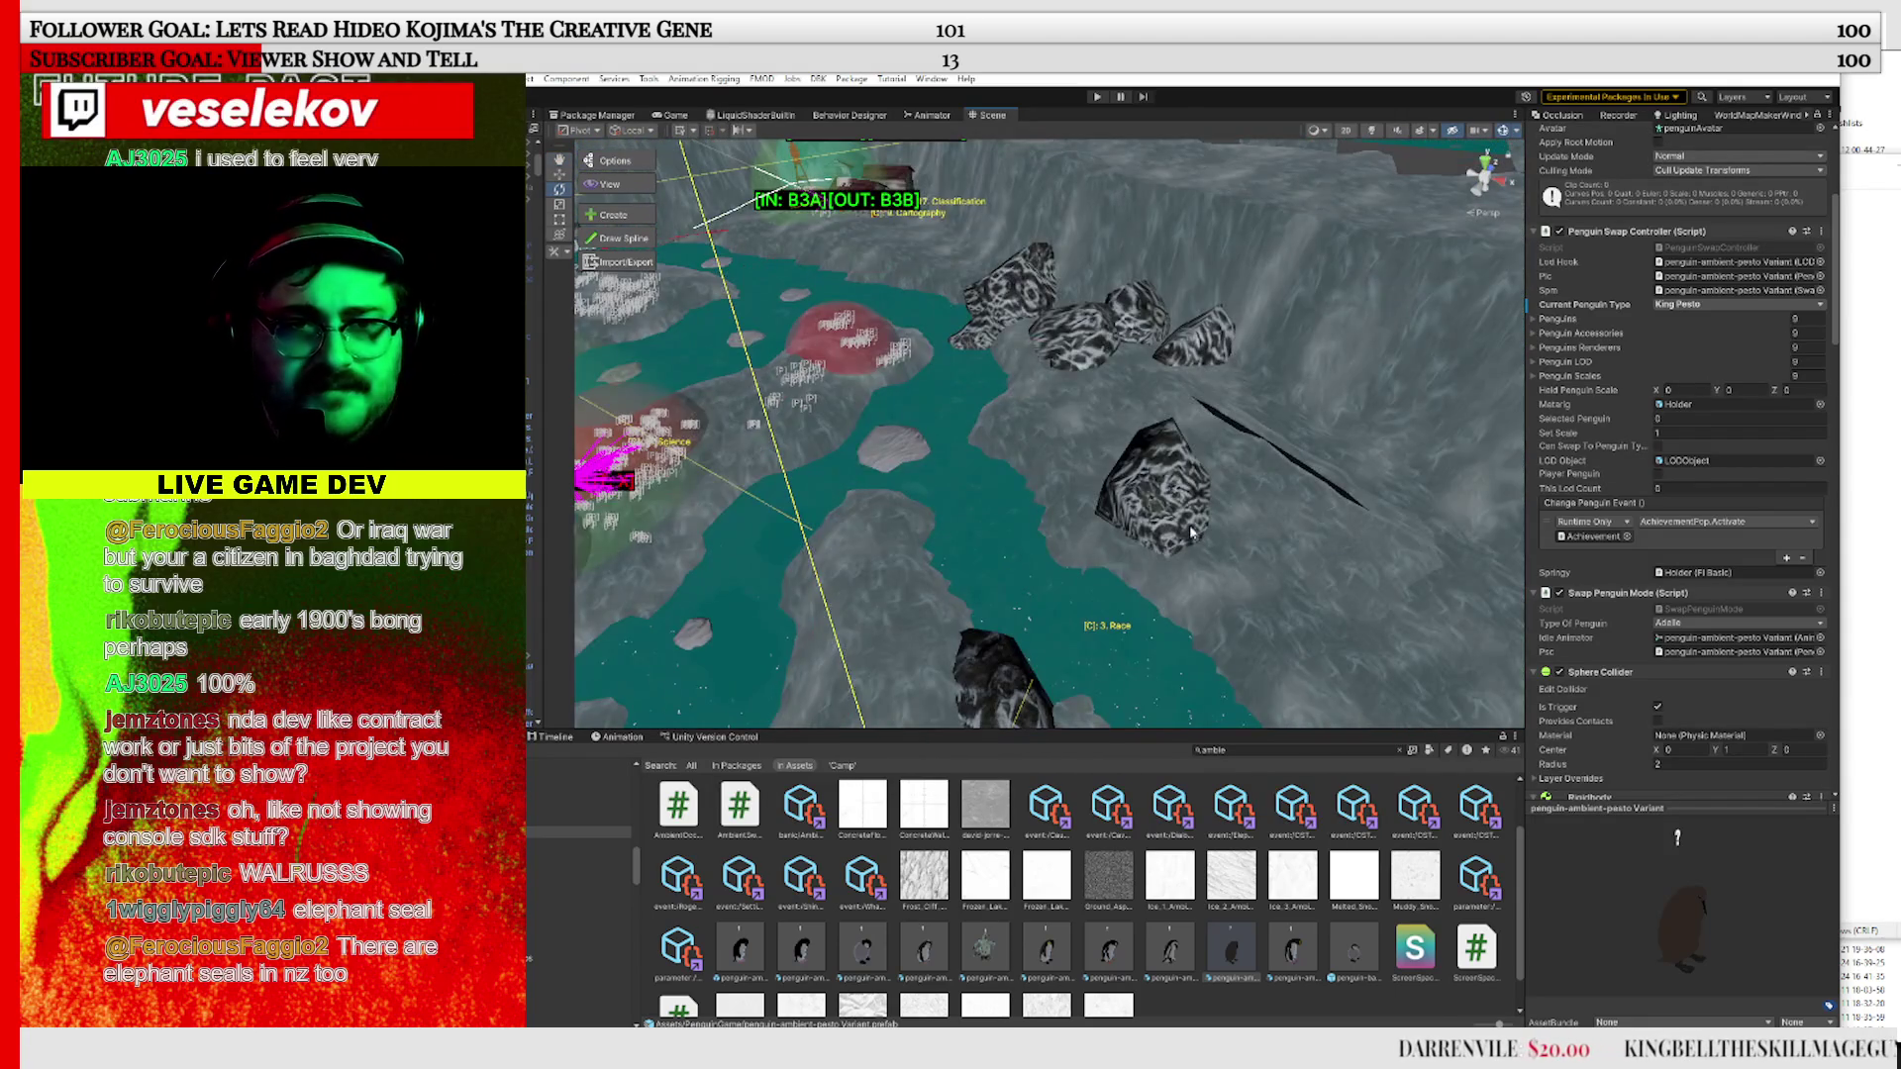
scroll(1143, 414, up, 5)
scroll(1285, 521, down, 6)
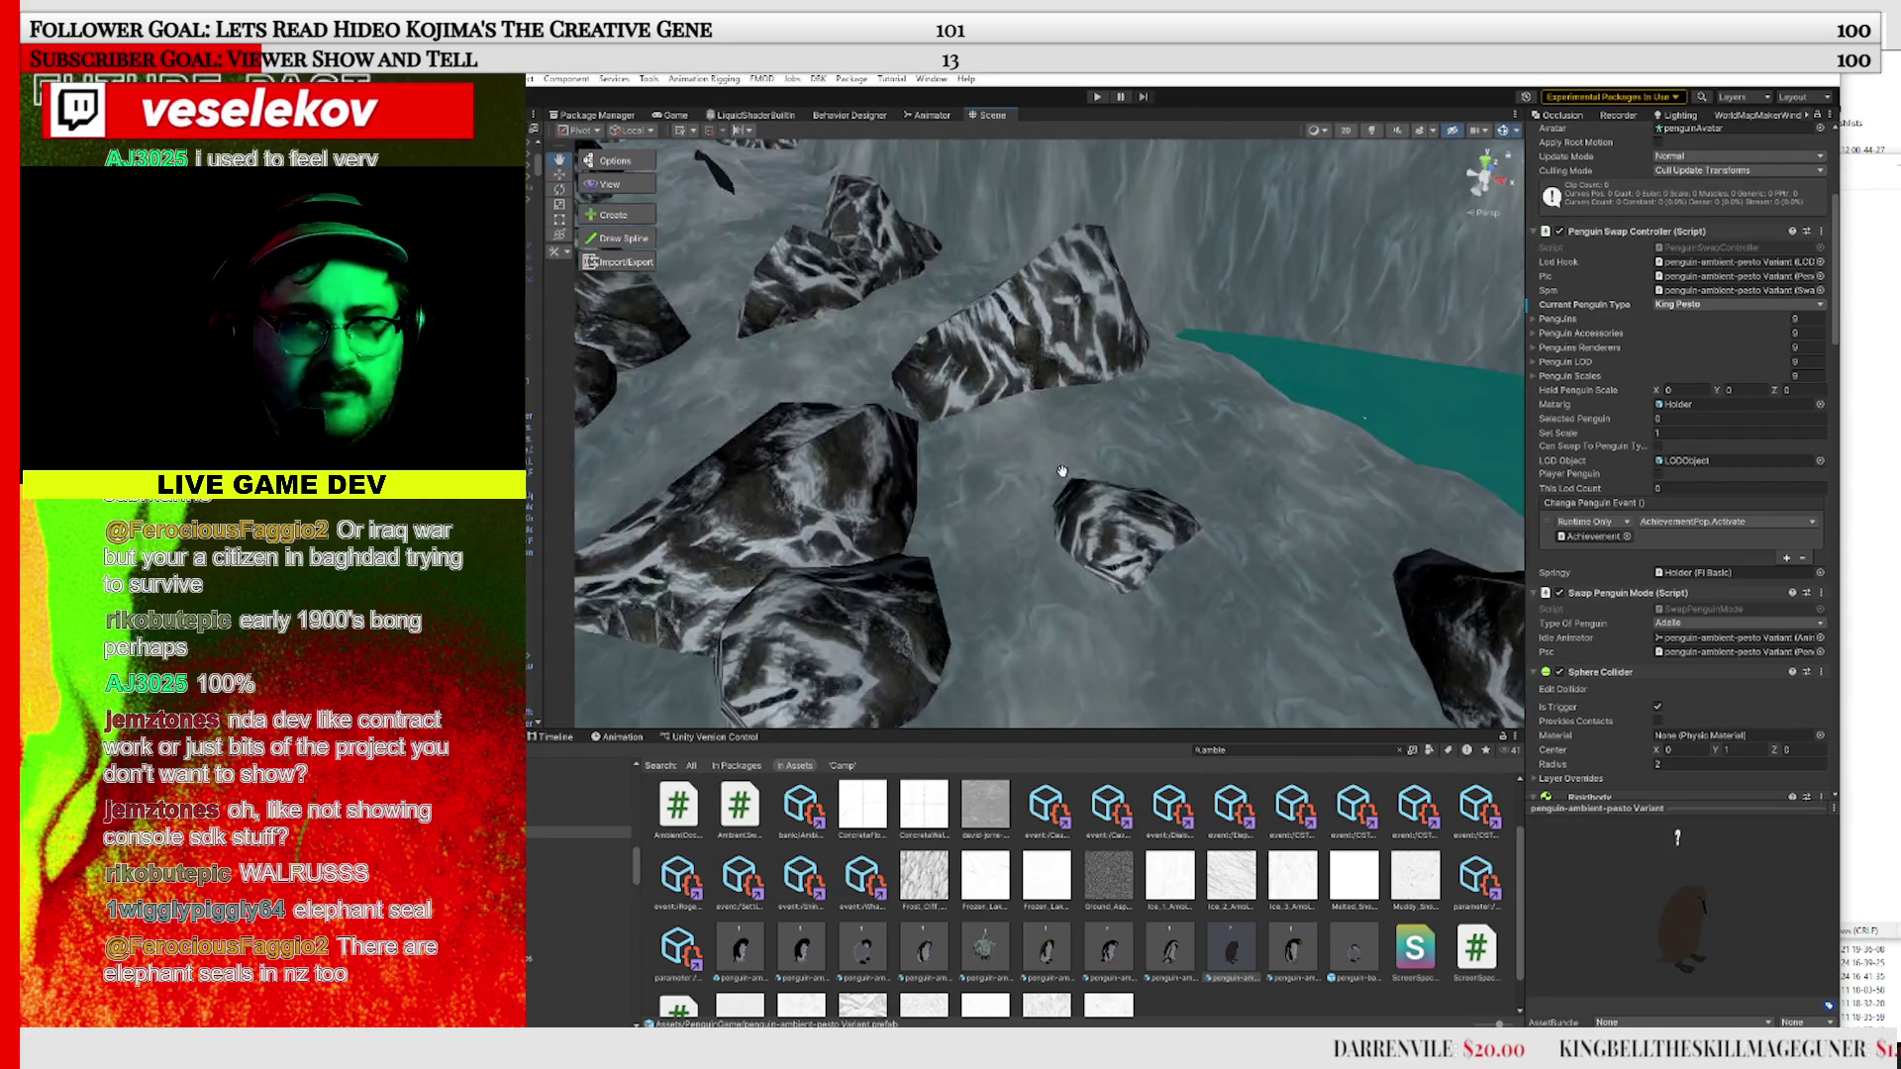
scroll(1285, 521, down, 8)
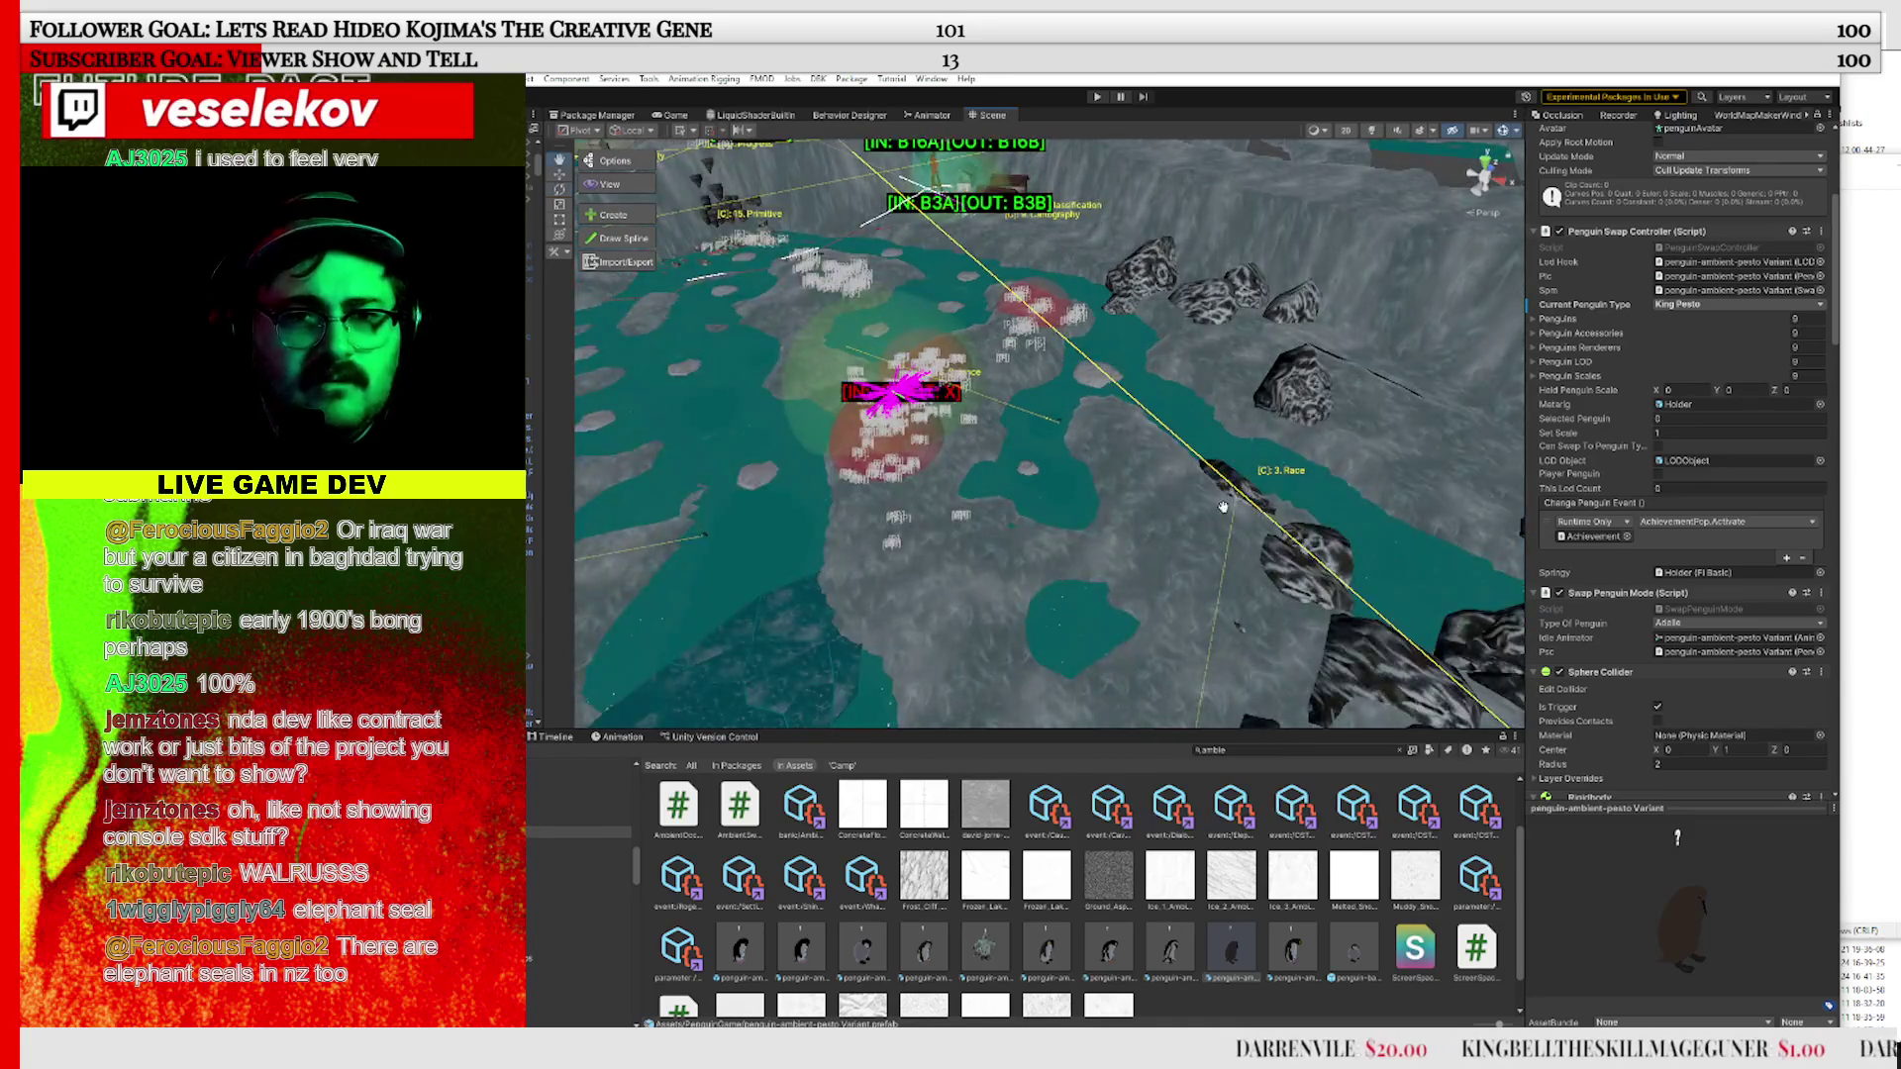
scroll(1224, 506, up, 8)
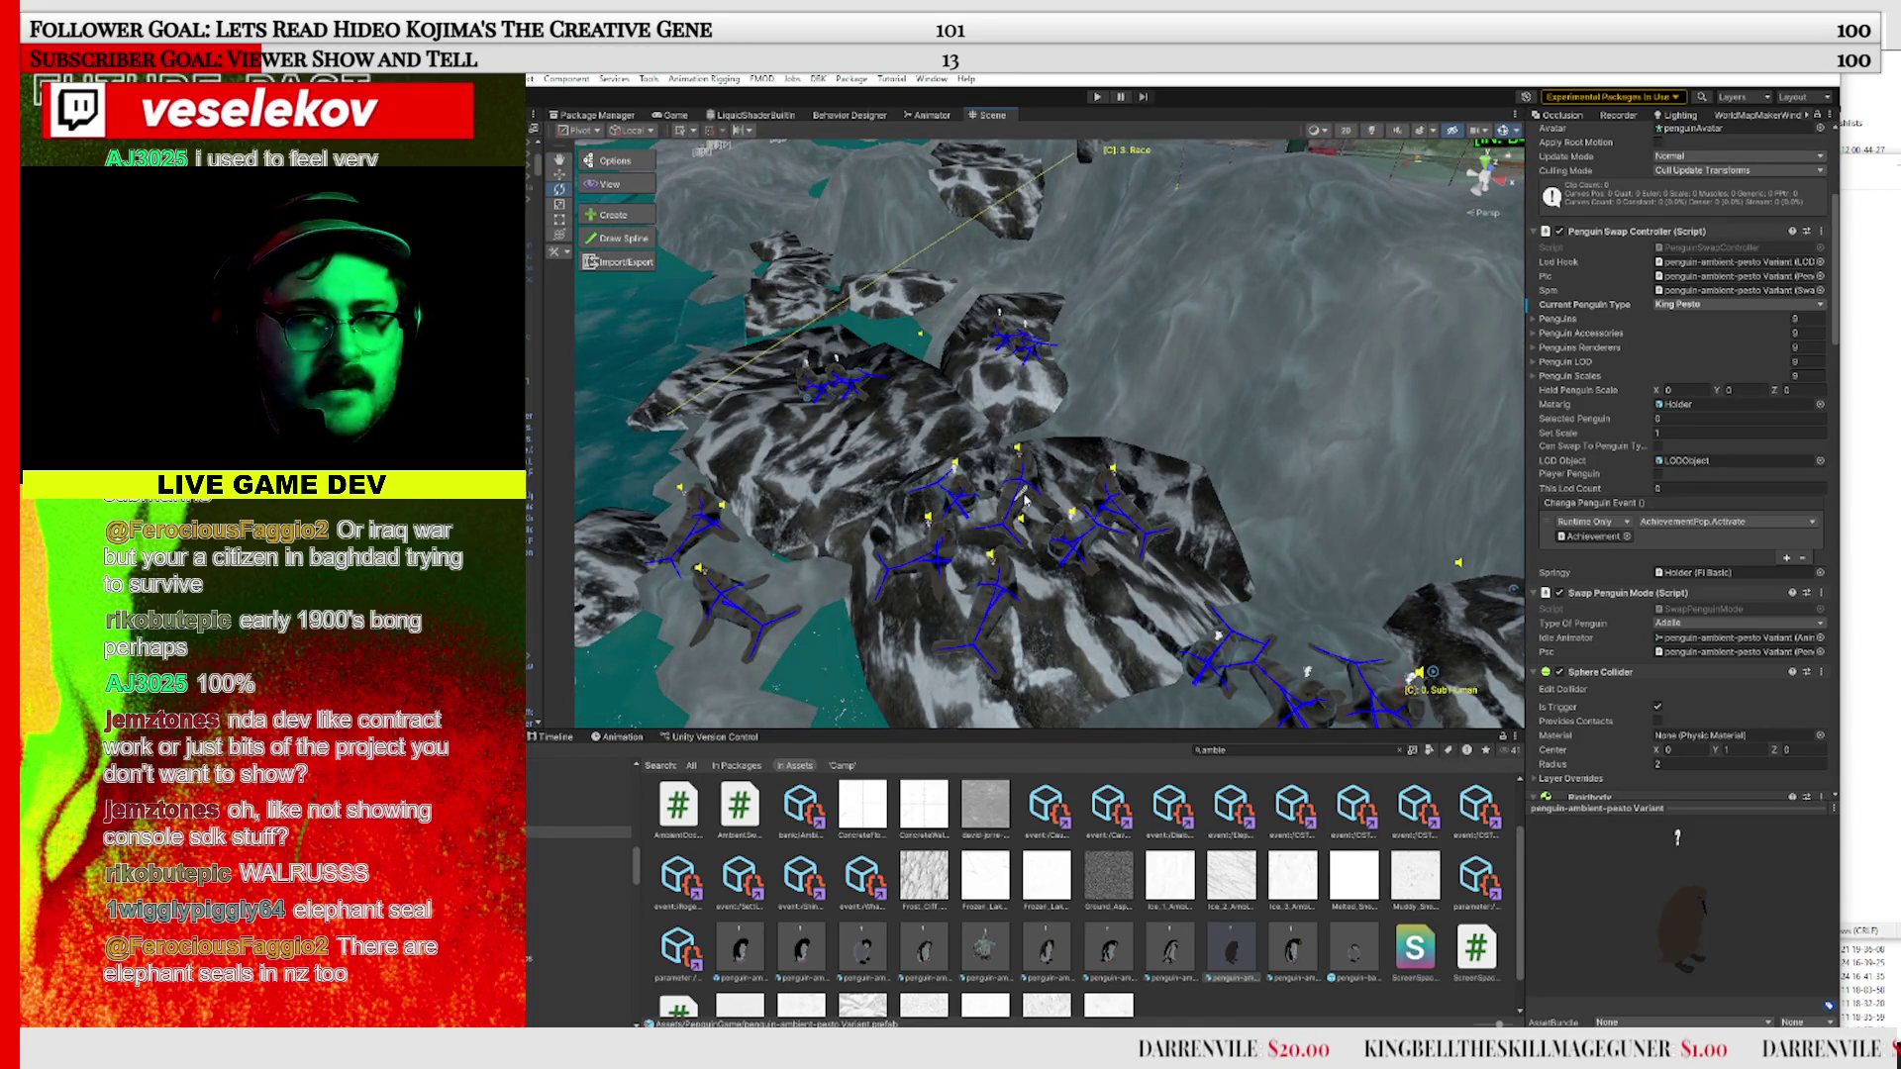
click(1023, 495)
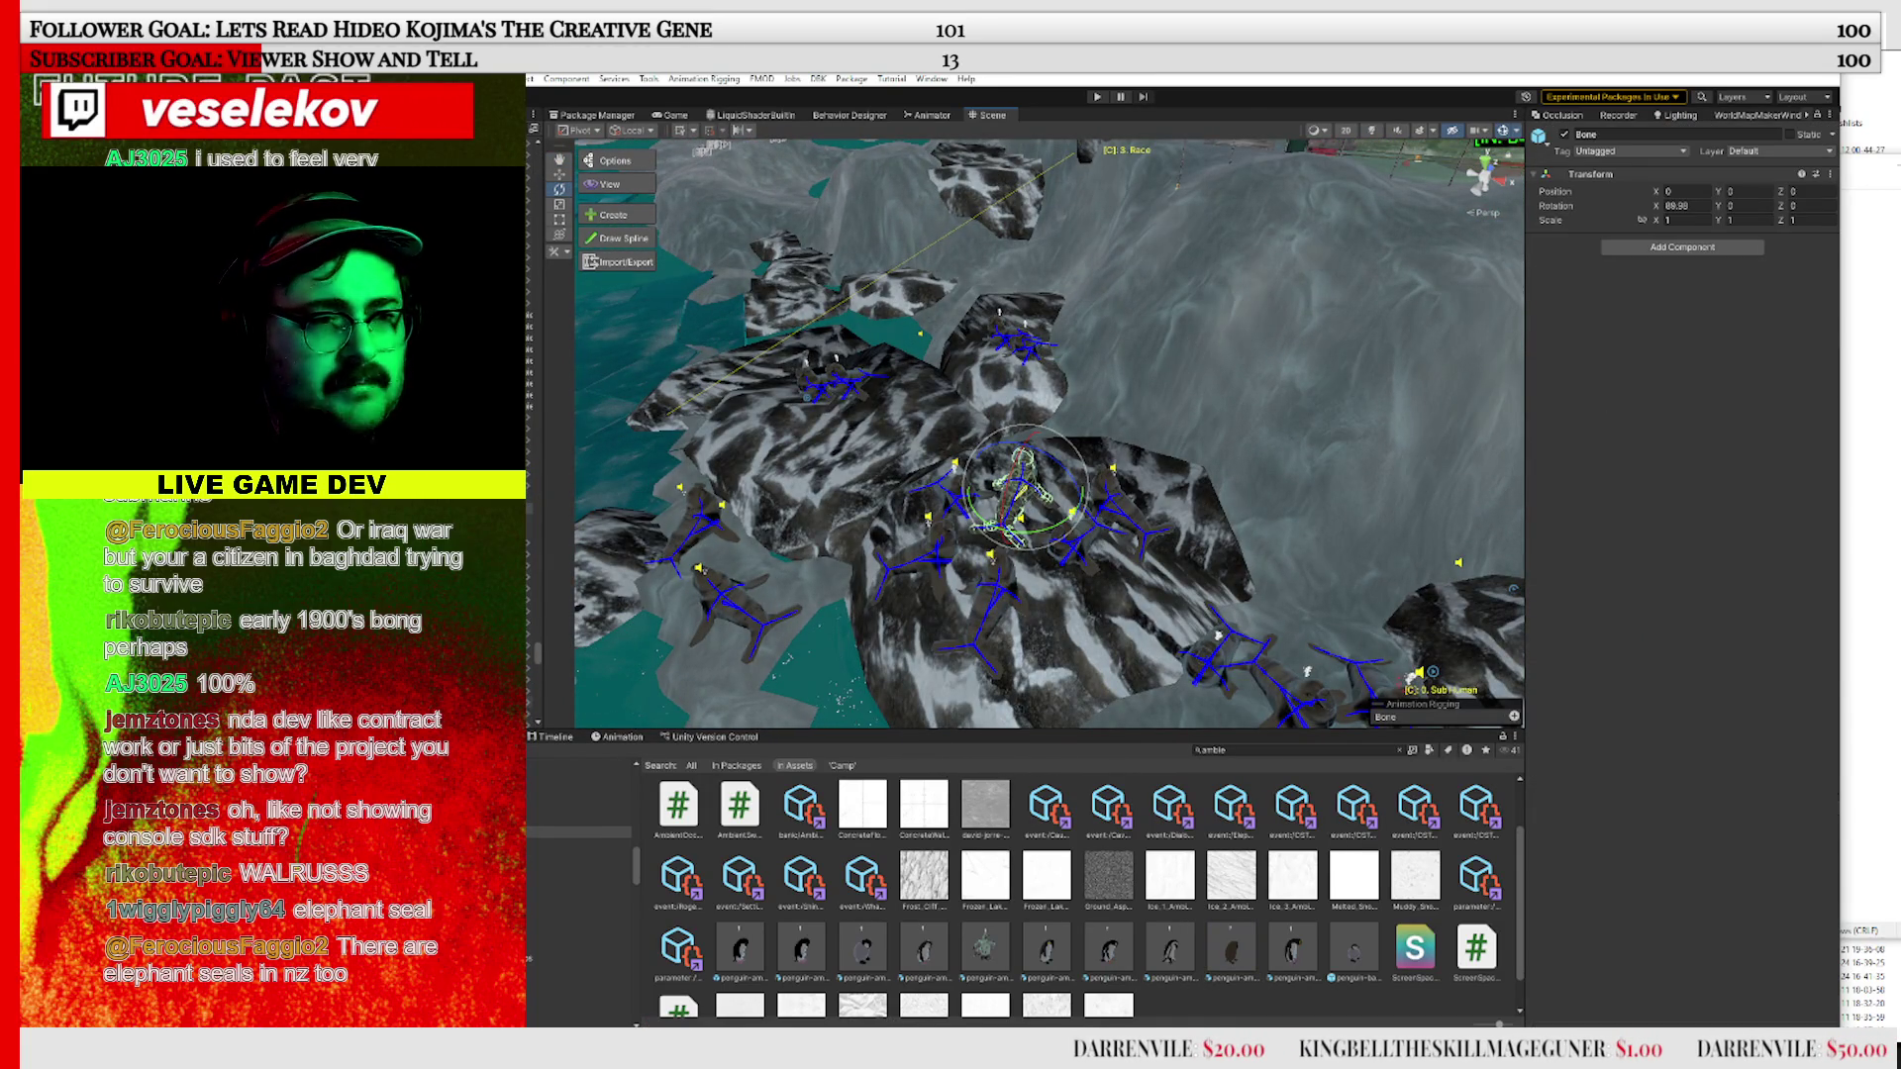
click(1020, 495)
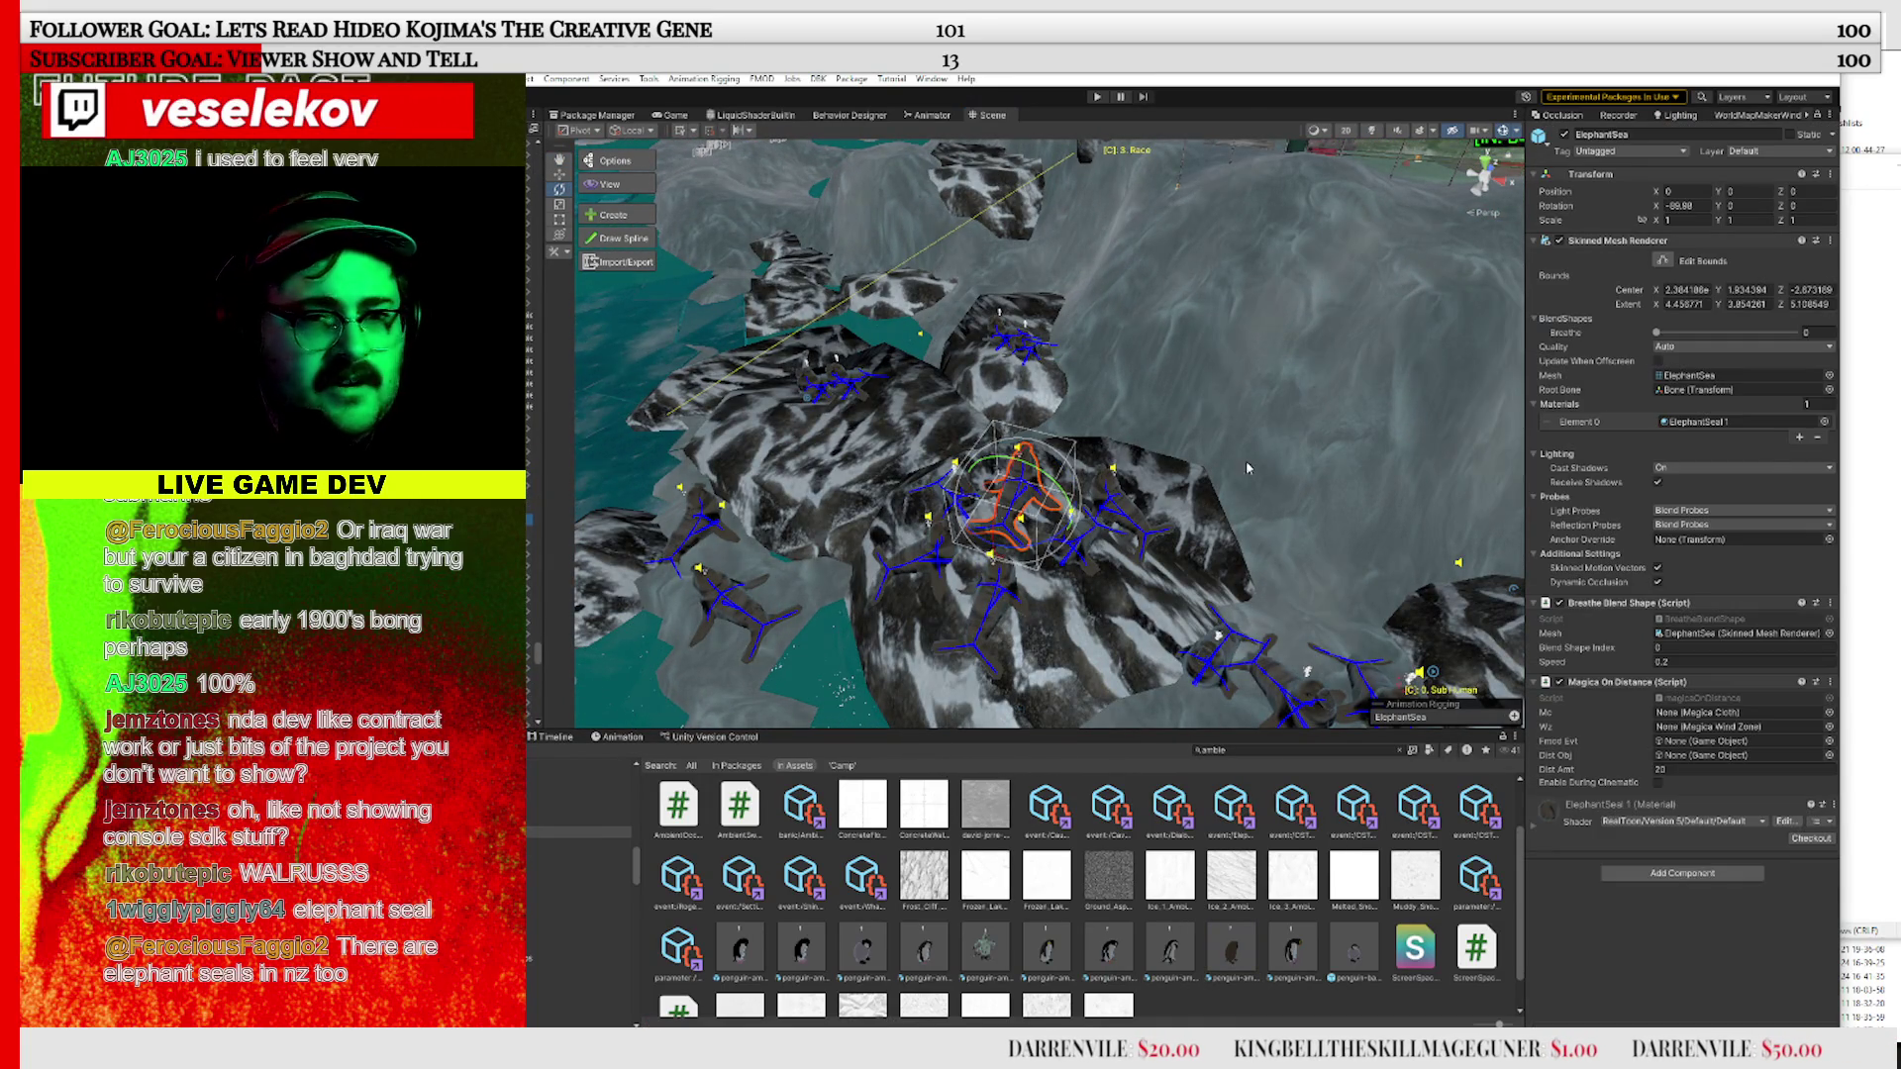
click(1705, 377)
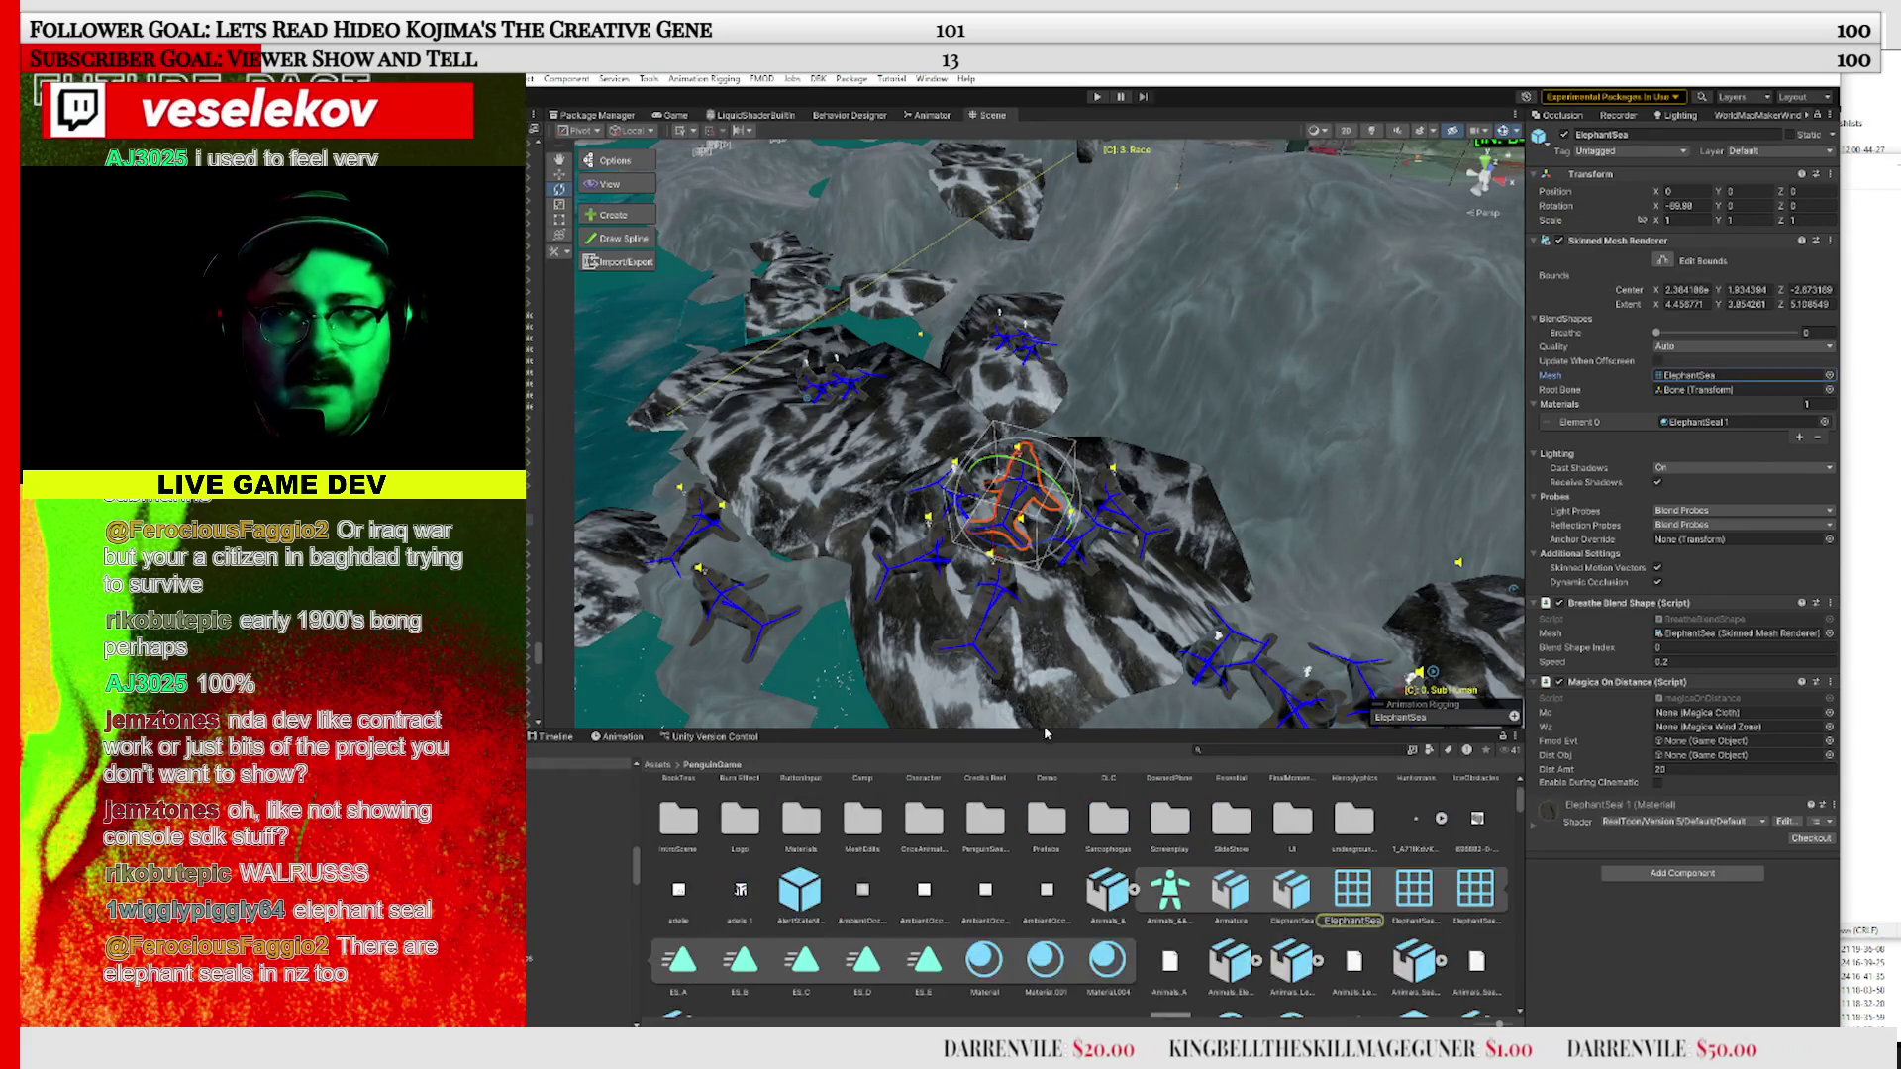
click(1103, 896)
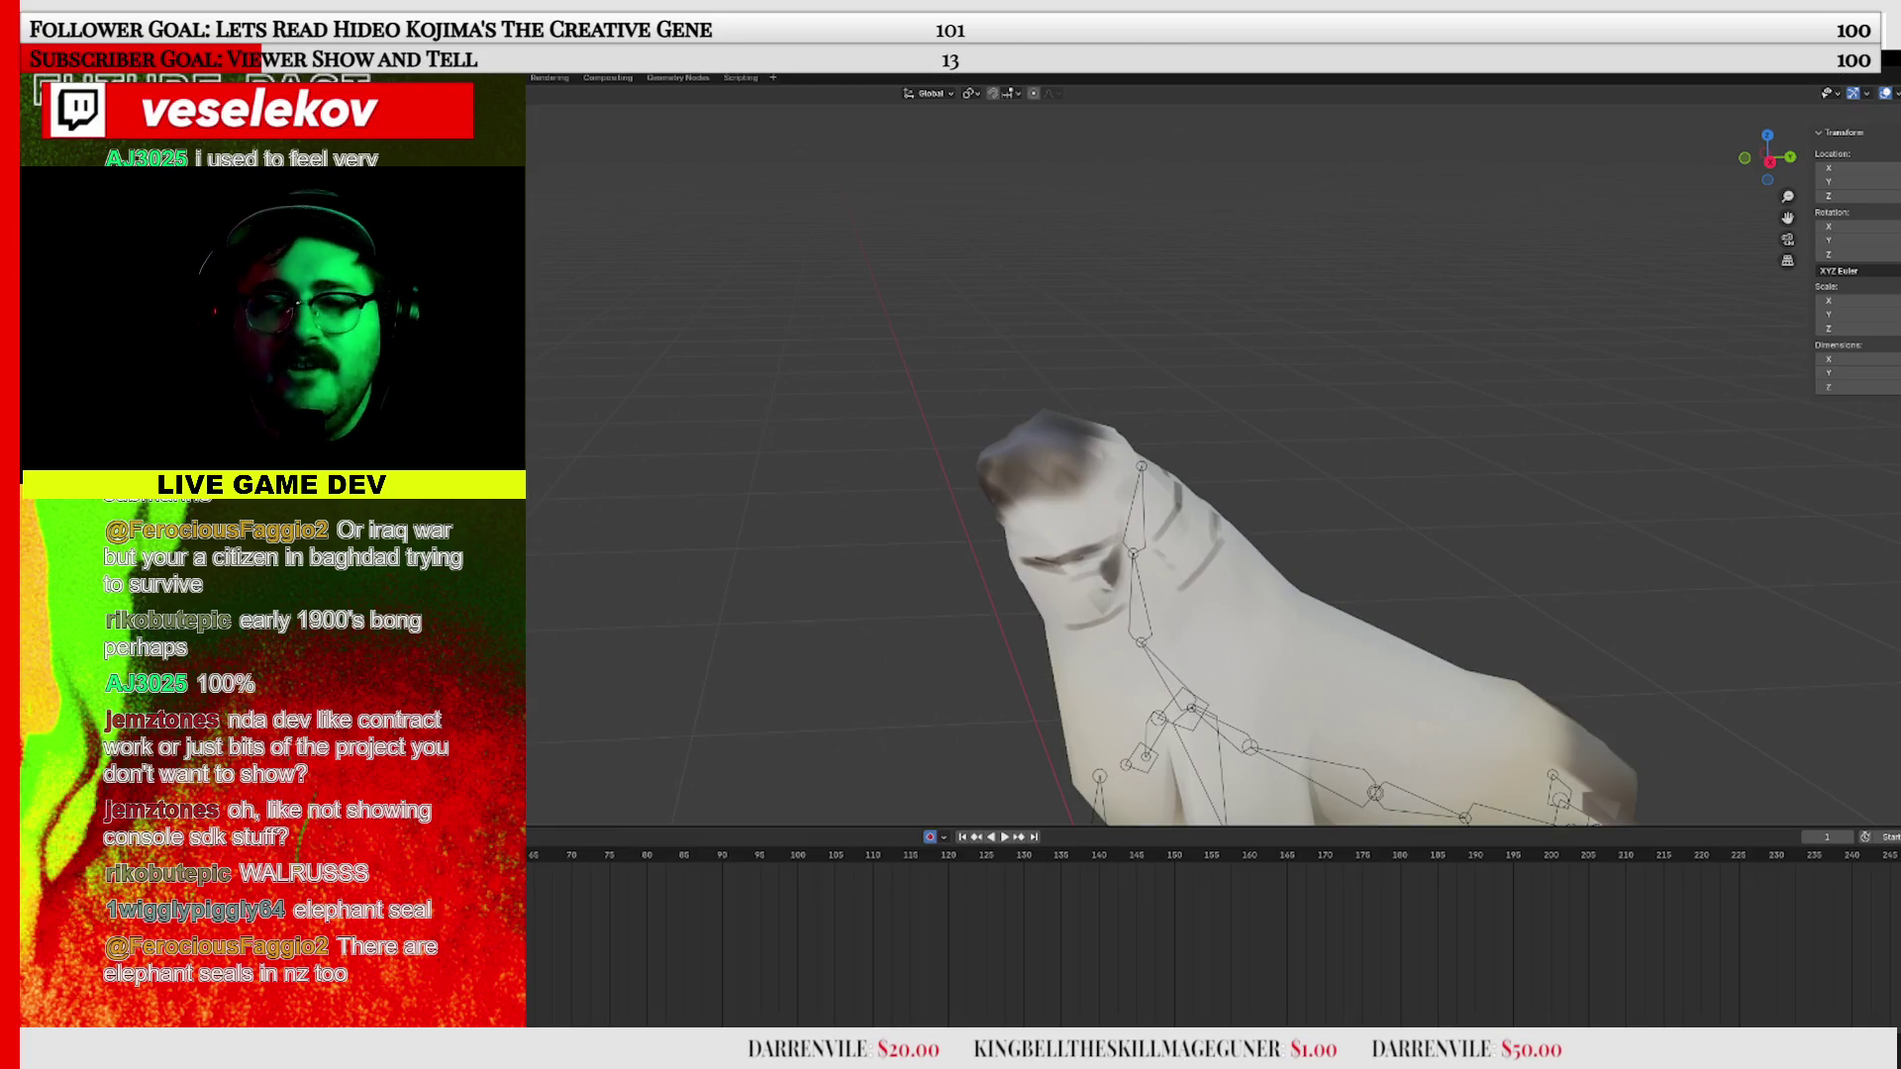
Parent the elephant seal mesh to its armature with automatic weights
mouse_move(1439, 486)
mouse_down()
mouse_move(1283, 569)
mouse_move(1359, 515)
mouse_move(1336, 552)
mouse_up()
shift+click(1253, 549)
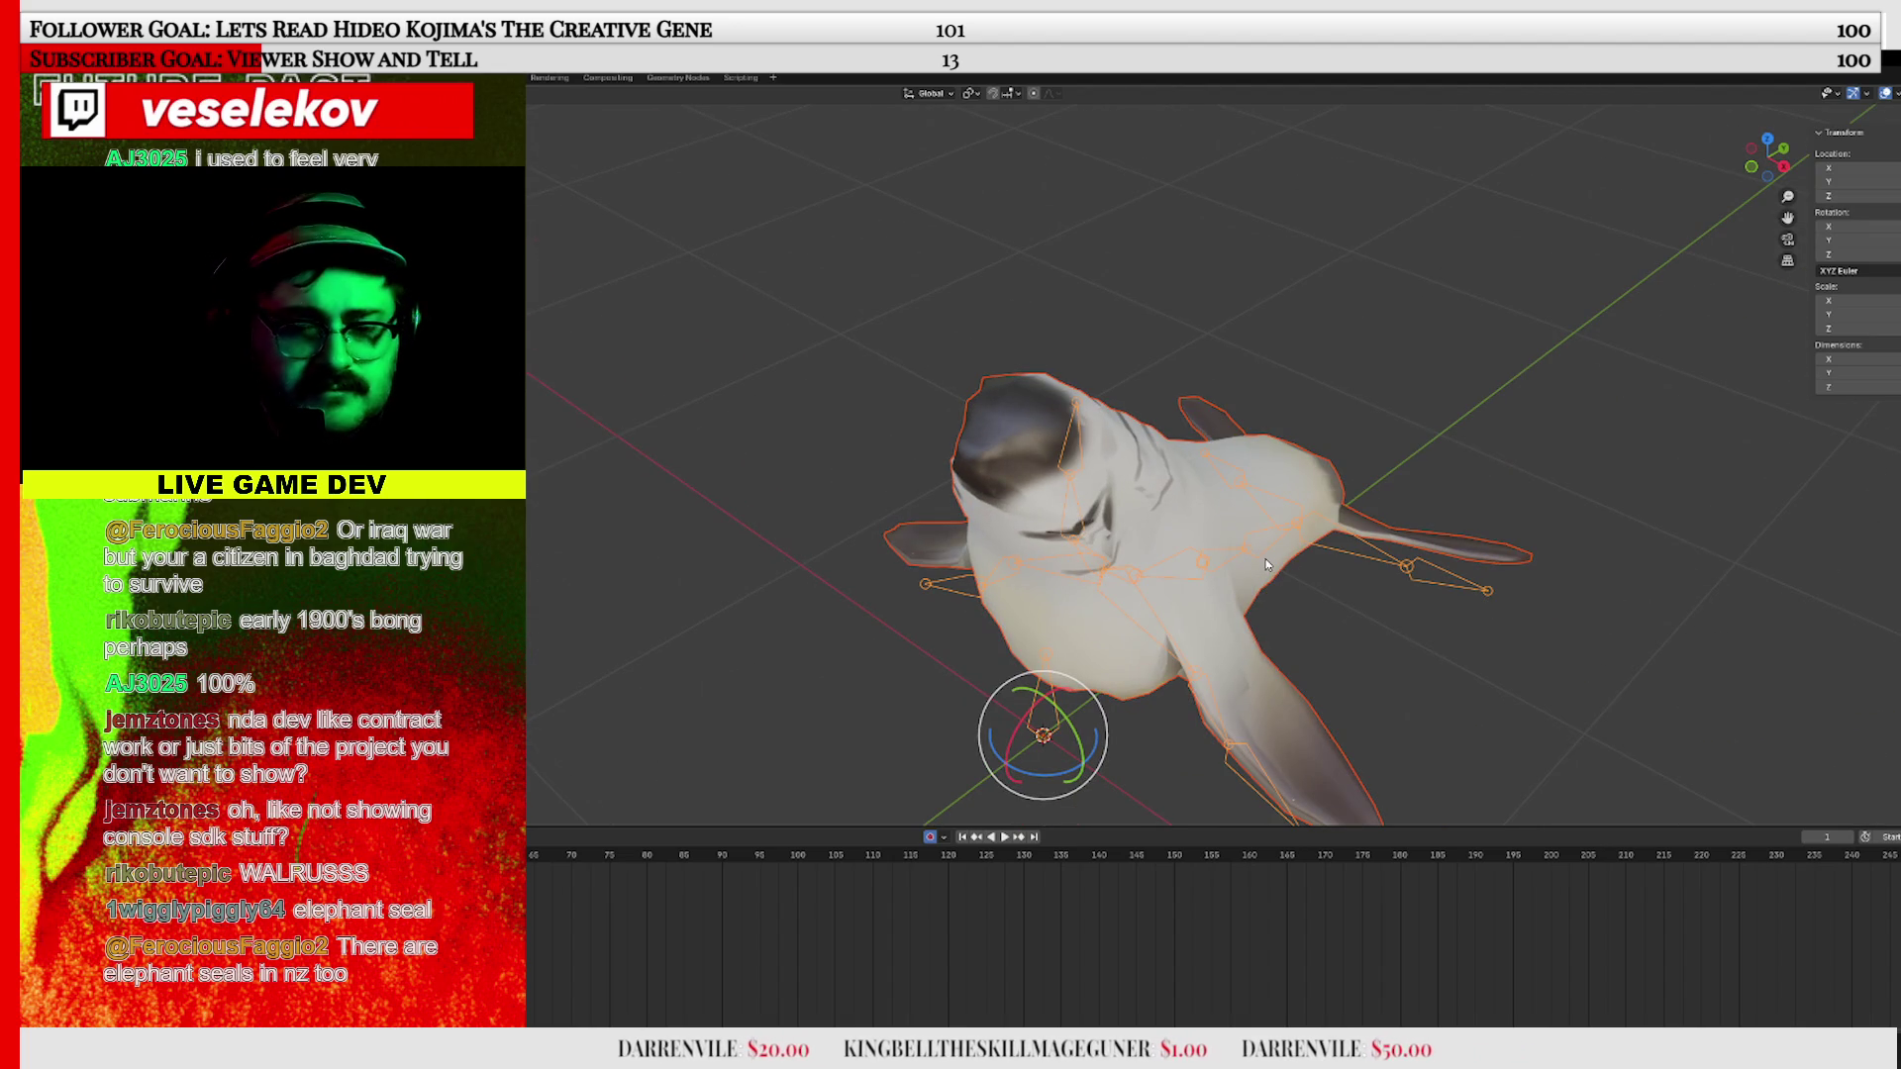
key(ctrl+p)
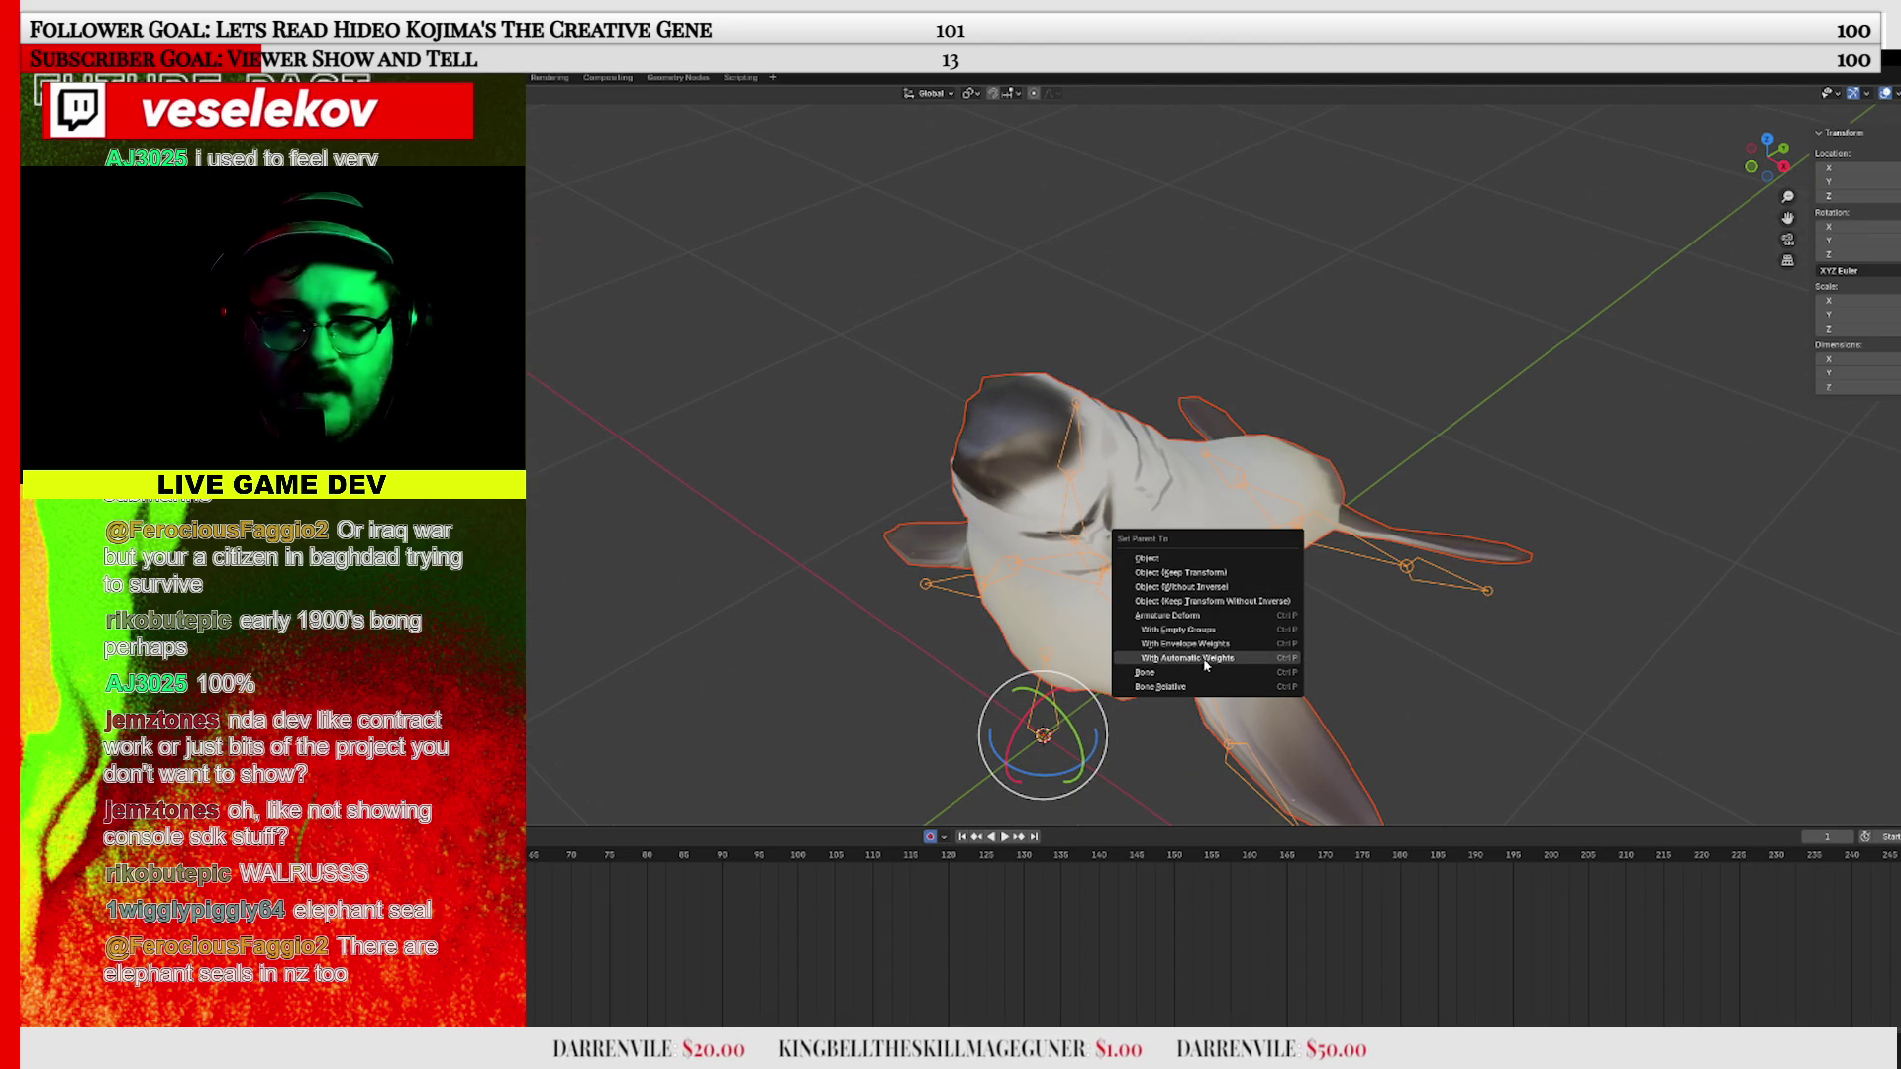
click(1205, 660)
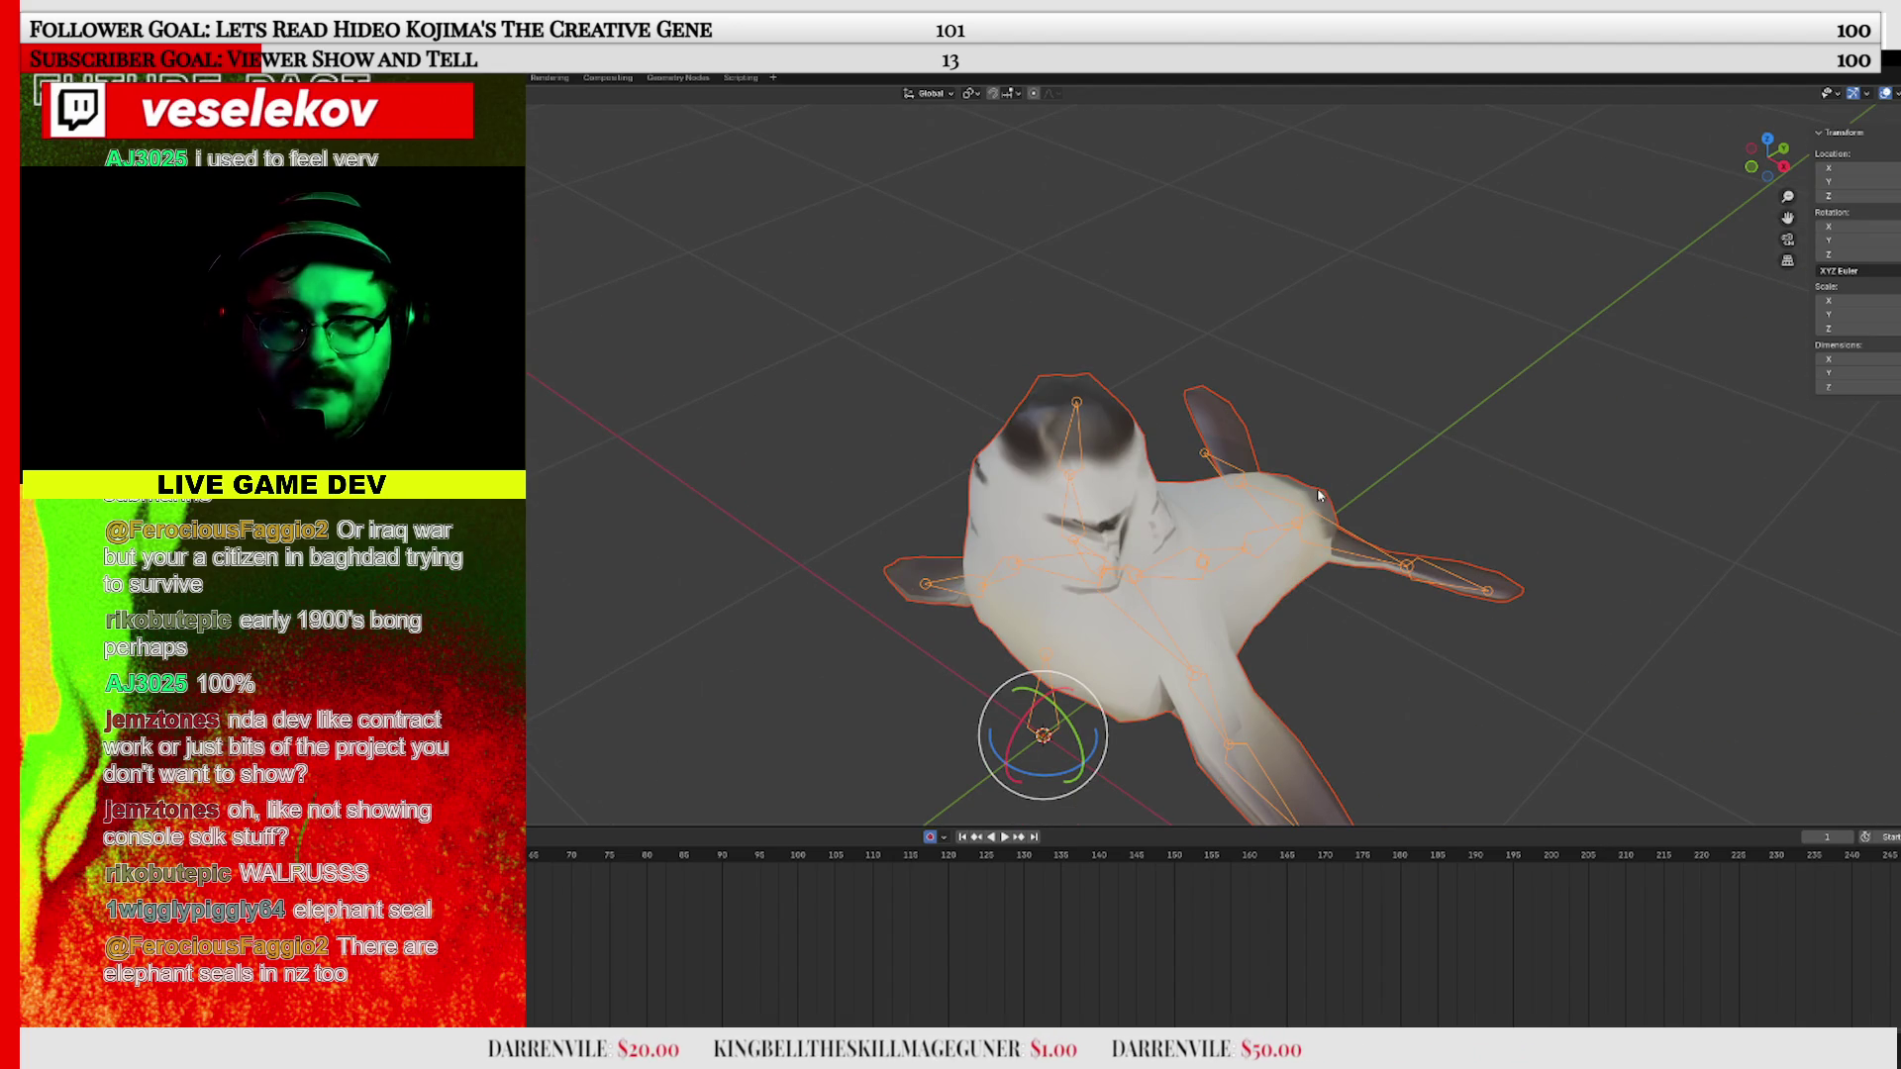
Check the bones by hiding and unhiding the mesh, redo the automatic-weights parenting, and return to Unity
key(h)
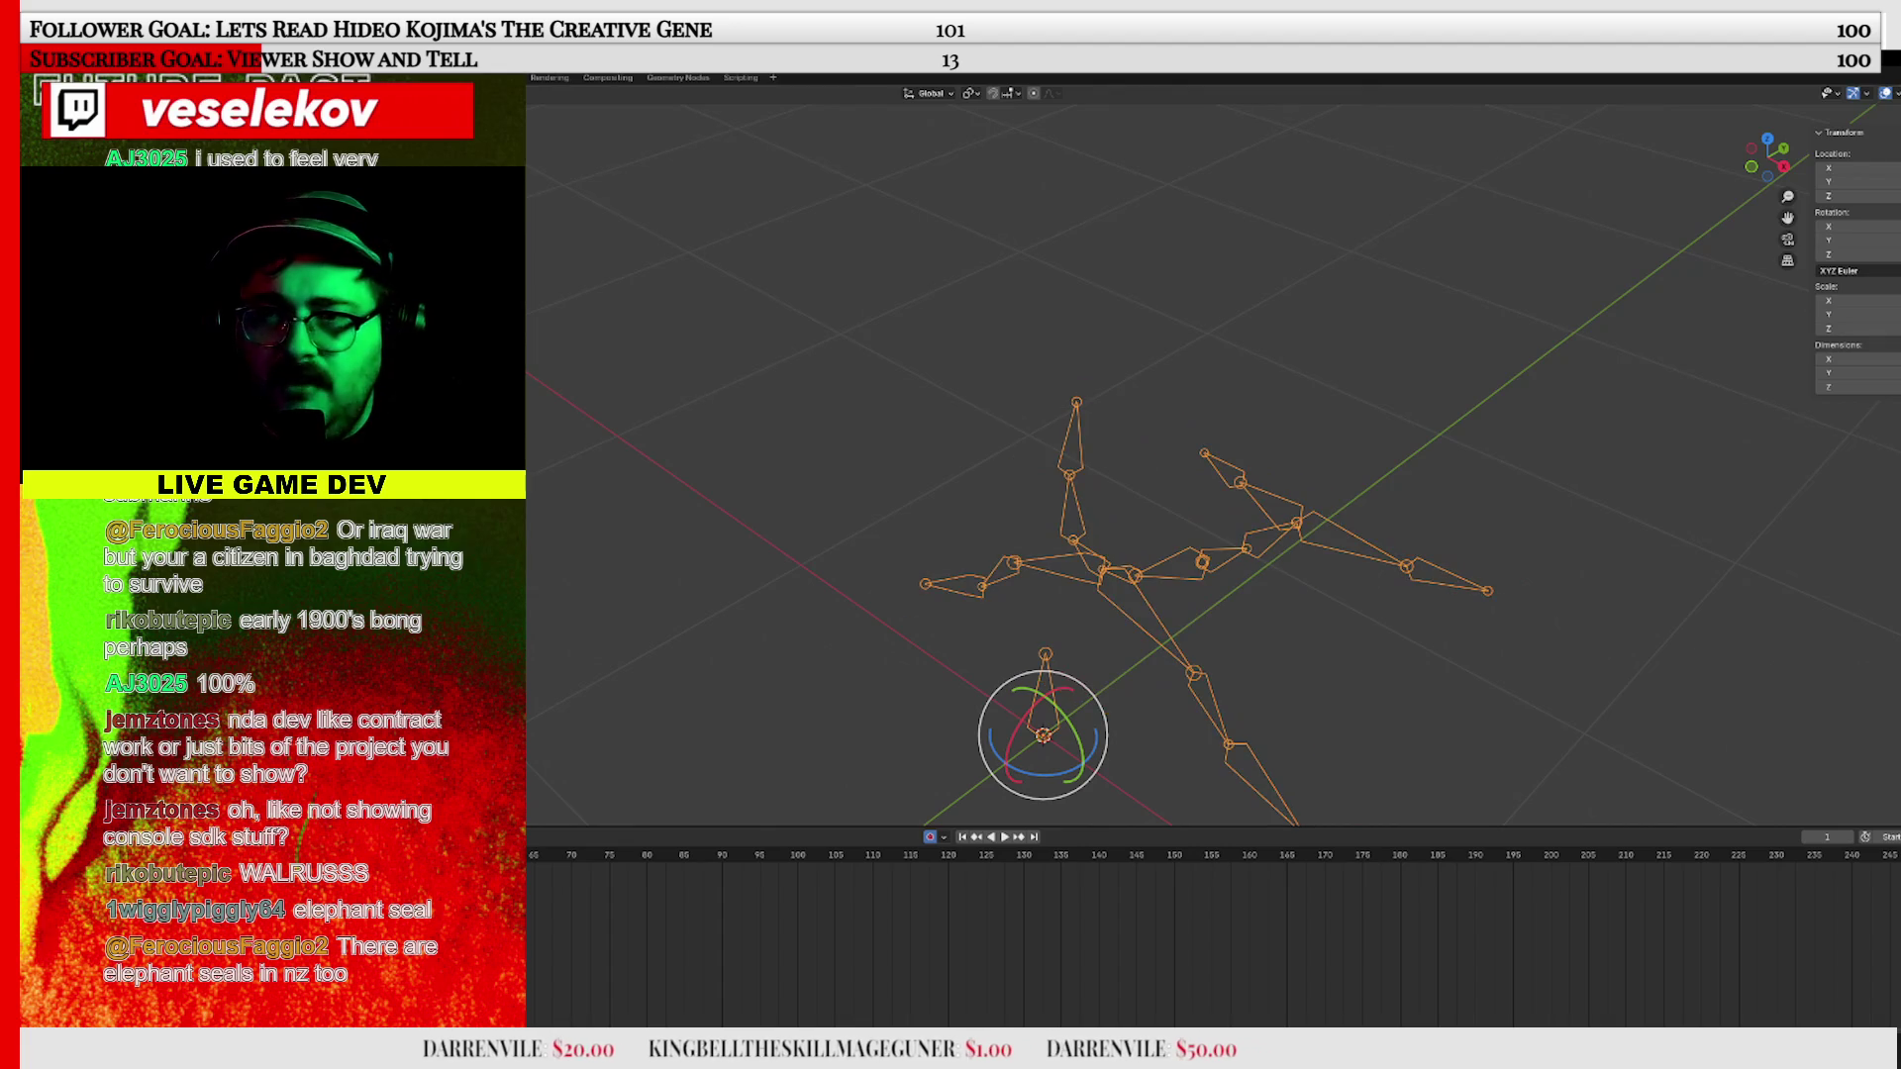
key(alt+a)
key(alt+h)
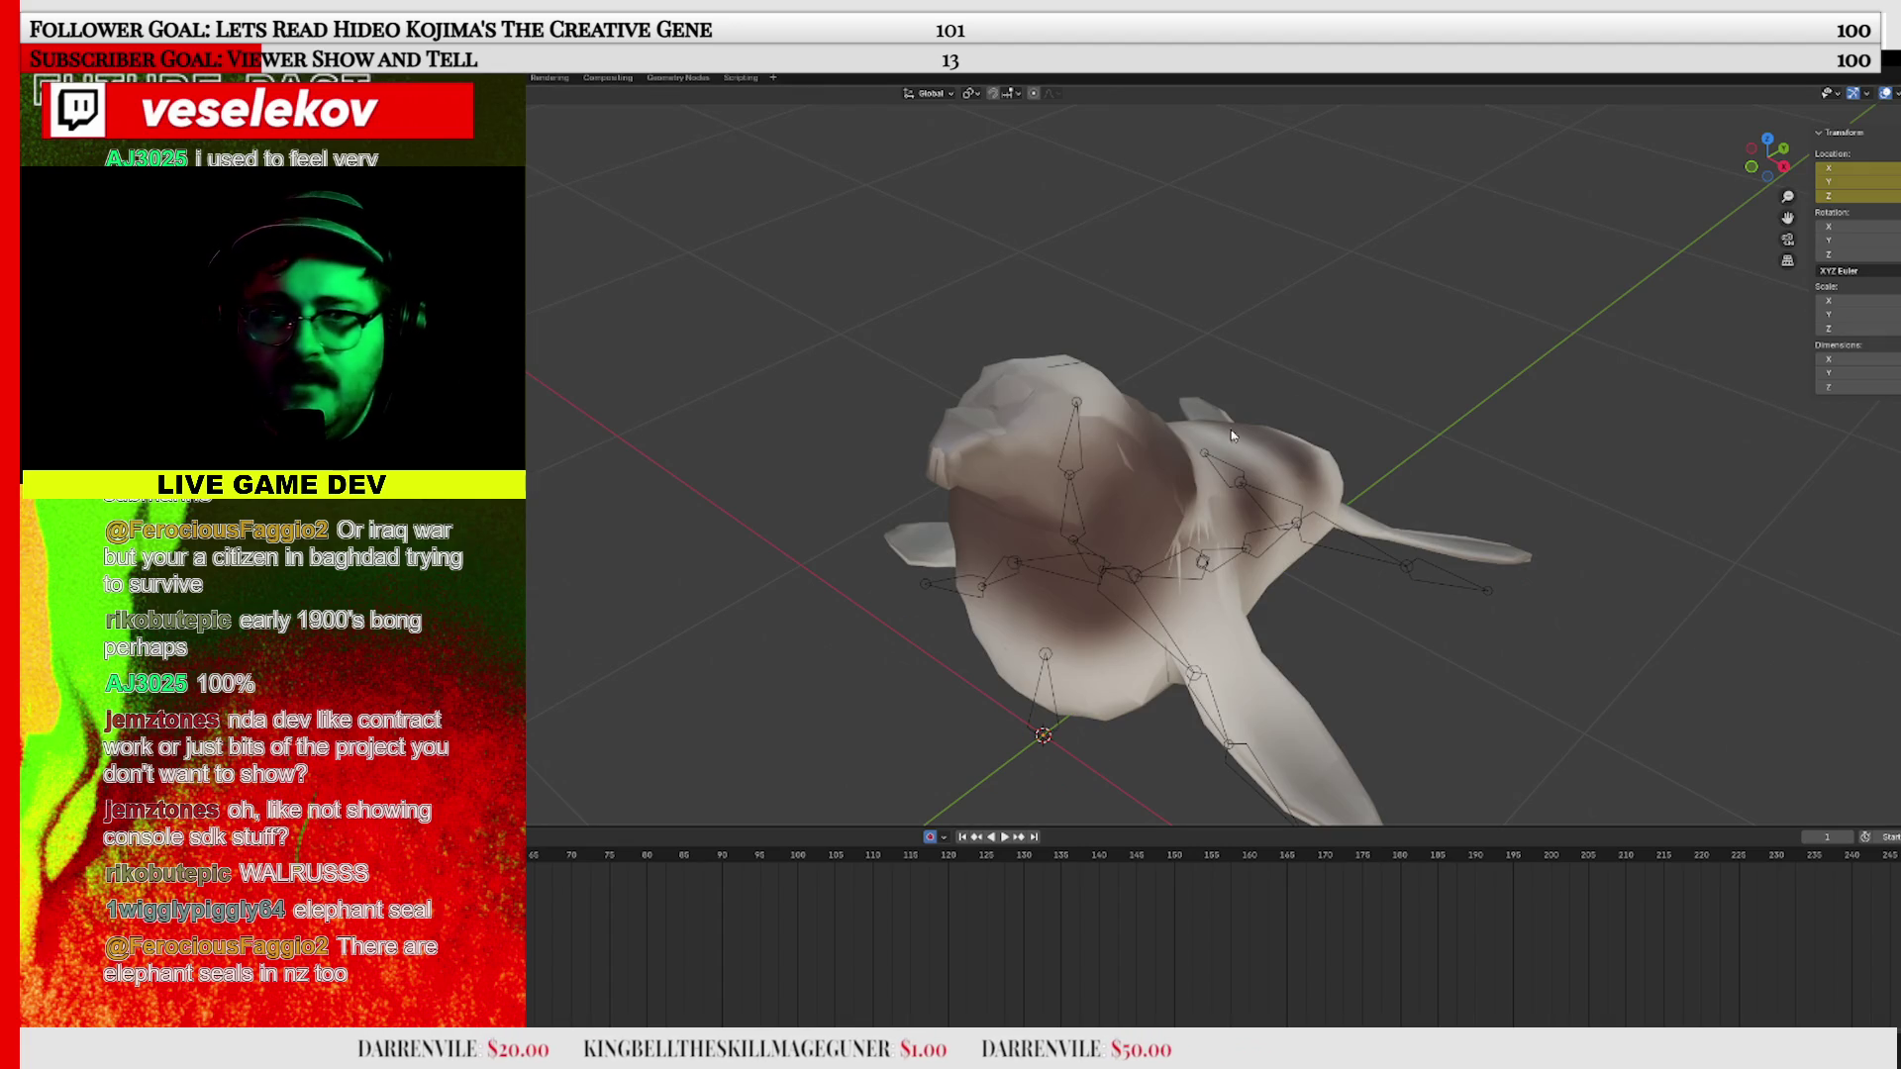
drag(1419, 515, 1217, 556)
key(a)
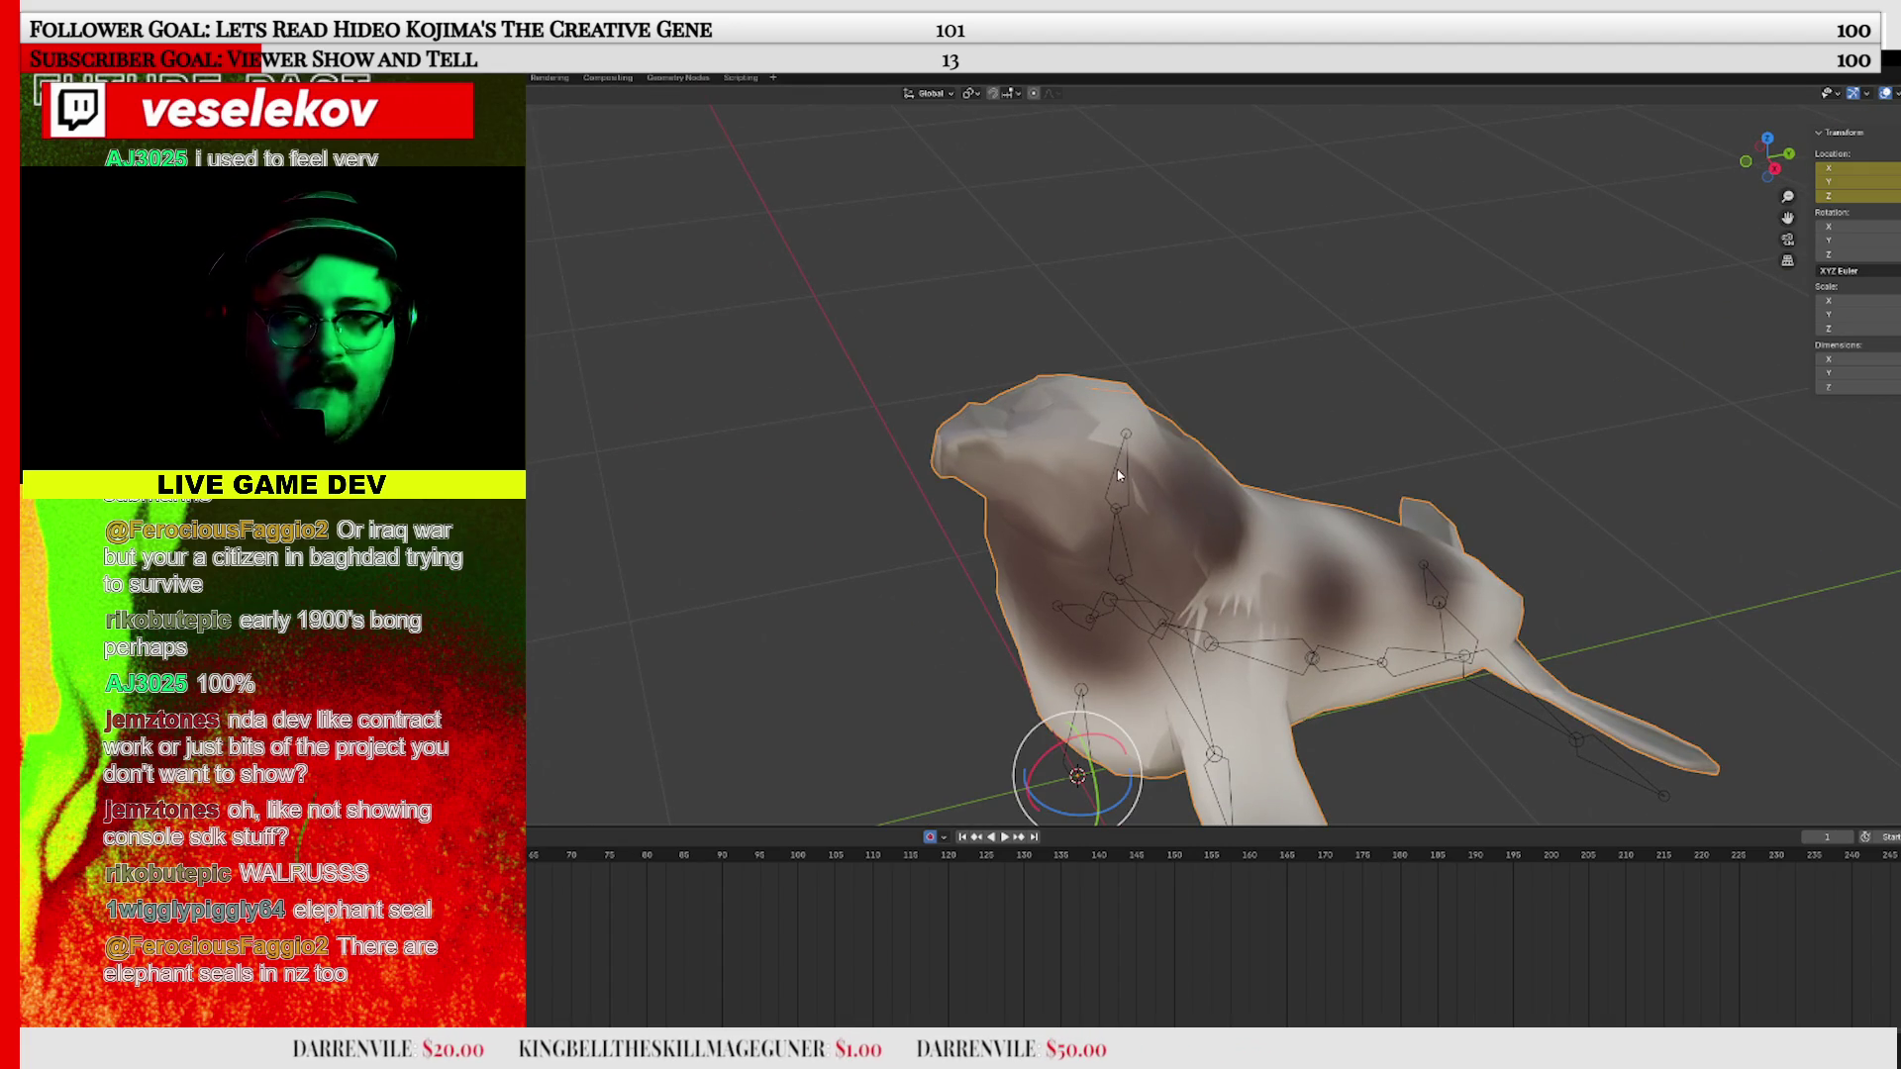
key(ctrl+p)
click(1142, 476)
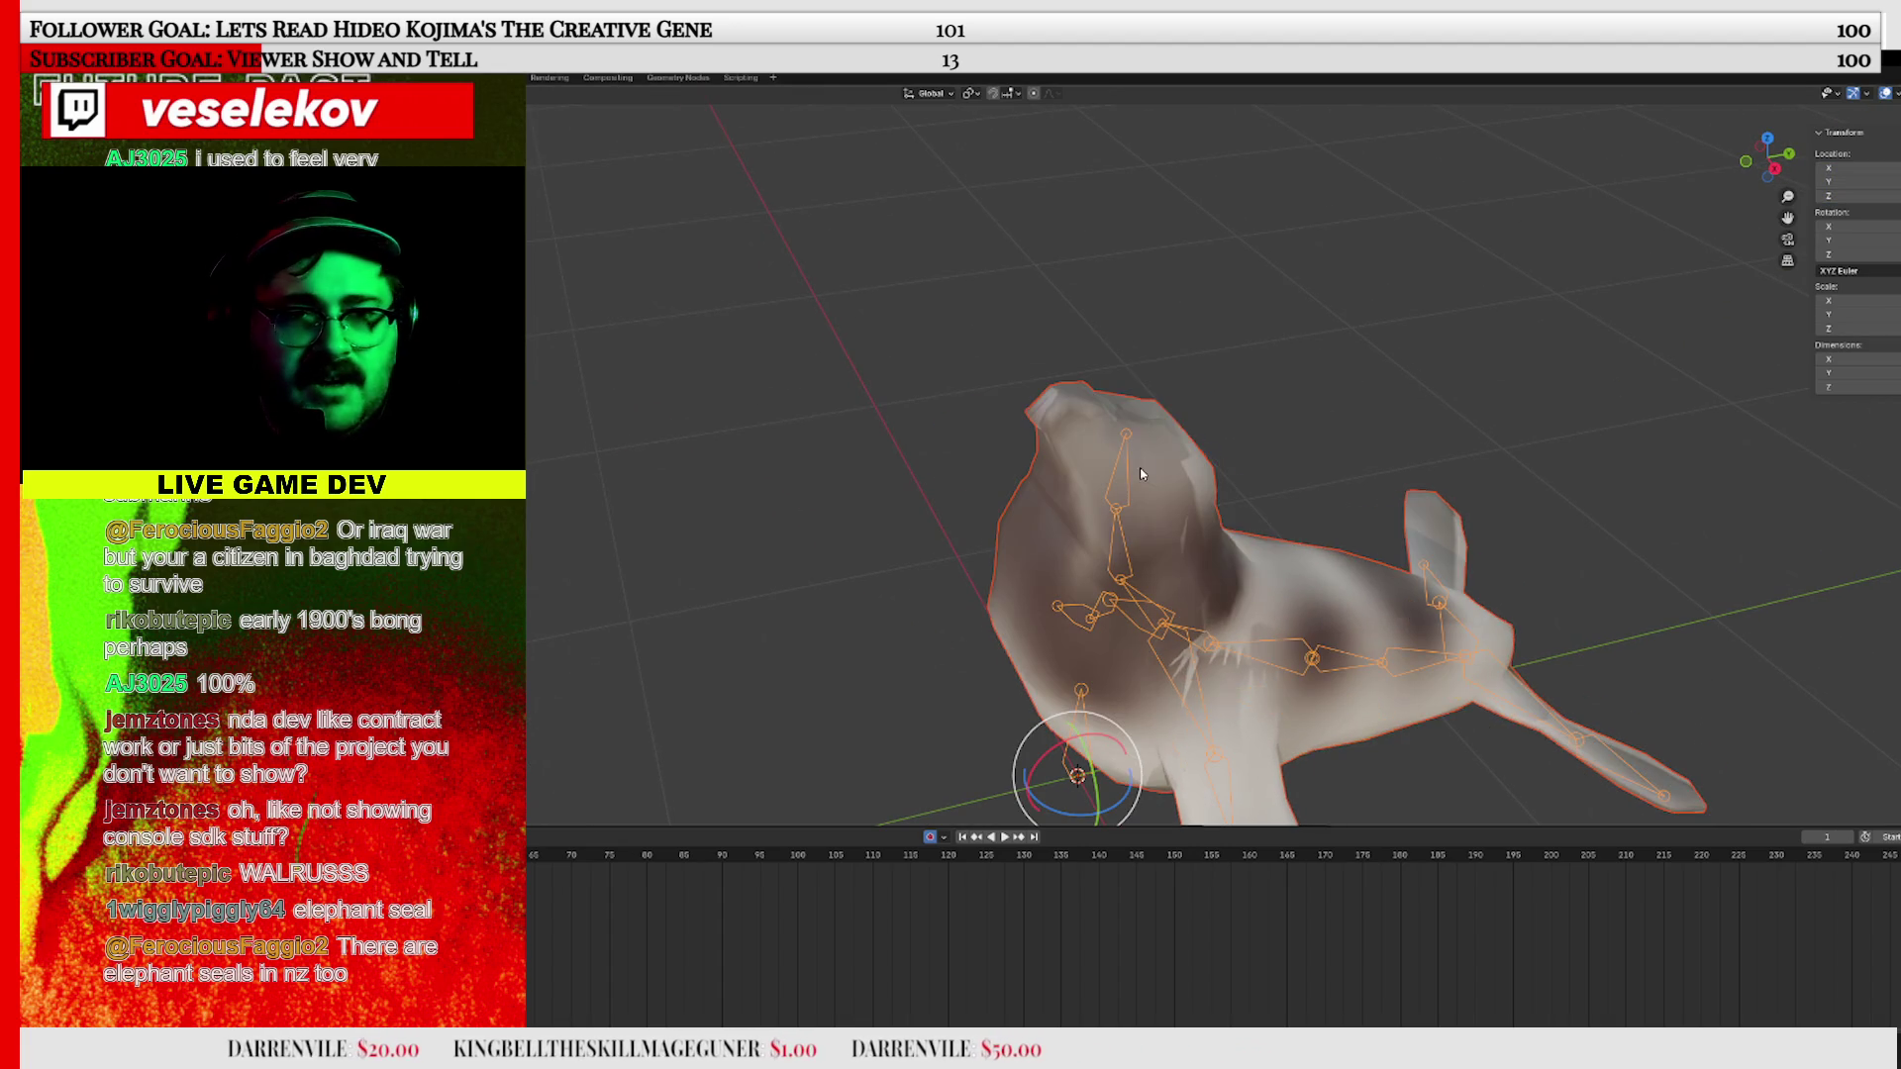
mouse_move(1227, 473)
mouse_down()
mouse_move(1221, 531)
mouse_move(1019, 552)
mouse_move(1020, 506)
mouse_move(1095, 539)
mouse_move(1027, 594)
mouse_move(1194, 583)
mouse_up()
scroll(1097, 596, down, 2)
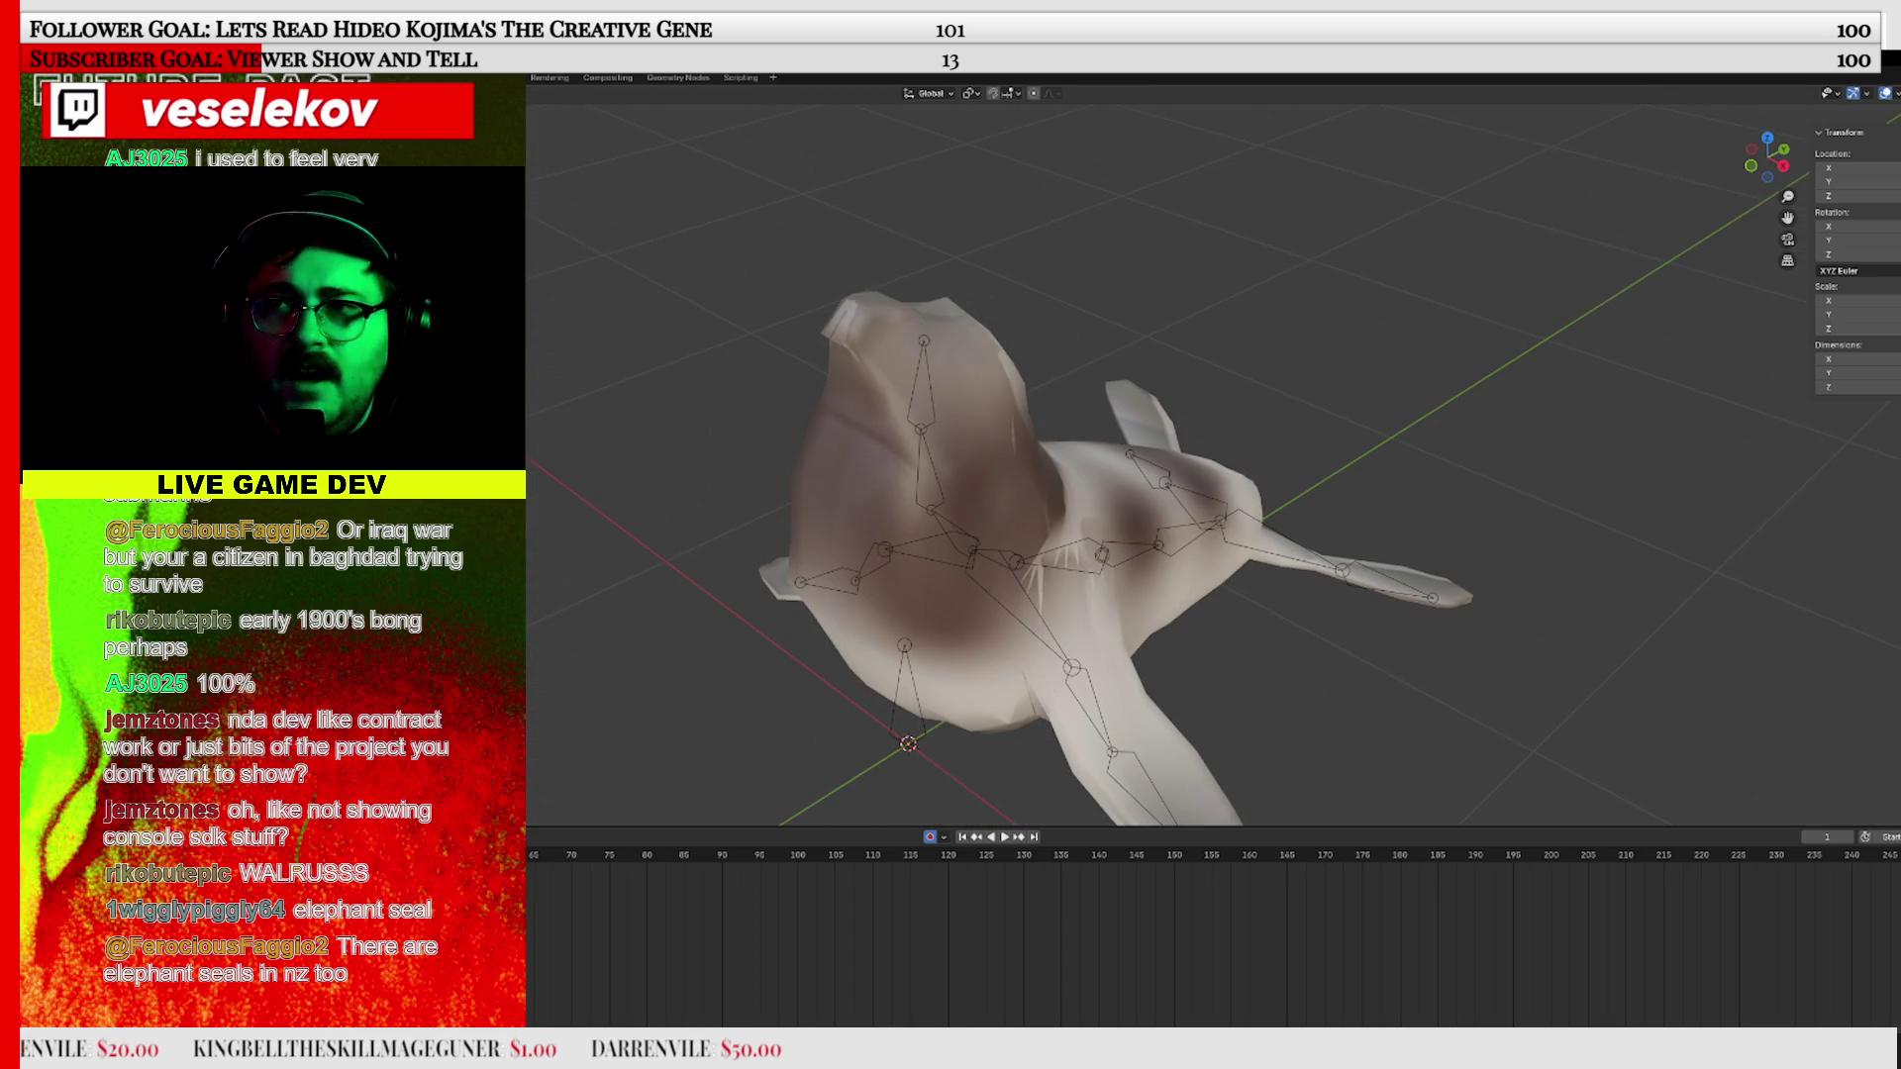
key(alt+Tab)
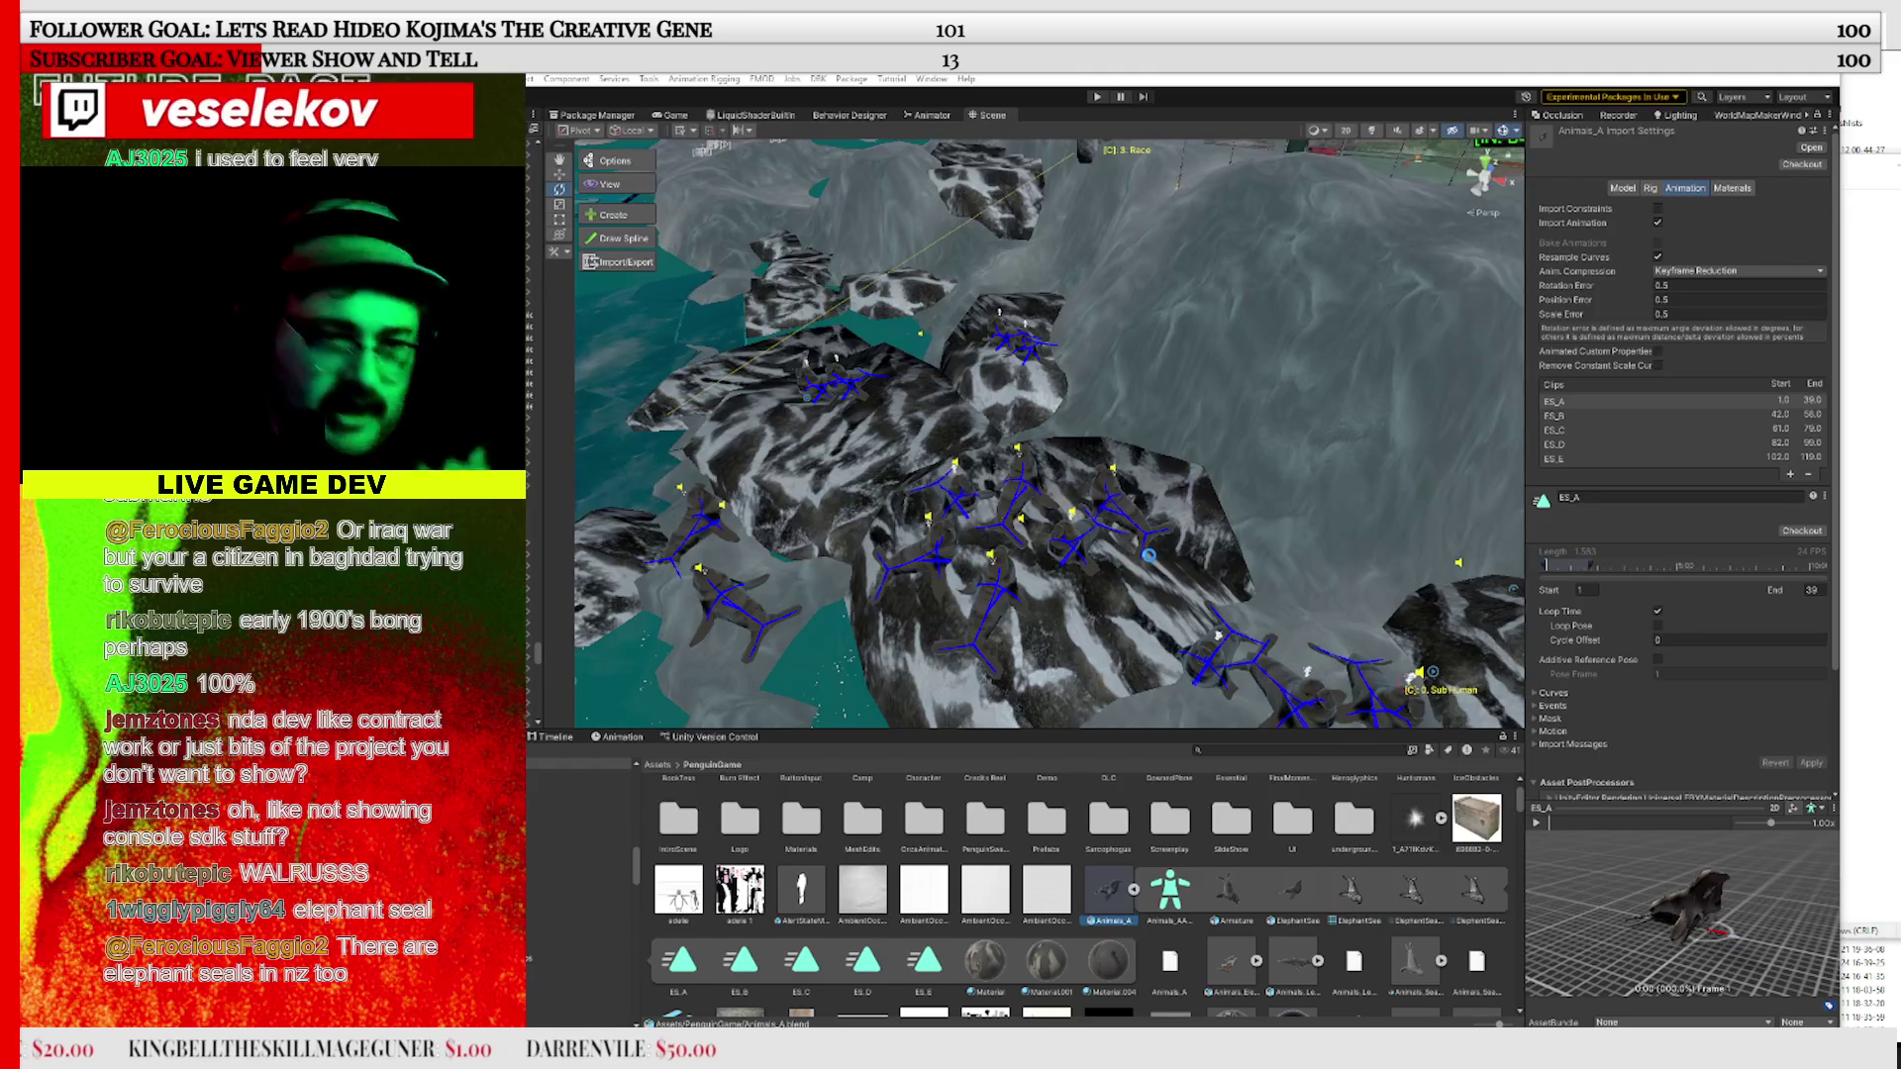
Select the elephant seal and search the project assets for 'Insight'
click(1019, 491)
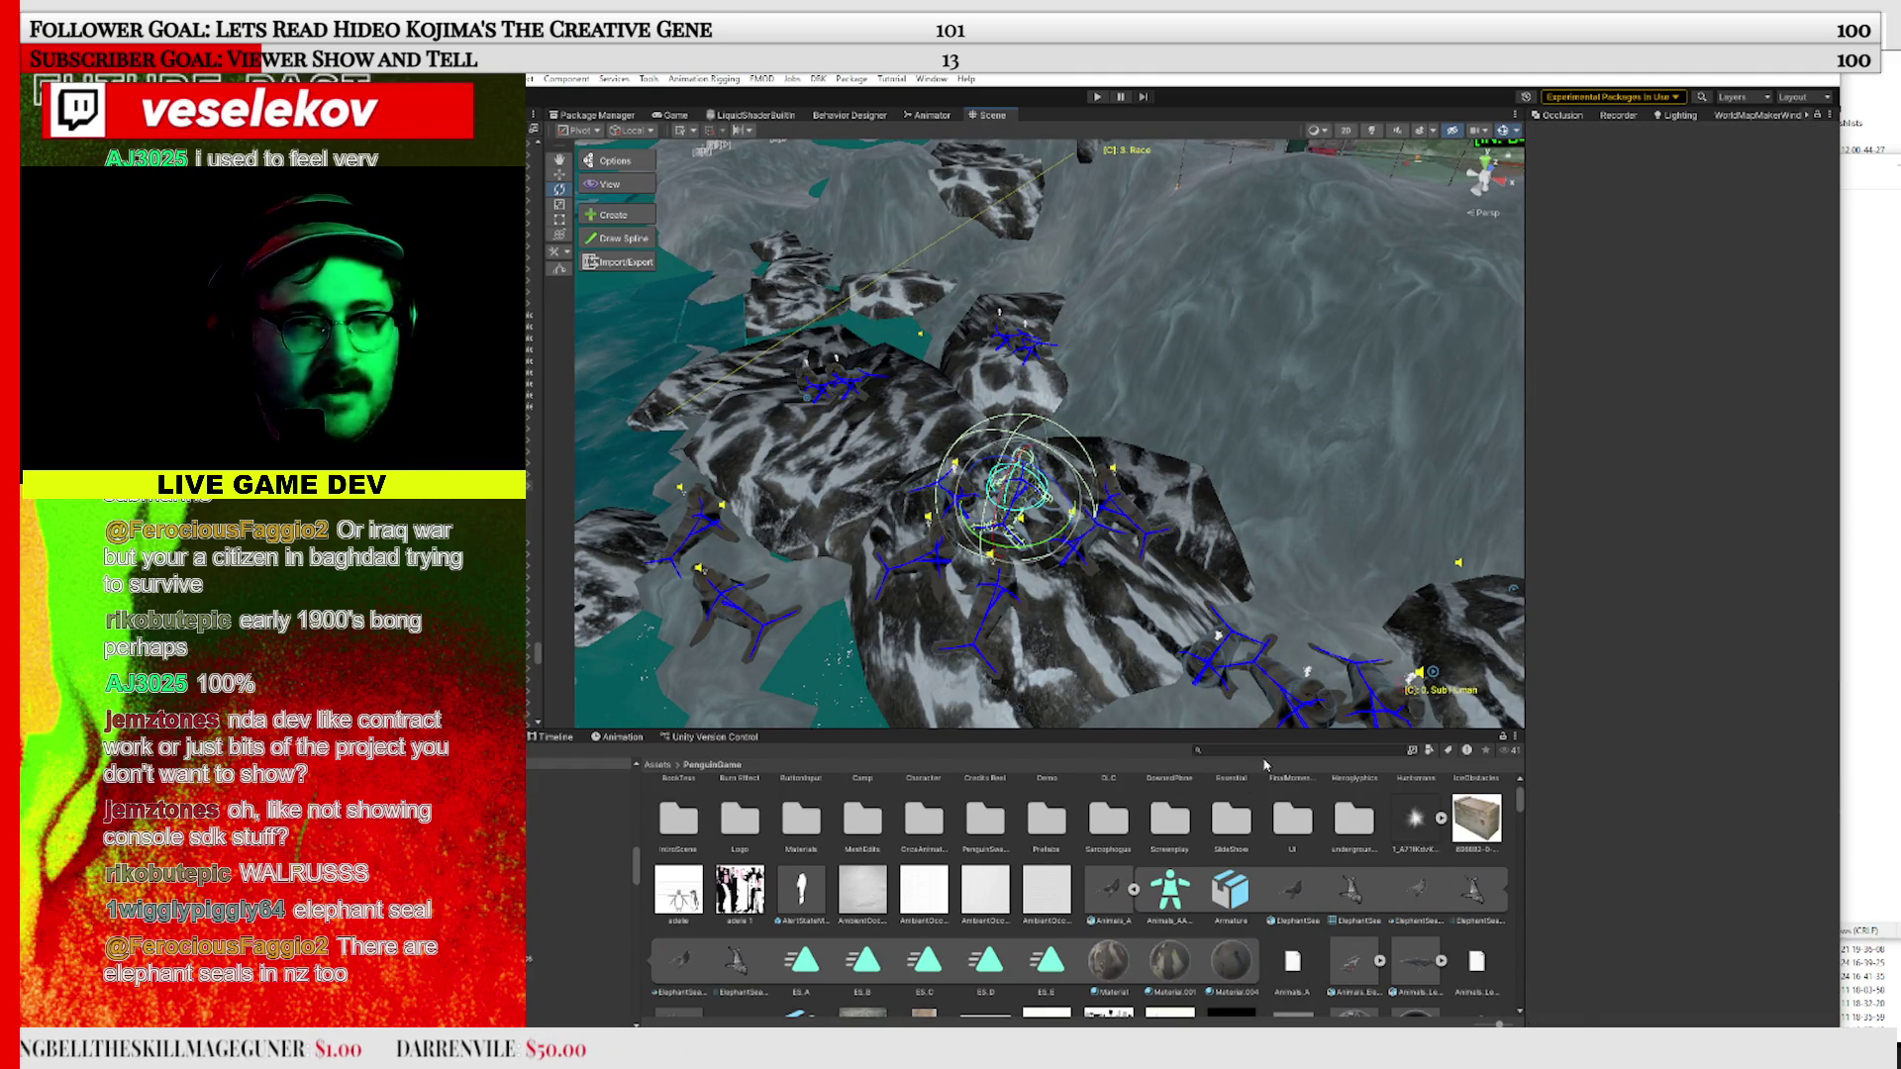
click(1254, 750)
text(Insight)
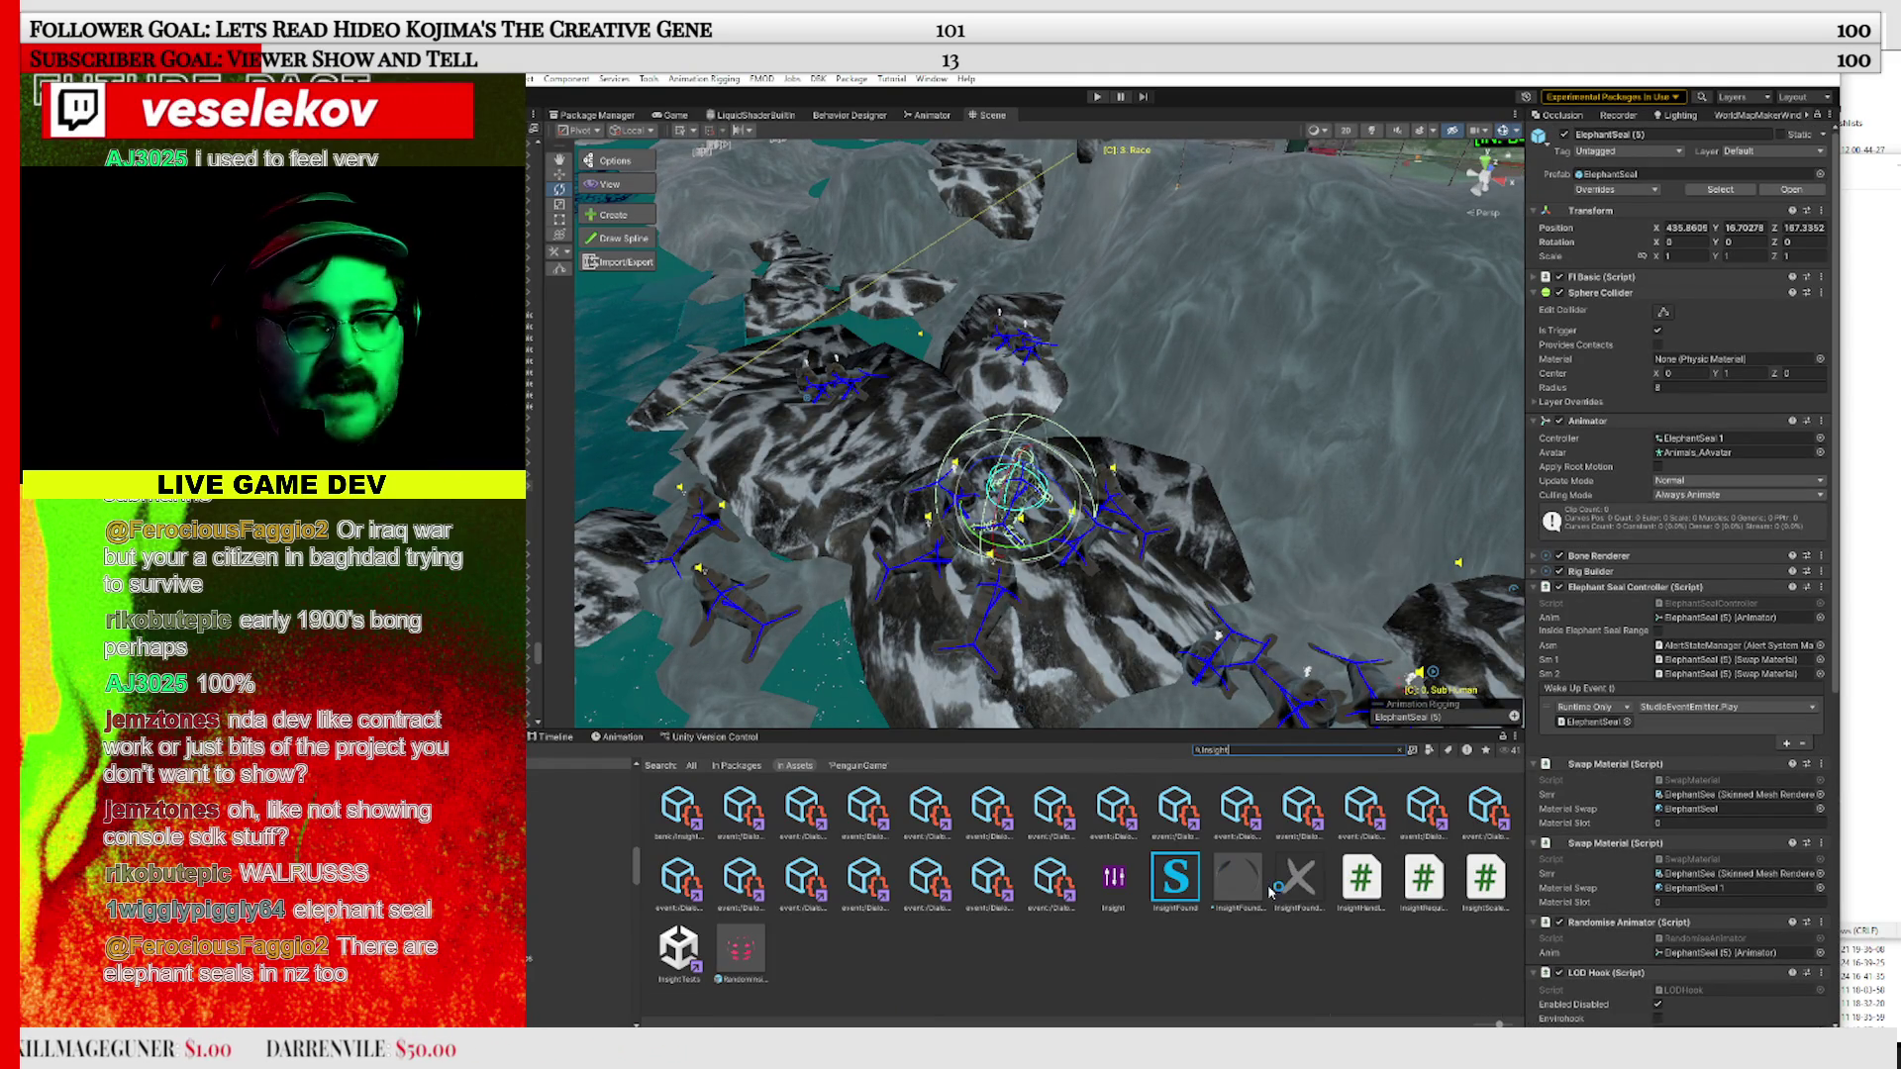
click(693, 995)
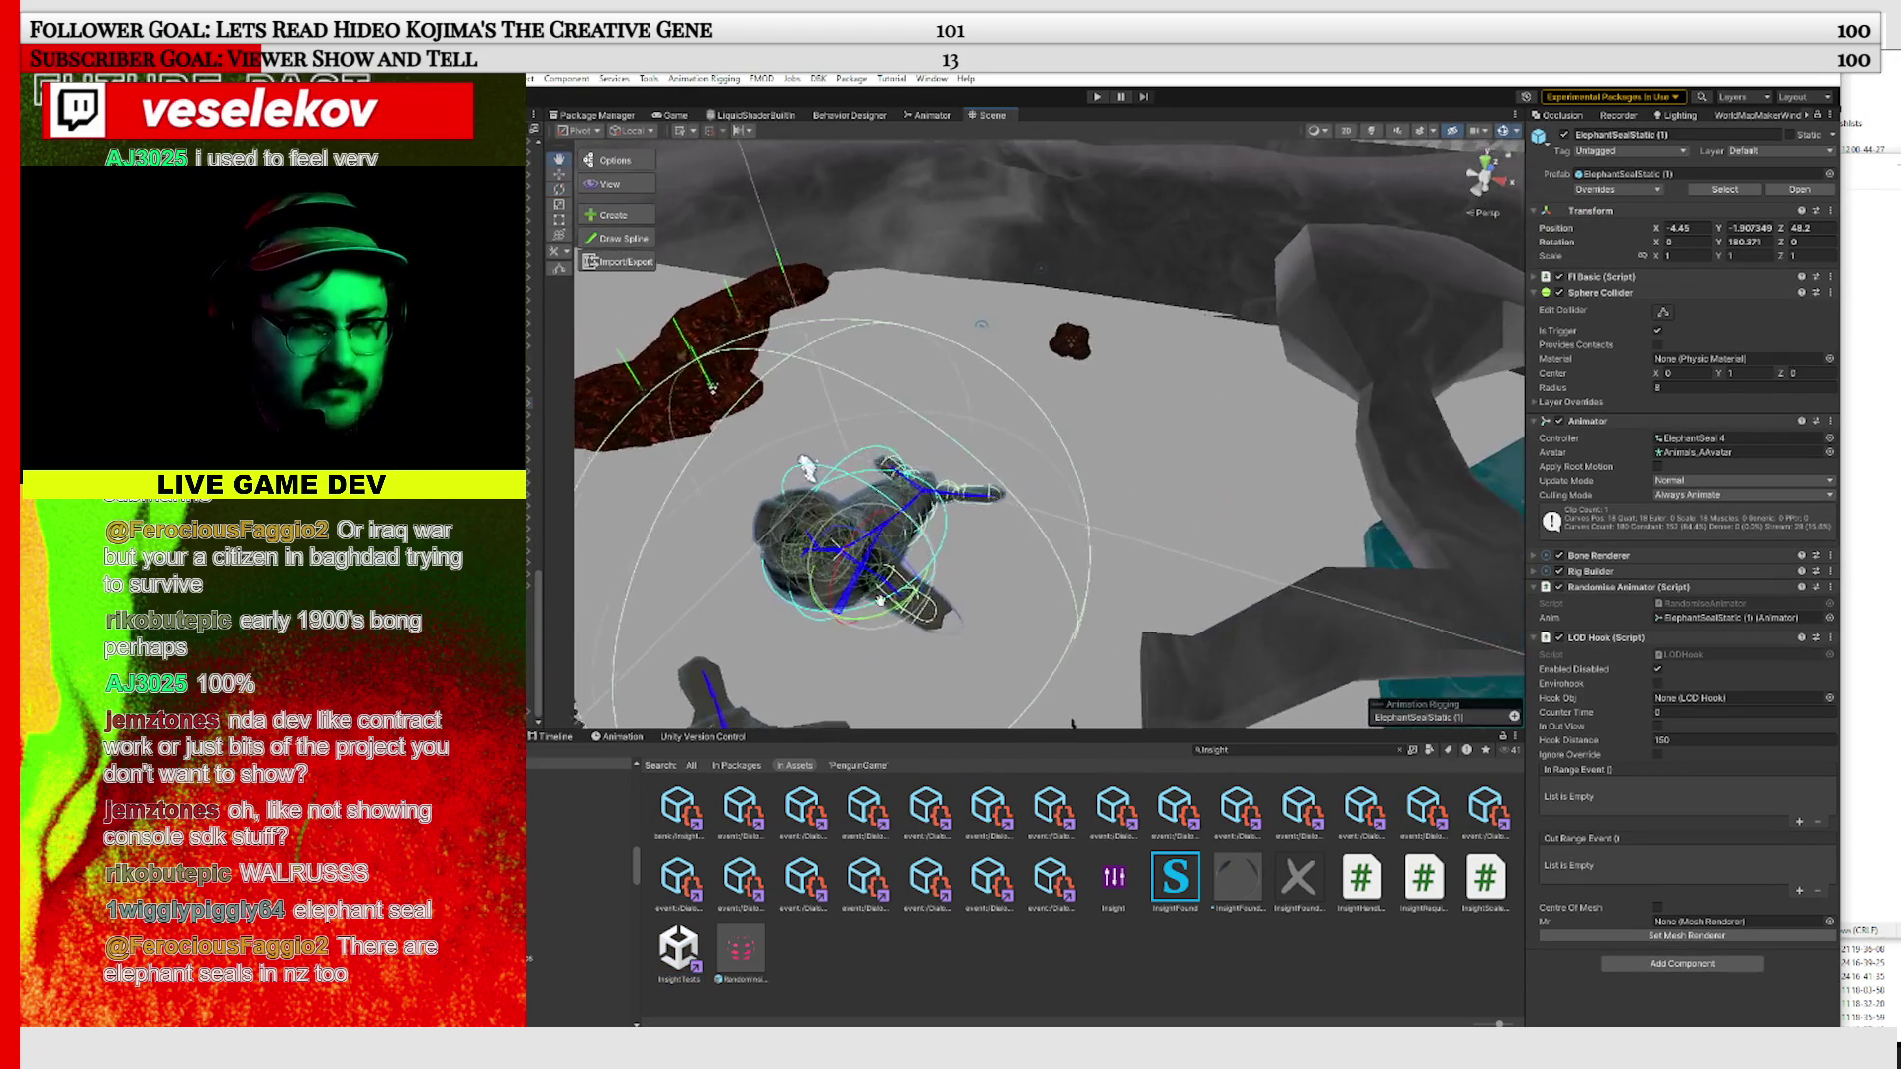
Duplicate the seal, move the copy right, unpack its prefab and select its ElephantSea mesh
click(557, 176)
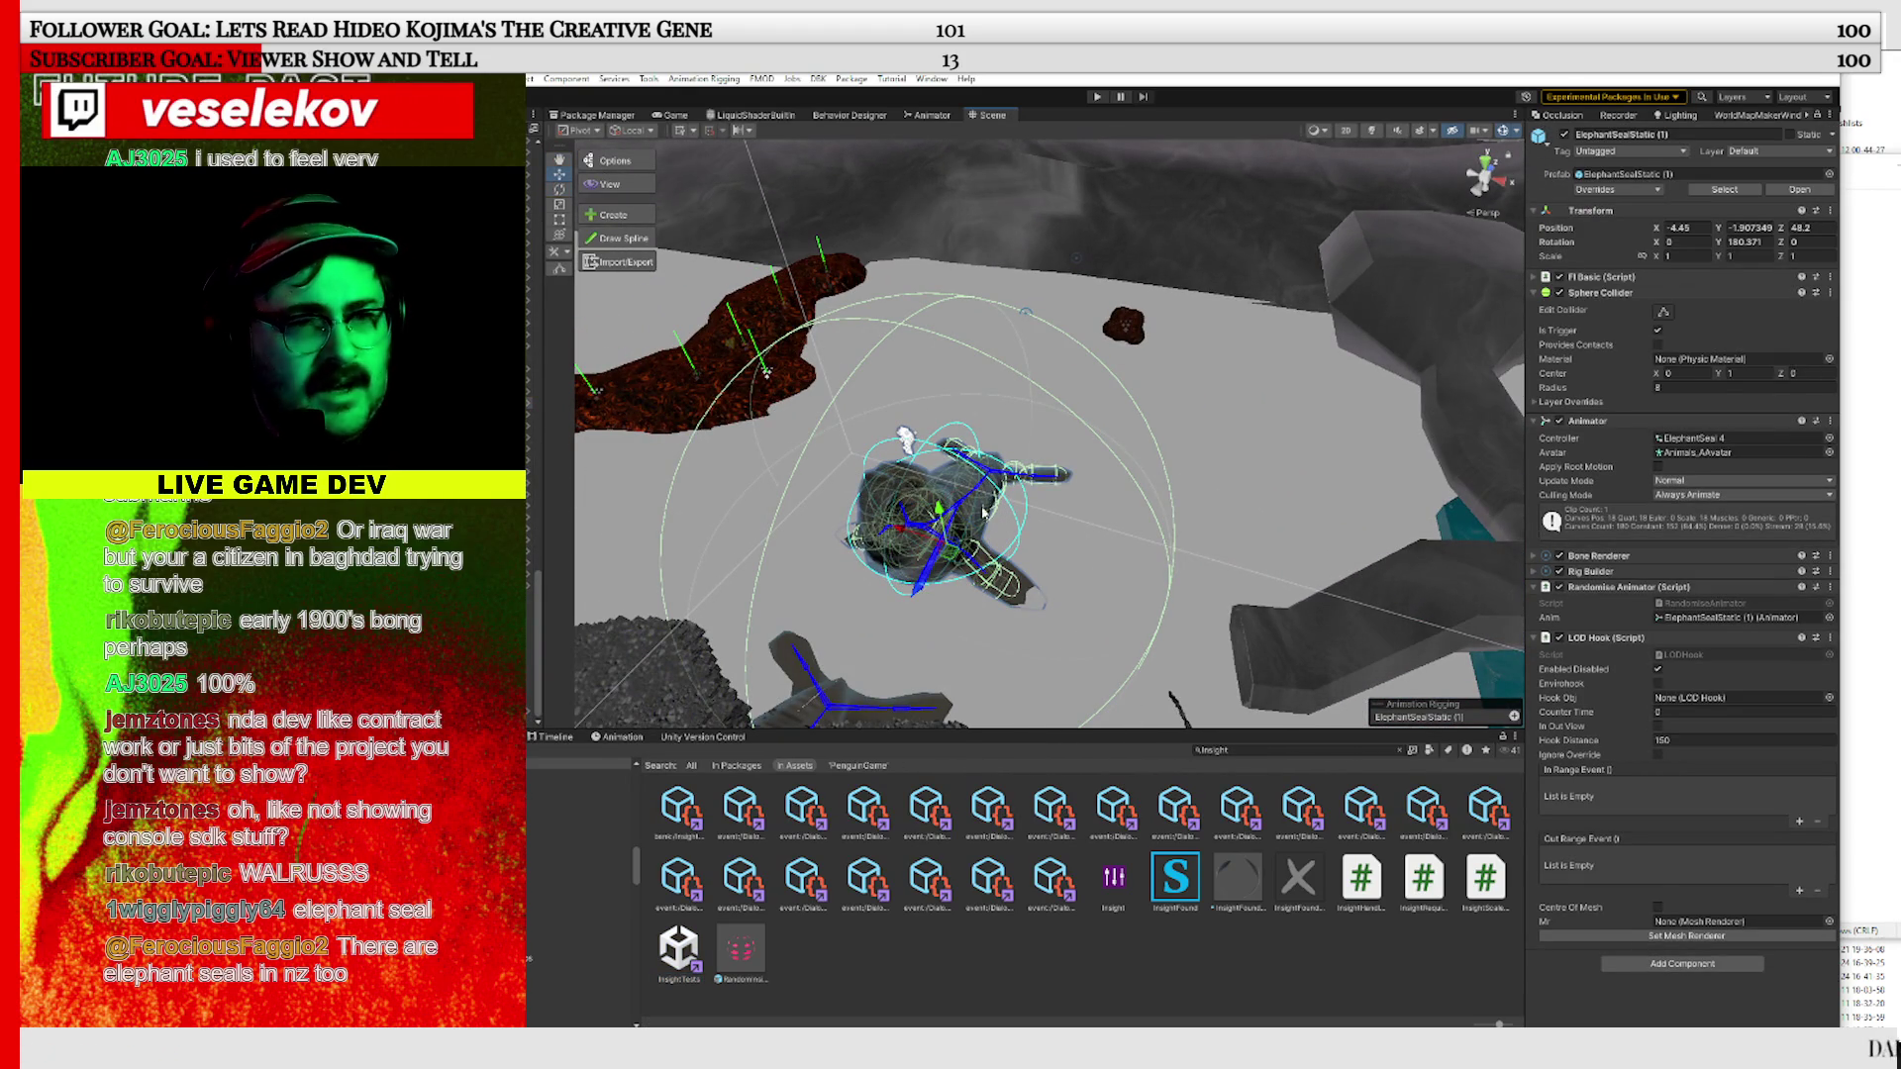
key(ctrl+d)
drag(966, 562, 1053, 581)
right_click(530, 614)
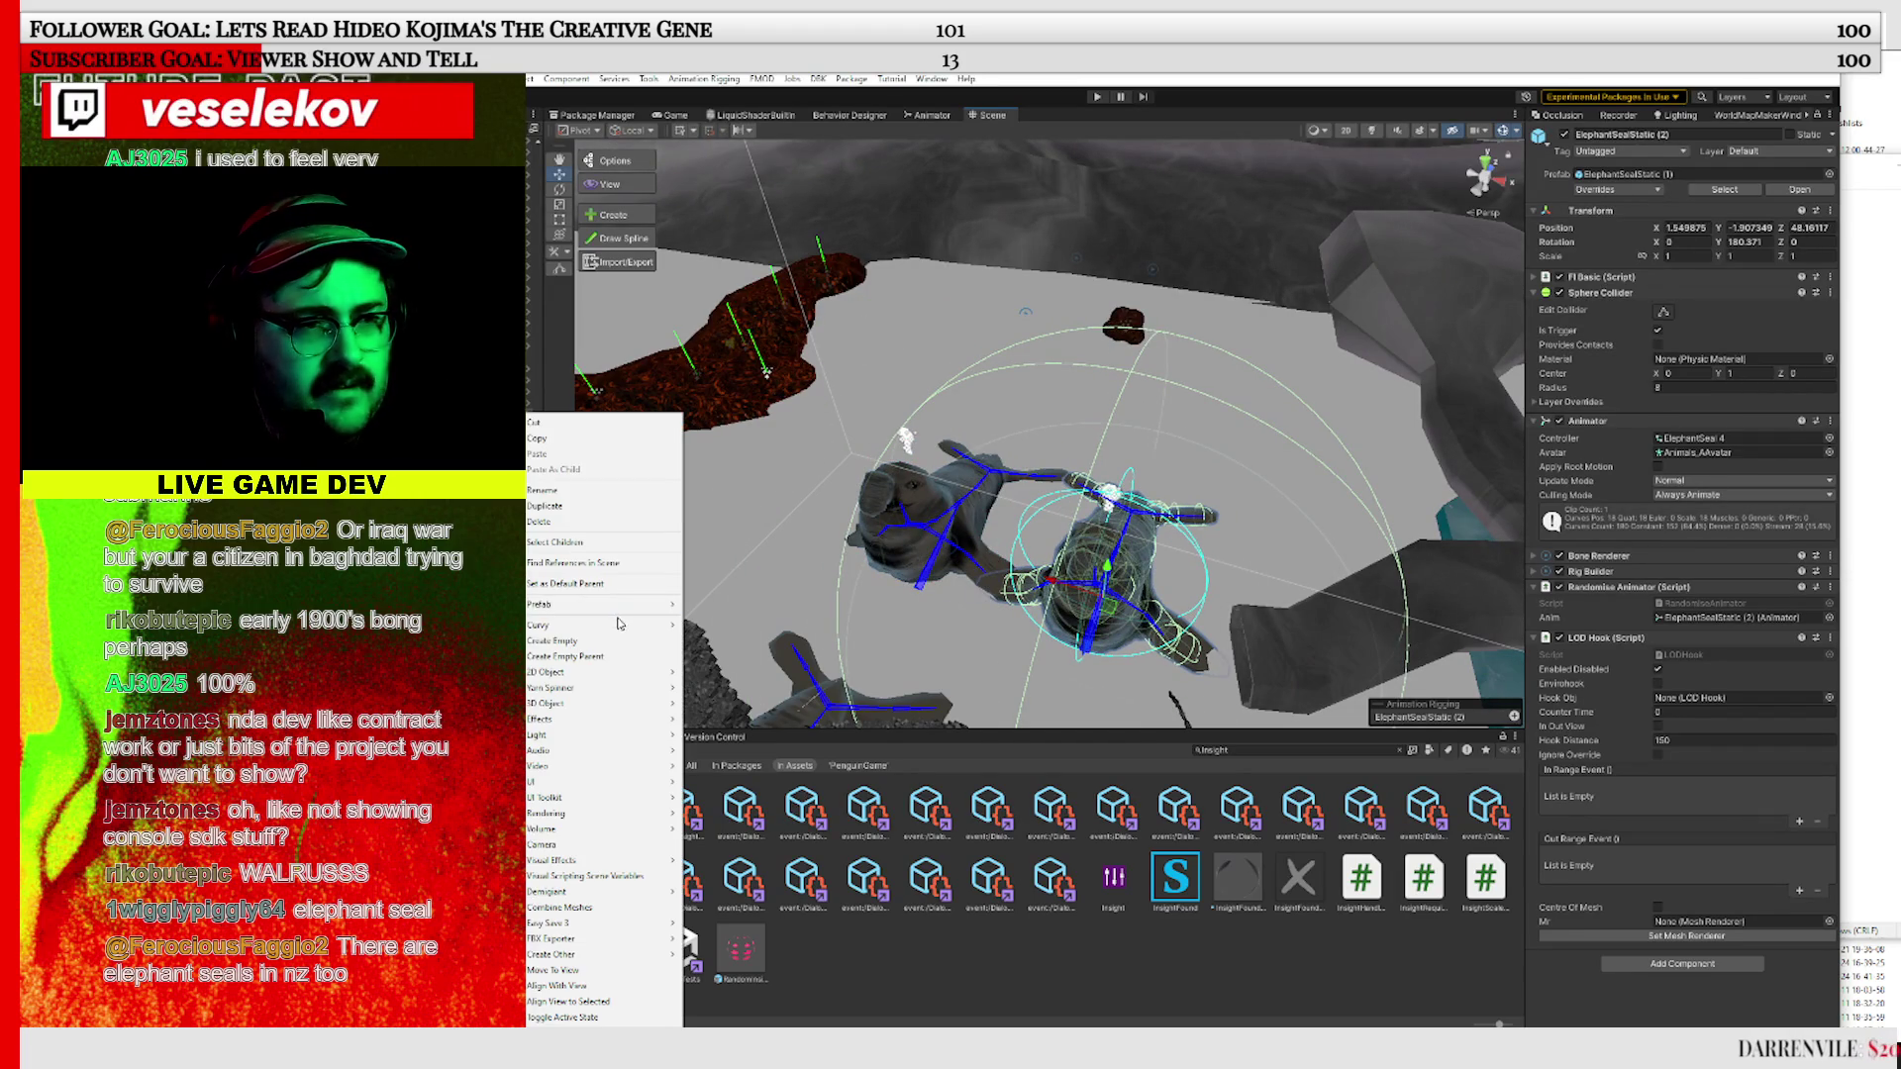
mouse_move(588, 614)
click(752, 712)
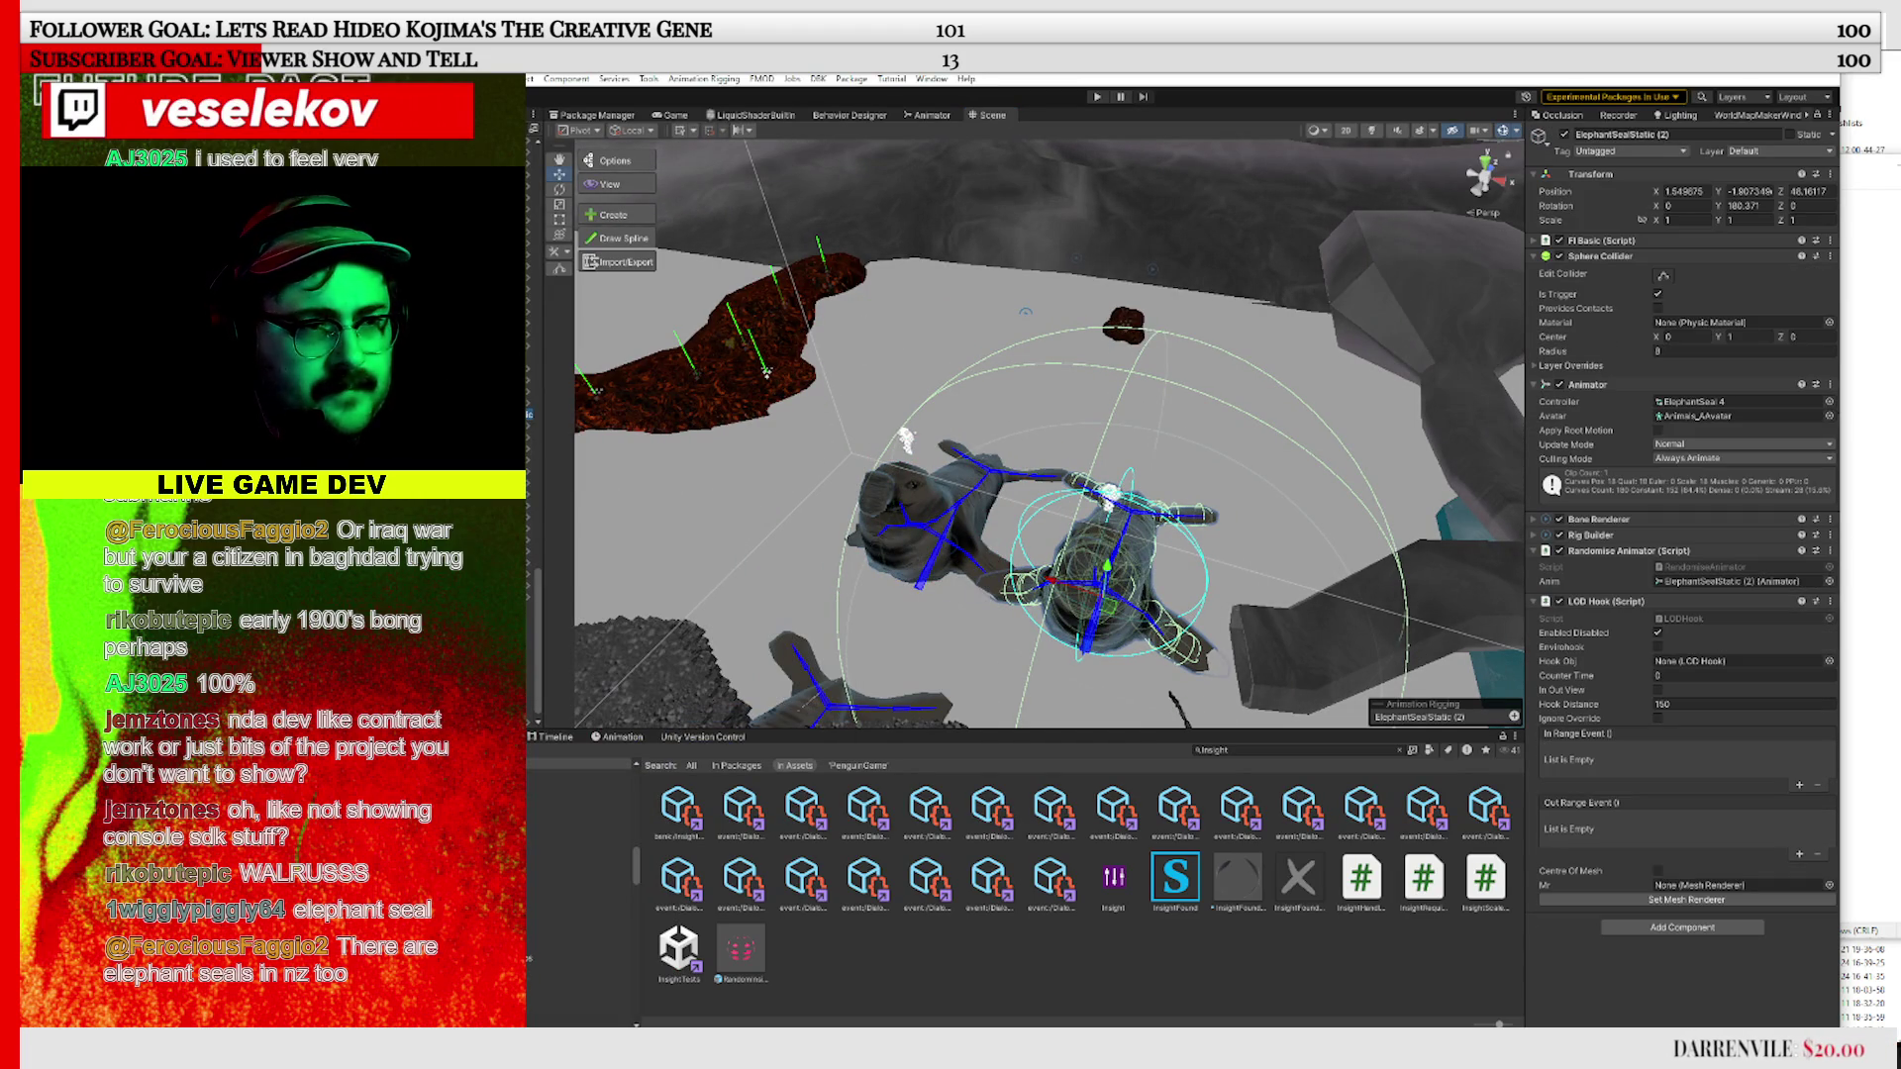
key(Down)
key(Down)
key(Down)
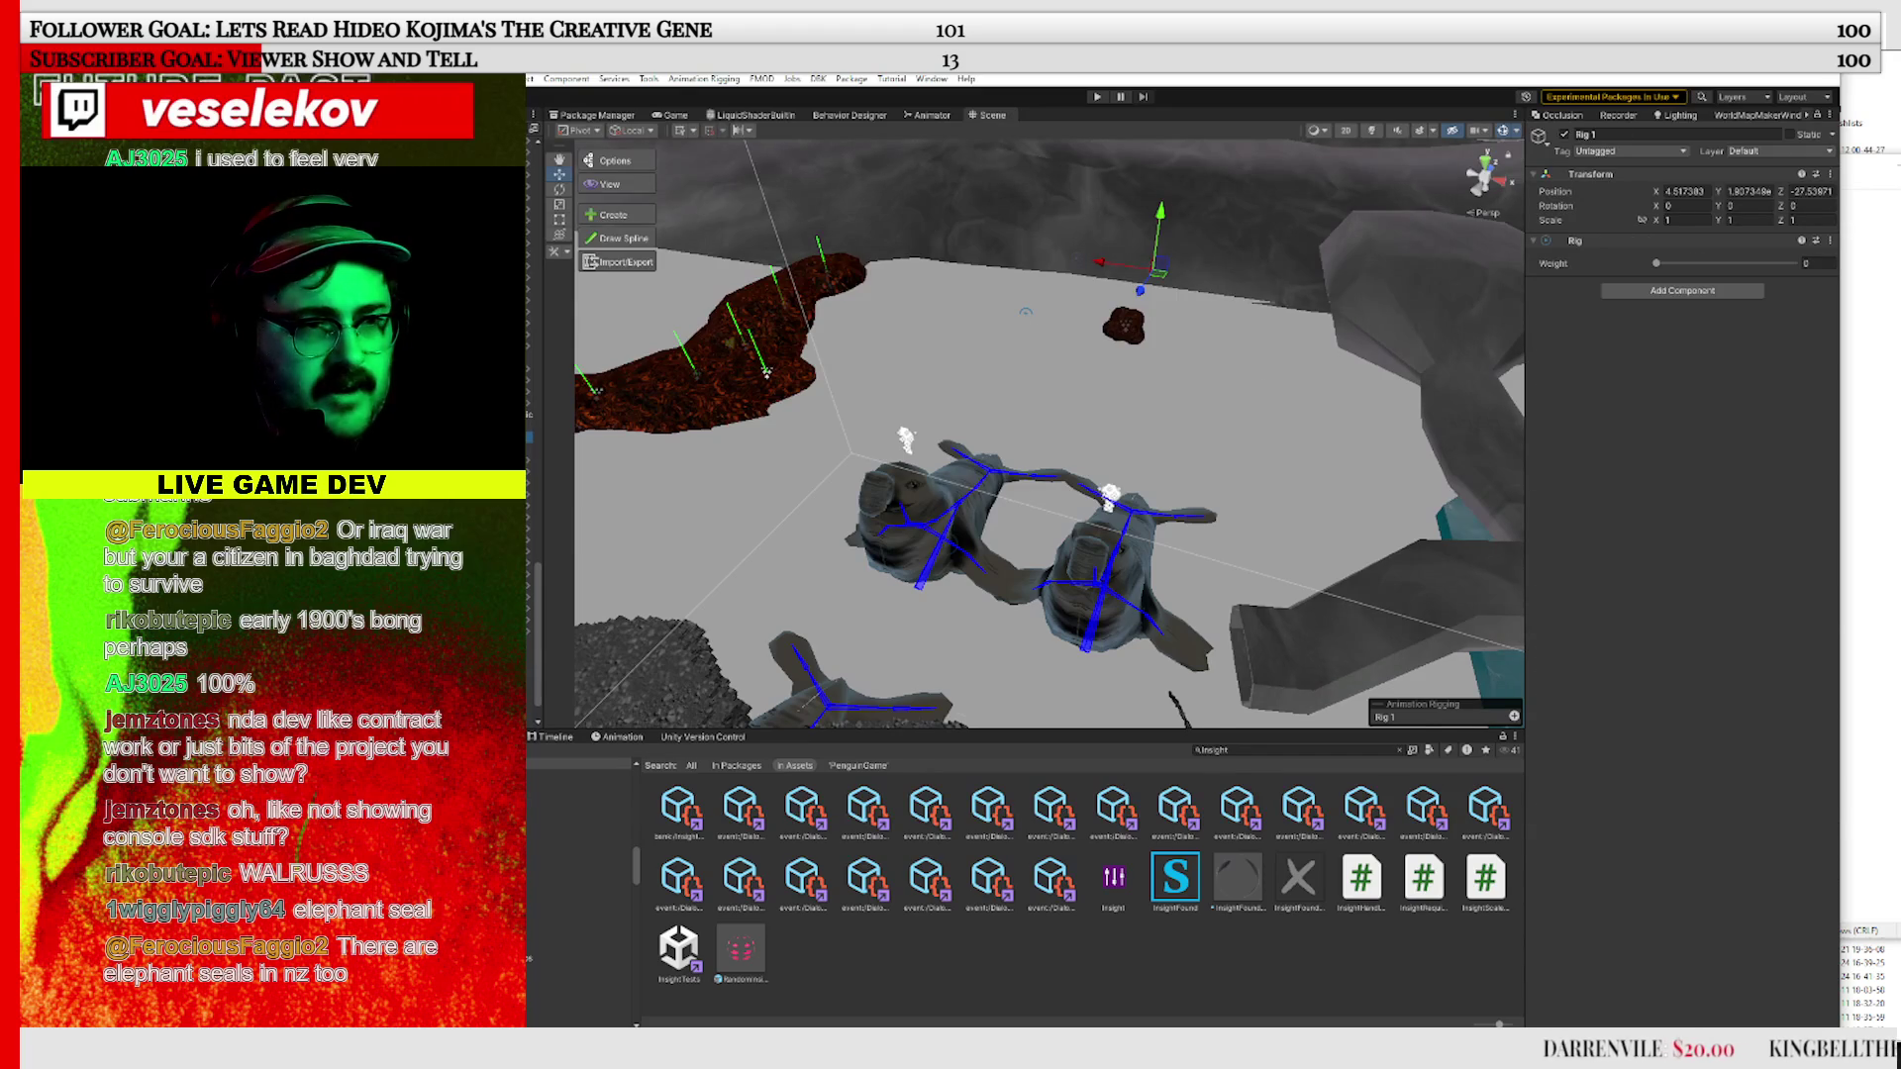
key(Up)
click(1699, 380)
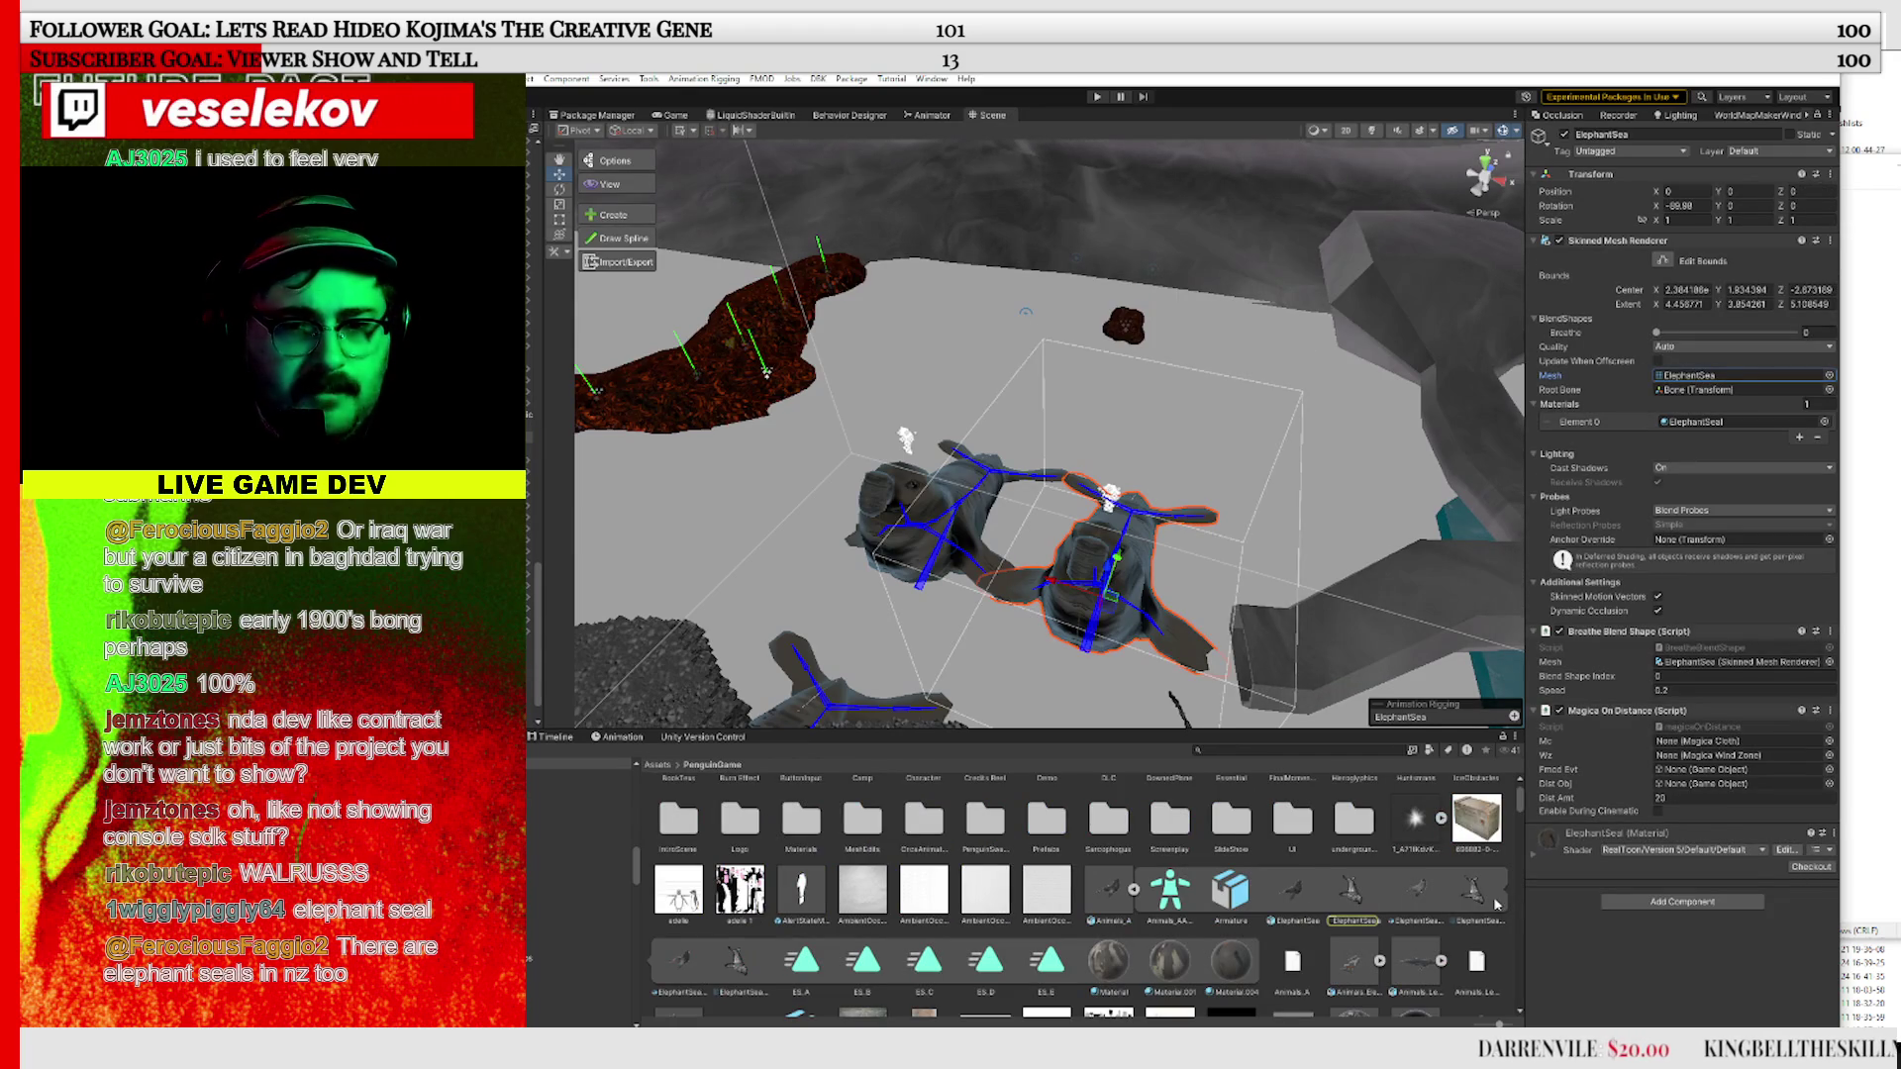
Try swapping the copy's mesh to ElephantSea.Baby and ElephantSea.Fem, then inspect the seal
drag(1465, 904, 1699, 376)
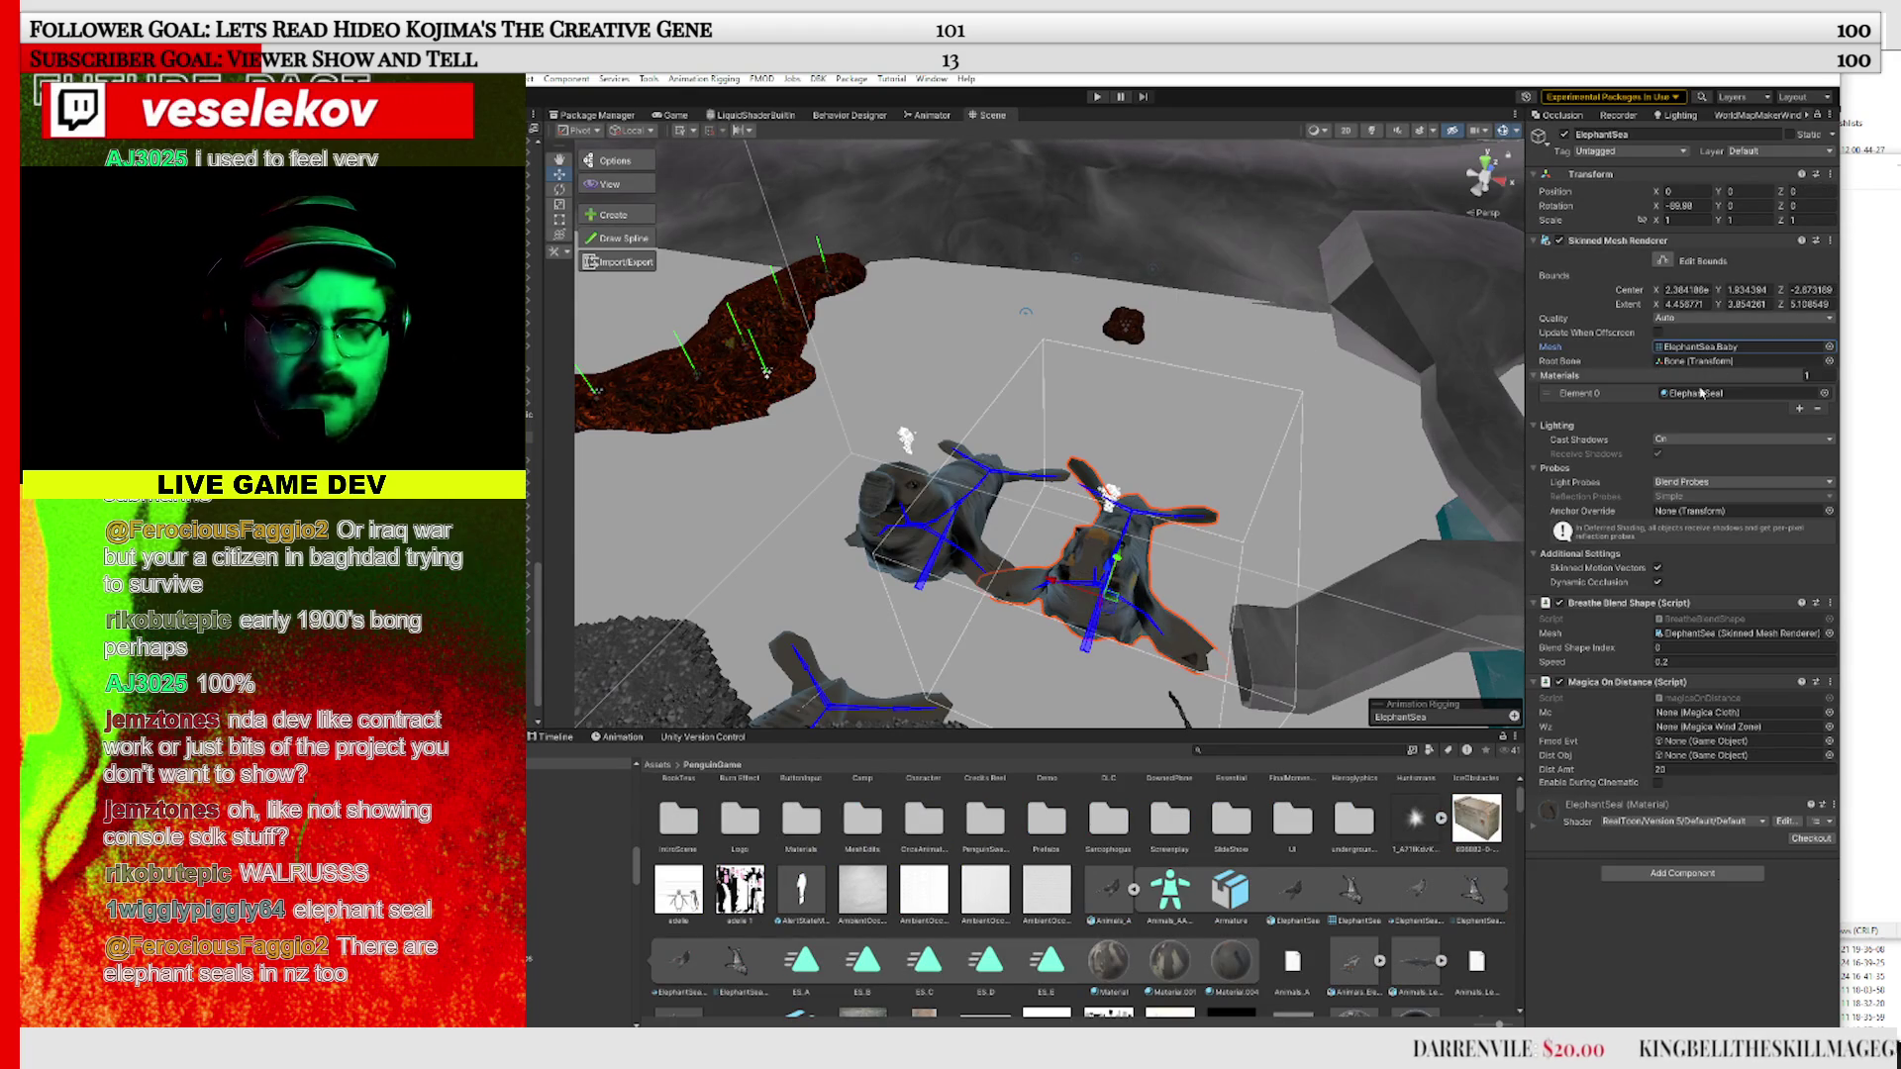
scroll(1012, 888, down, 2)
drag(733, 883, 1699, 346)
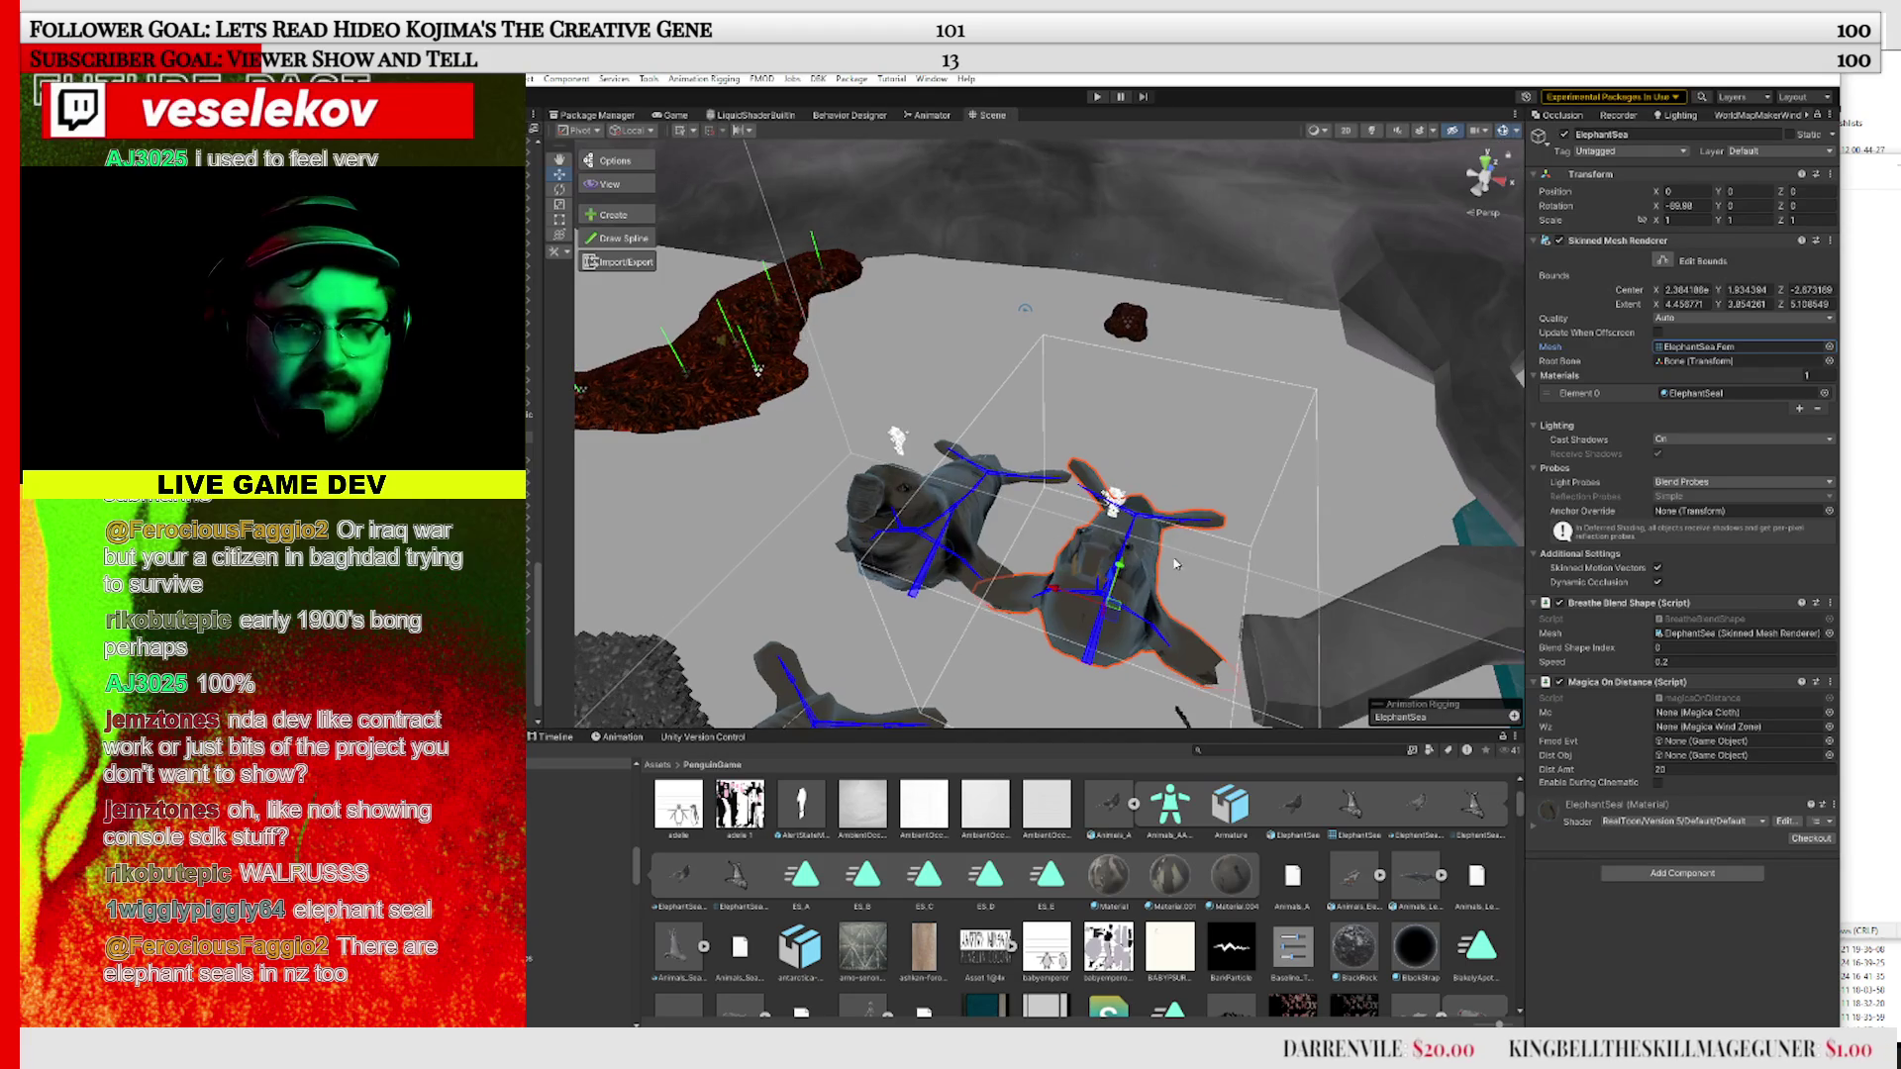
scroll(1178, 562, up, 5)
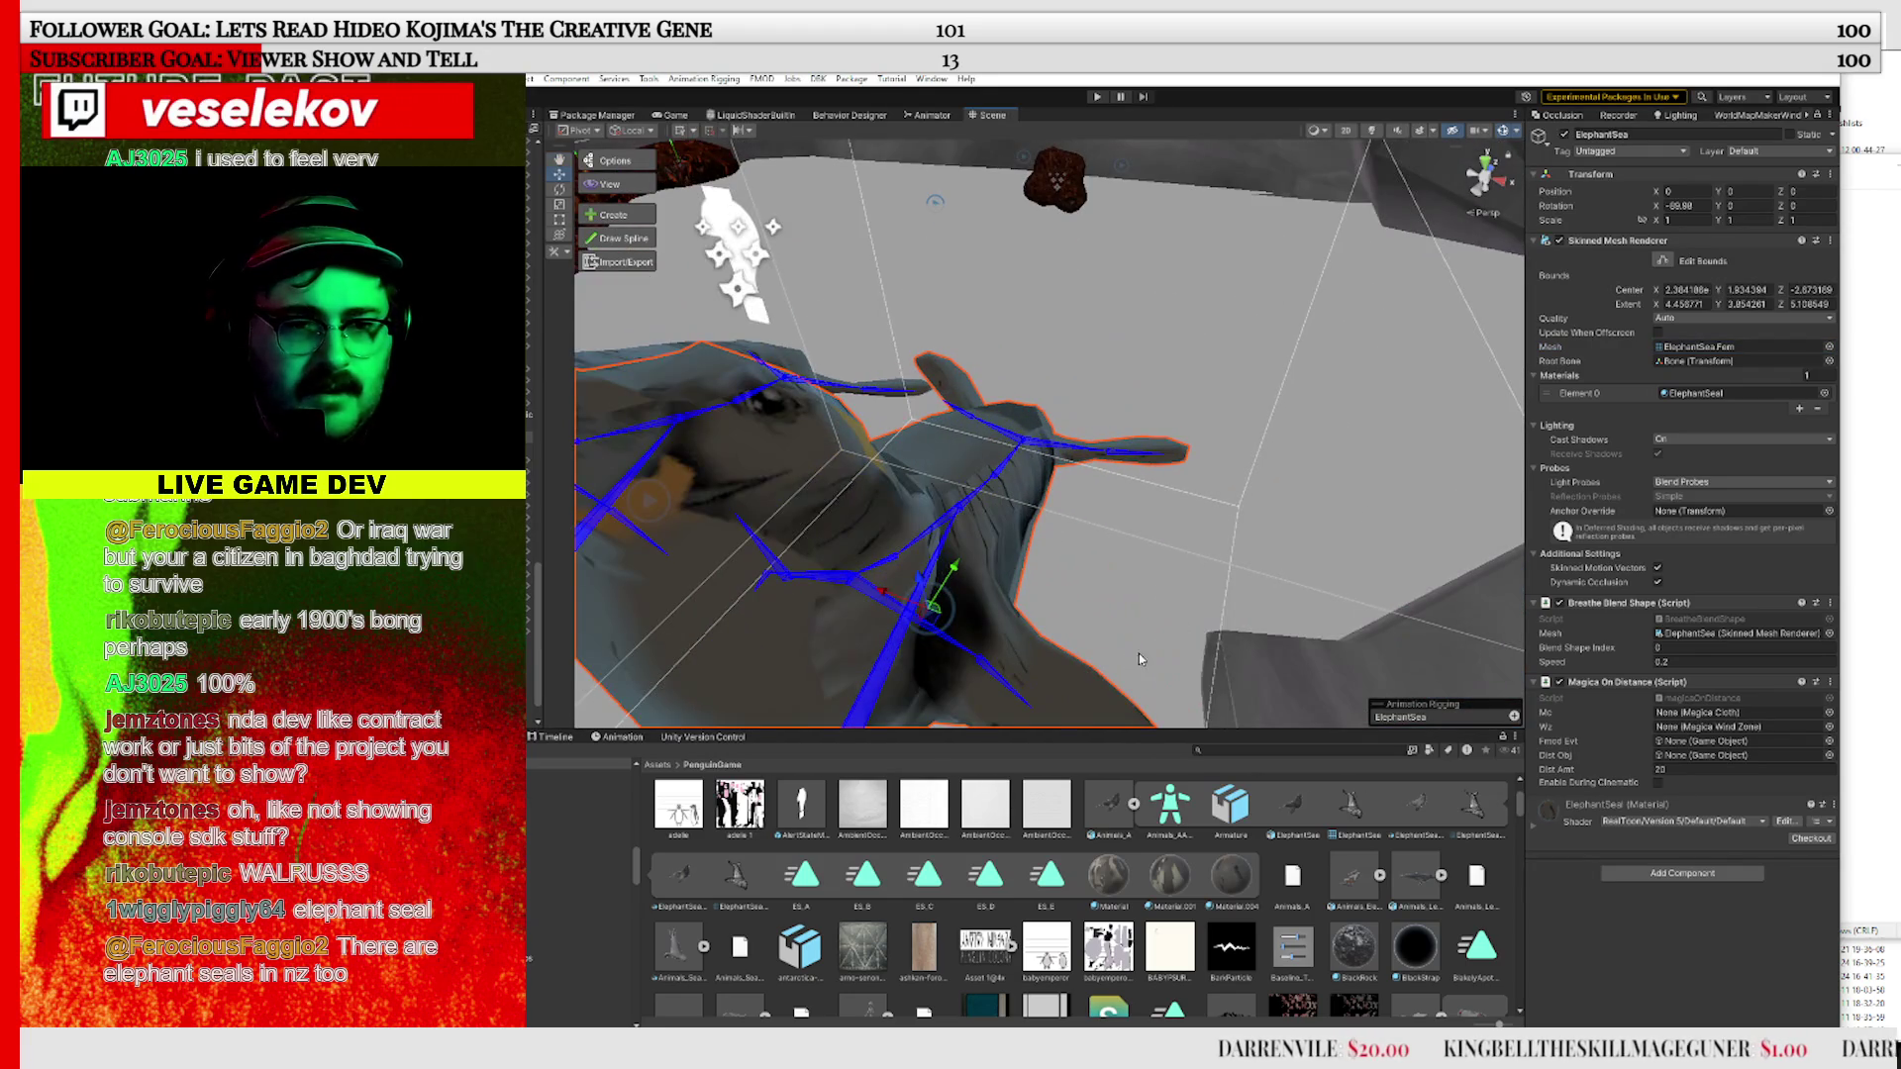
drag(1138, 659, 1060, 666)
key(alt+Tab)
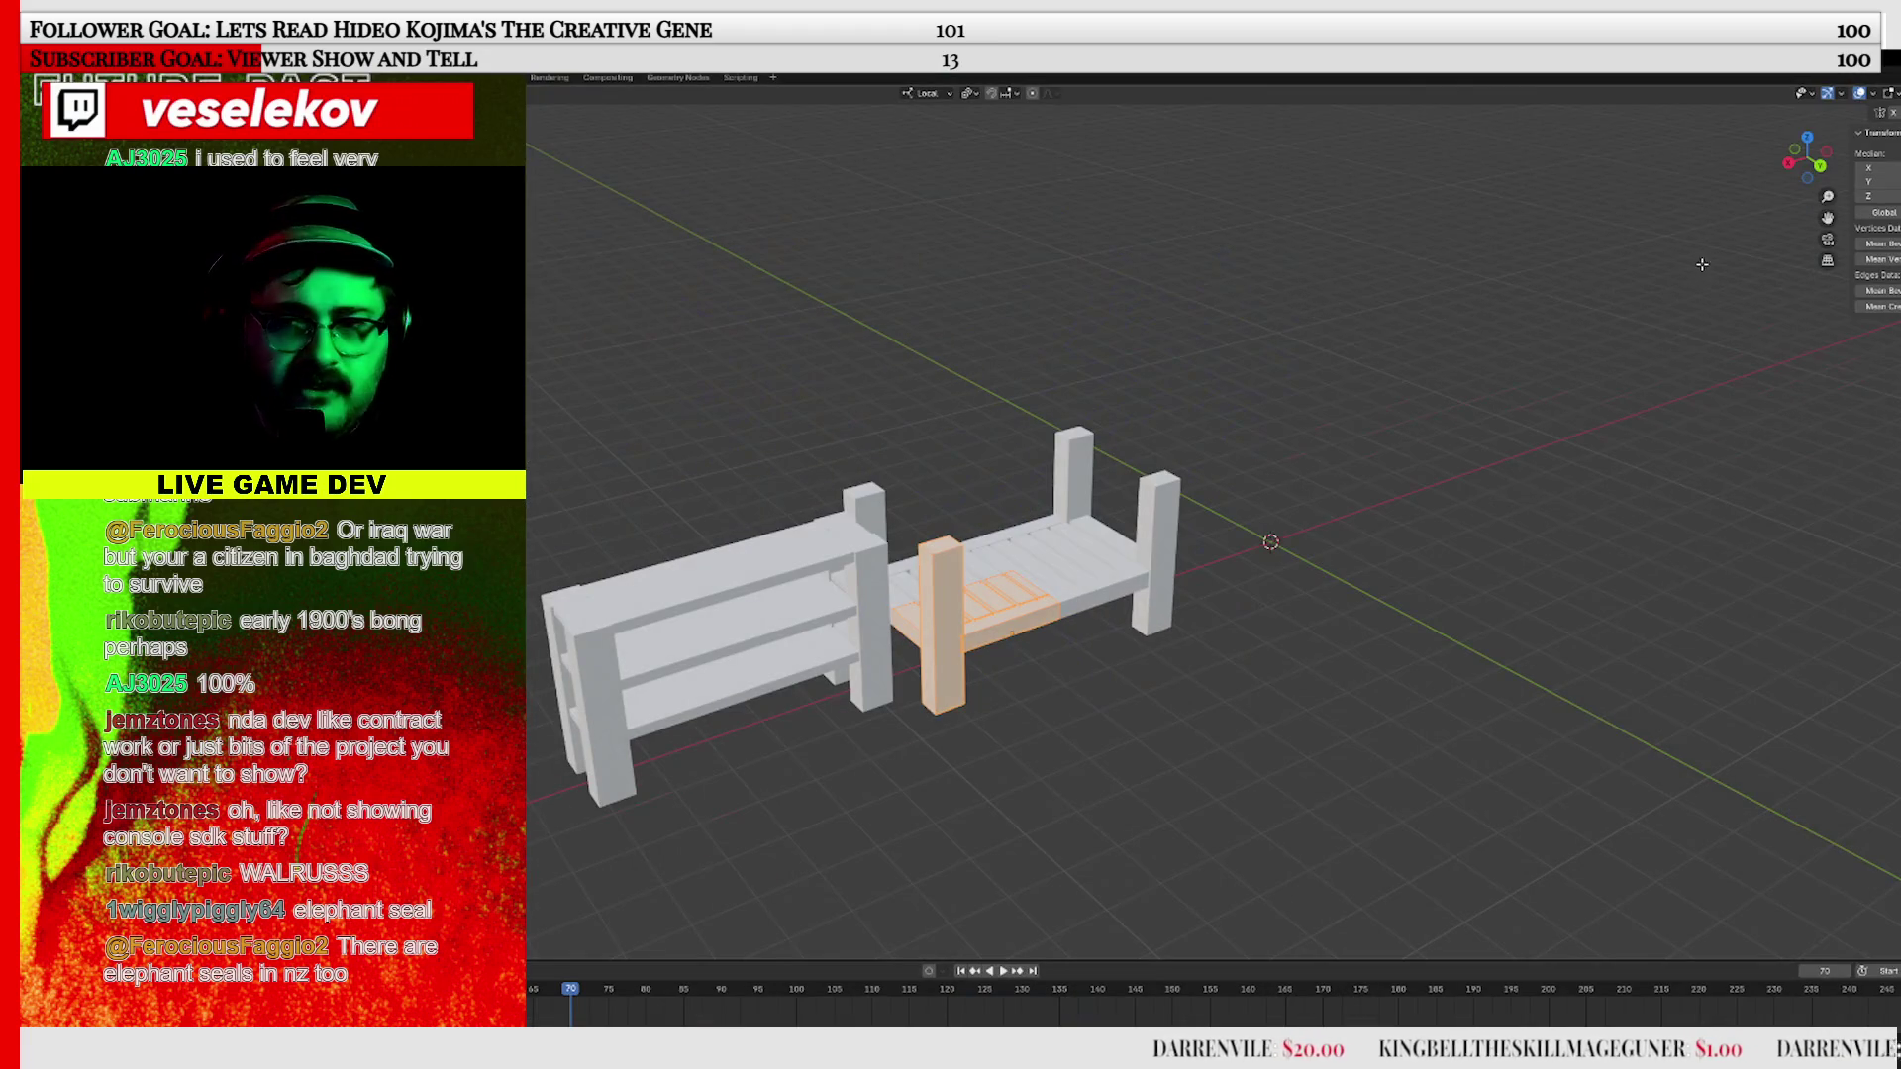
key(alt+Tab)
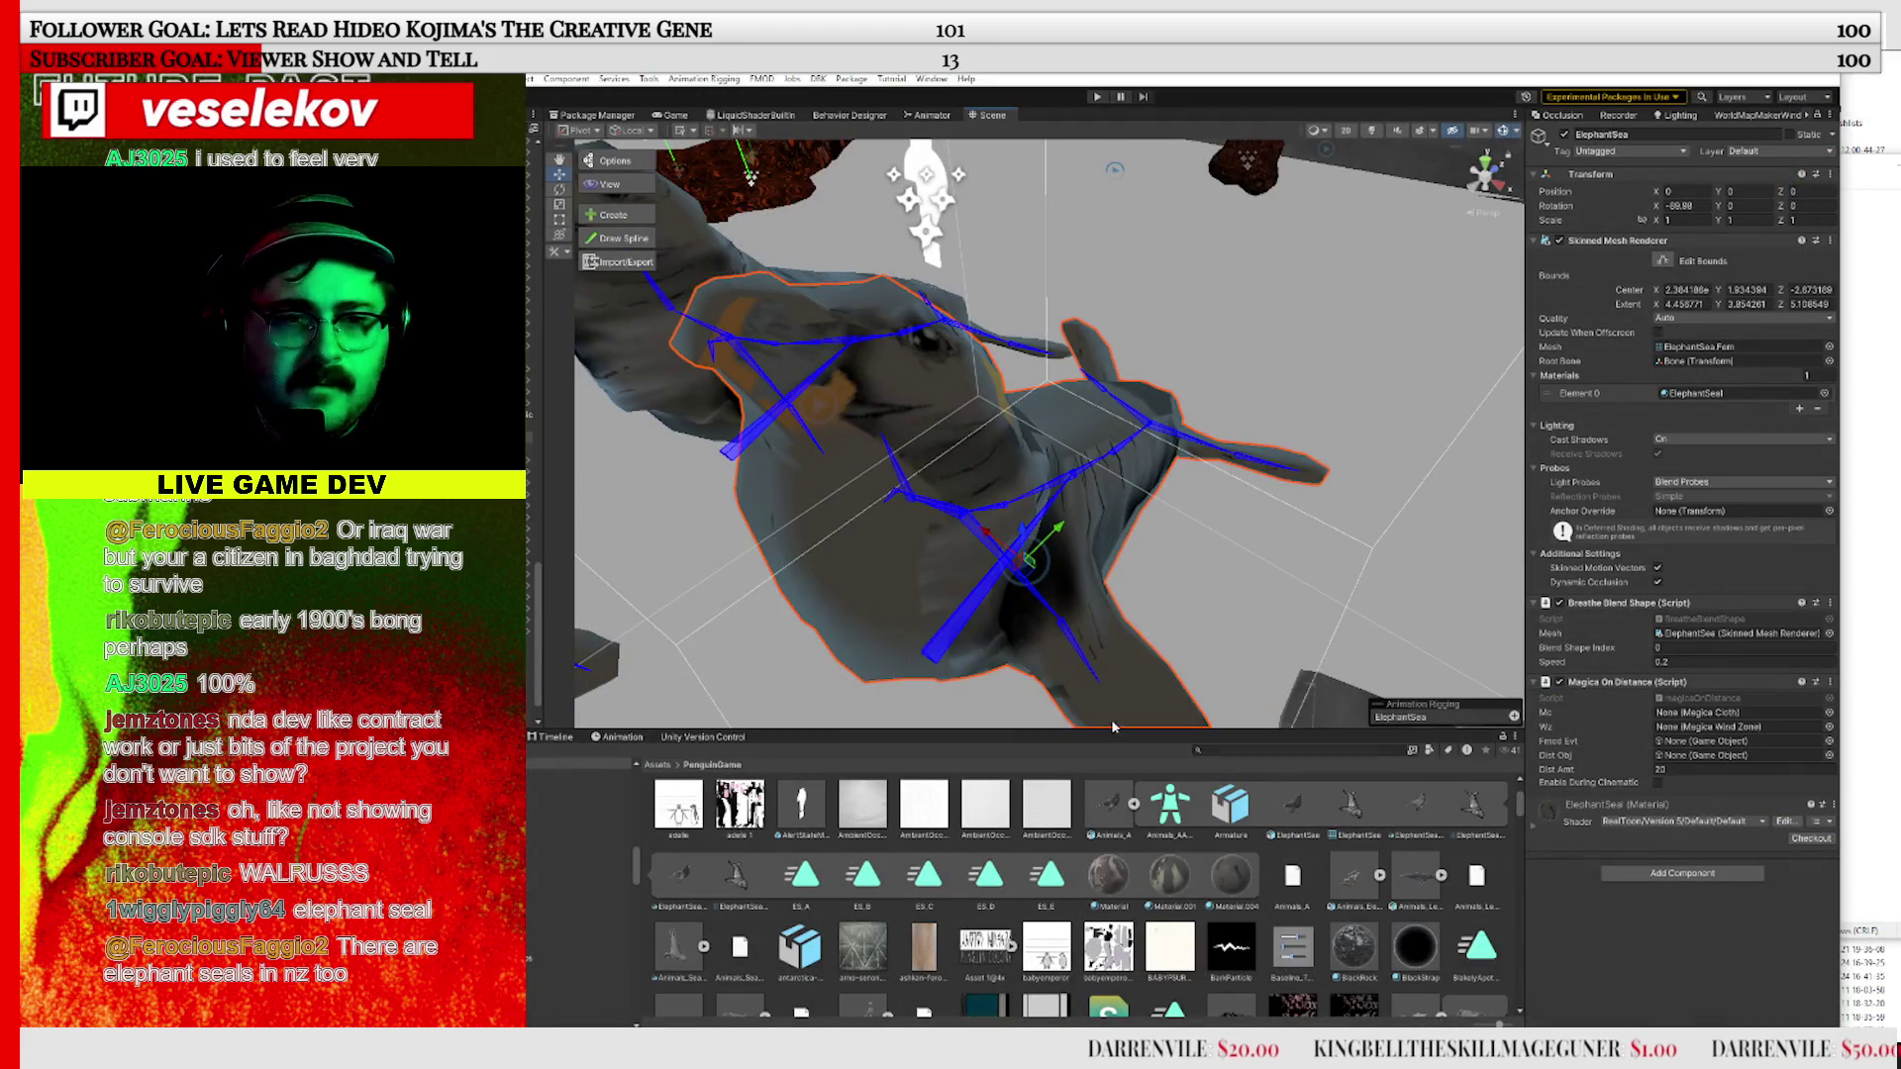
Assign the lighter Material to the seal's ElephantSea mesh, then select ElephantSealStatic (2)
click(1107, 876)
click(1171, 878)
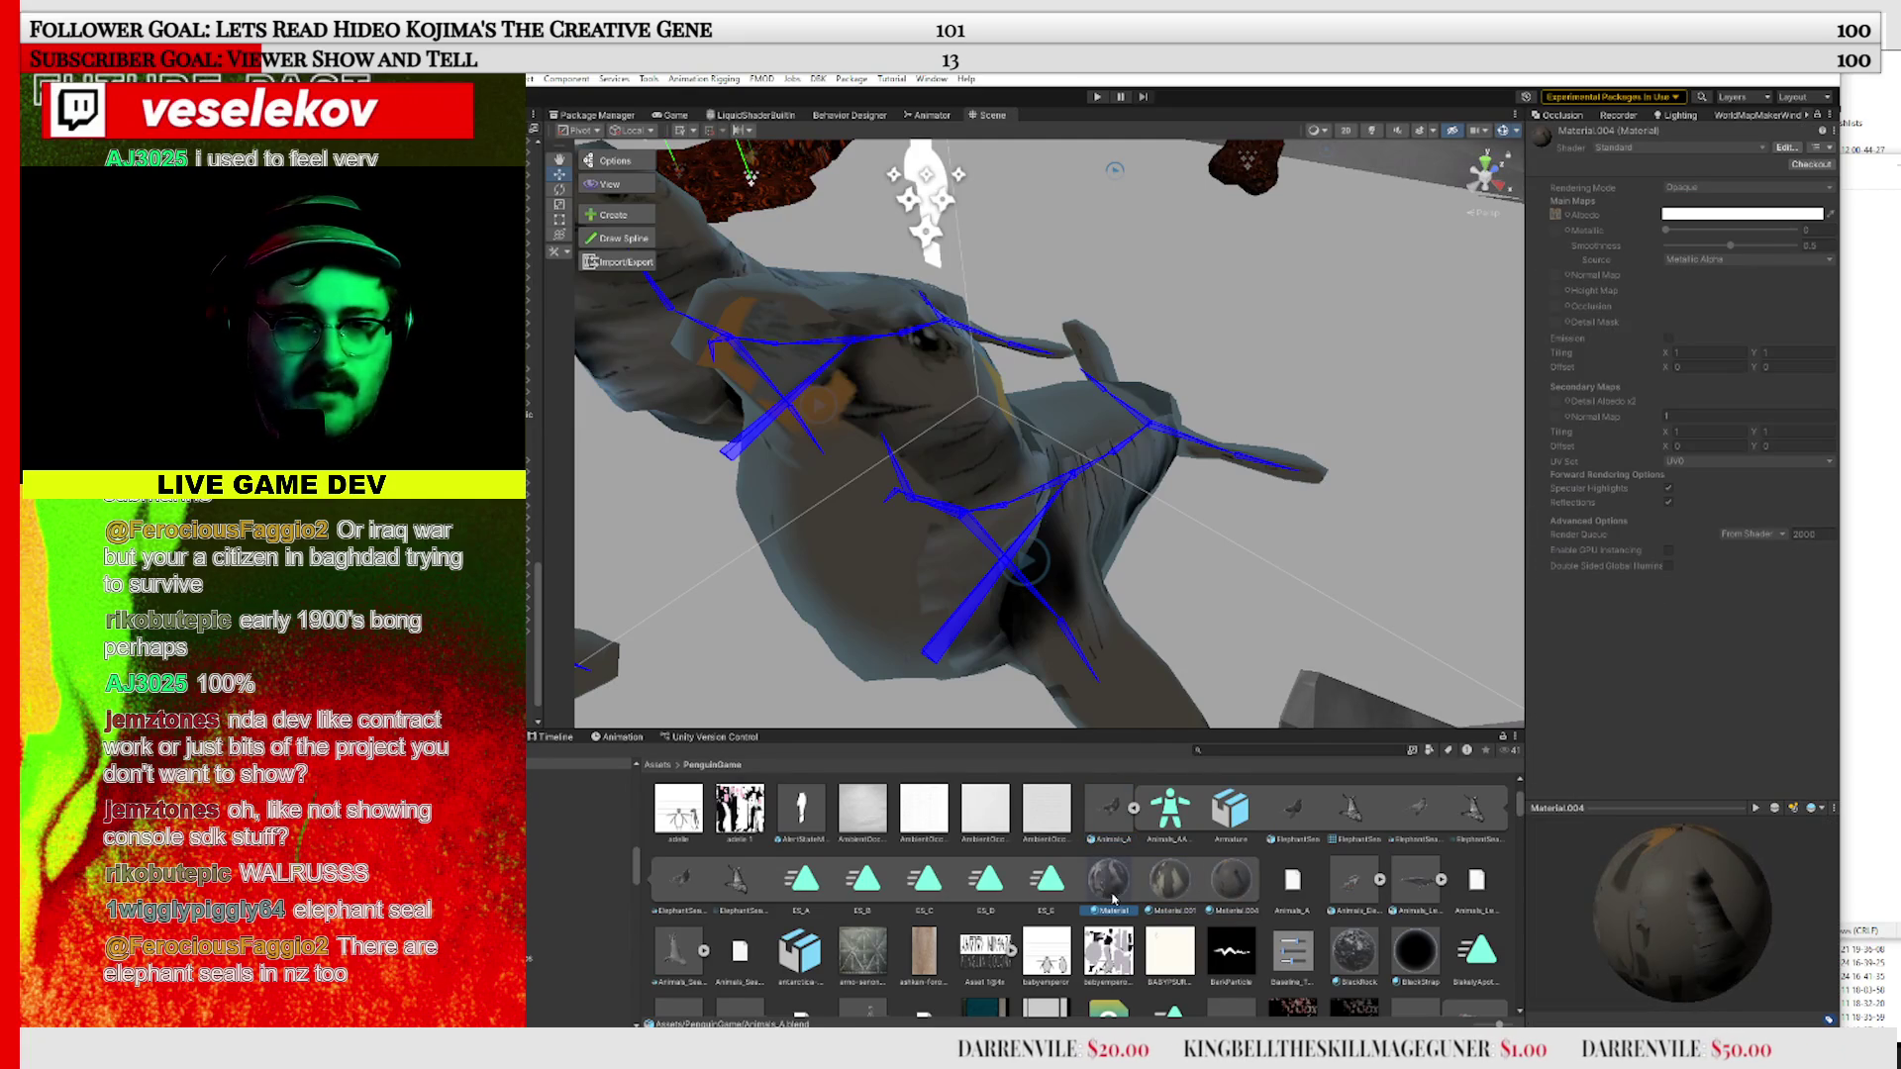
click(989, 543)
click(917, 414)
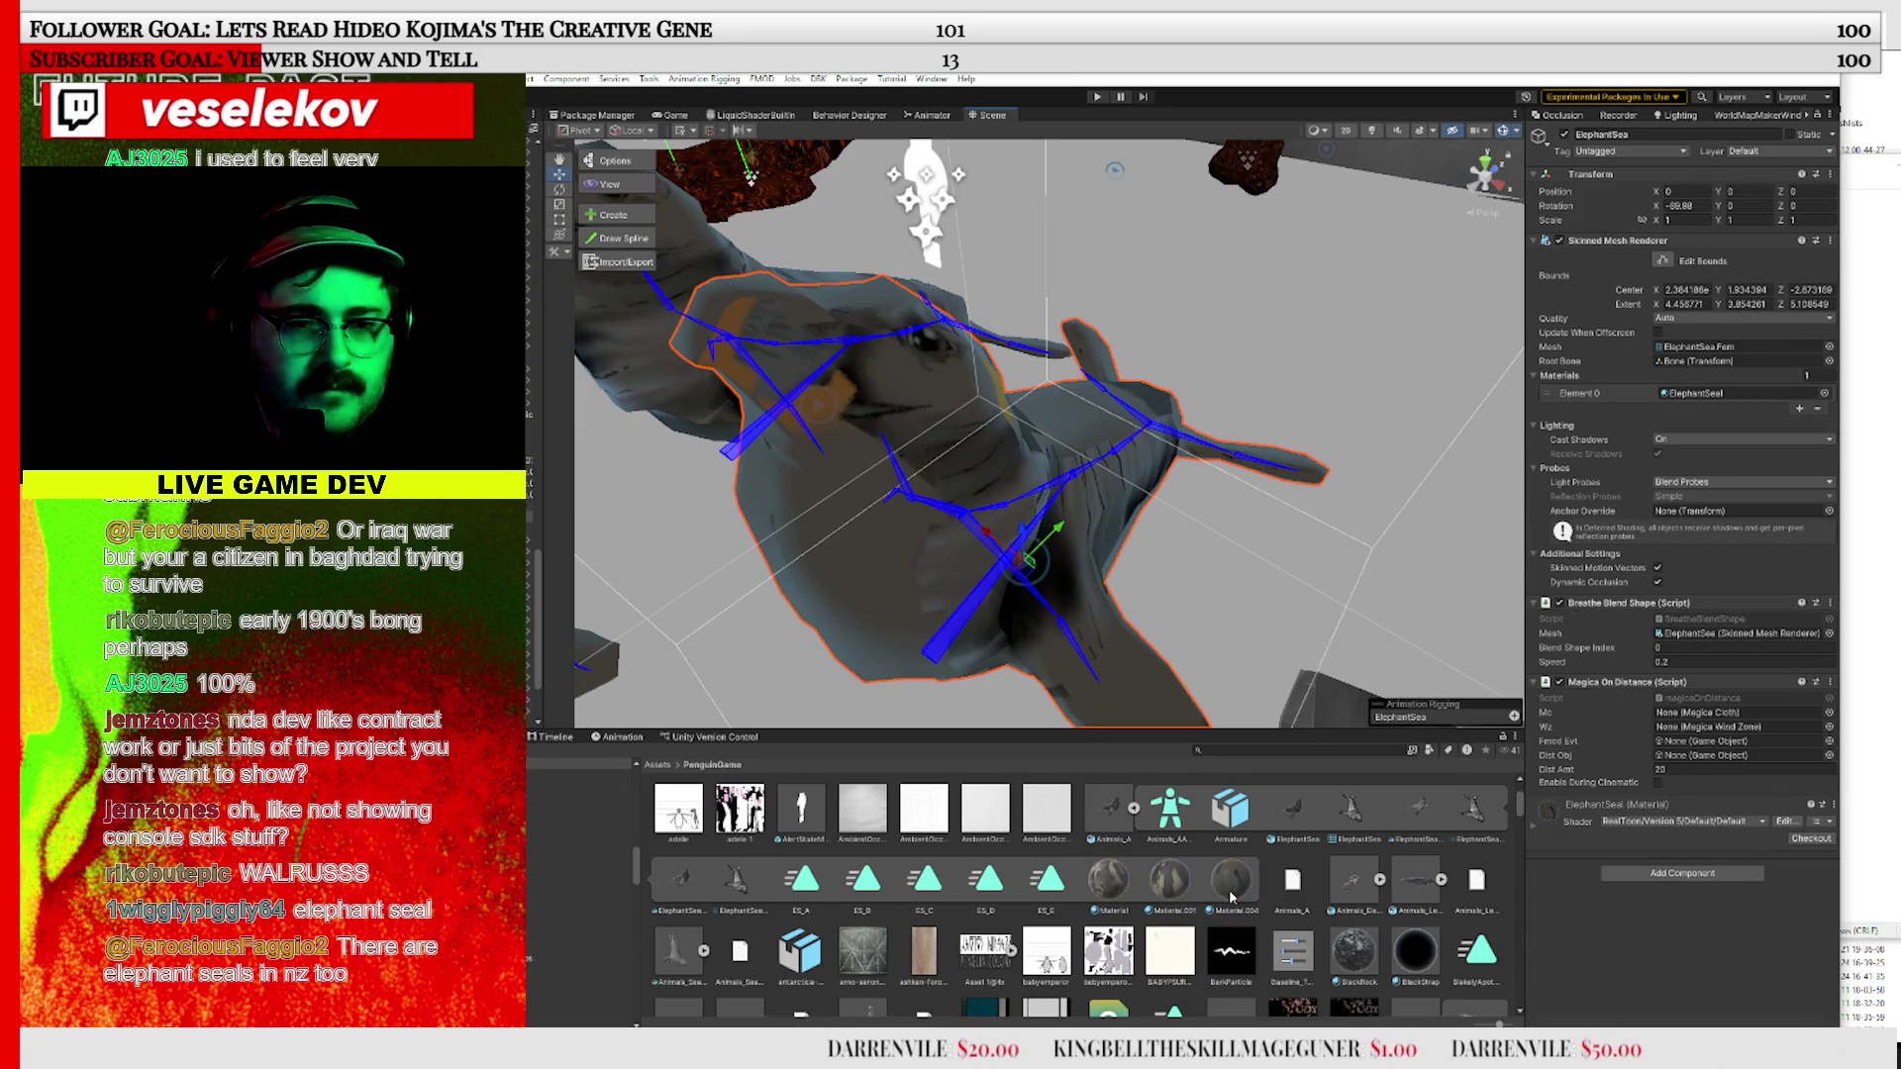
mouse_move(1120, 884)
mouse_down()
mouse_move(1643, 546)
mouse_move(1722, 402)
mouse_up()
mouse_move(1436, 633)
mouse_down()
mouse_move(1398, 662)
mouse_move(1303, 597)
mouse_move(1252, 503)
mouse_move(1139, 624)
mouse_move(942, 507)
mouse_up()
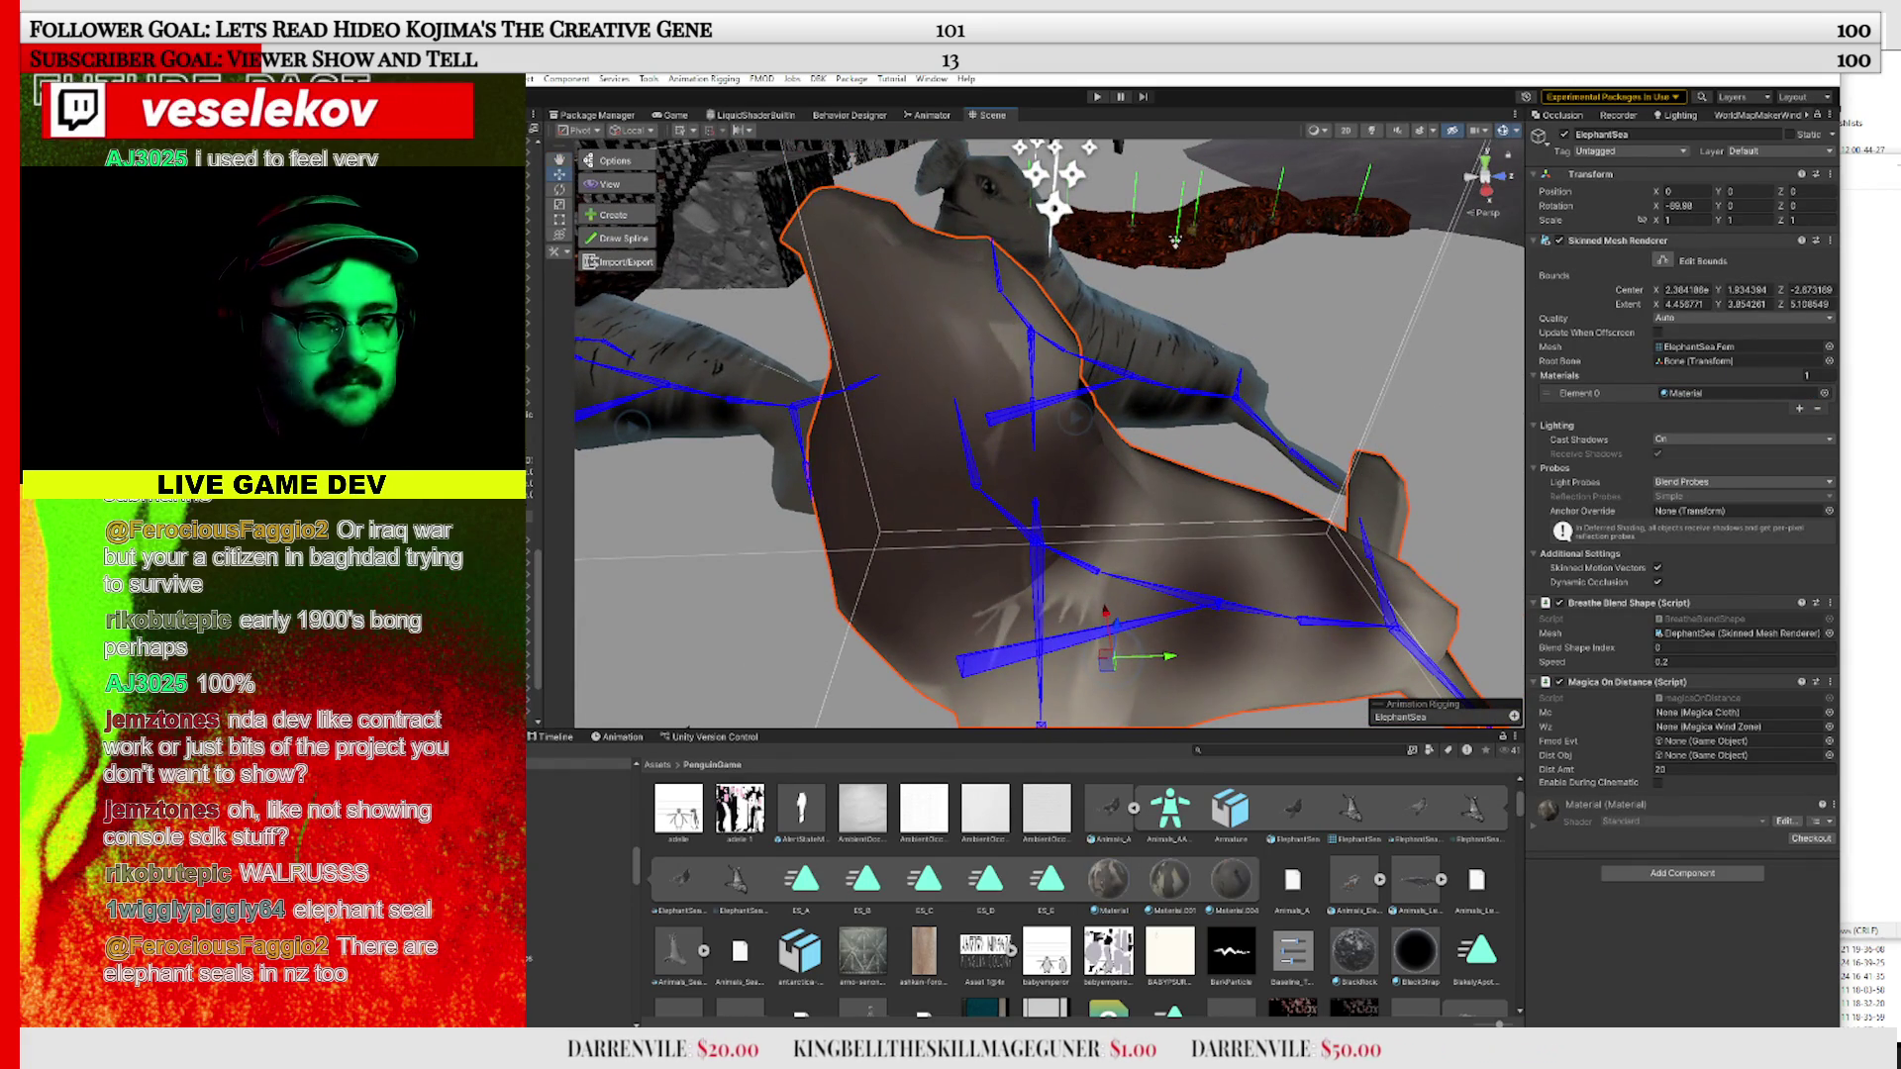
click(1175, 240)
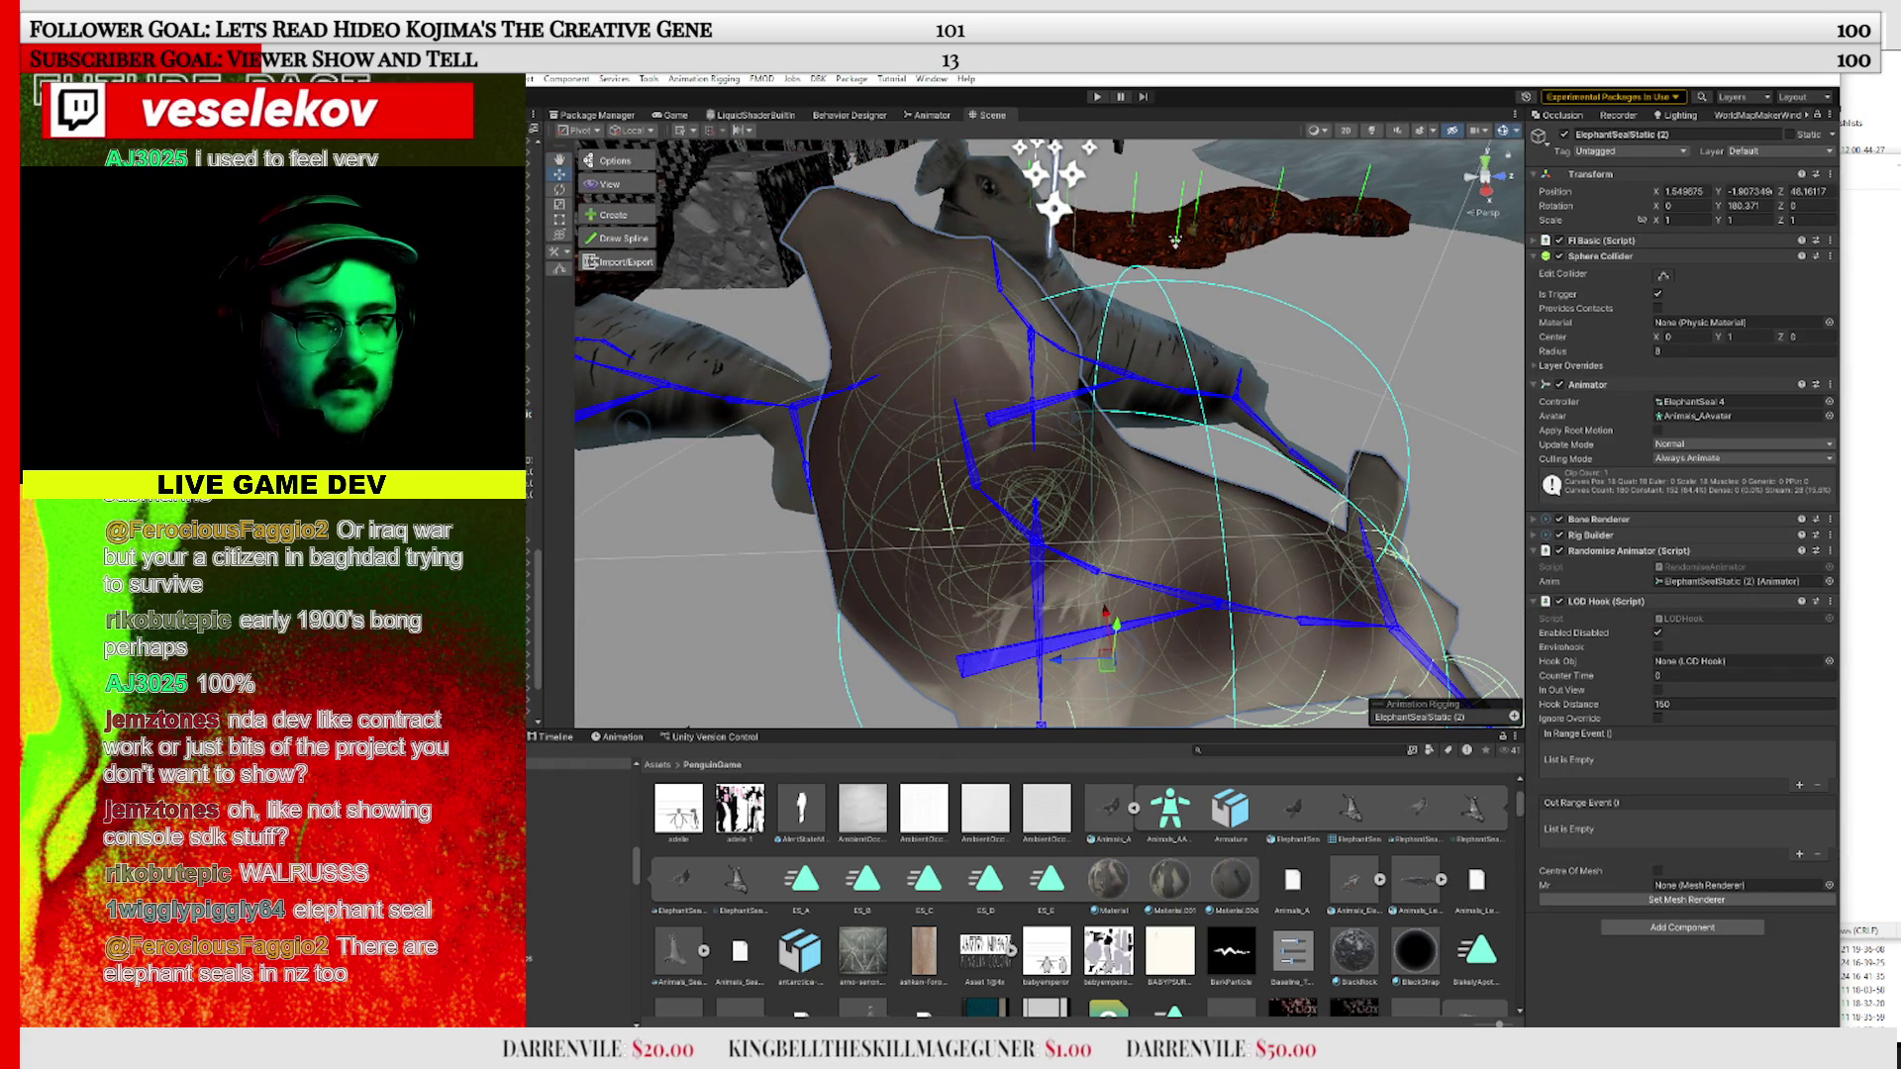
Rename the seal ElephantSealFemStatic (2) and set its Armature scale to 0.8
text(Fem)
key(Return)
click(1175, 240)
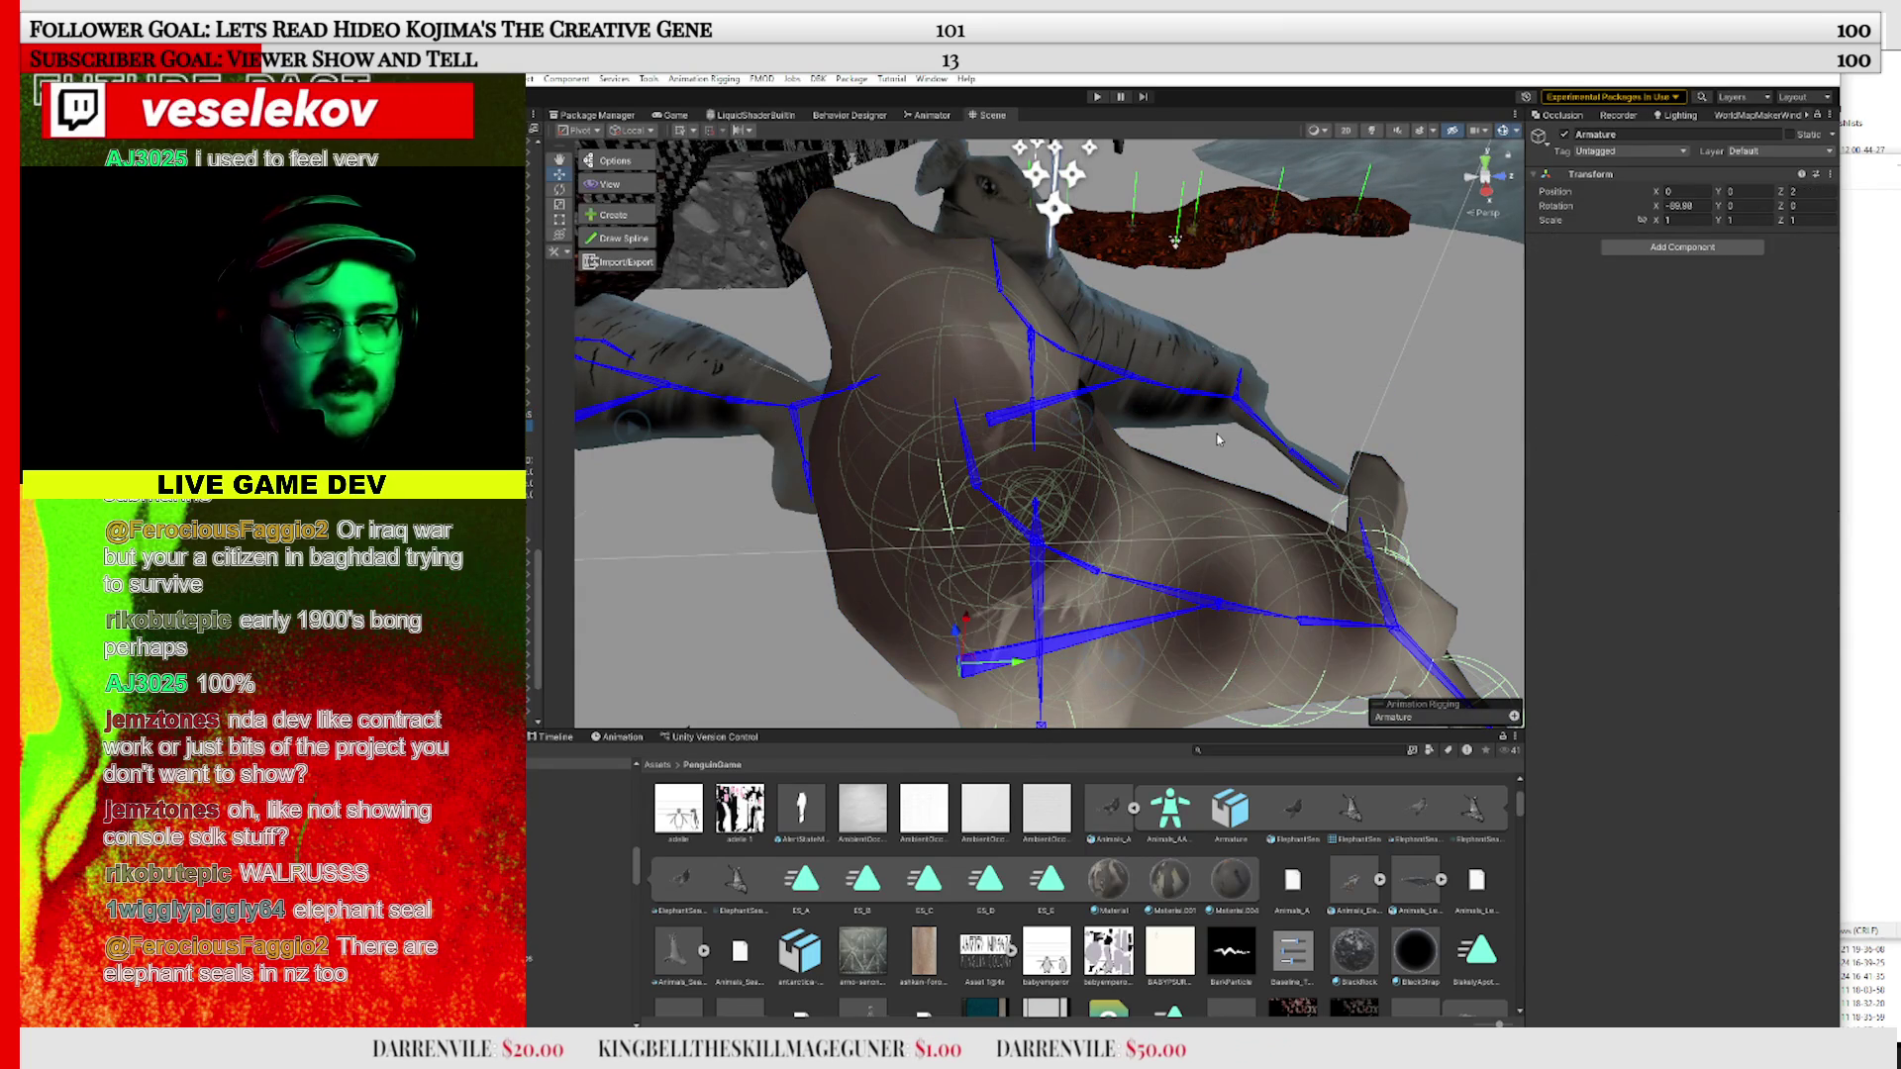
click(1683, 220)
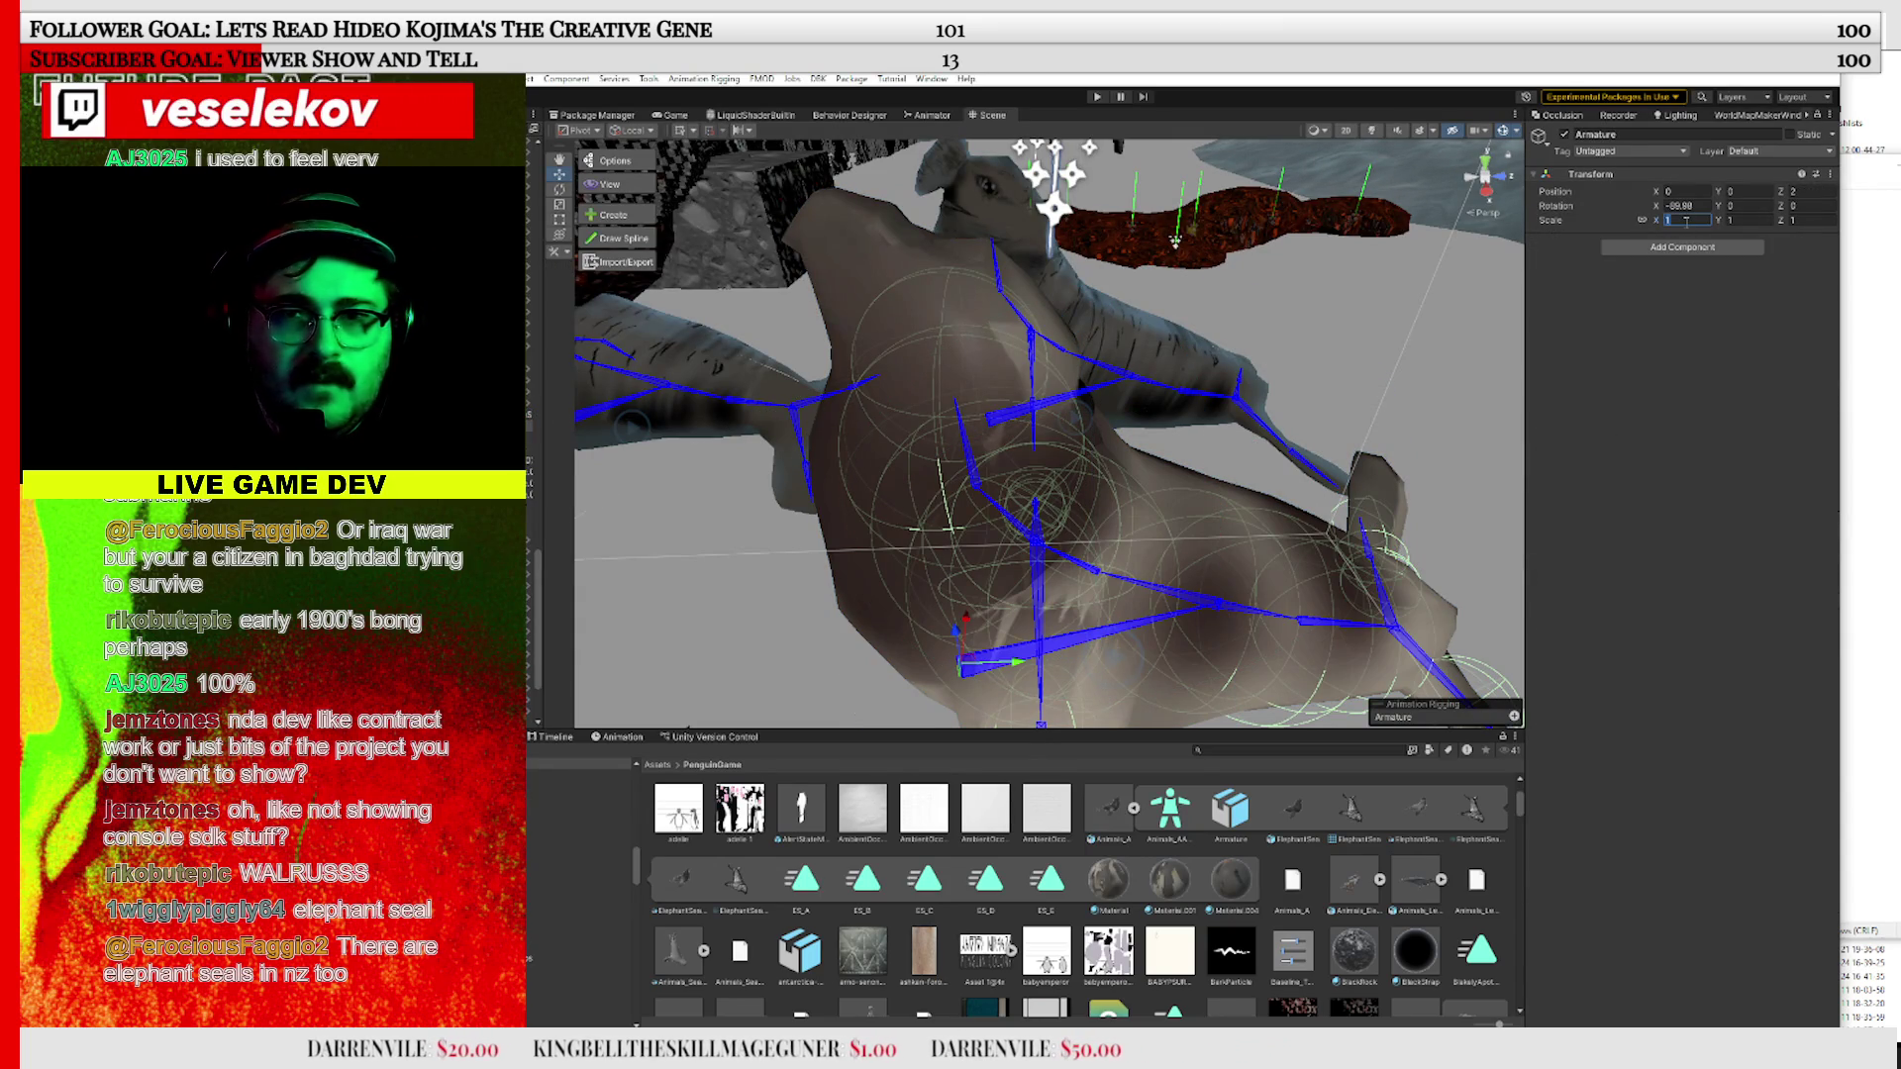
text(0.8)
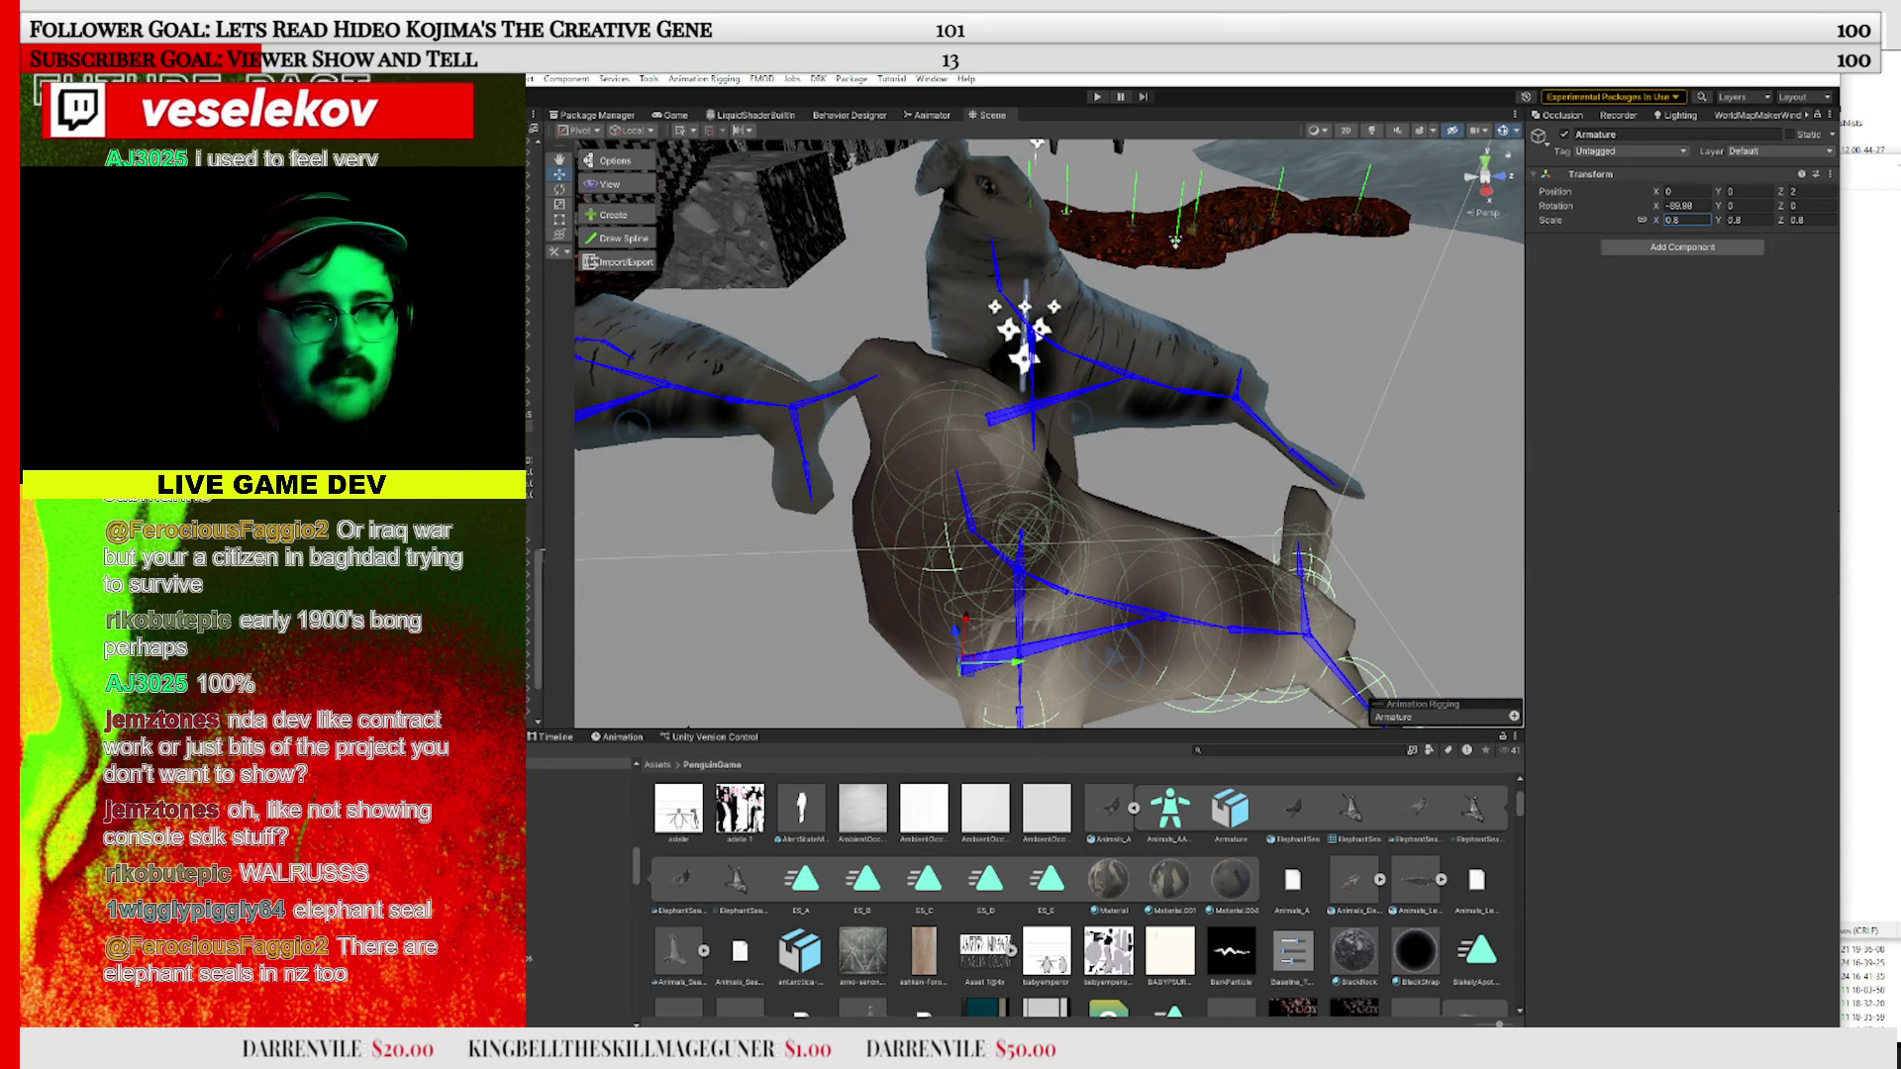
click(995, 505)
key(f)
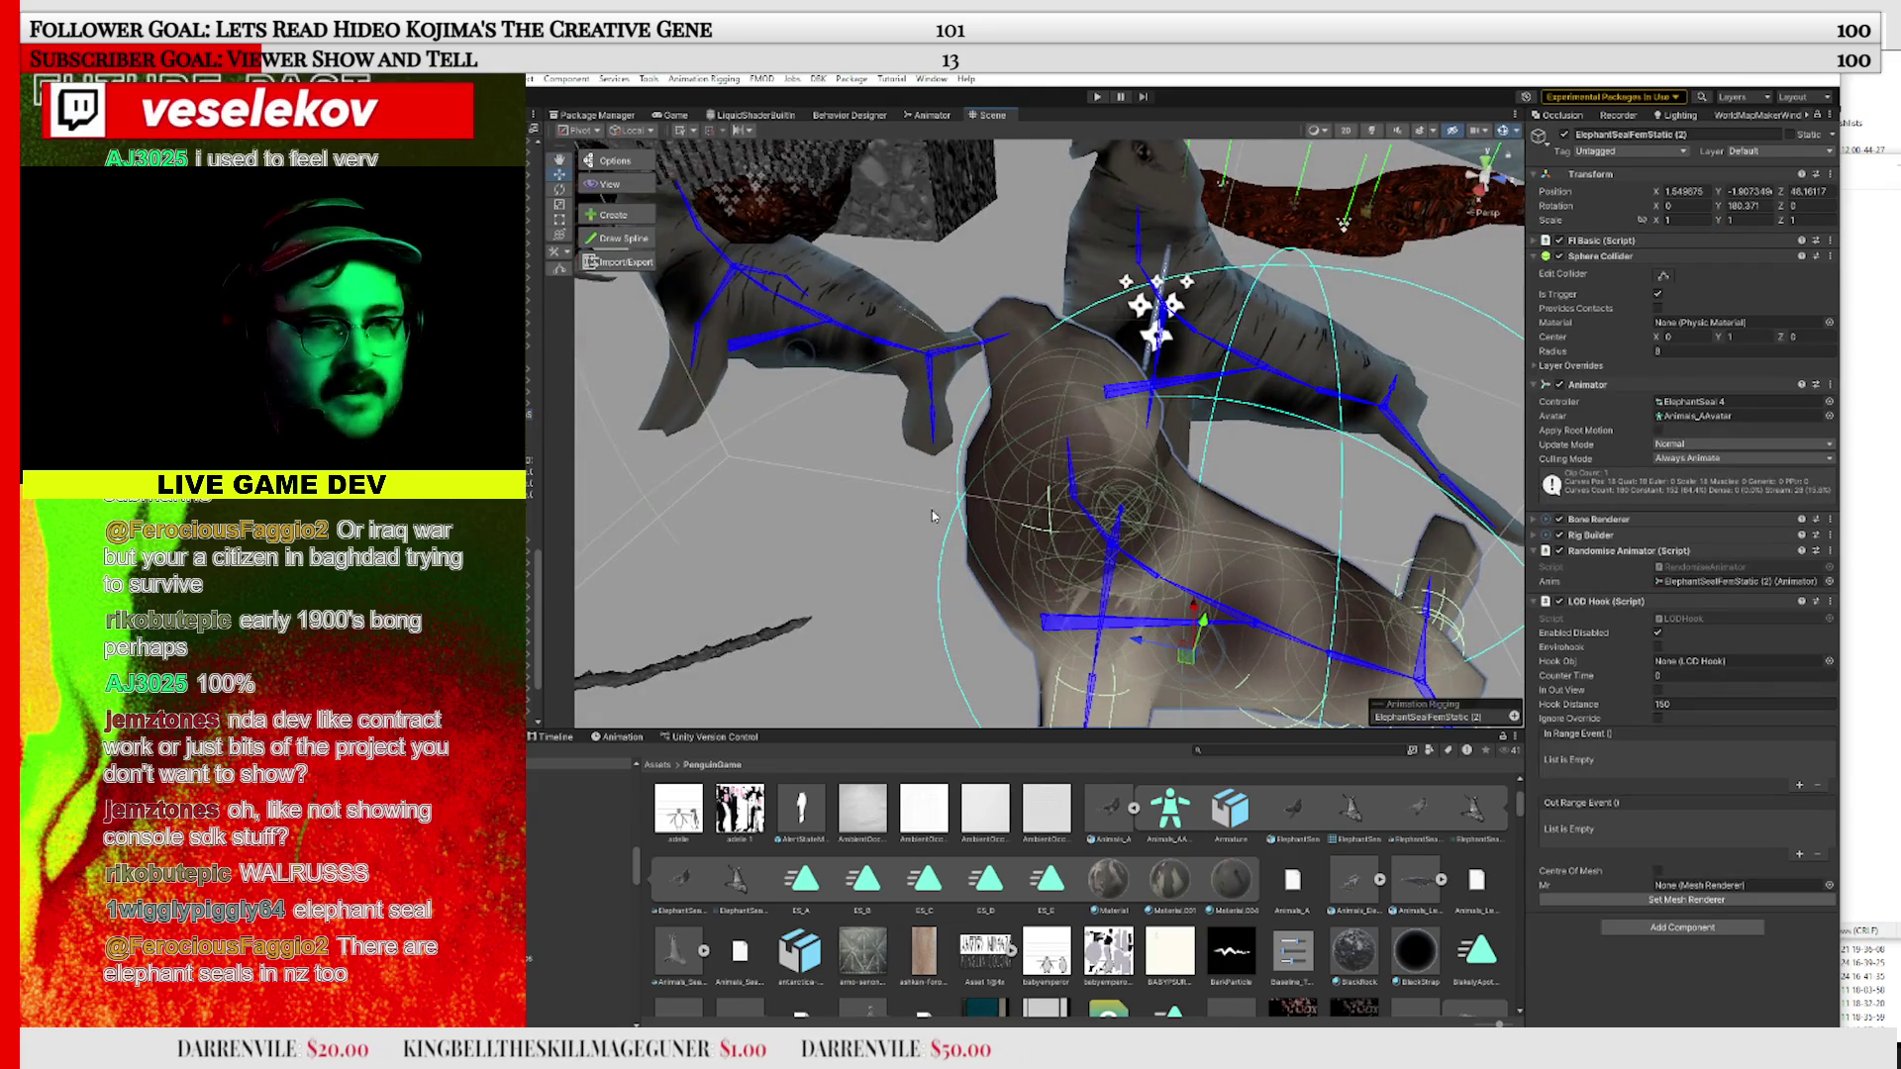
Position the seal copy and give it the ElephantSea Baby mesh with Material.001
click(665, 552)
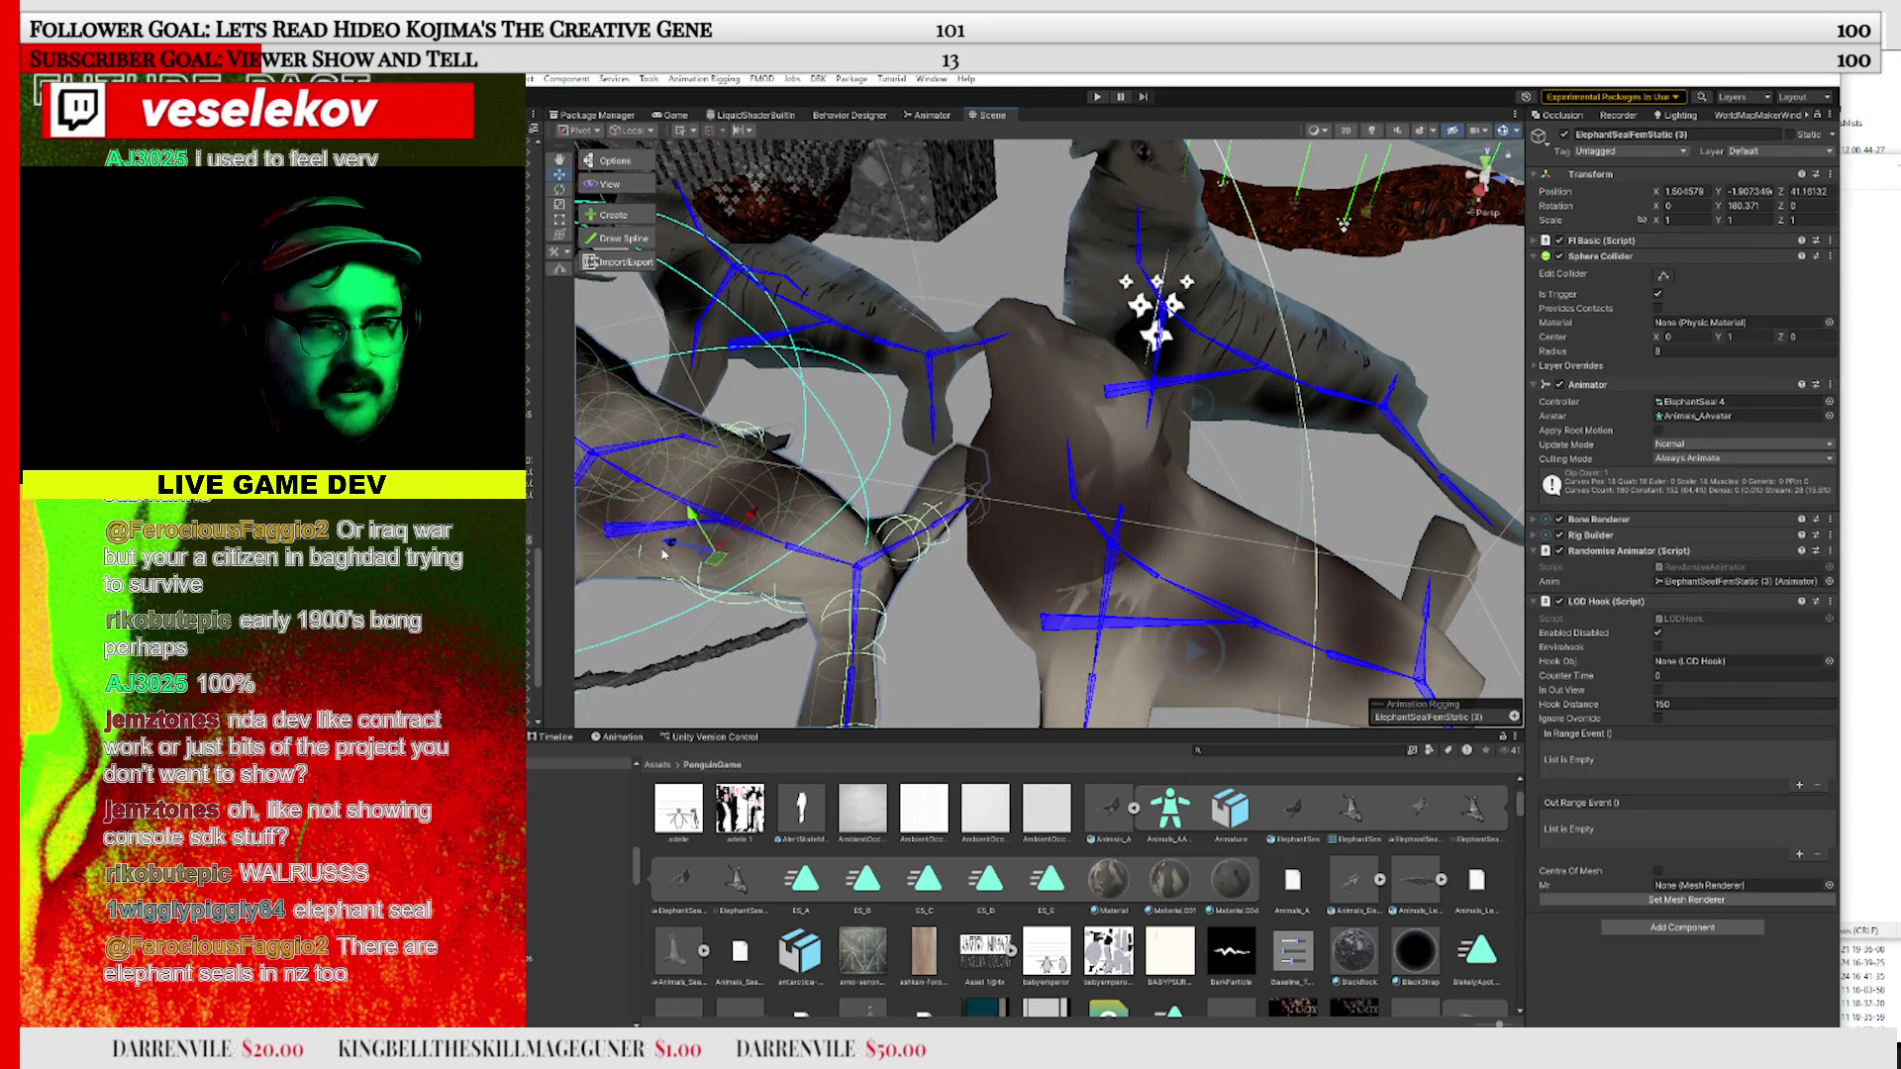
drag(926, 552, 582, 286)
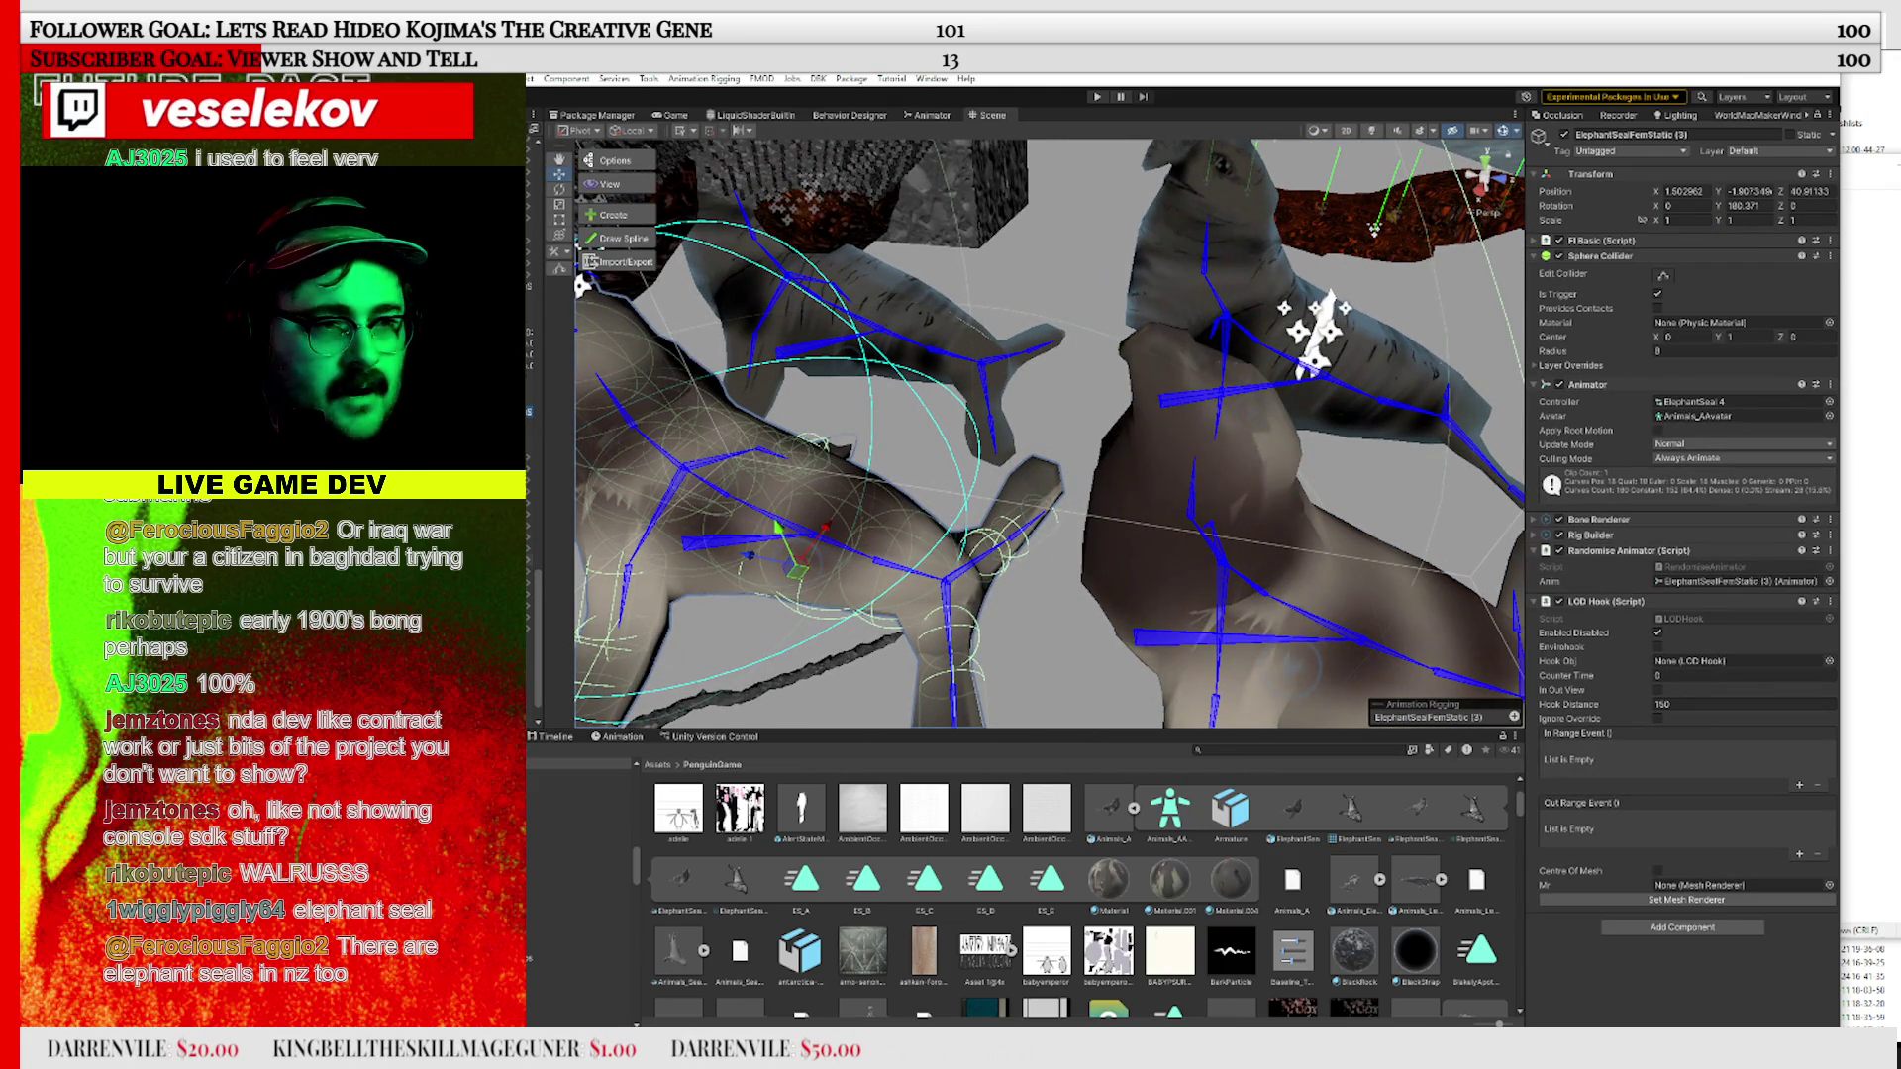
click(582, 286)
click(1742, 346)
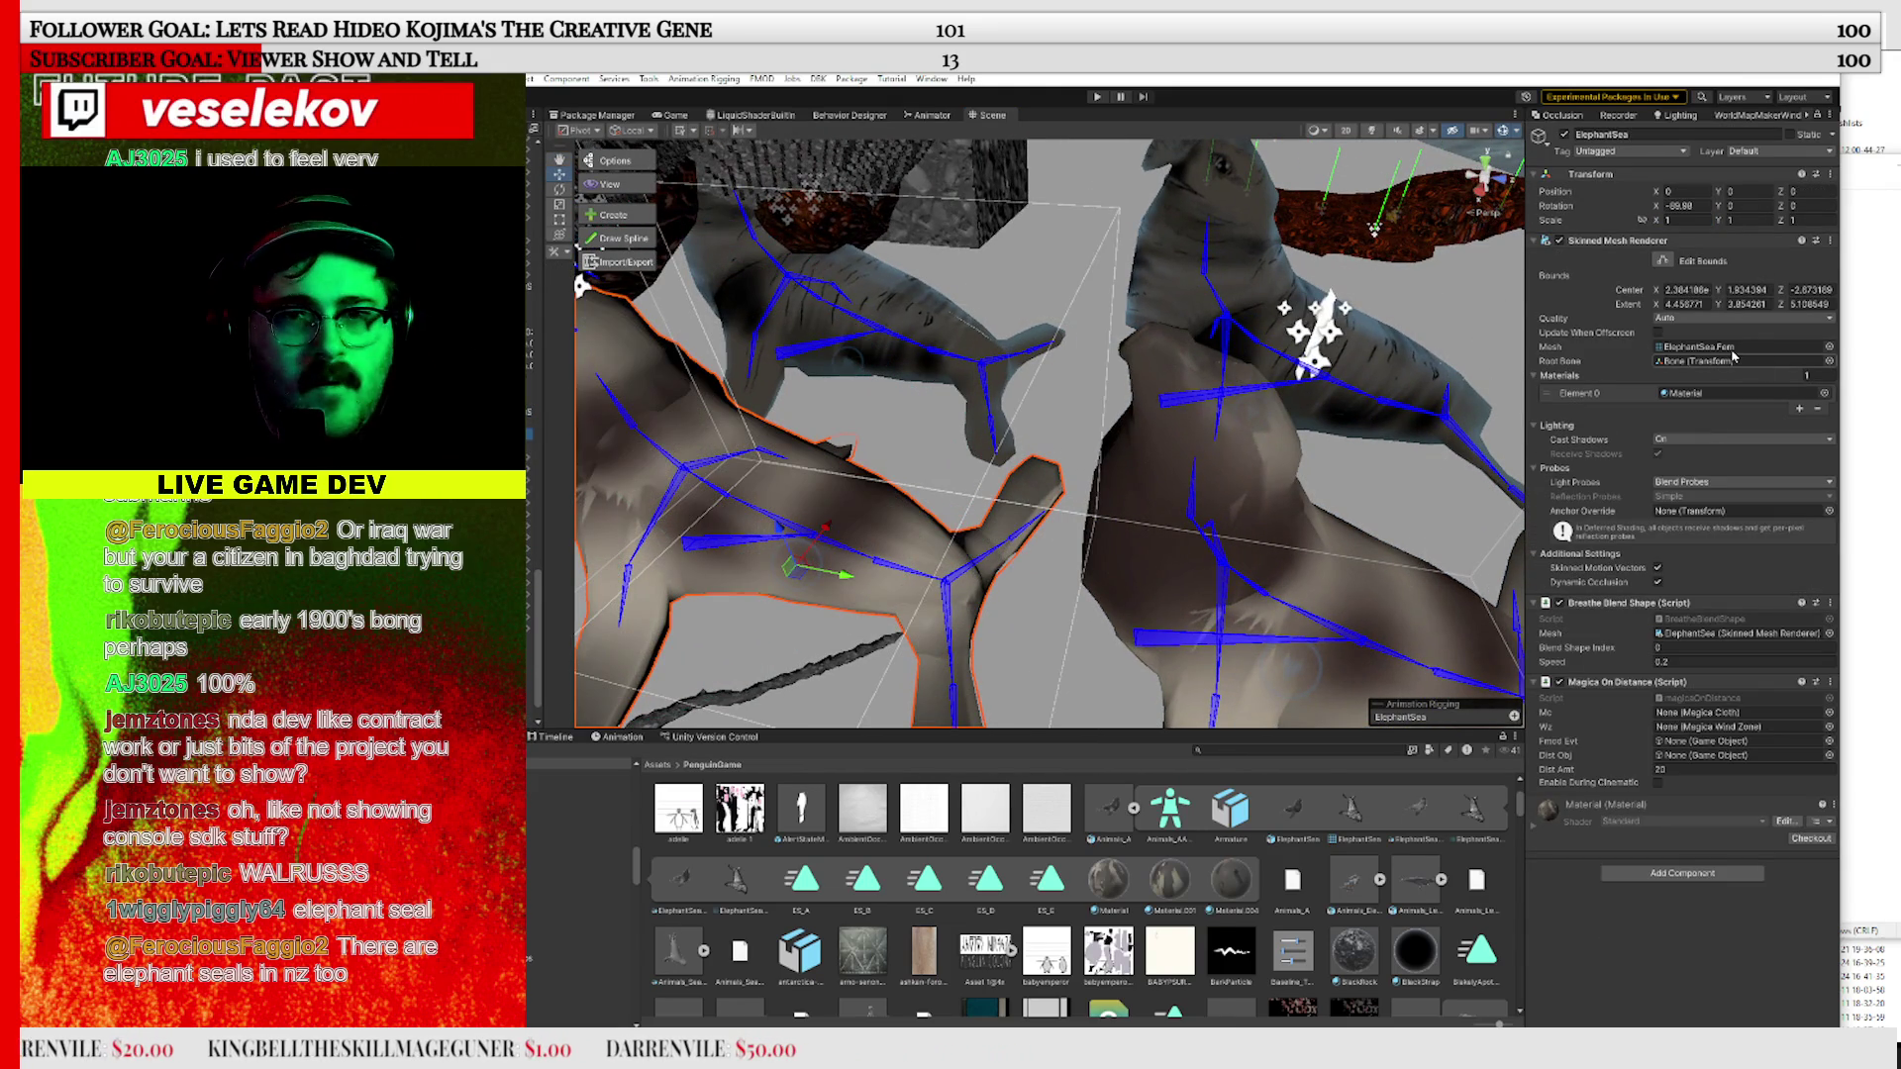
mouse_move(1441, 818)
mouse_down()
mouse_move(1688, 519)
mouse_move(1724, 357)
mouse_up()
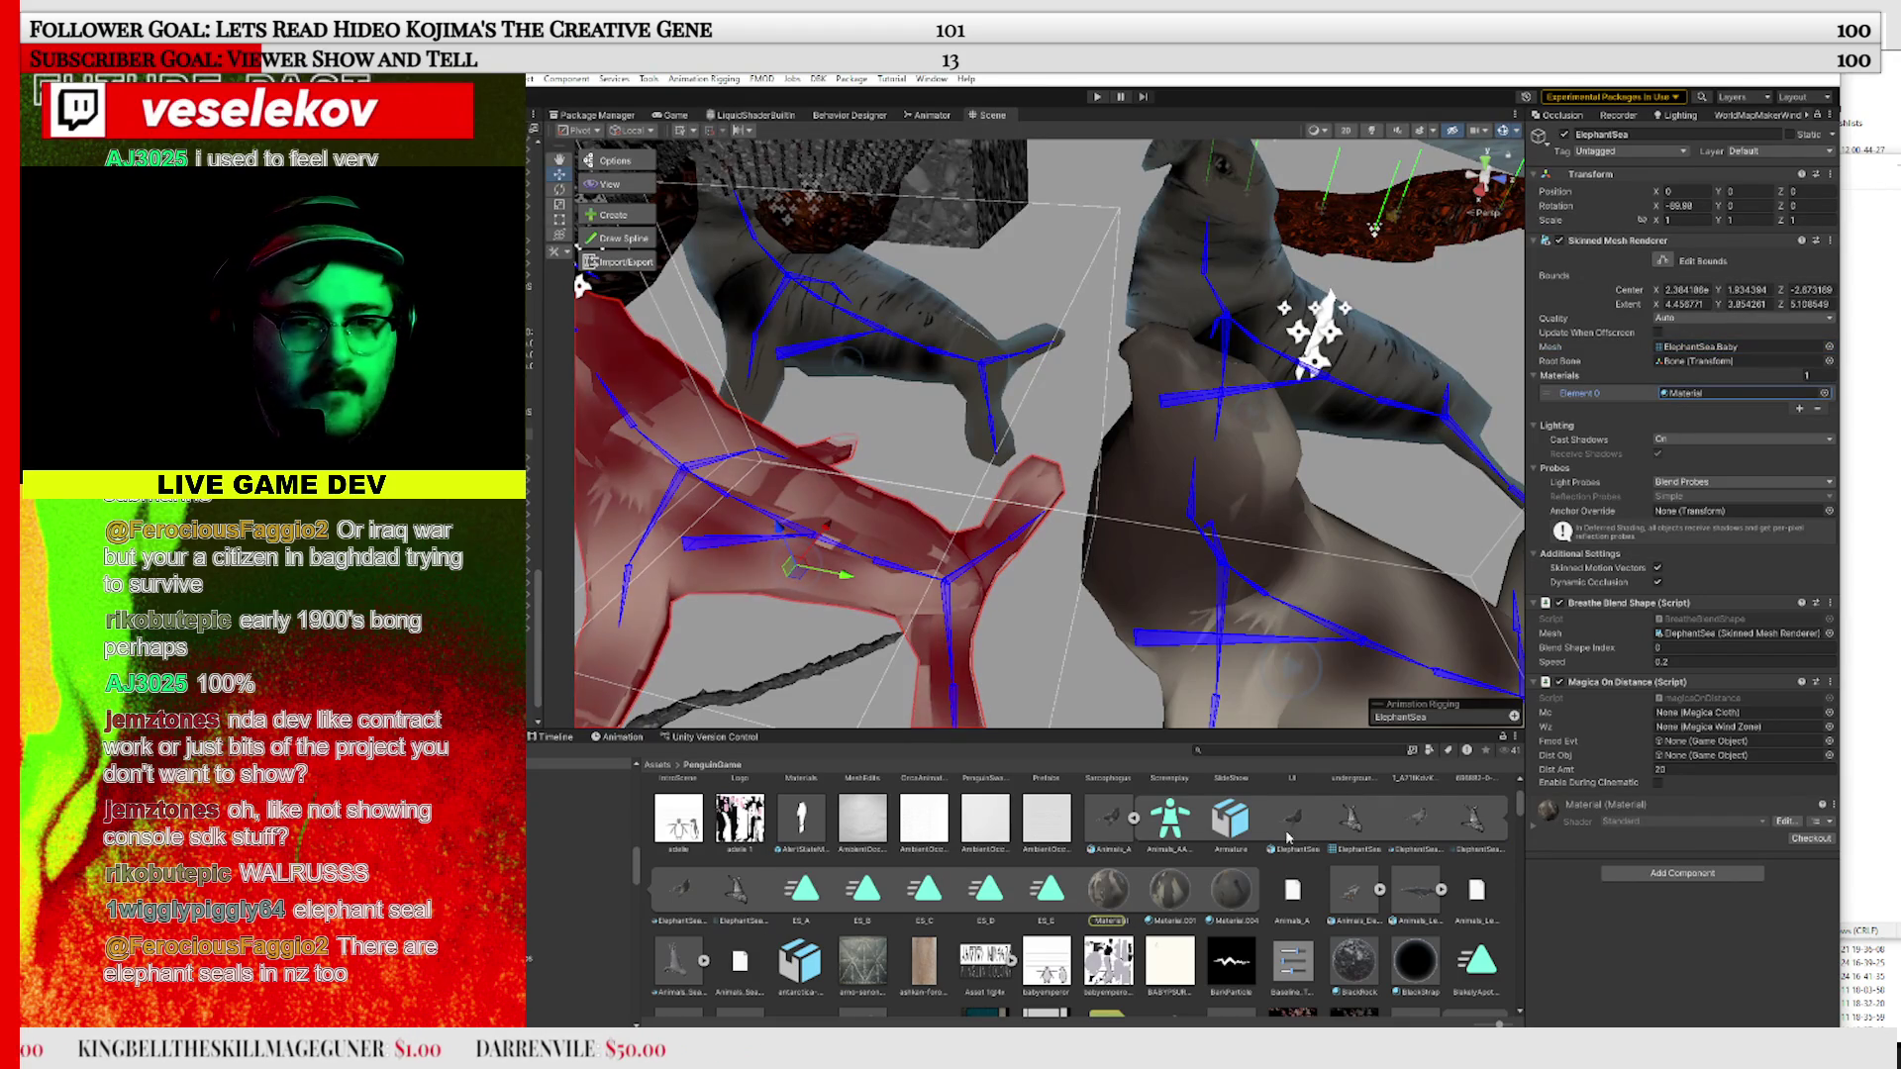
click(1684, 396)
drag(1680, 399, 1681, 401)
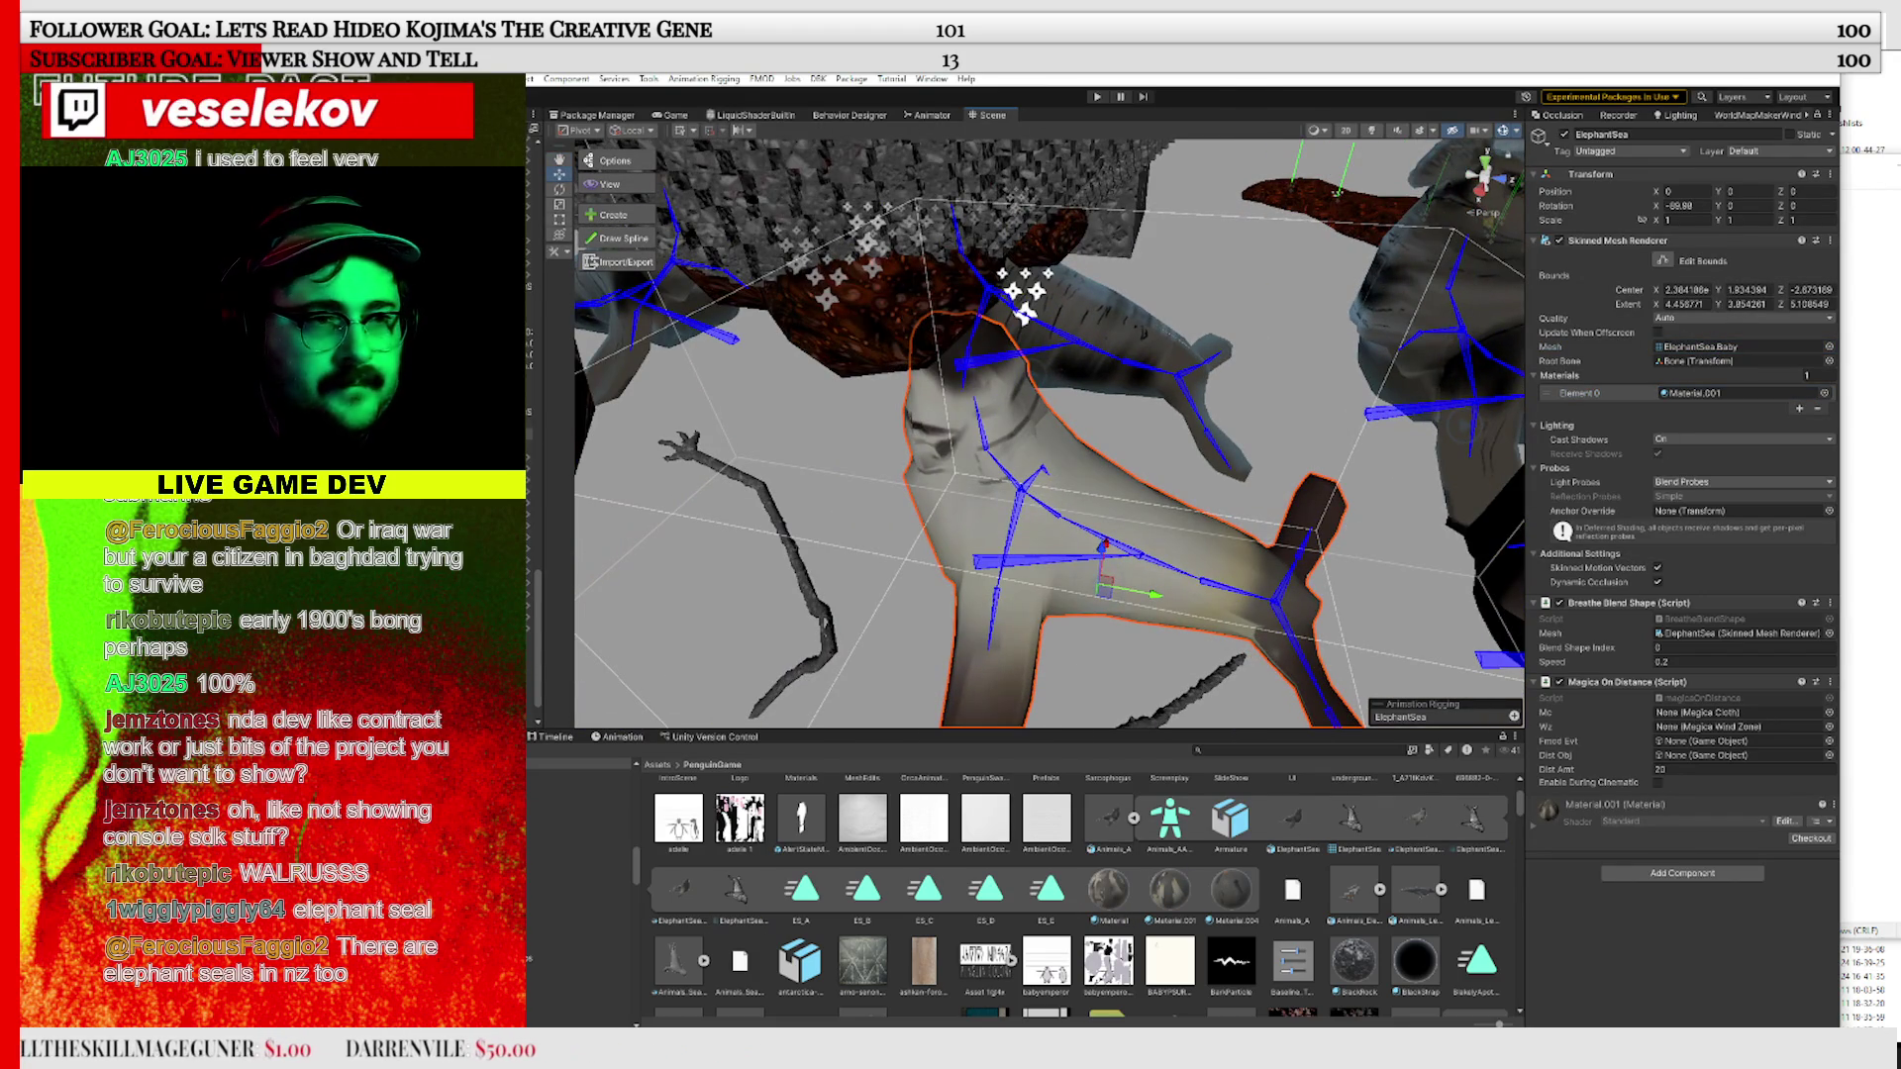
Scale the baby seal's Armature to 0.4 and frame ElephantSealFemStatic (3) in view
key(ctrl+z)
click(1672, 219)
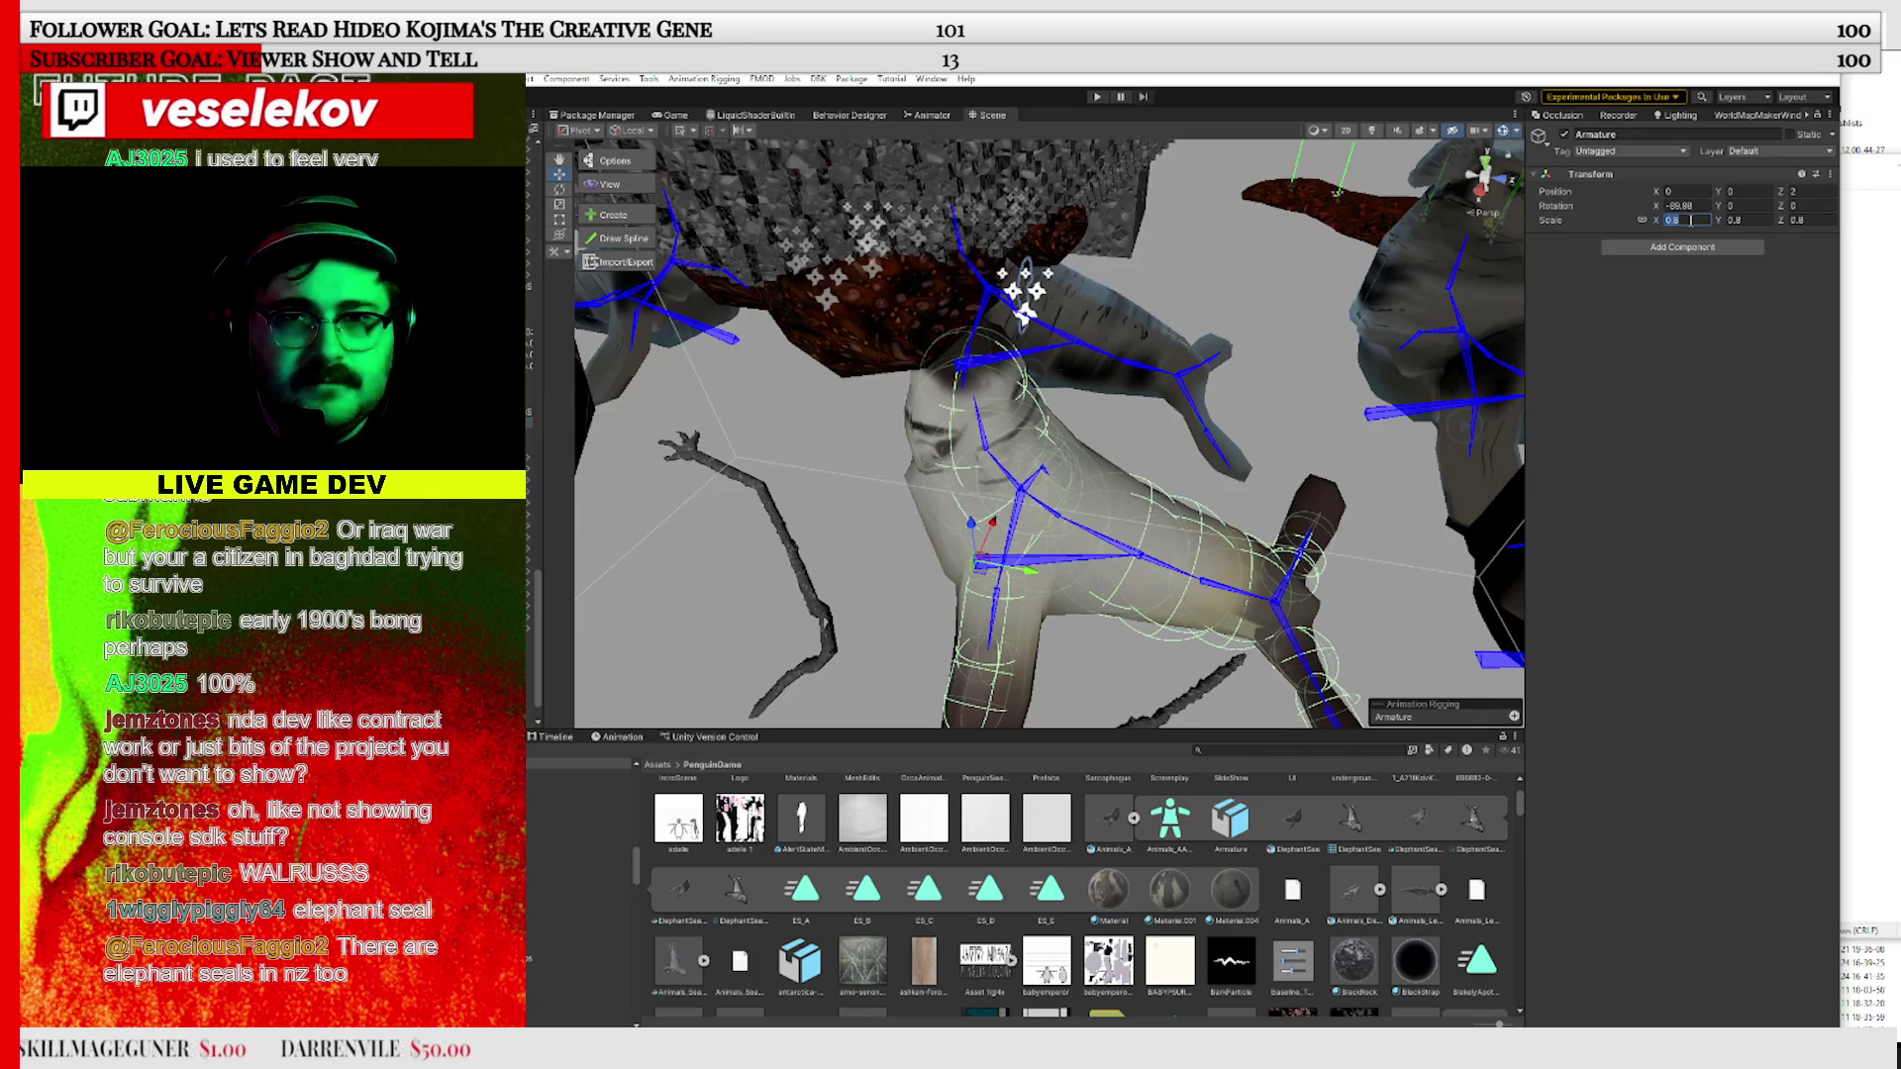
text(0)
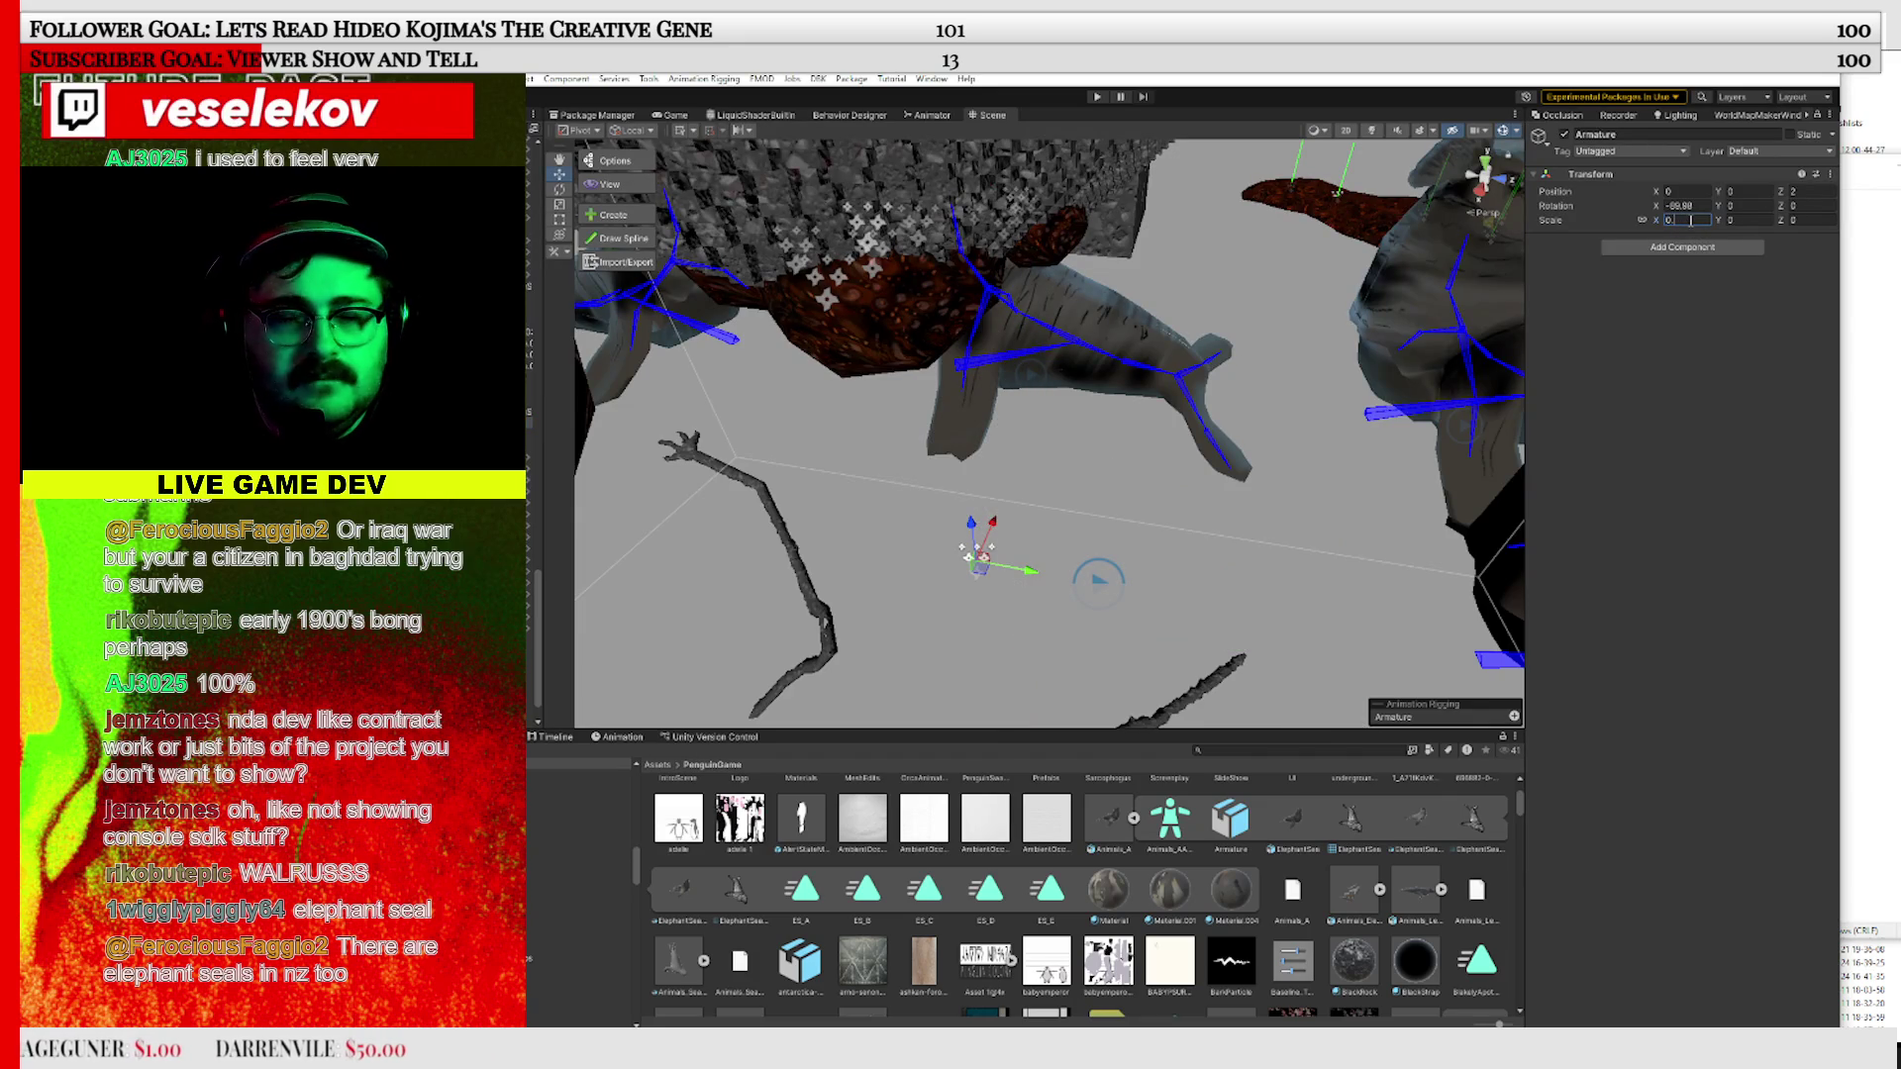
text(.4)
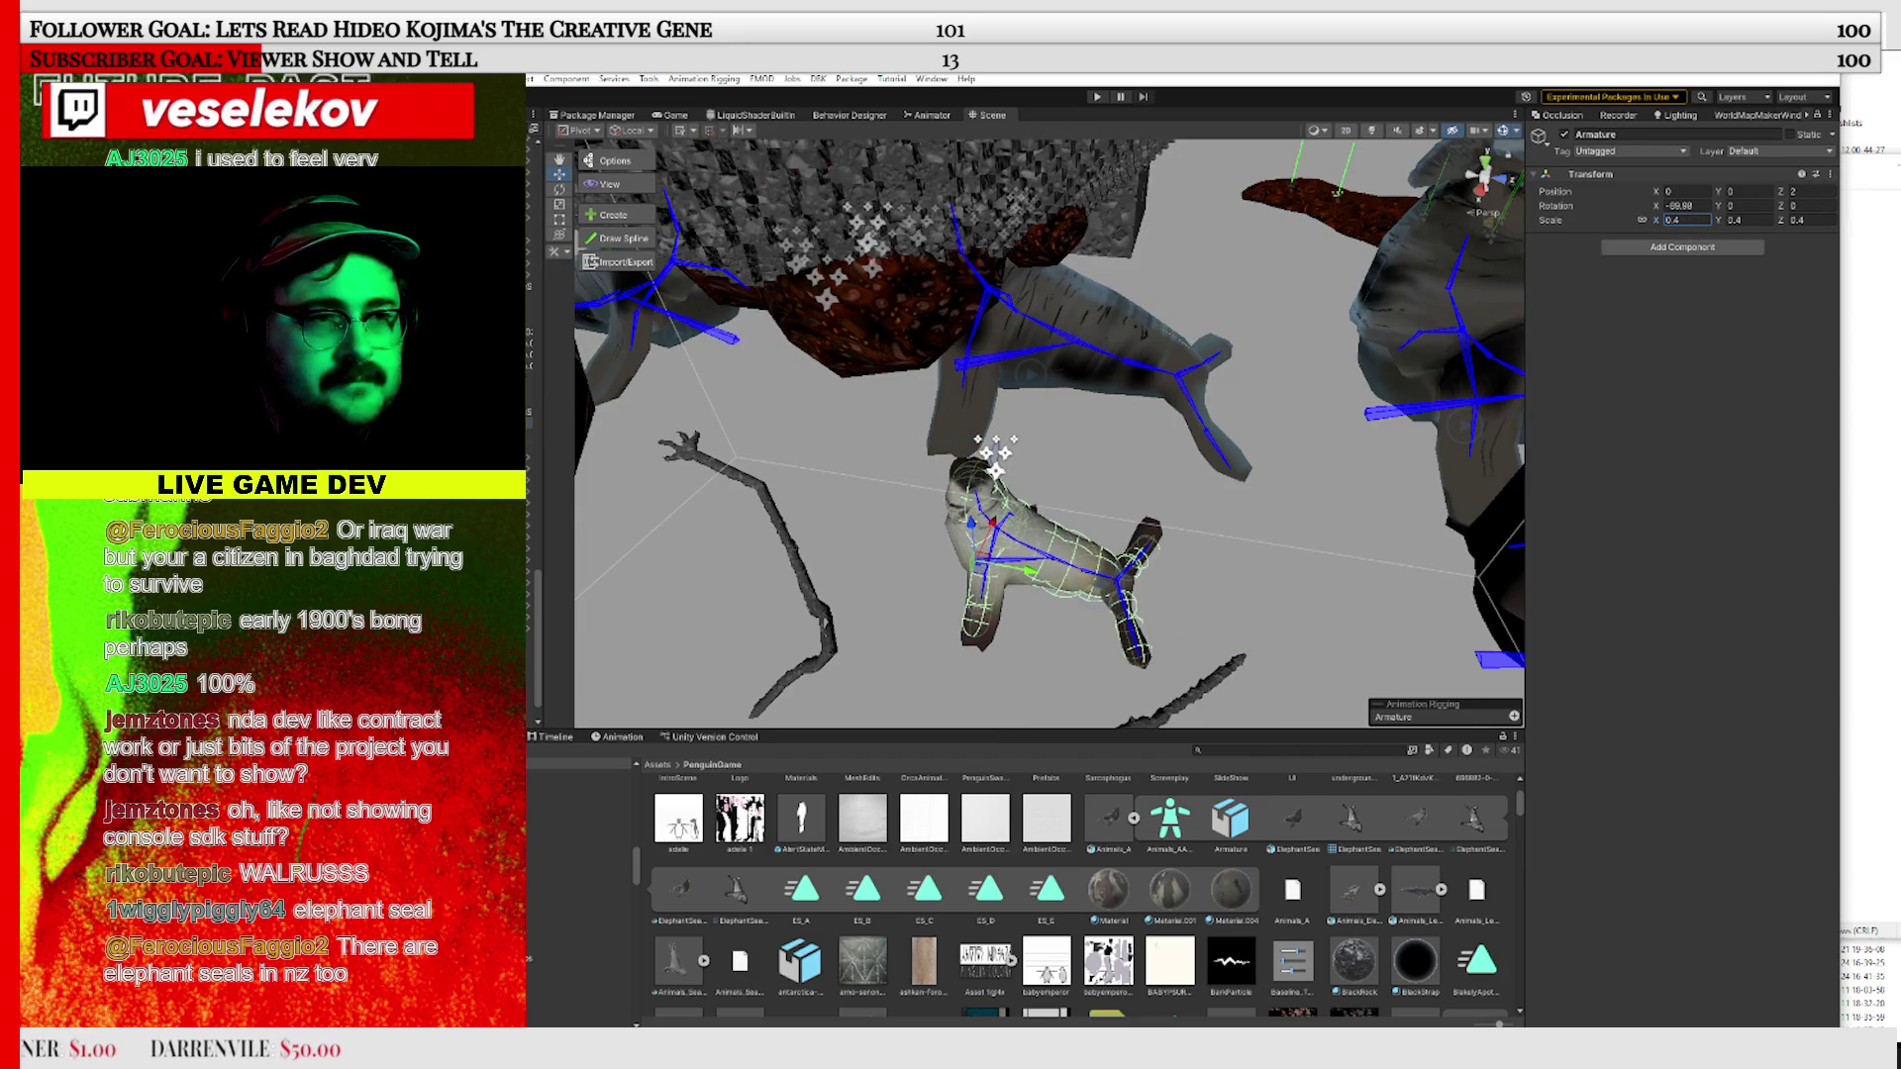
click(1124, 419)
key(f)
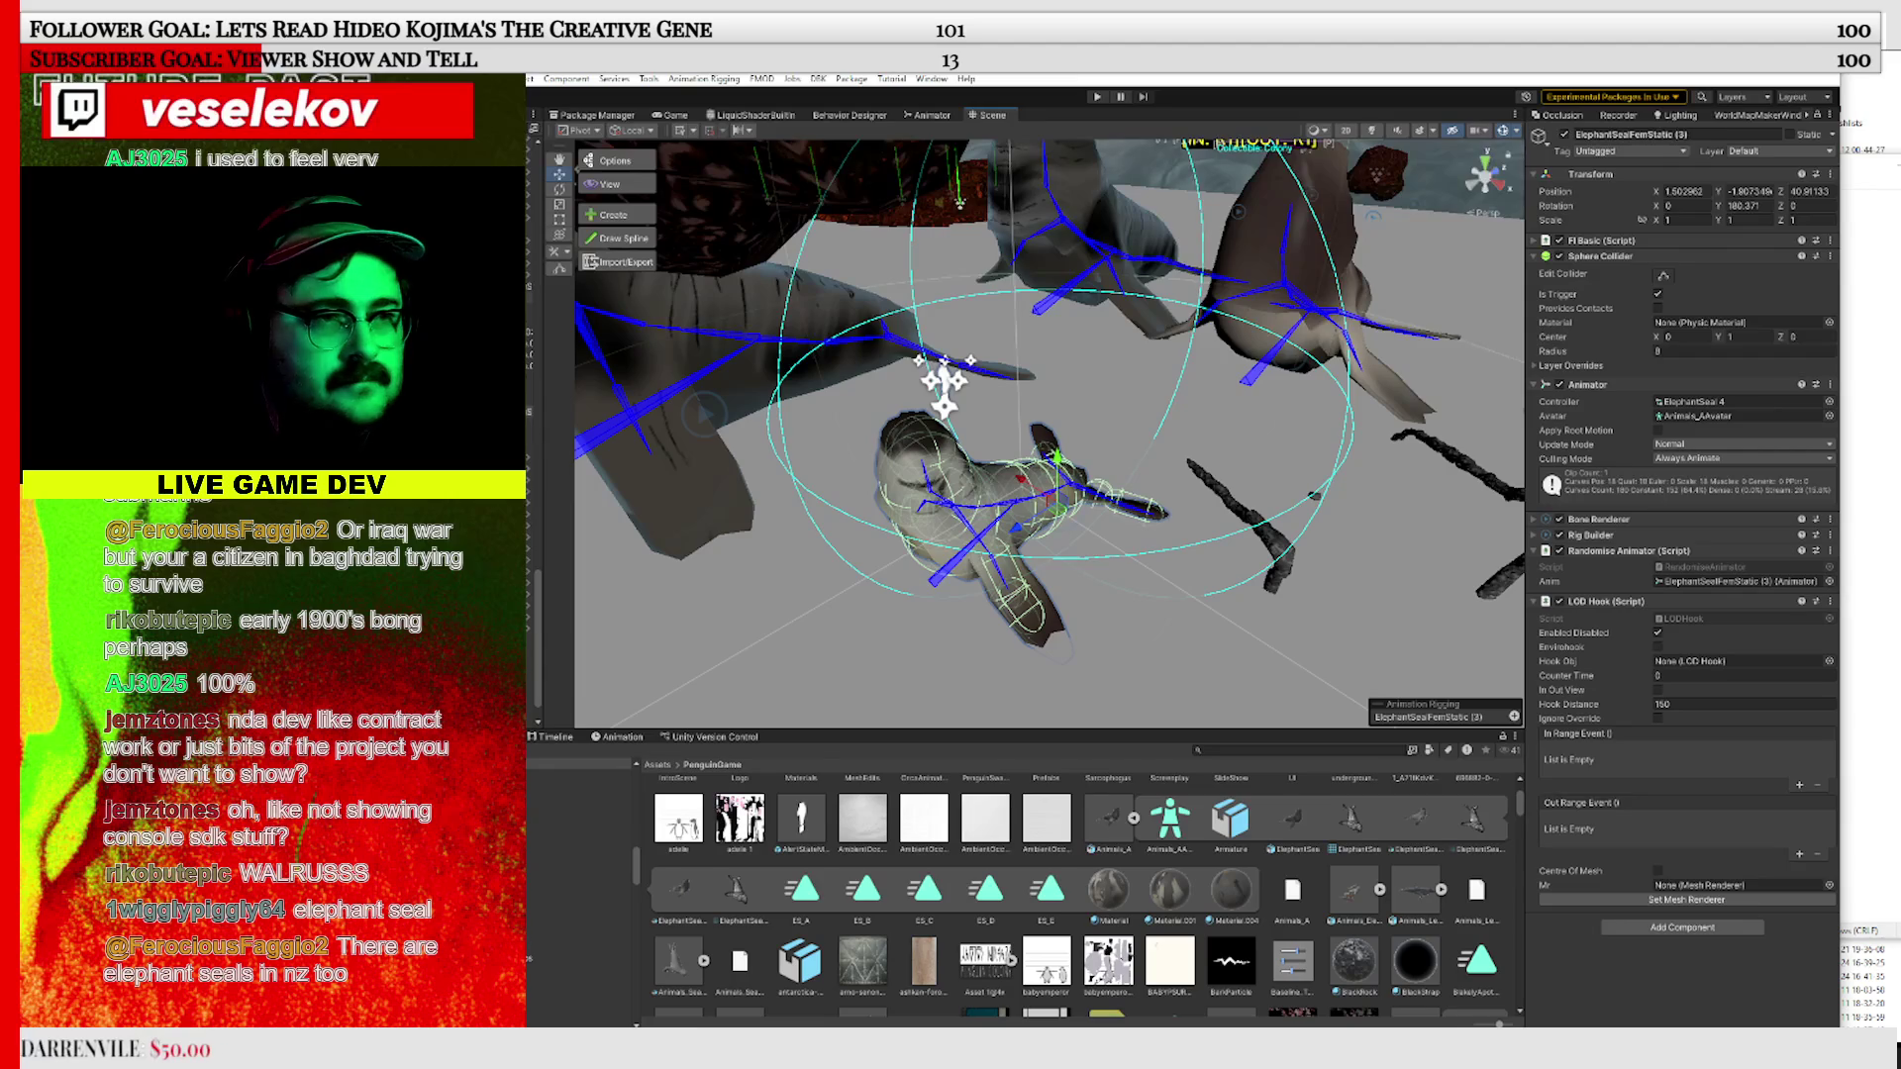
Drag ElephantSealFemStatic (2) into the Animals folder to make it a prefab
click(1099, 237)
click(1624, 174)
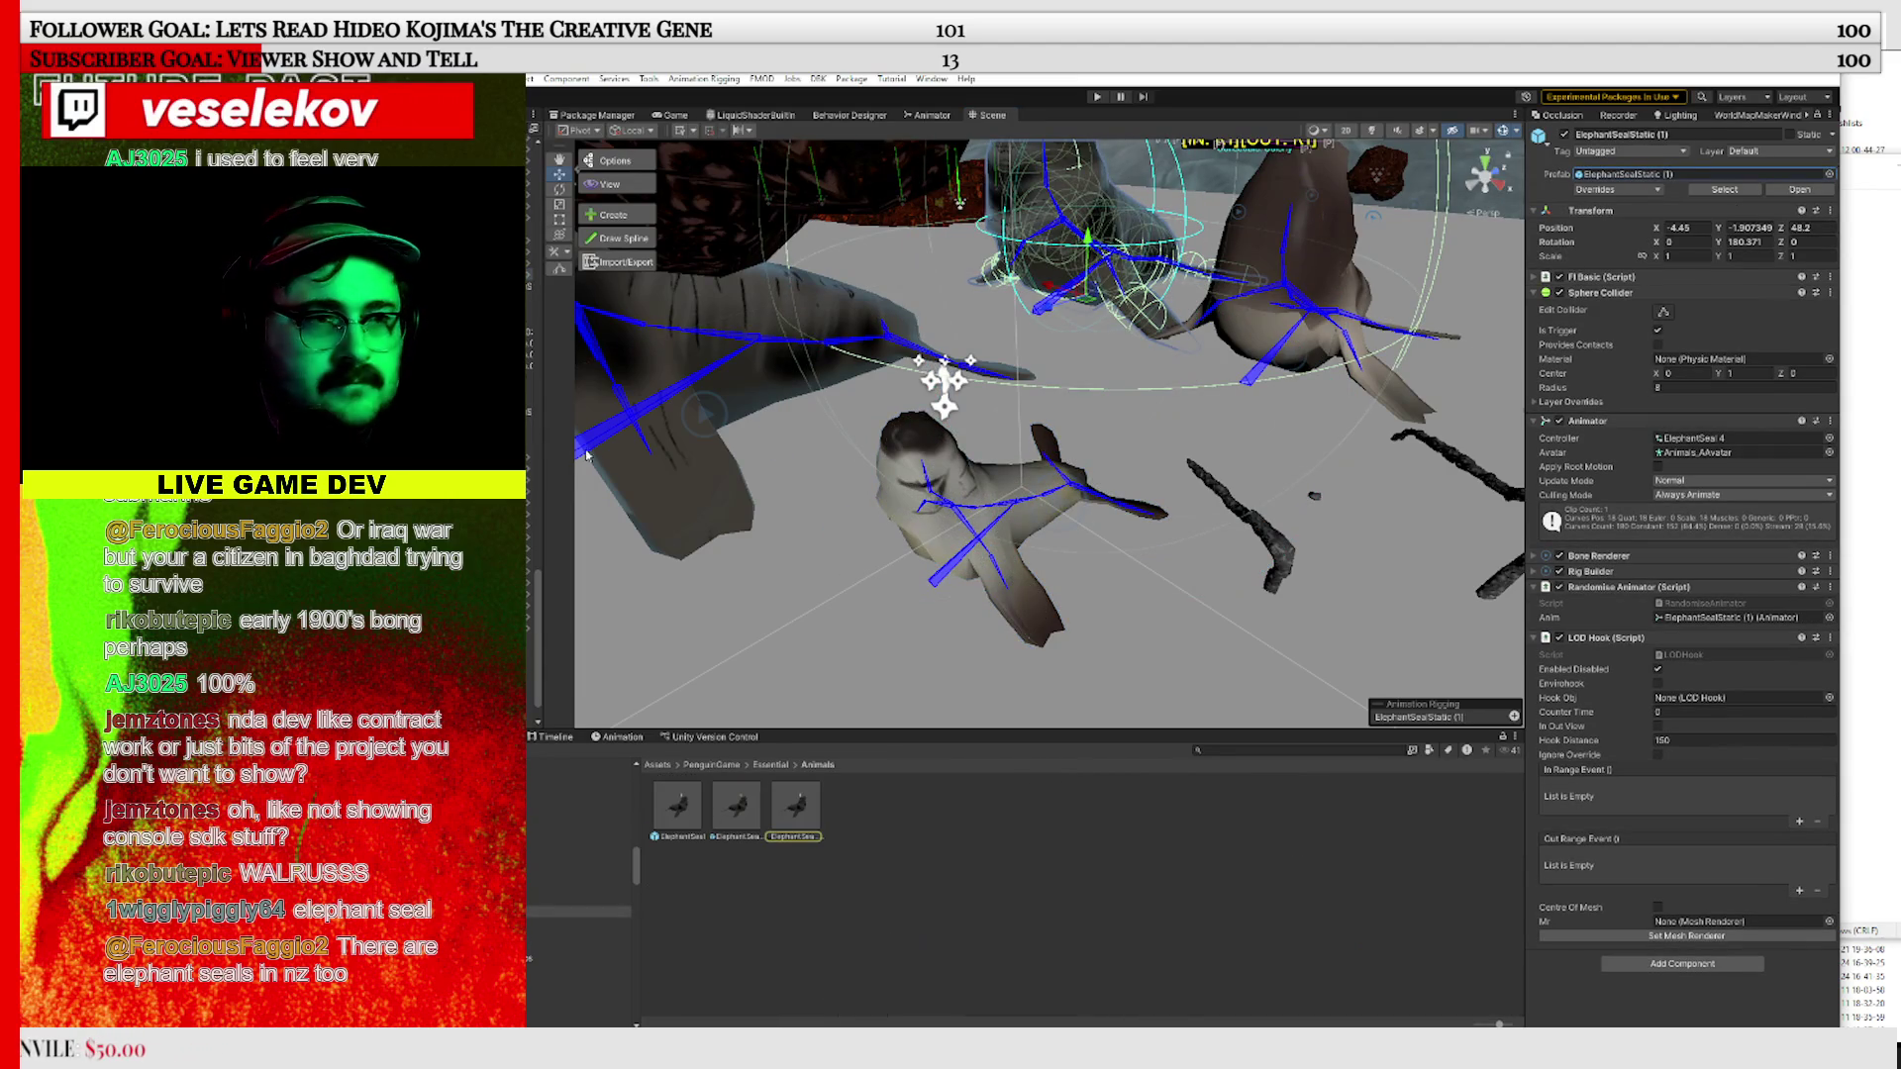
click(990, 485)
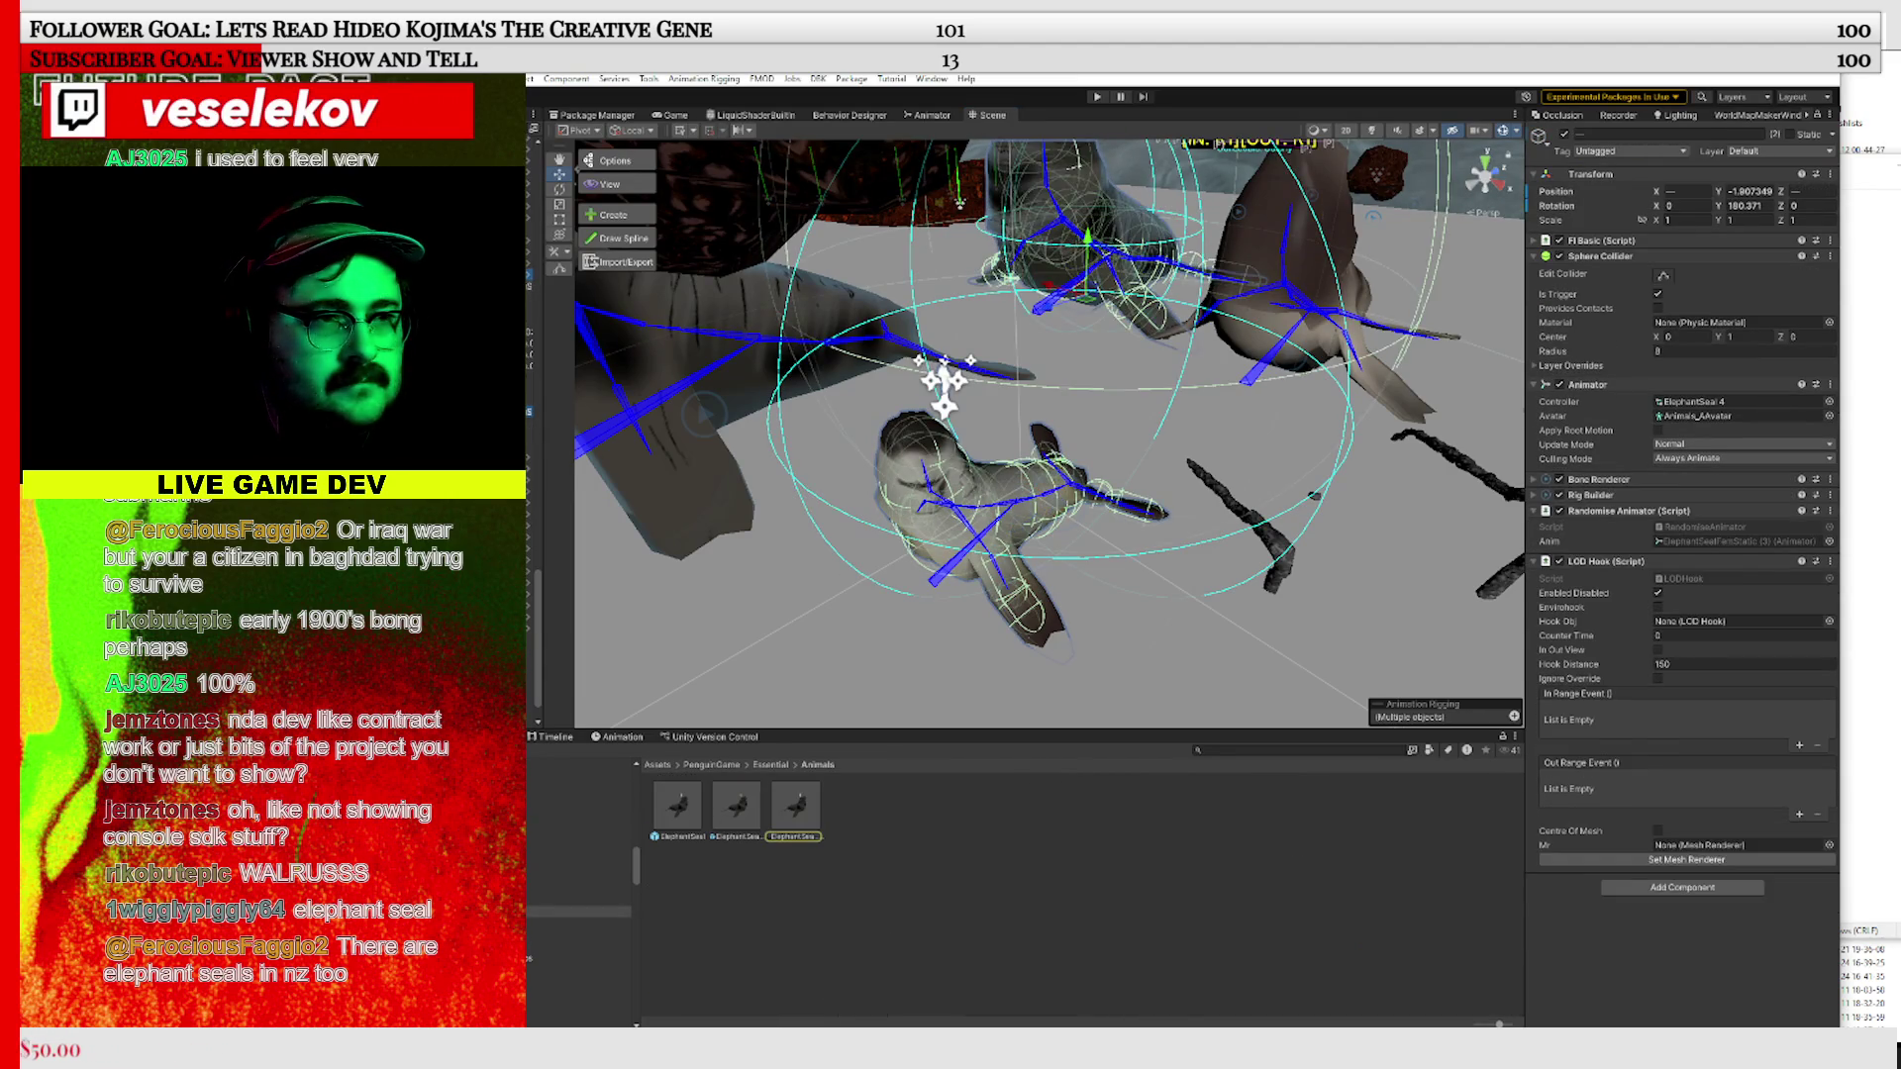
click(1277, 287)
mouse_move(859, 562)
mouse_down()
mouse_move(911, 834)
mouse_move(894, 858)
mouse_up()
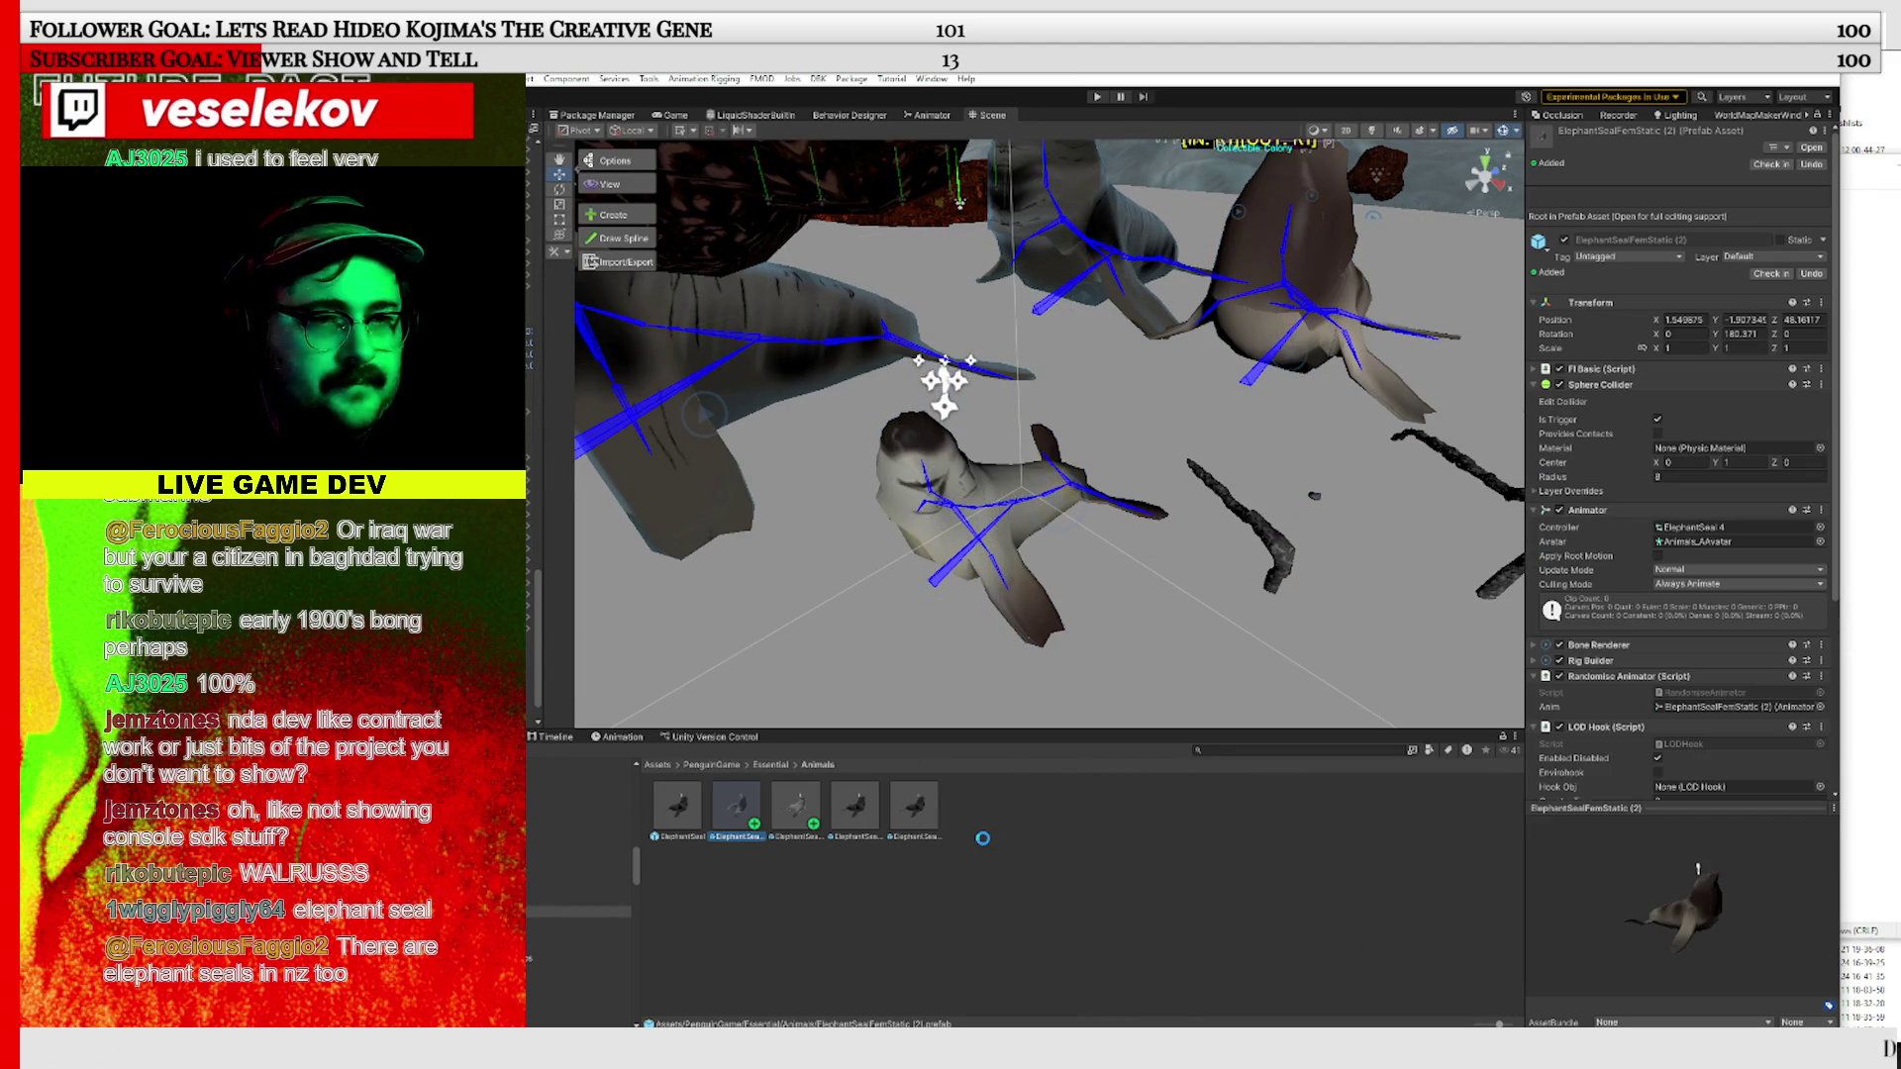
Select an adult elephant seal and open its ElephantSealController script
mouse_move(941, 515)
mouse_down()
mouse_move(719, 539)
mouse_move(968, 530)
mouse_move(971, 561)
mouse_move(1065, 563)
mouse_move(948, 479)
mouse_up()
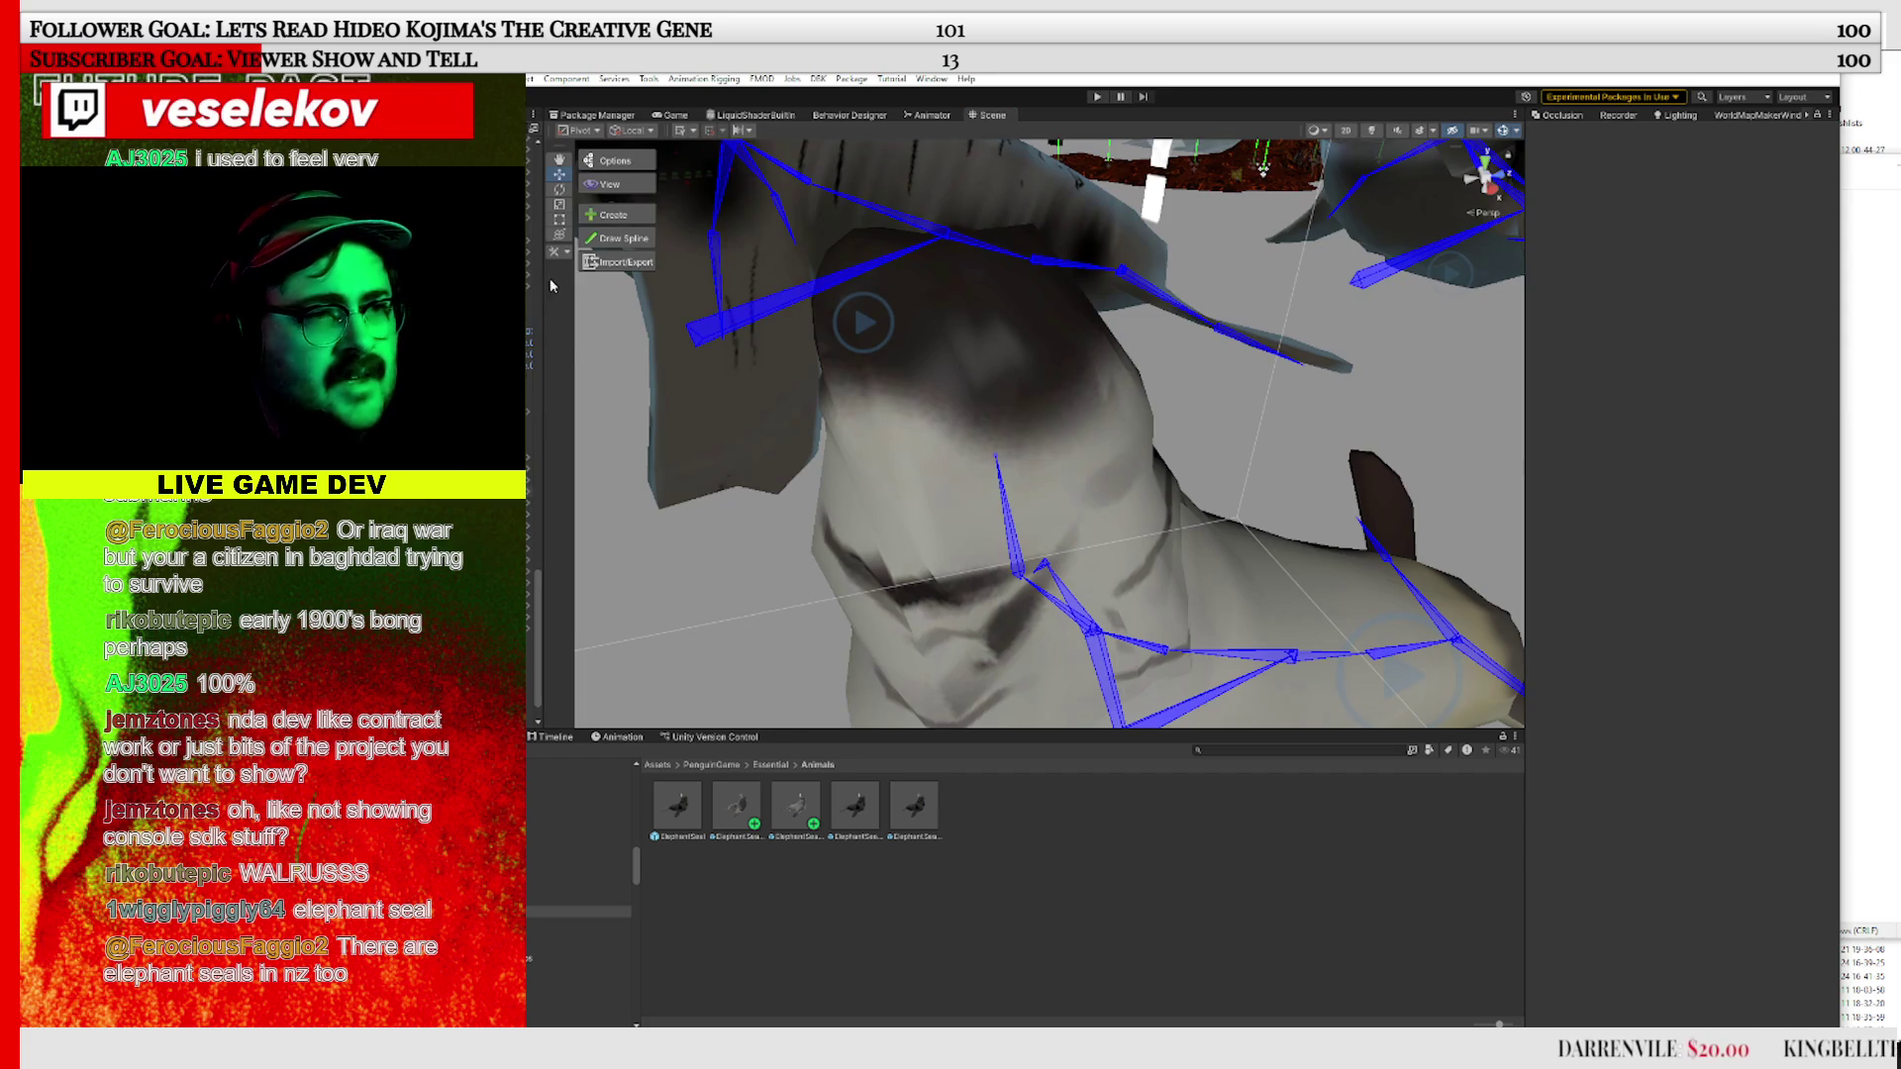
drag(917, 484, 1036, 343)
click(1036, 351)
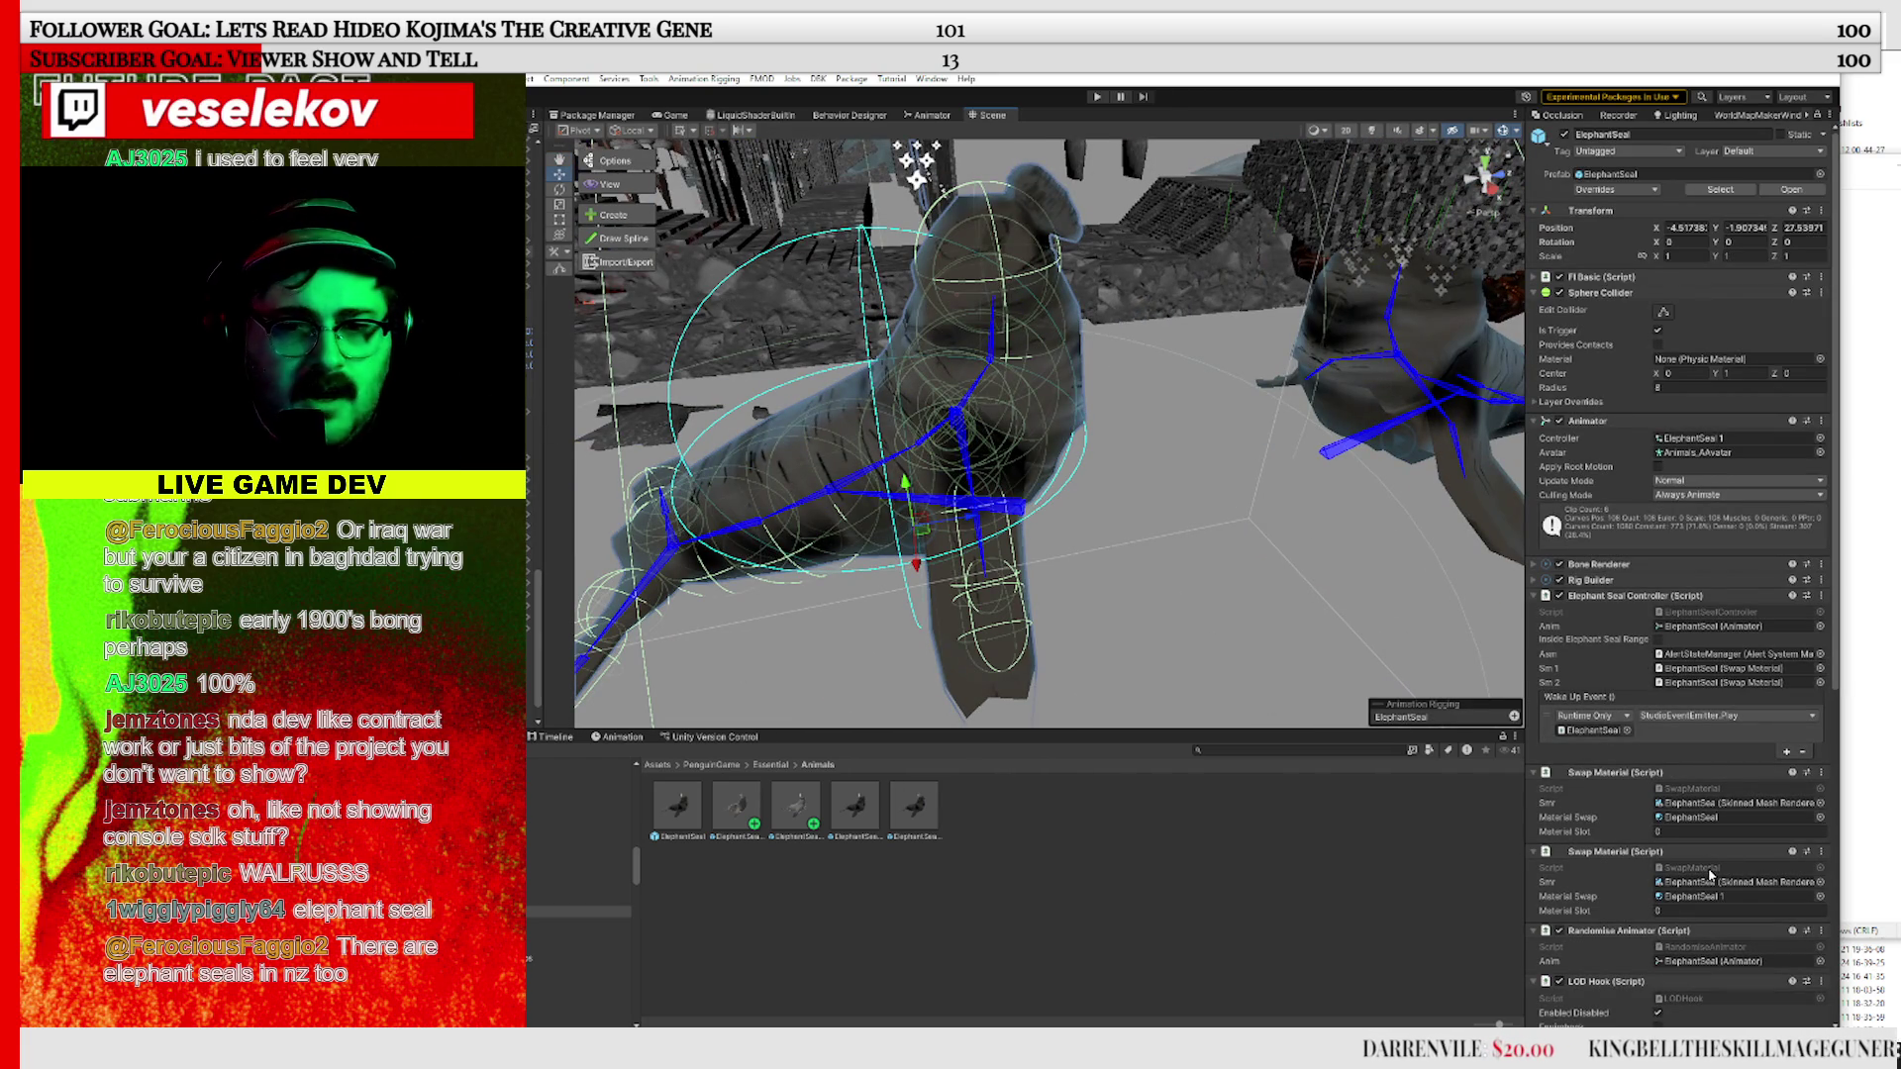
double_click(1685, 614)
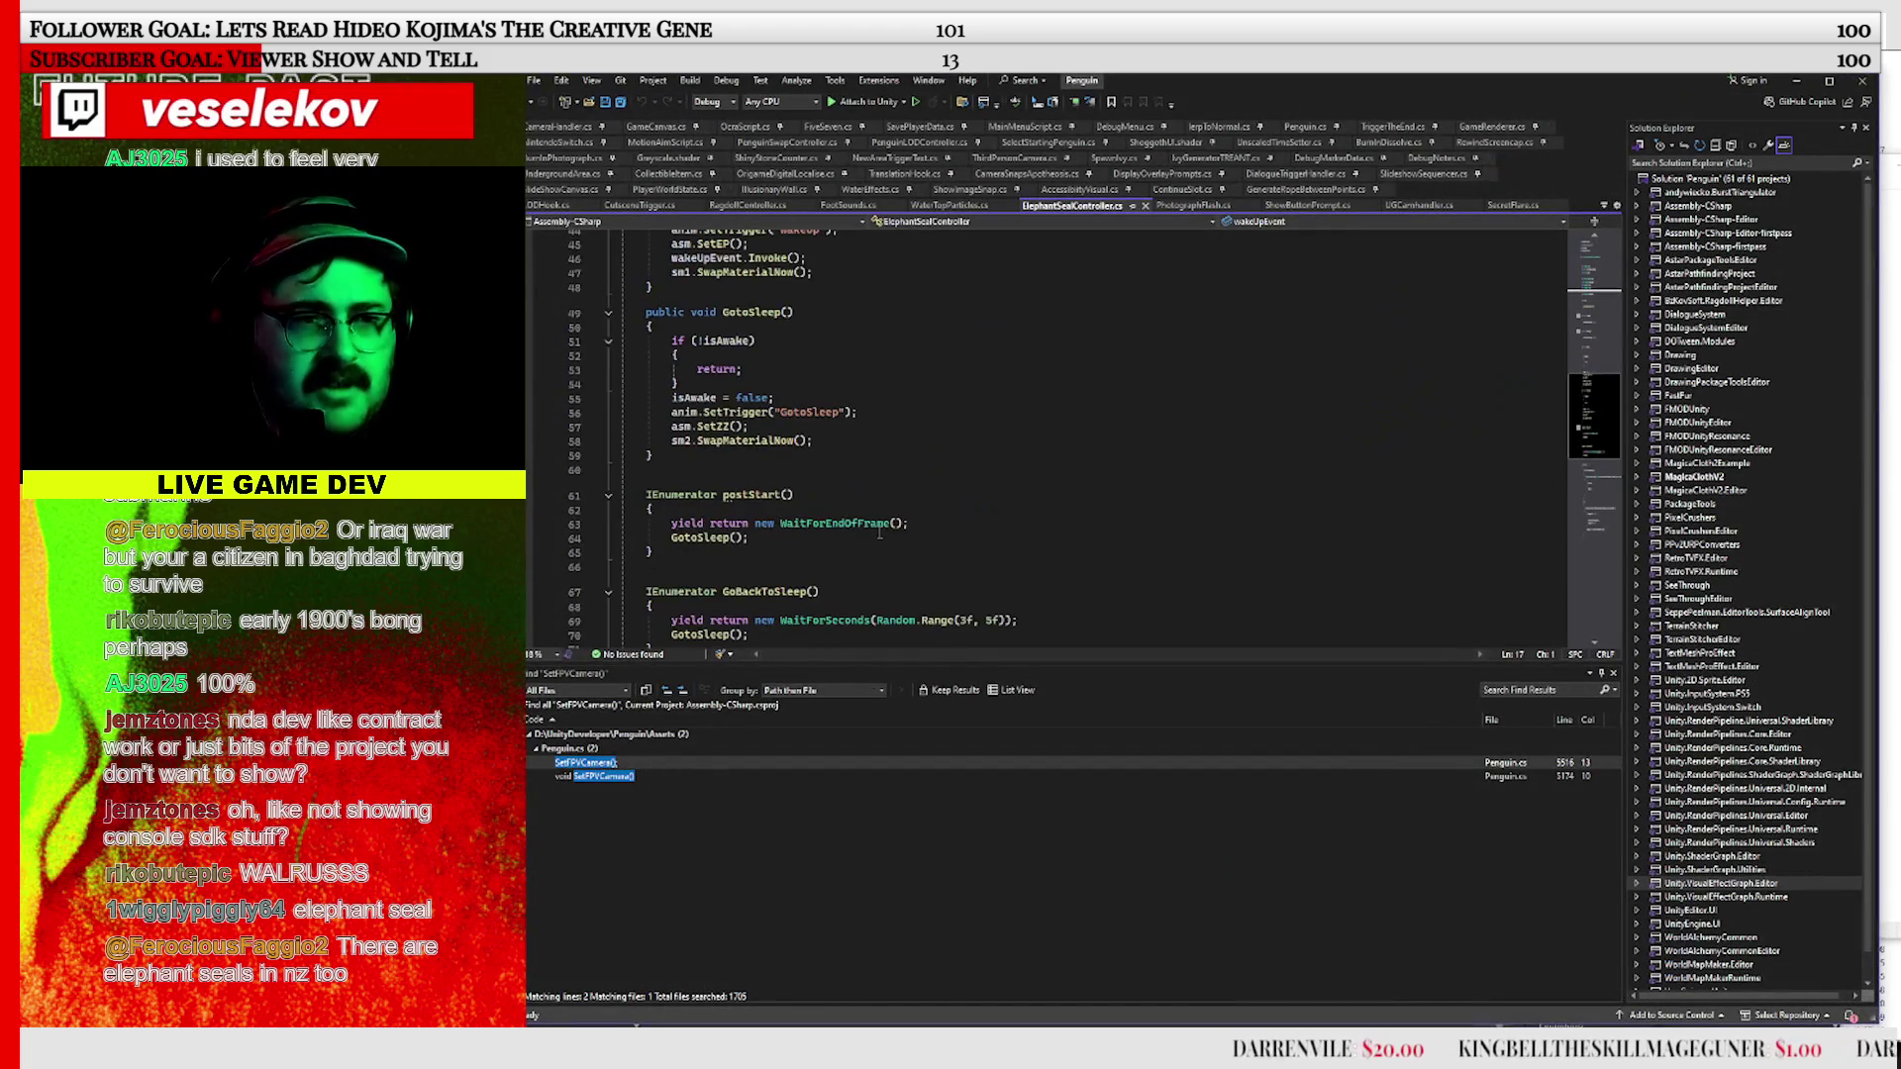
Go to the definition of the WakeUp() call in the Update method
scroll(879, 534, down, 9)
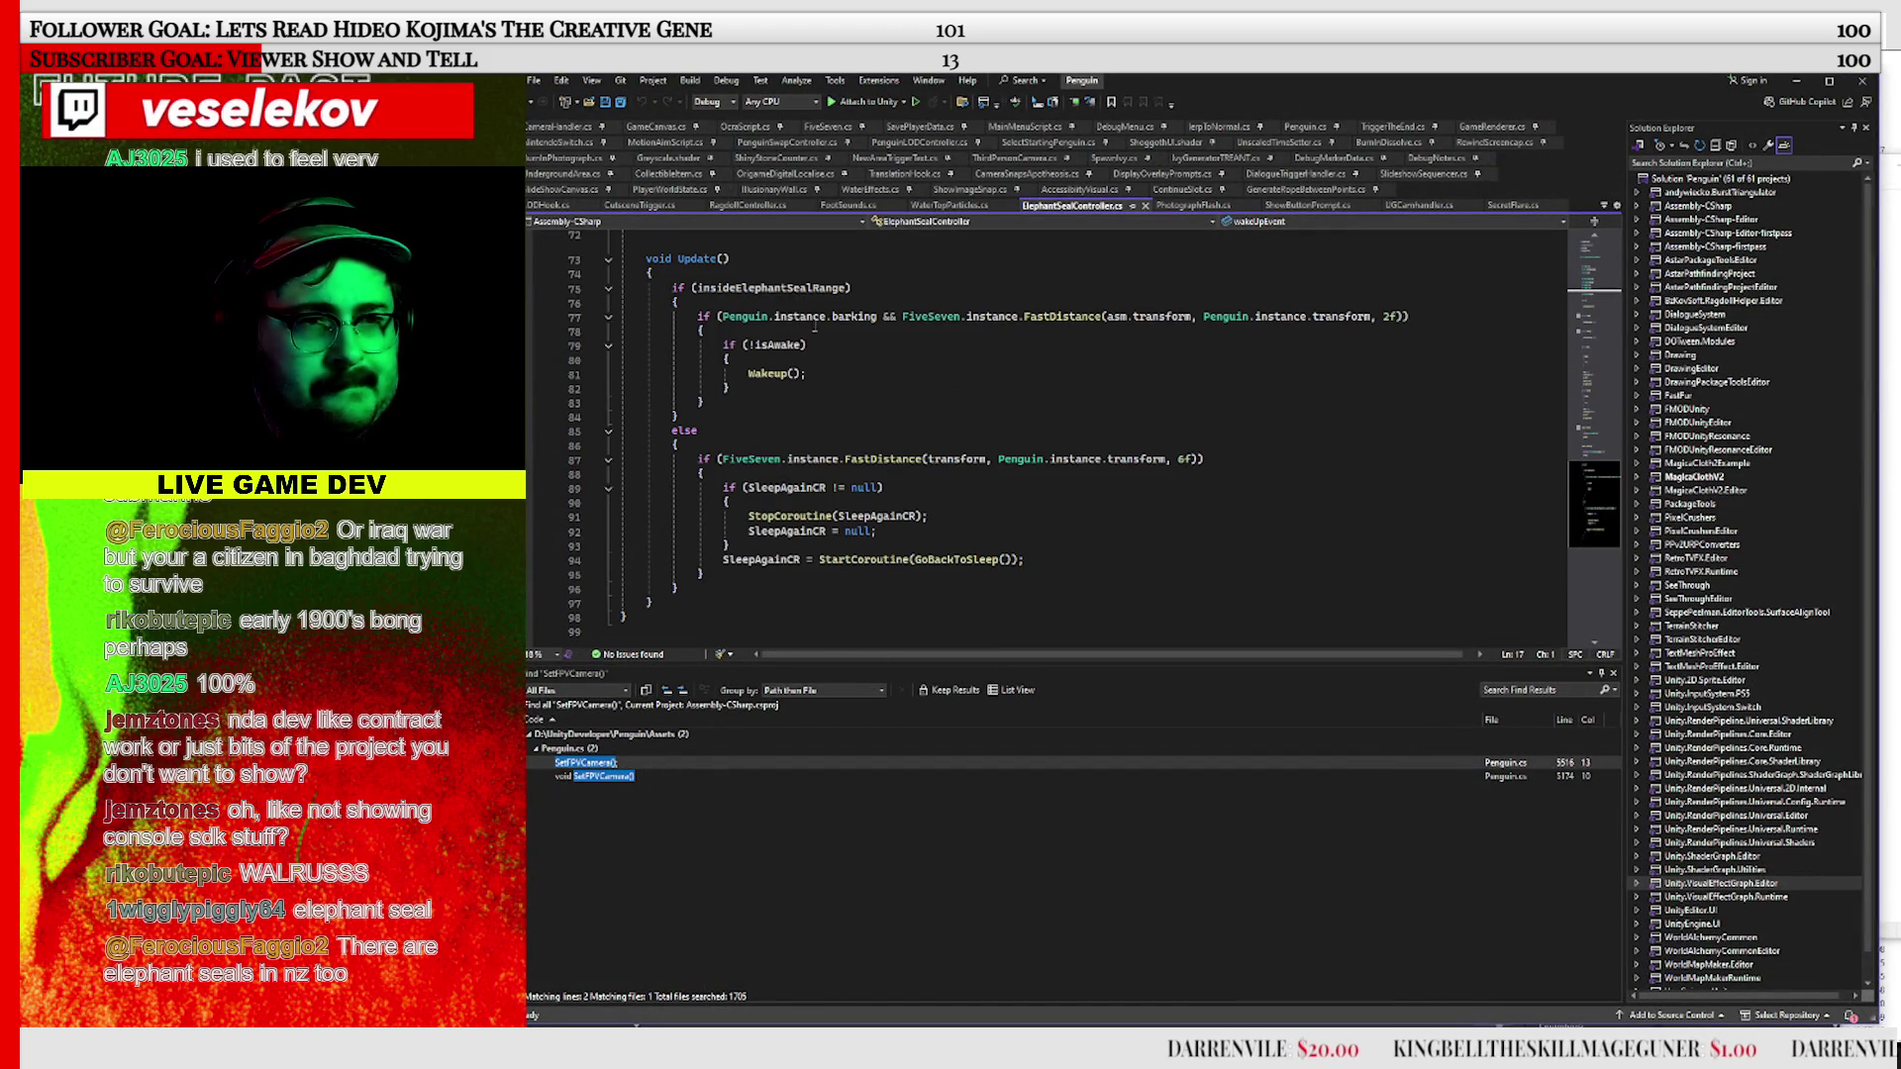
click(851, 373)
click(930, 431)
click(980, 488)
scroll(957, 569, up, 3)
click(823, 492)
click(772, 502)
right_click(773, 502)
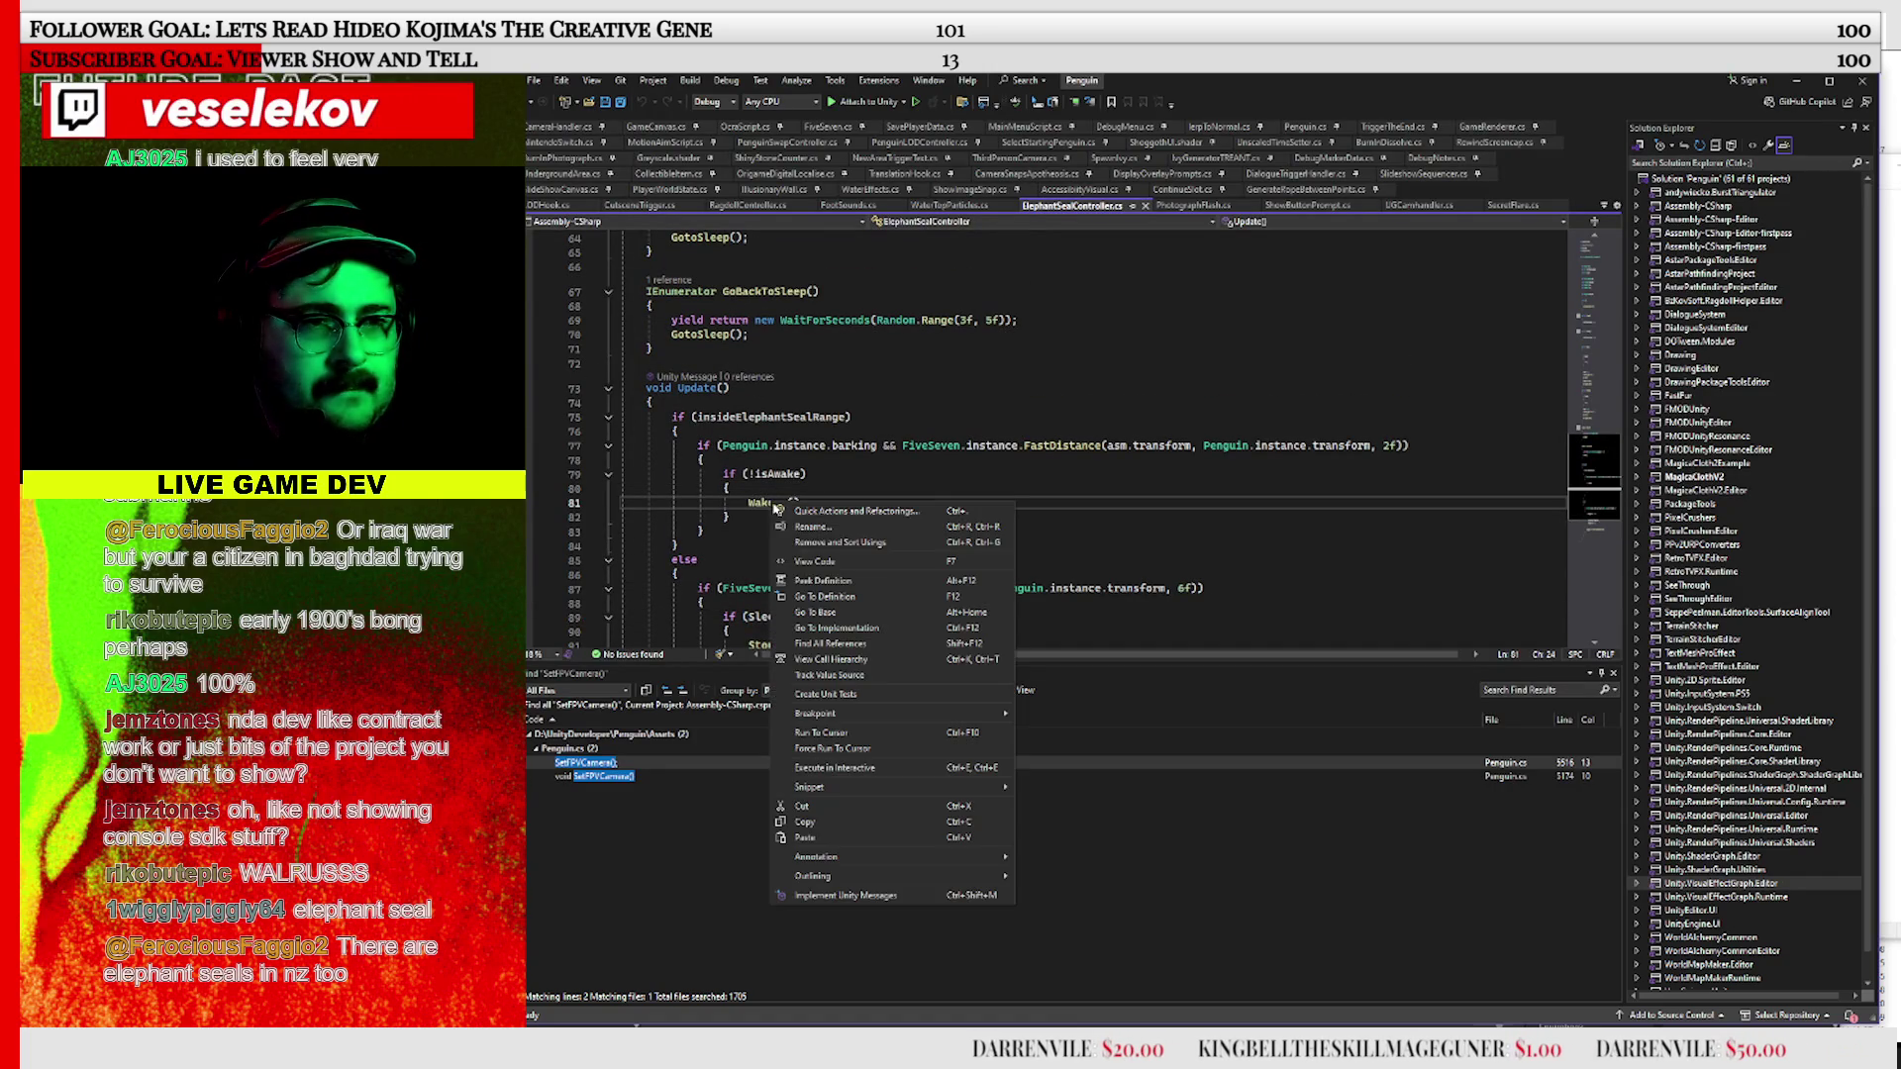
click(822, 598)
Review the WakeUp method body, highlighting its Invoke uses, then minimise Visual Studio
scroll(751, 396, down, 2)
click(718, 423)
click(850, 466)
key(Down)
key(Down)
key(Down)
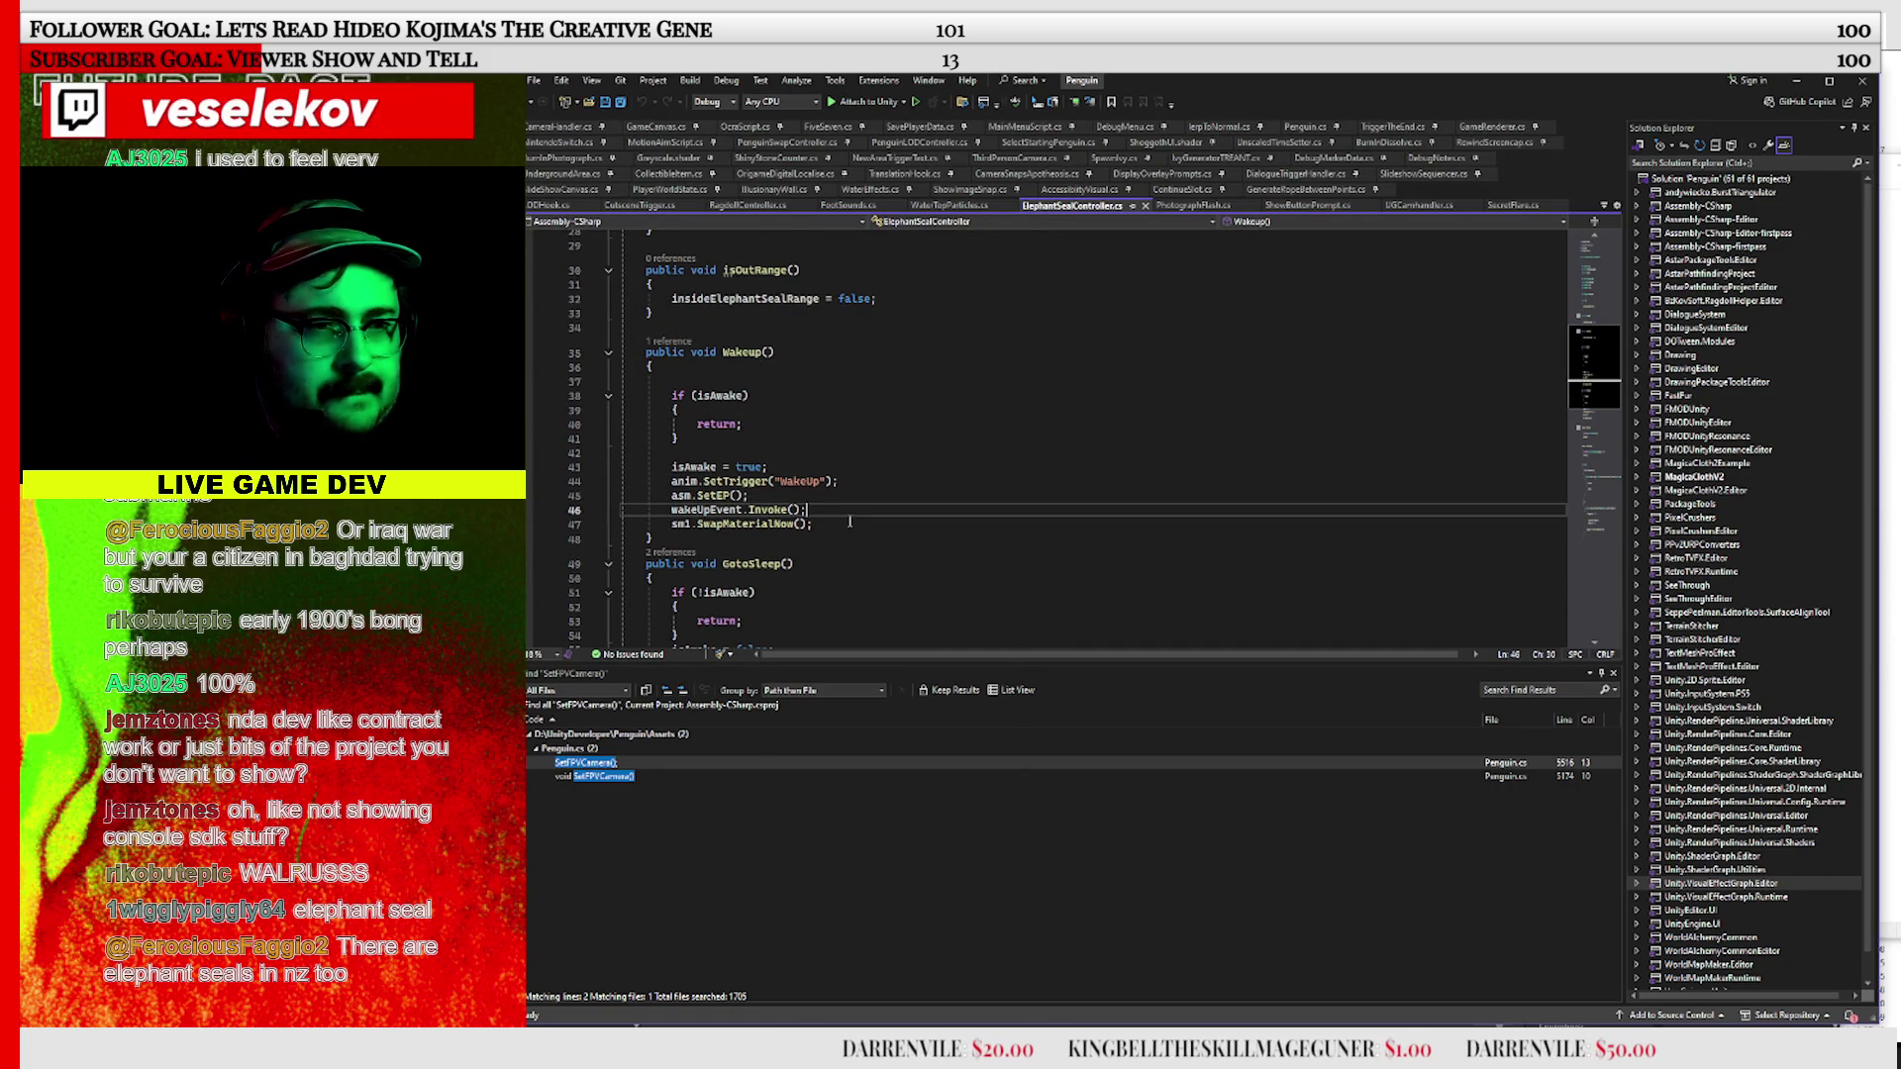
scroll(849, 473, down, 1)
click(765, 467)
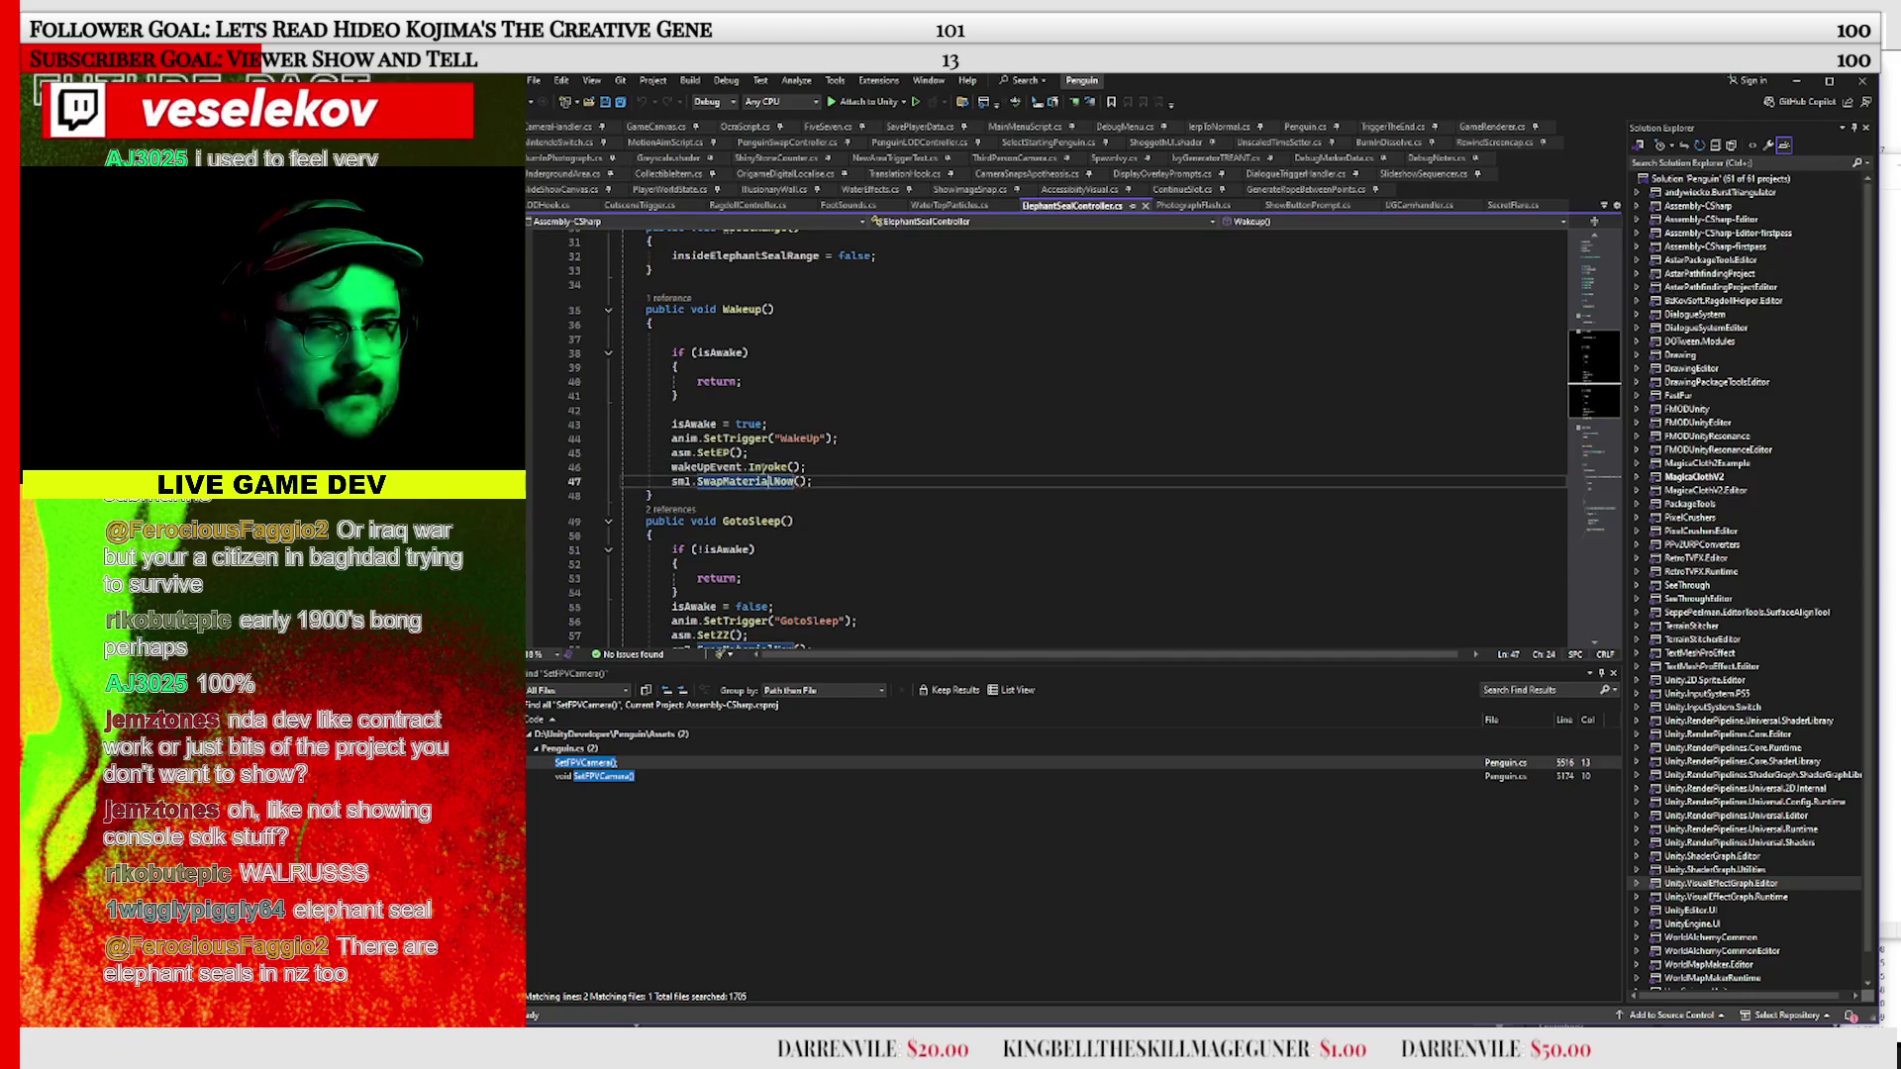
scroll(745, 496, down, 2)
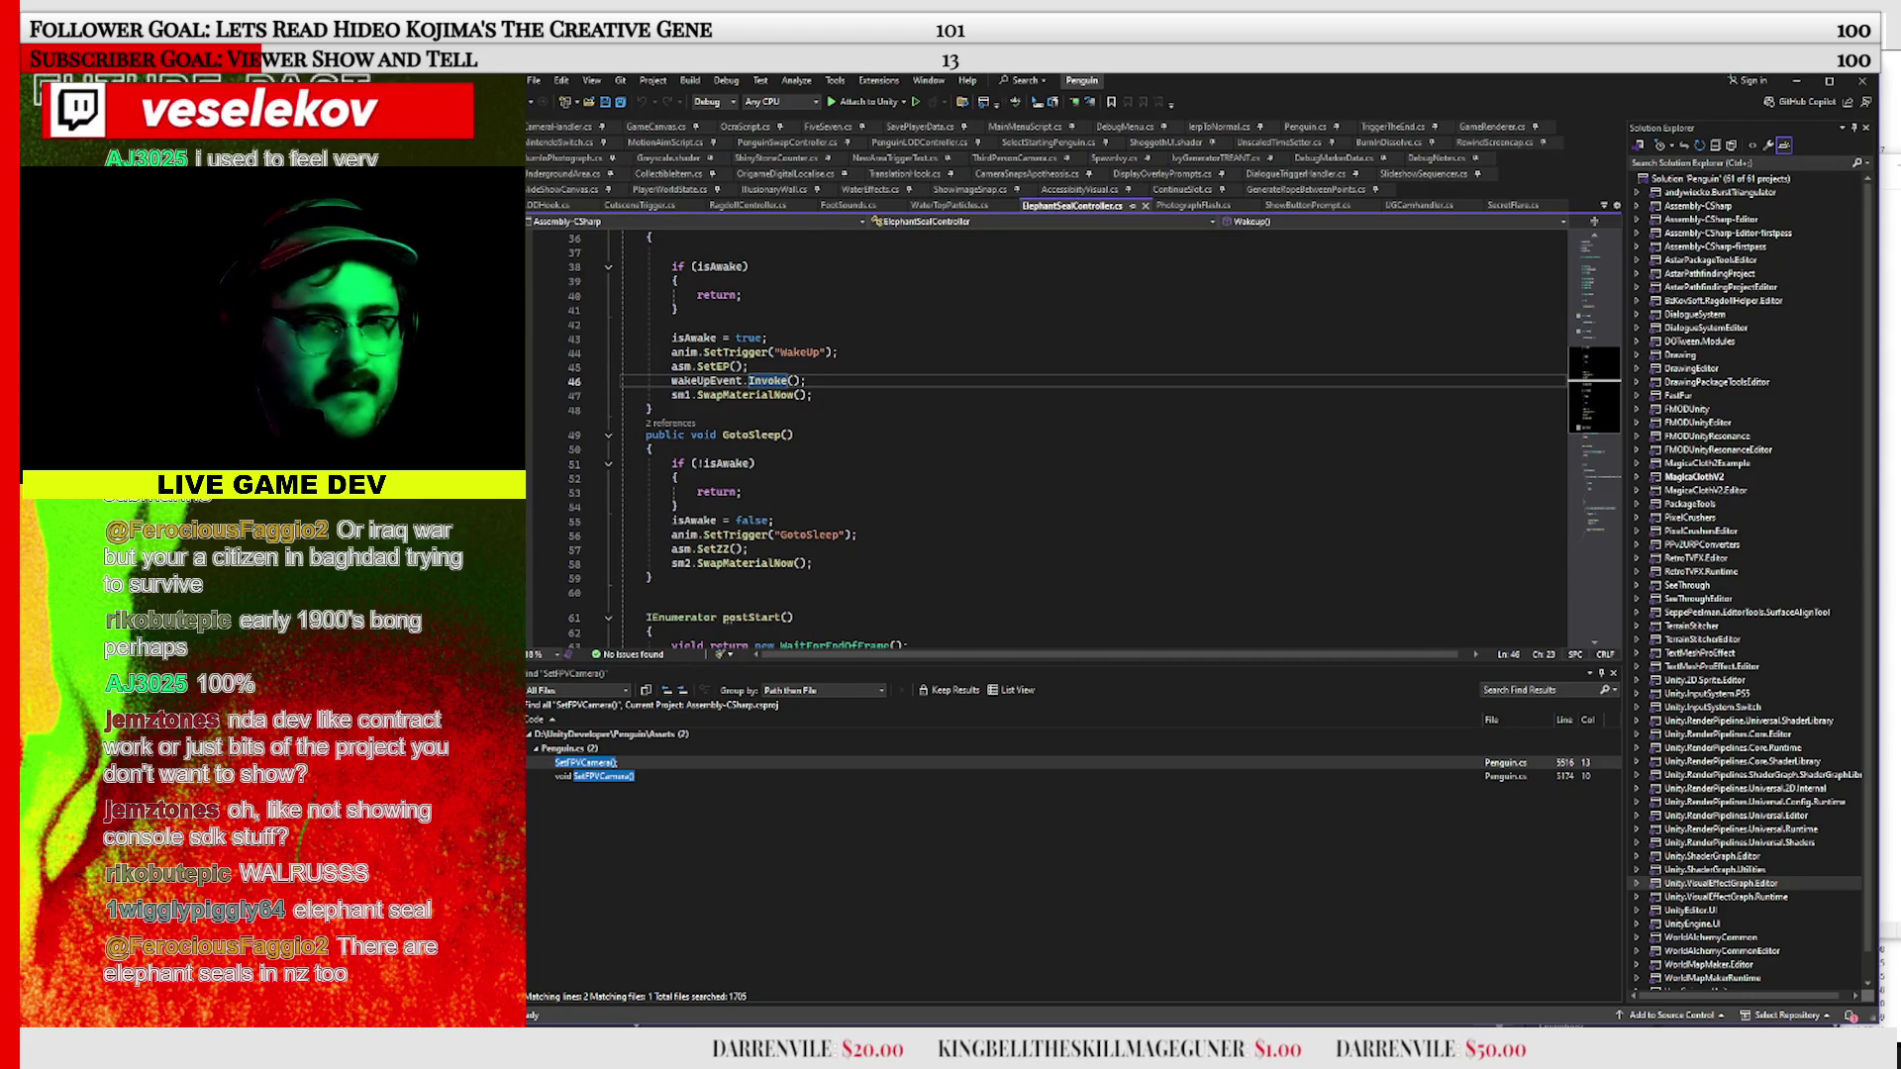
click(1796, 80)
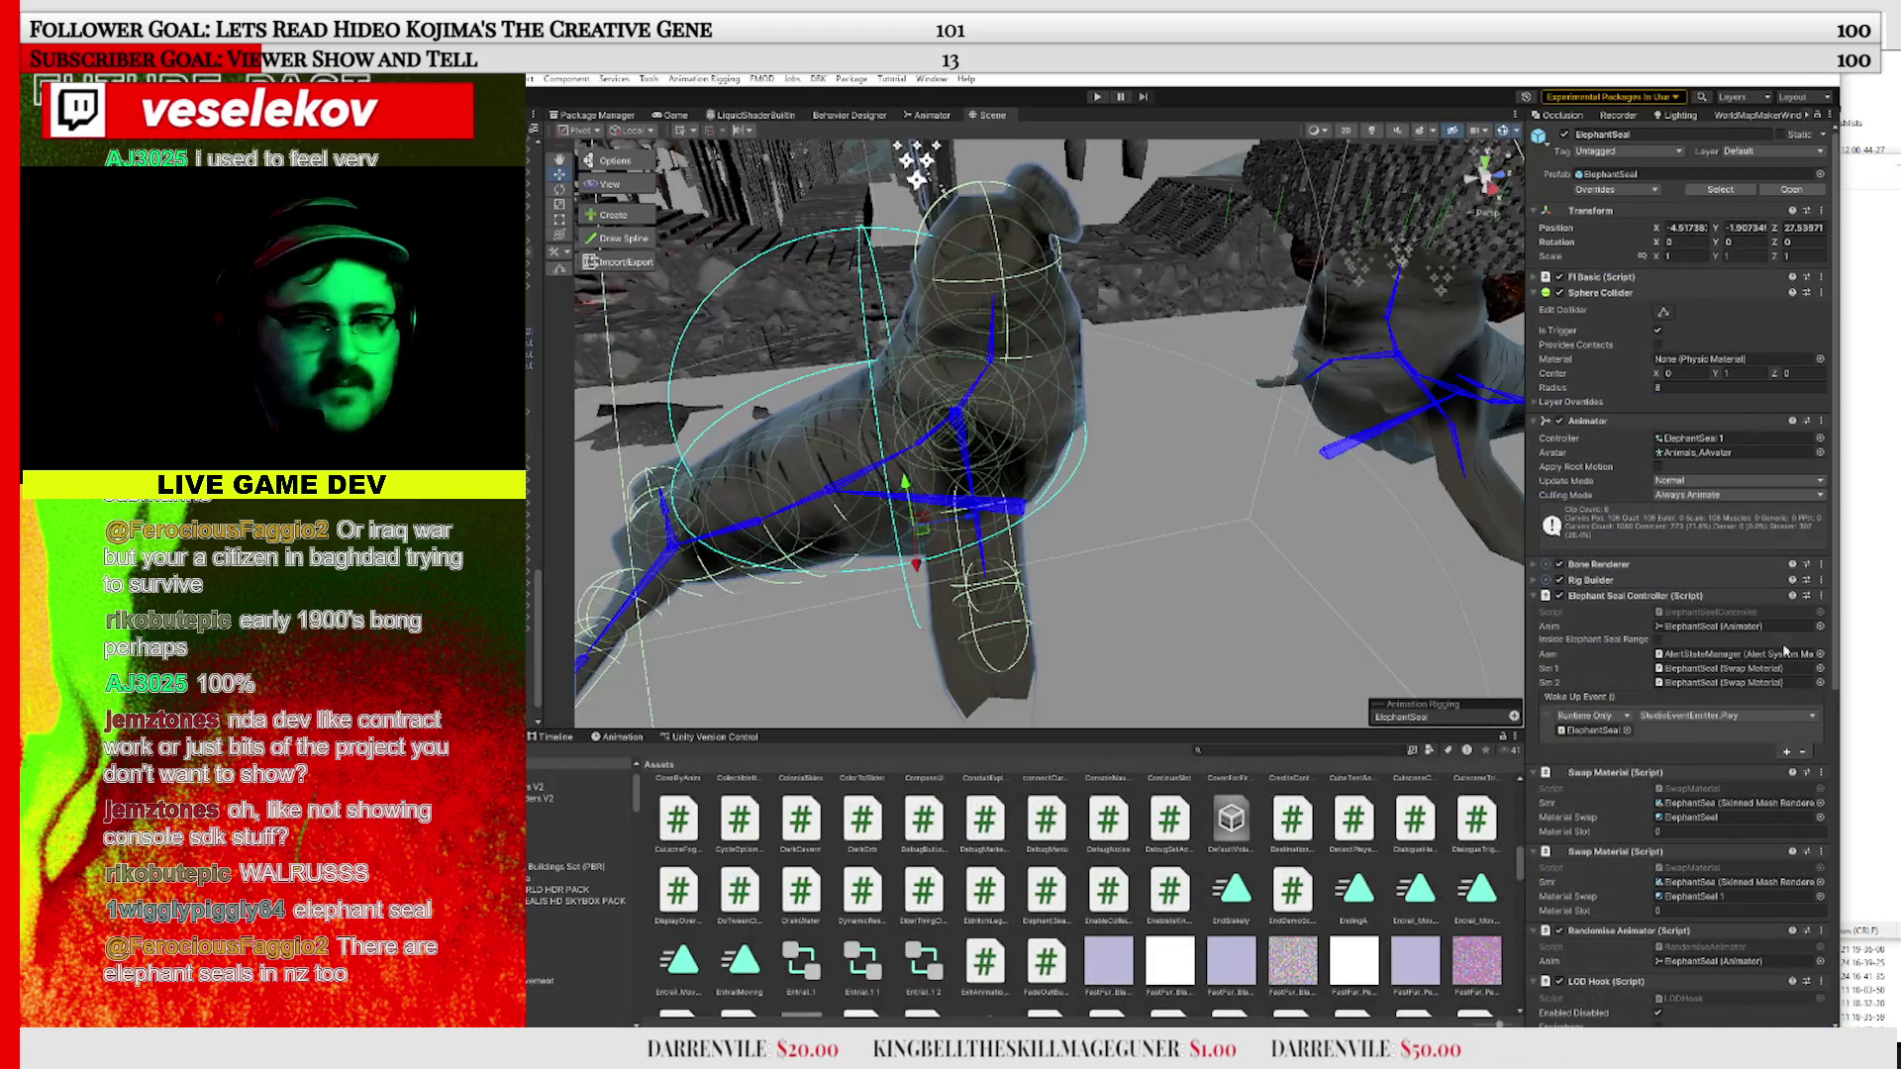
Select the seal's Wake Up Event entry, then return to the WakeUp code
click(1693, 735)
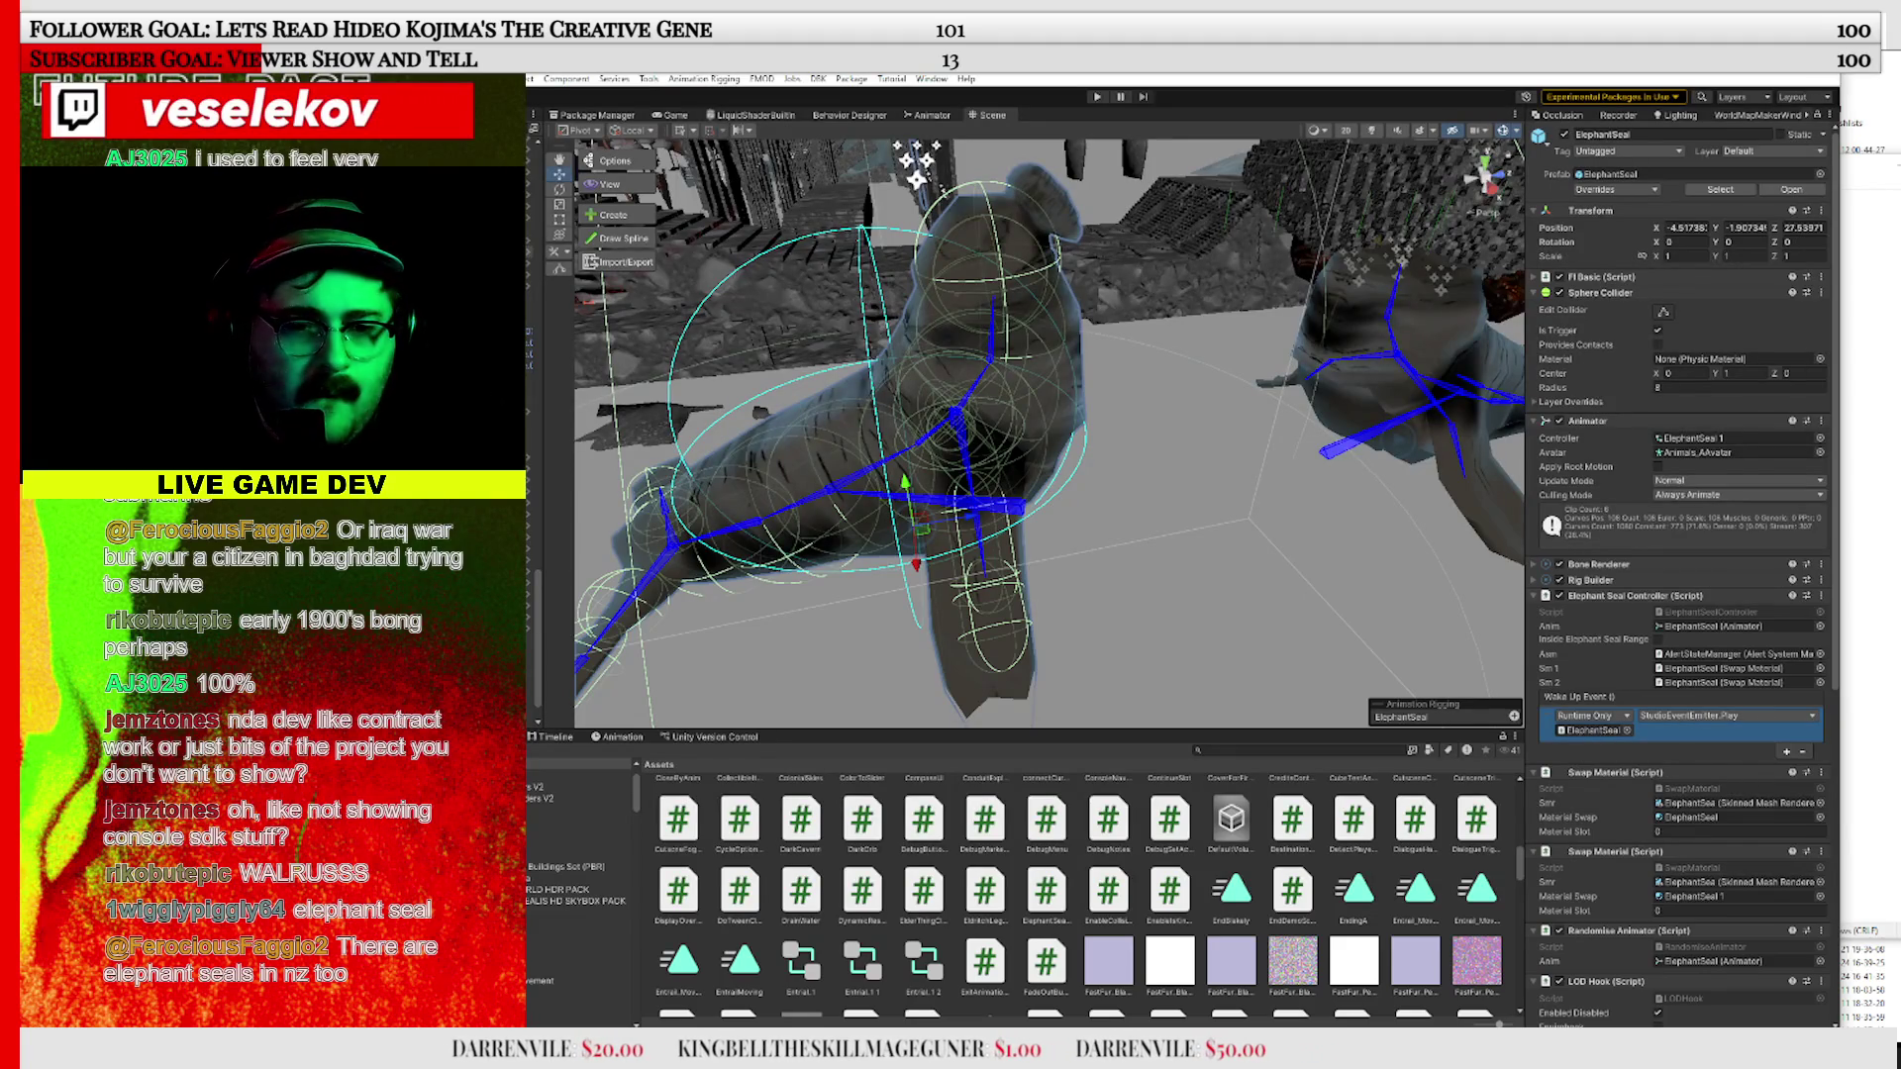
key(alt+Tab)
click(797, 339)
click(797, 353)
scroll(789, 452, up, 2)
Review the WakeUp body, highlighting SetTrigger uses, then minimise Visual Studio
click(677, 408)
key(Down)
key(Down)
key(Down)
click(853, 481)
click(838, 438)
click(737, 437)
scroll(787, 452, down, 1)
key(Down)
key(Down)
key(Down)
key(End)
click(1796, 80)
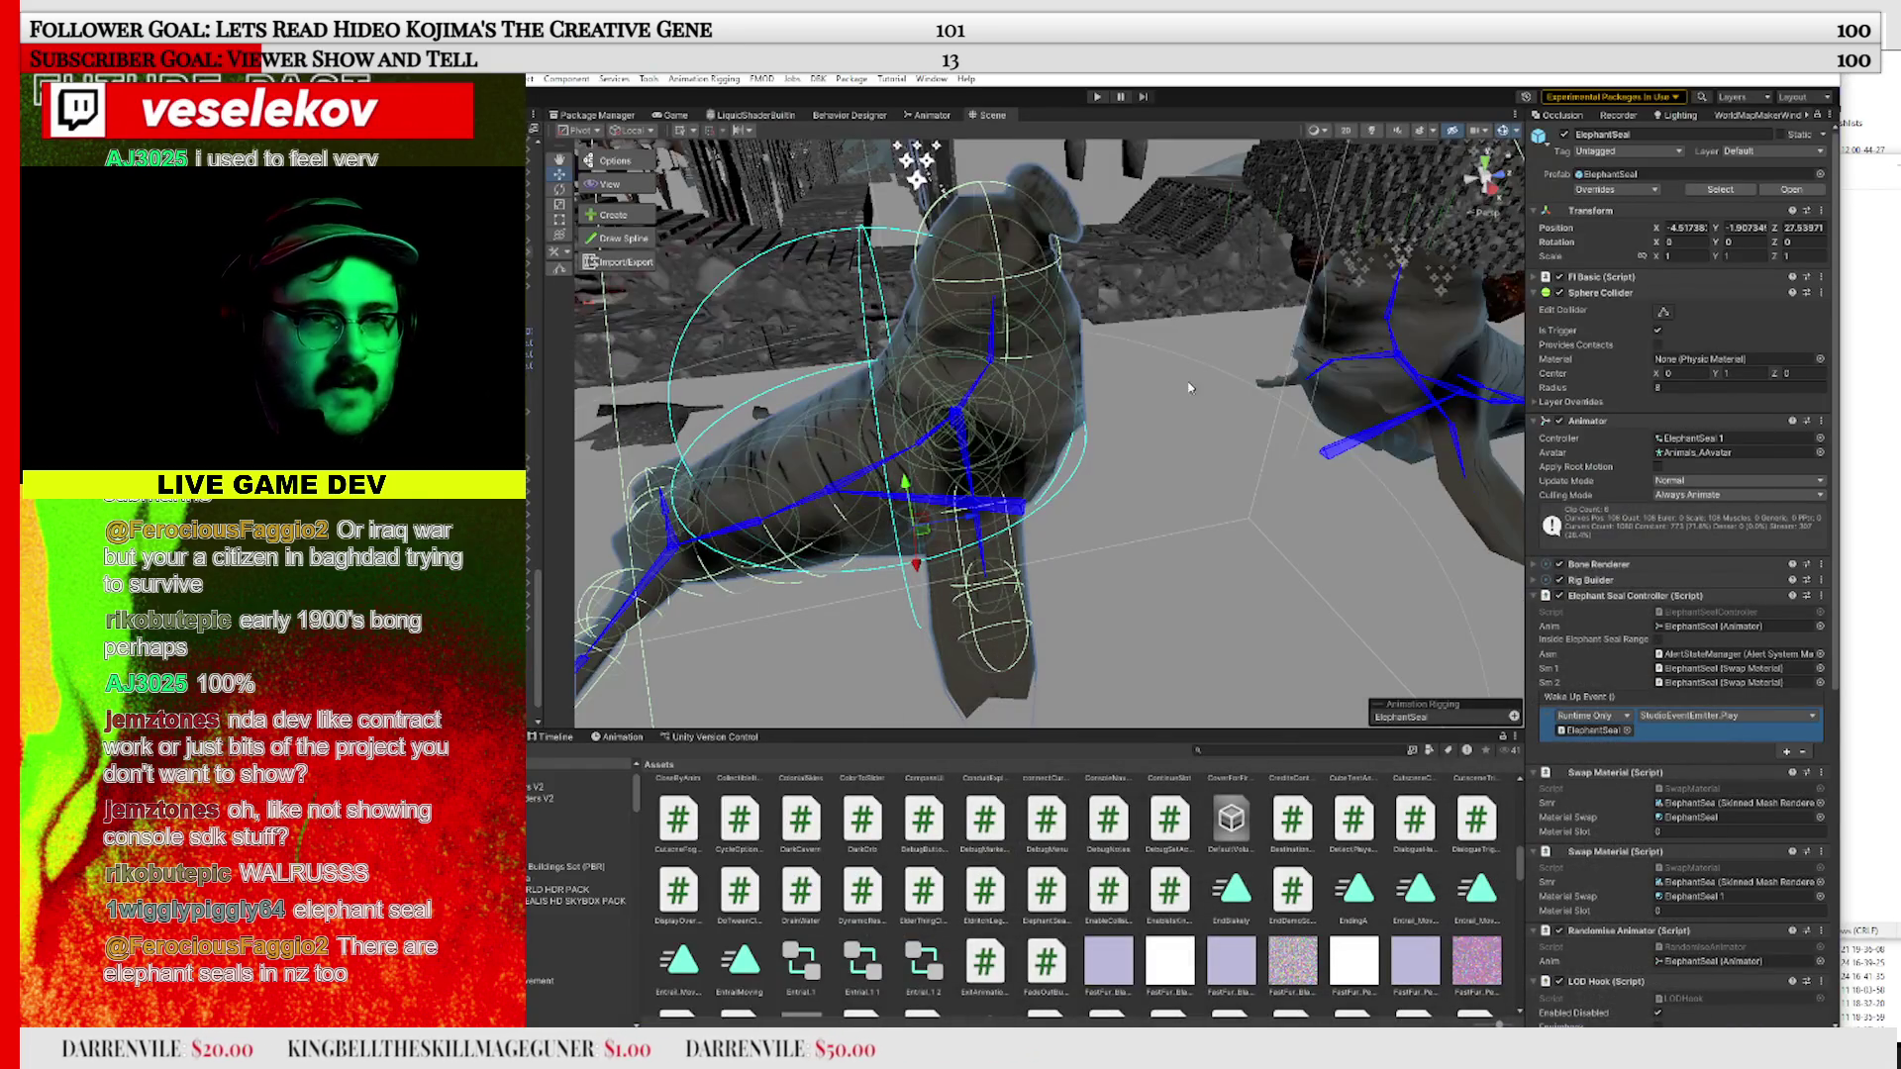
Filter the Project window's assets with the search term 'Sample'
drag(1119, 398, 1213, 732)
click(1228, 749)
text(Sampl)
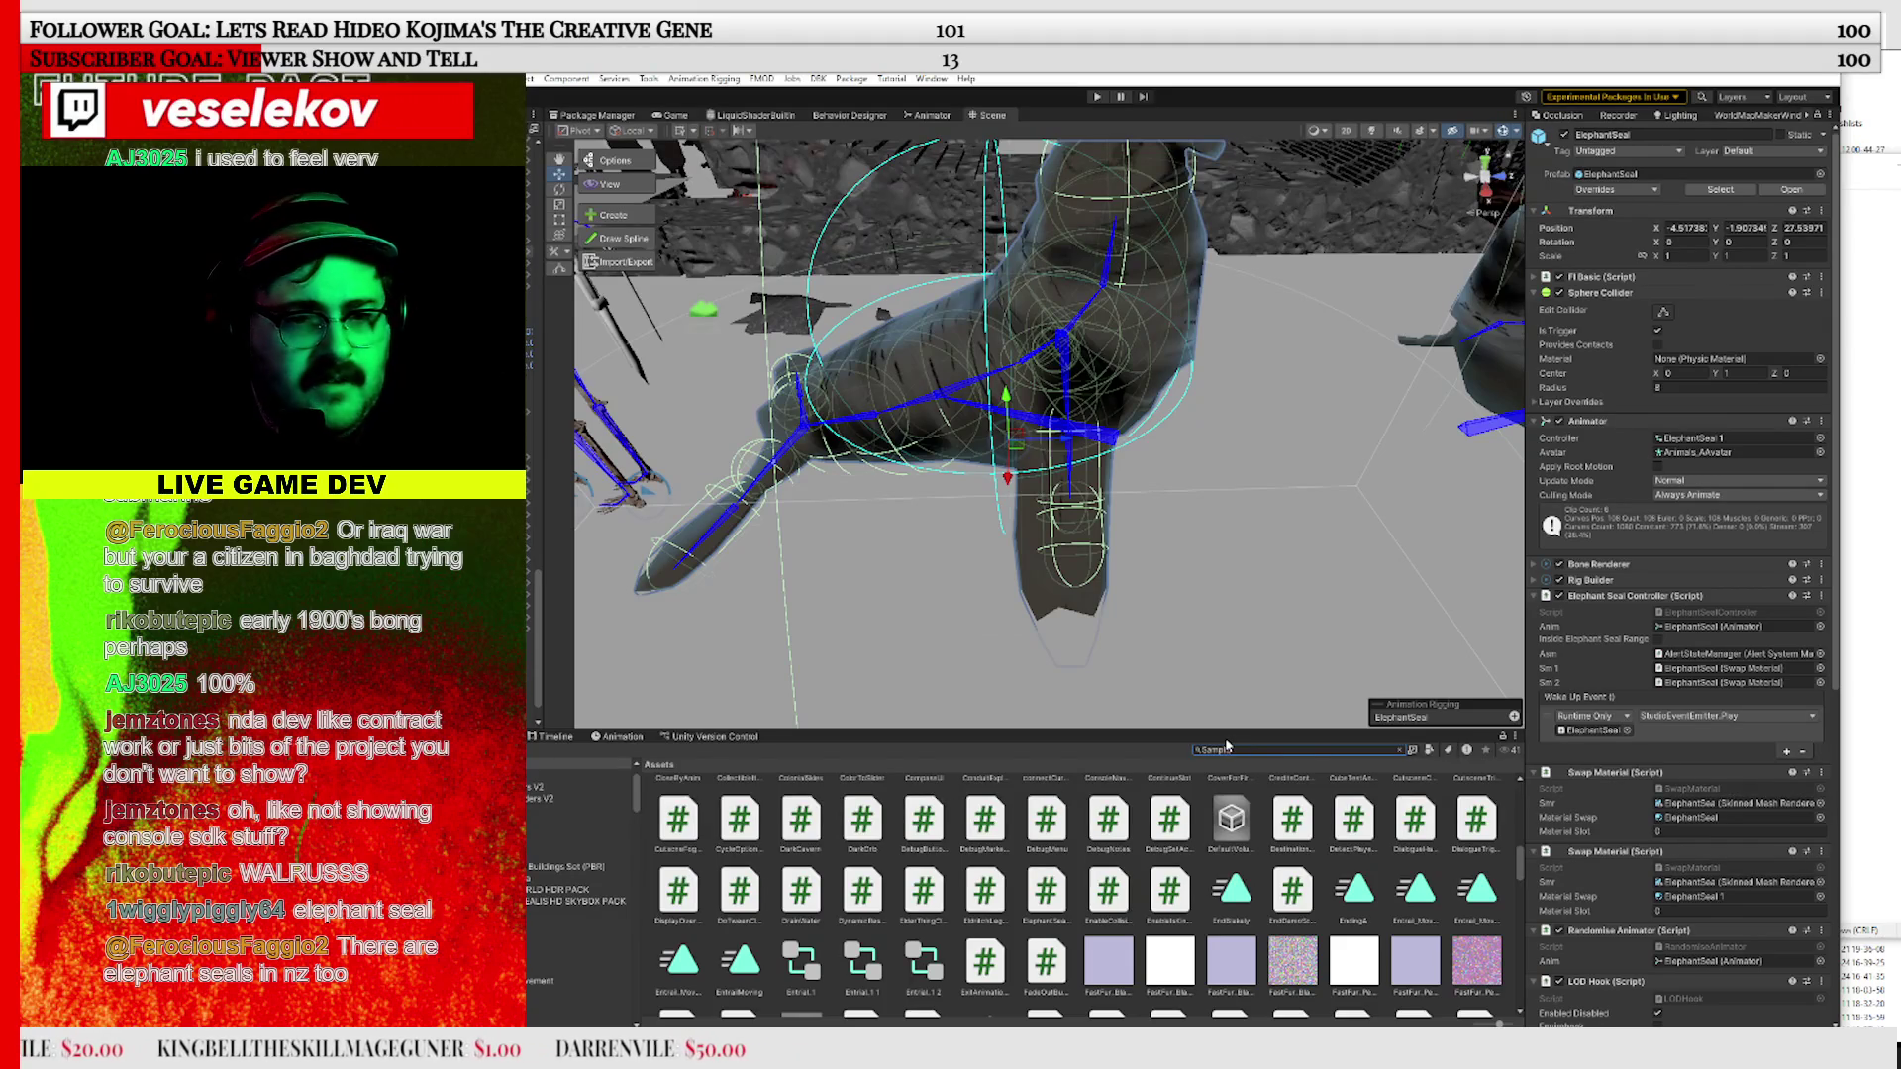
text(e)
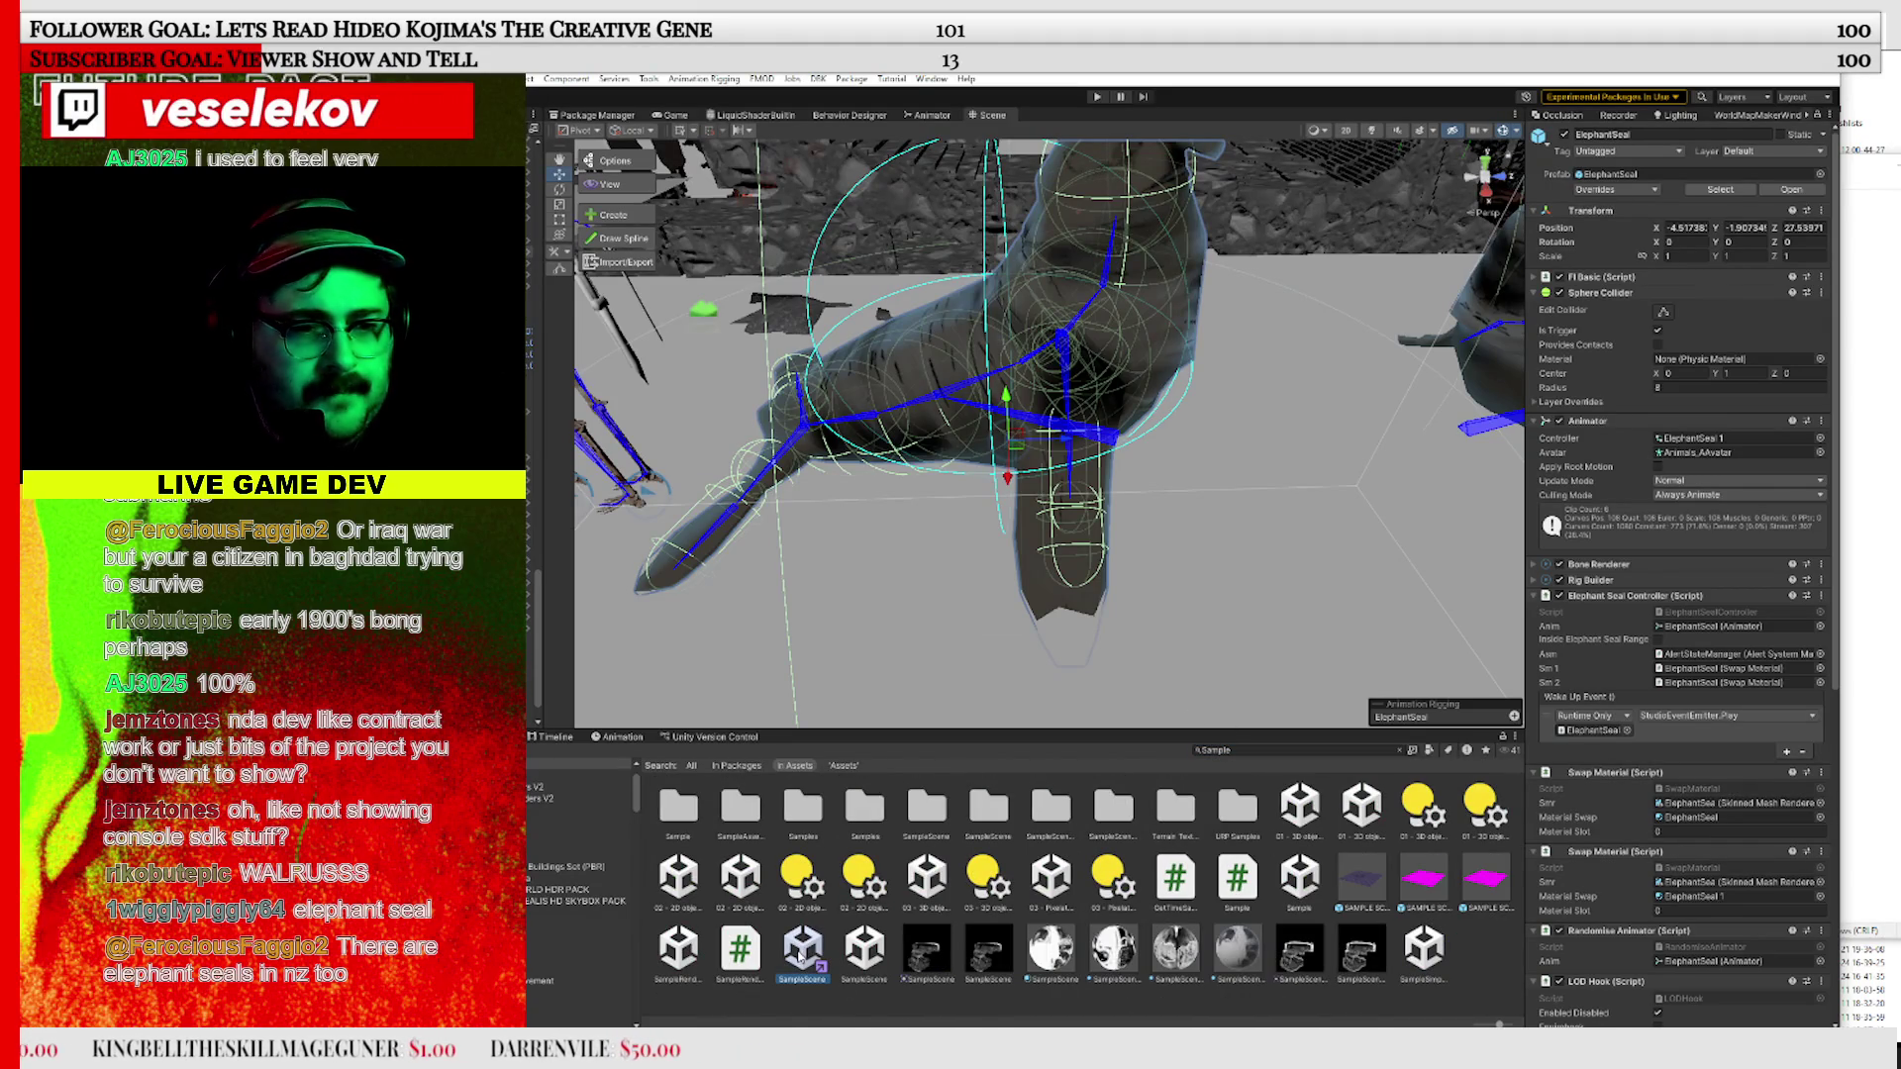
Open SampleScene, check the Notepad to-do list and move it higher, then return
click(798, 950)
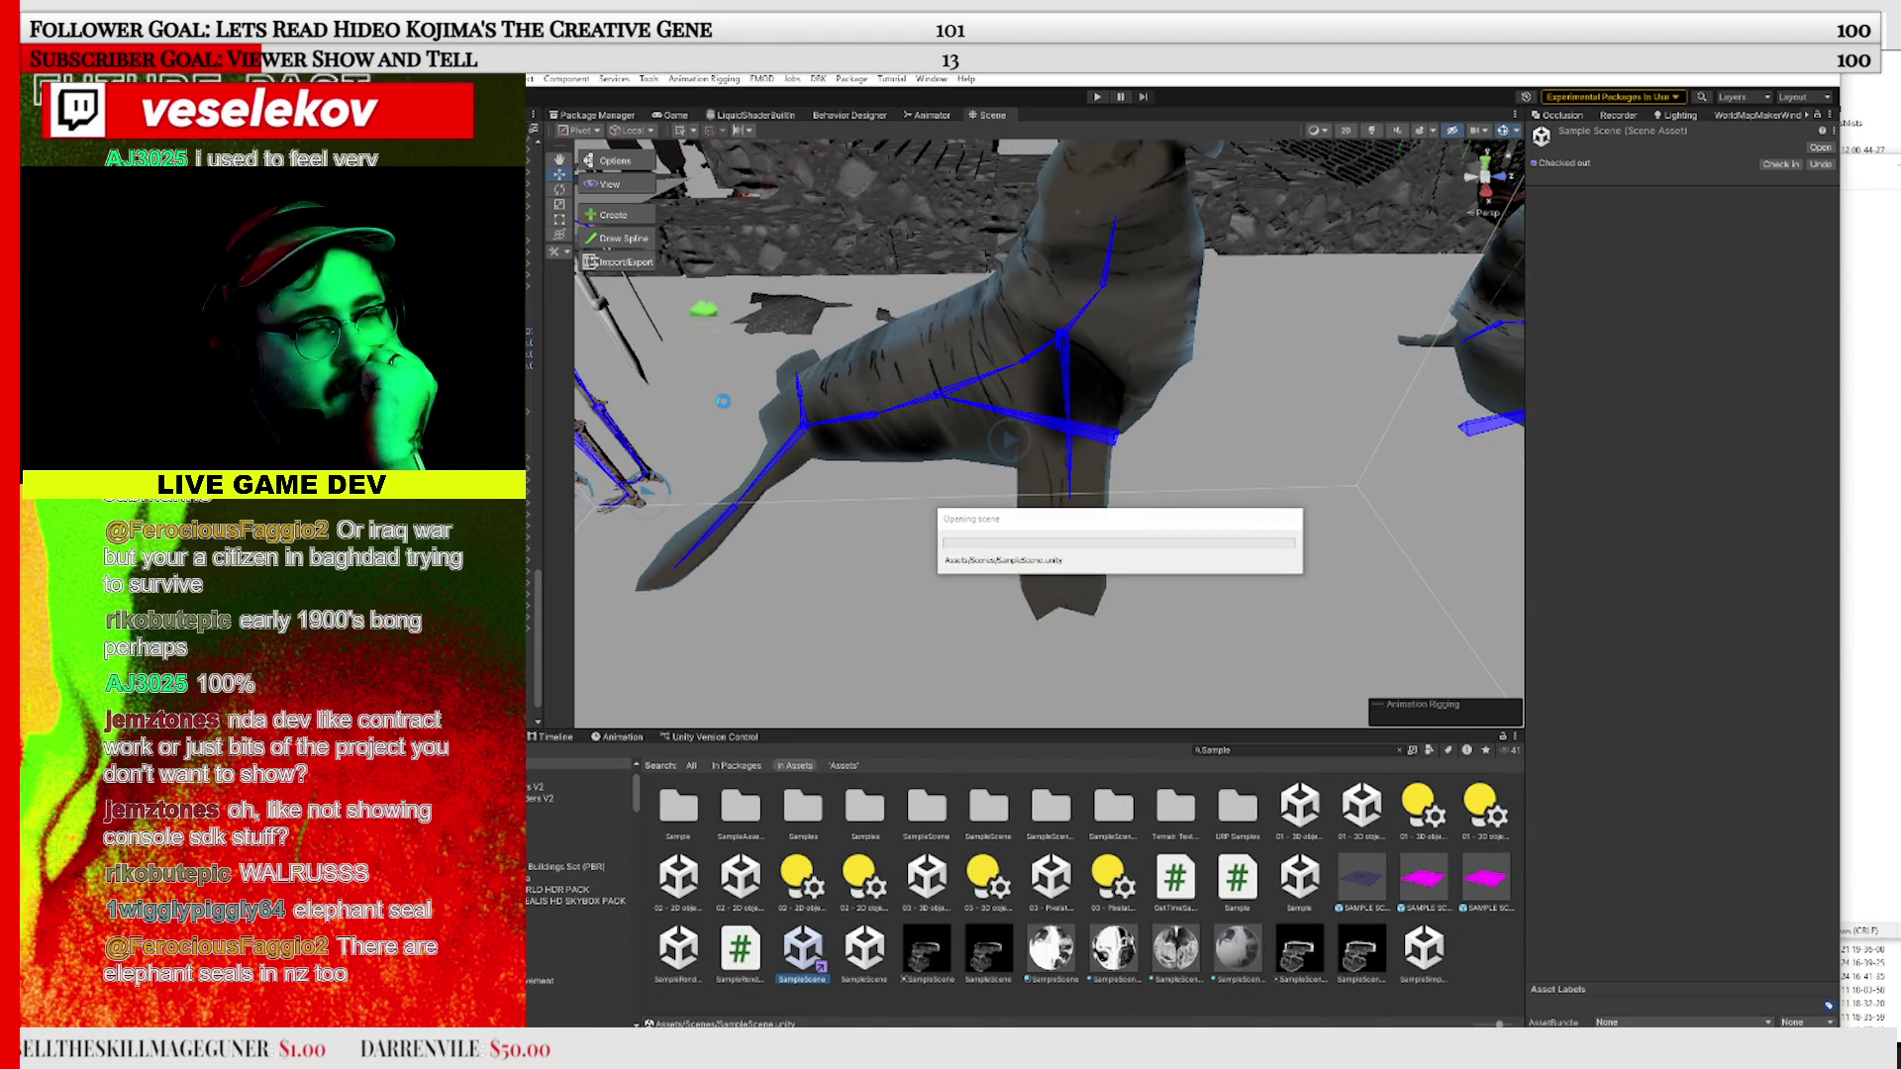
click(1879, 174)
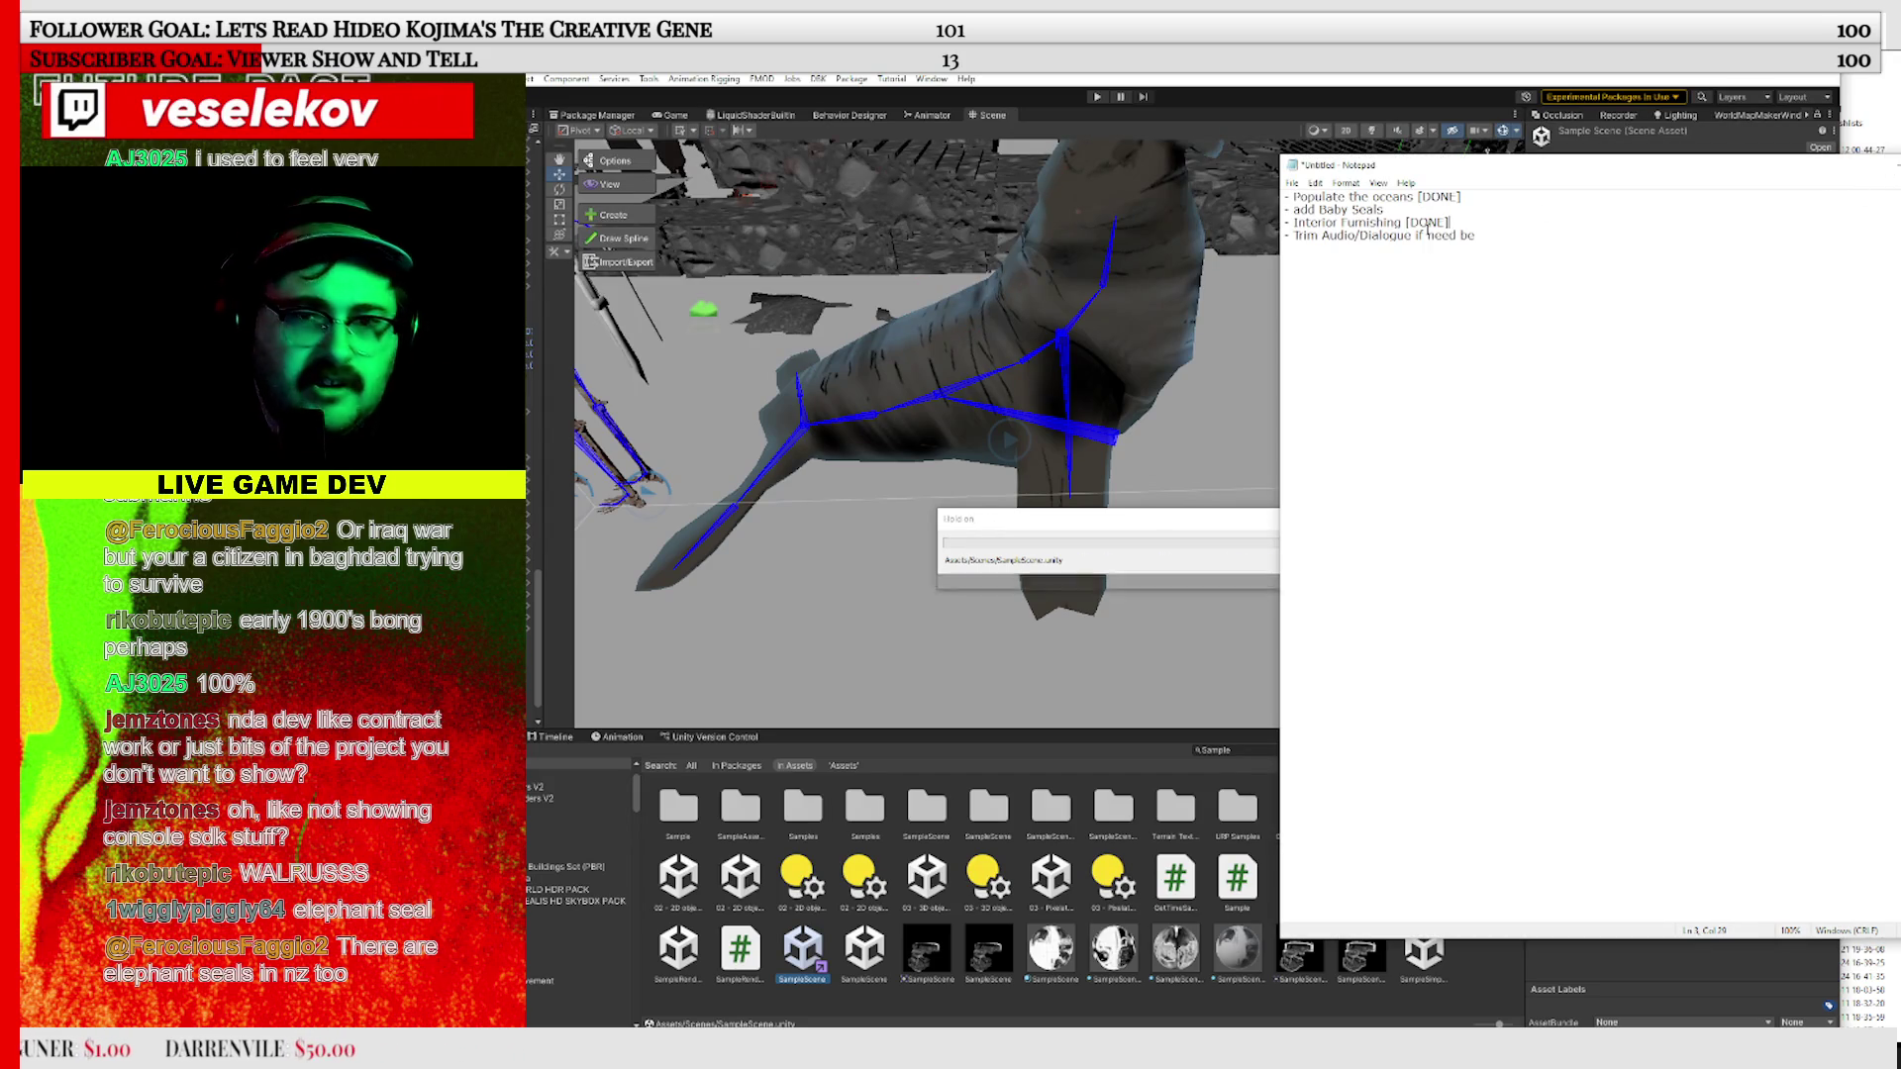
click(1416, 211)
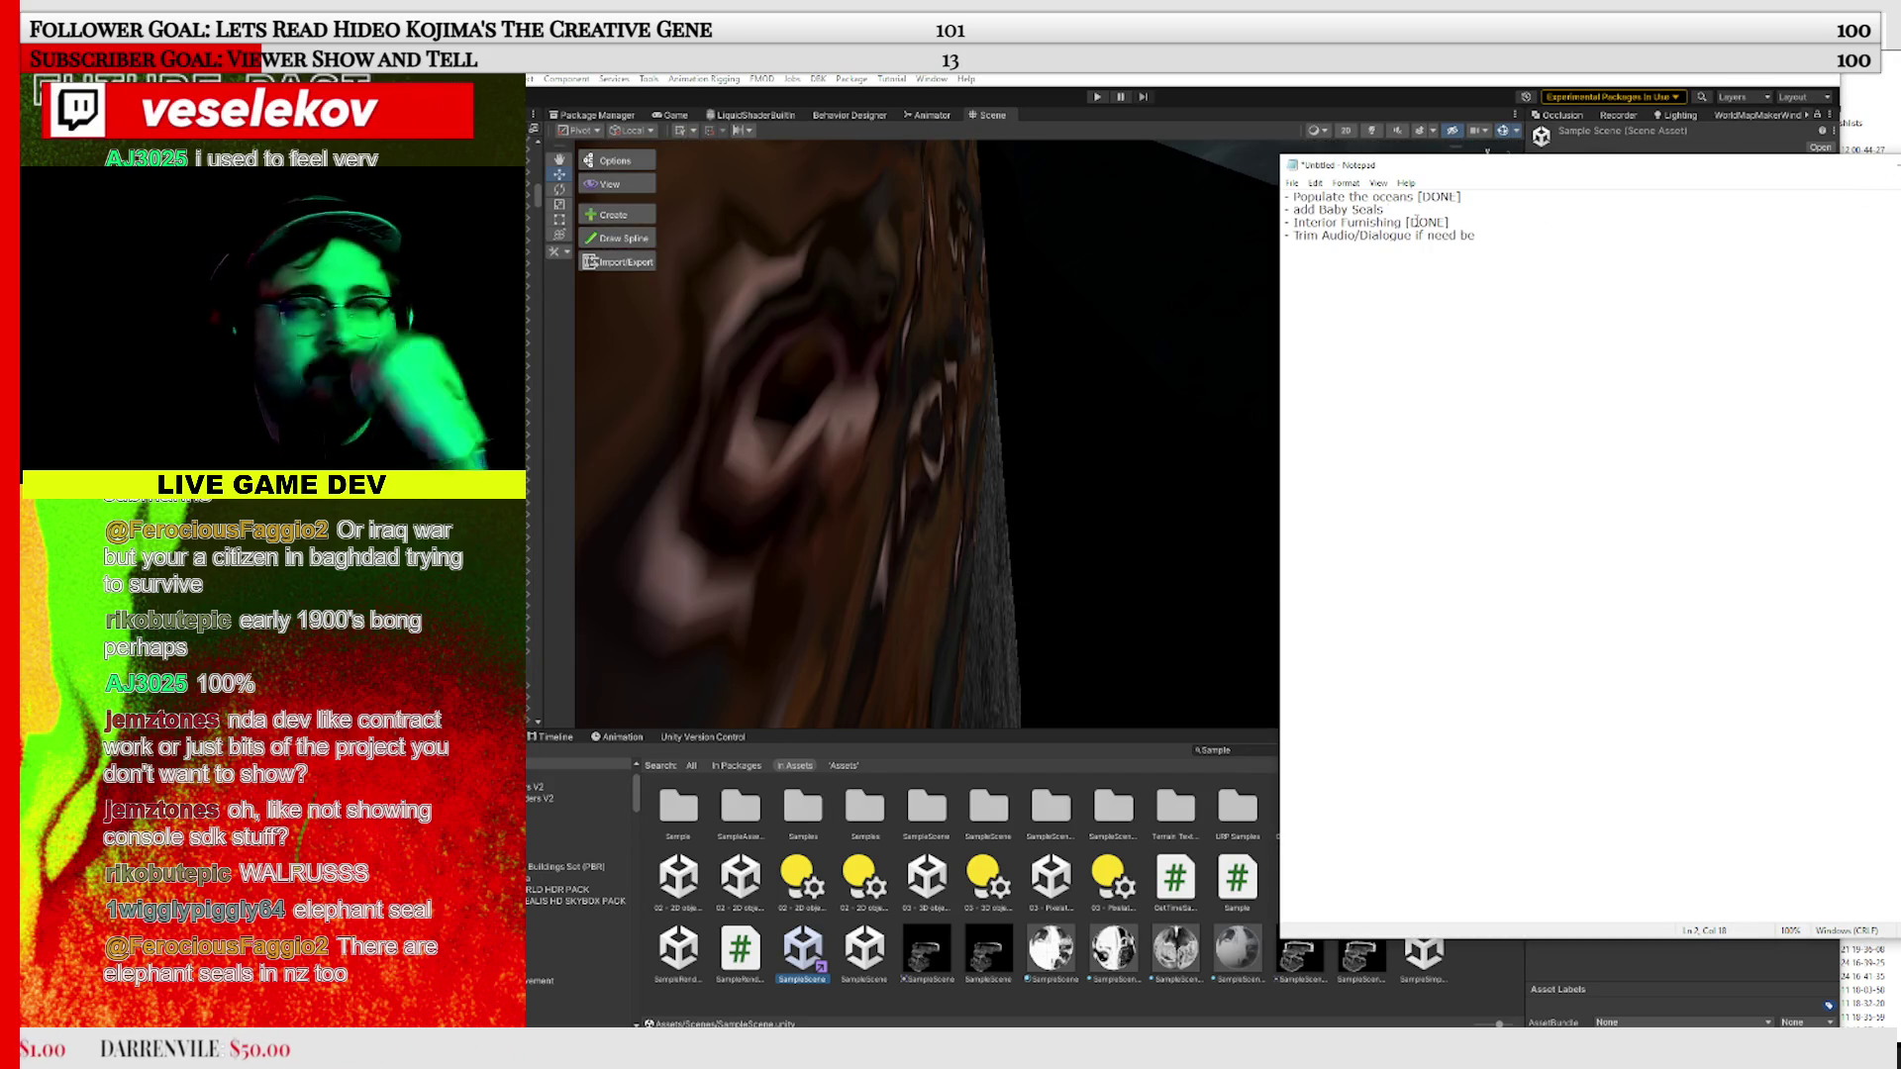
drag(1486, 188, 1486, 112)
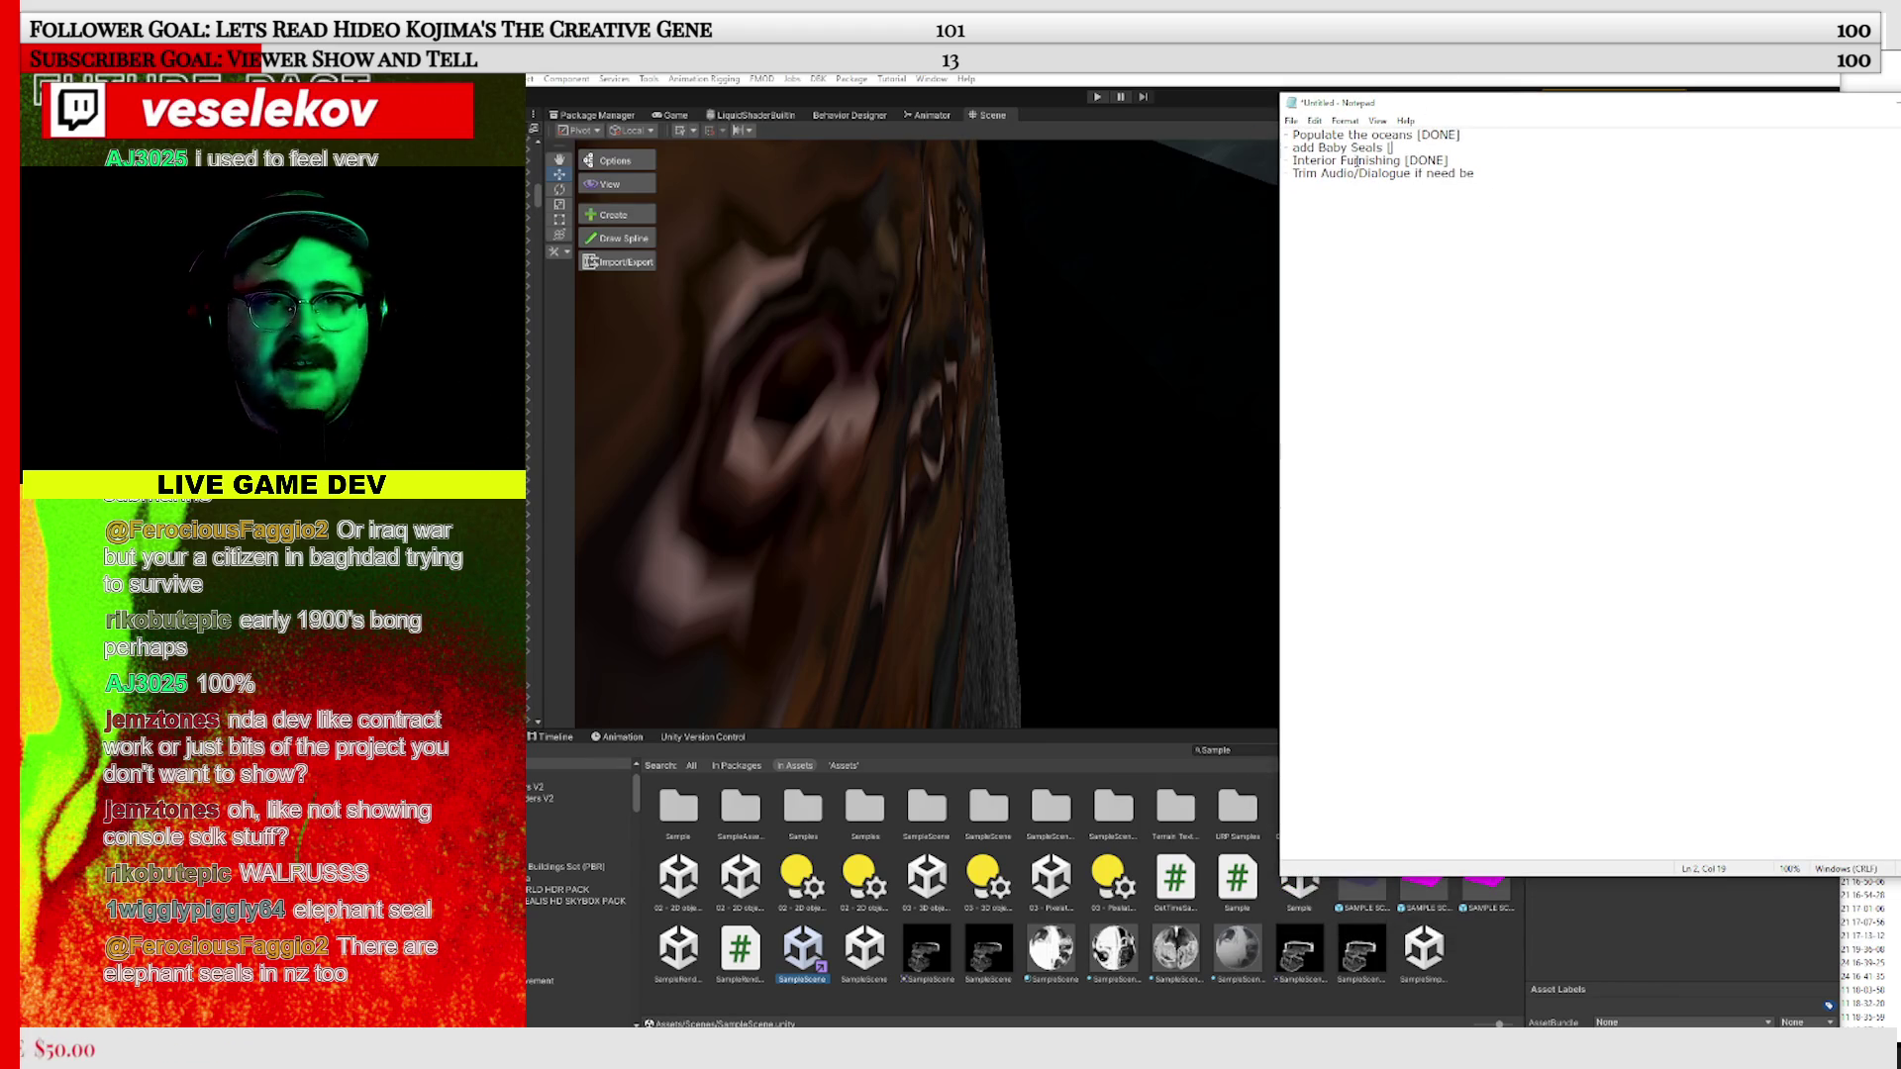
click(1236, 97)
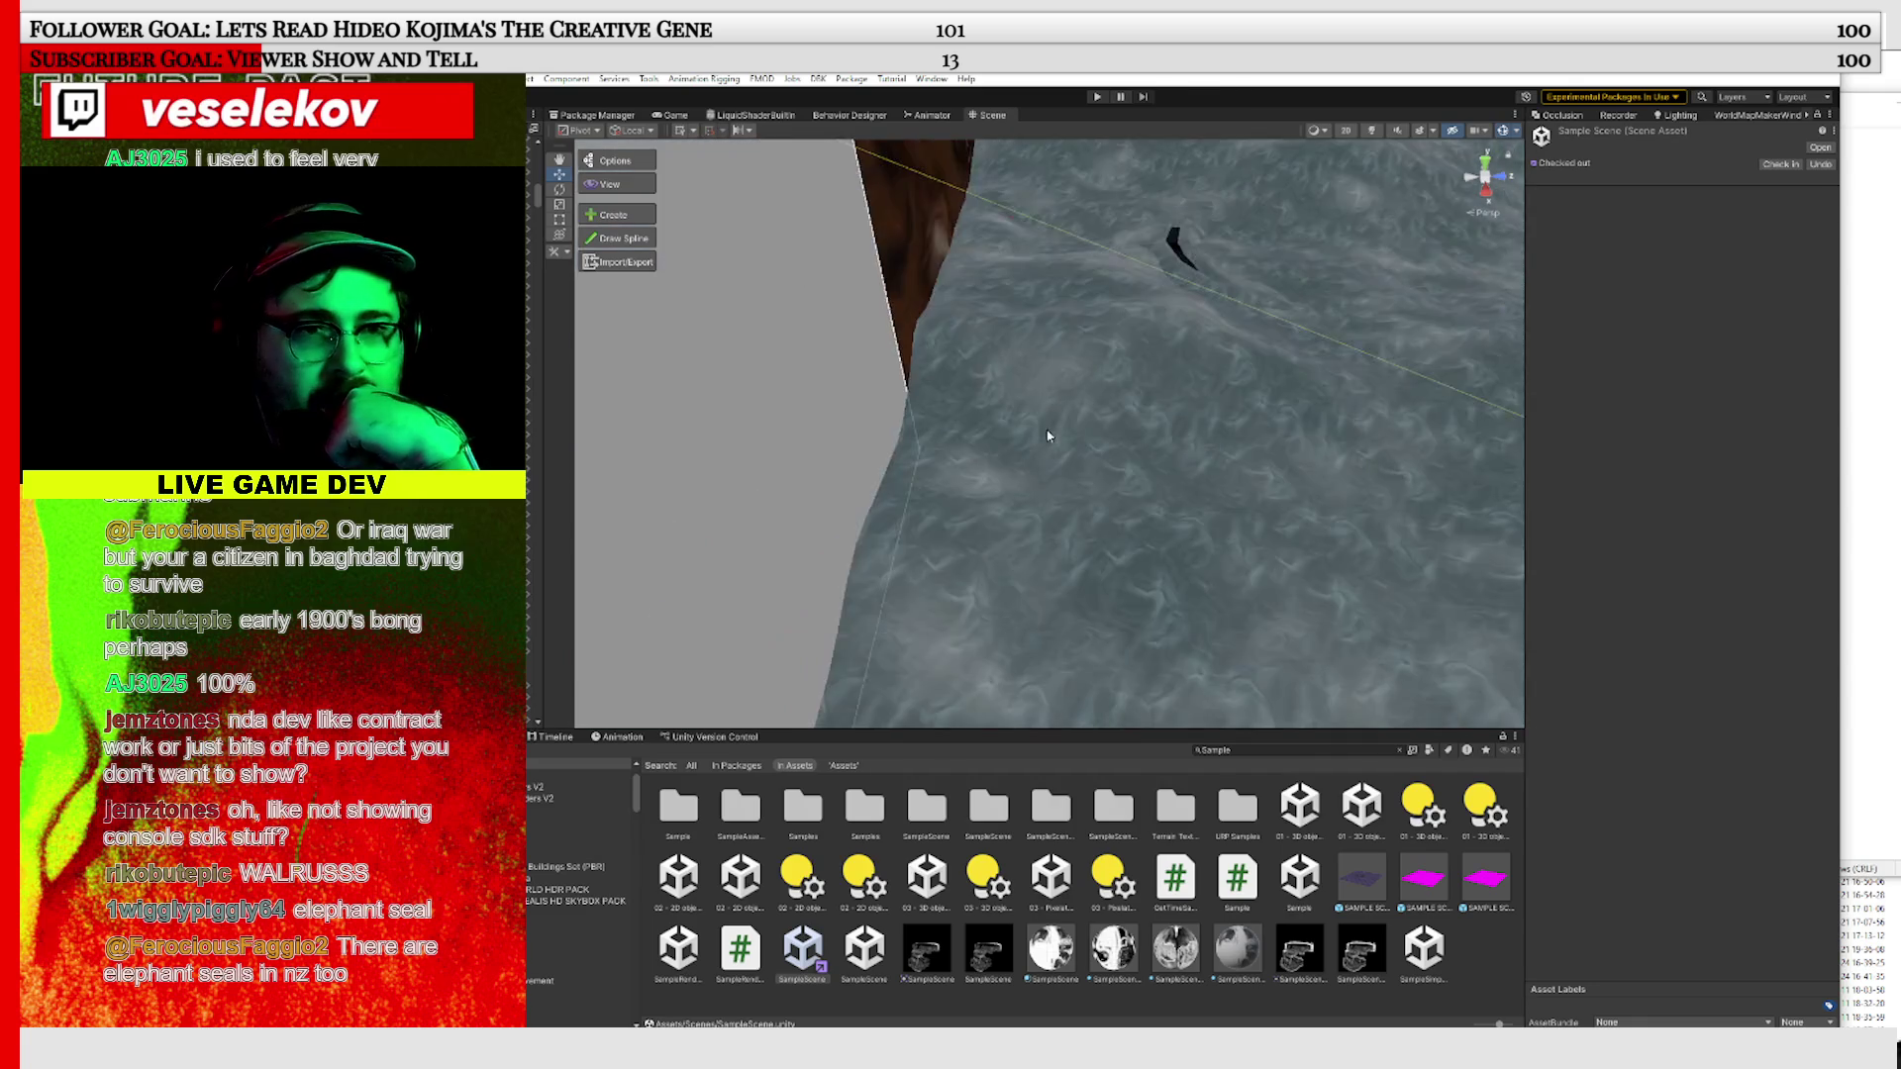
Zoom out over the map, then zoom back in and frame the blue unit in the B4A area
scroll(1049, 436, down, 10)
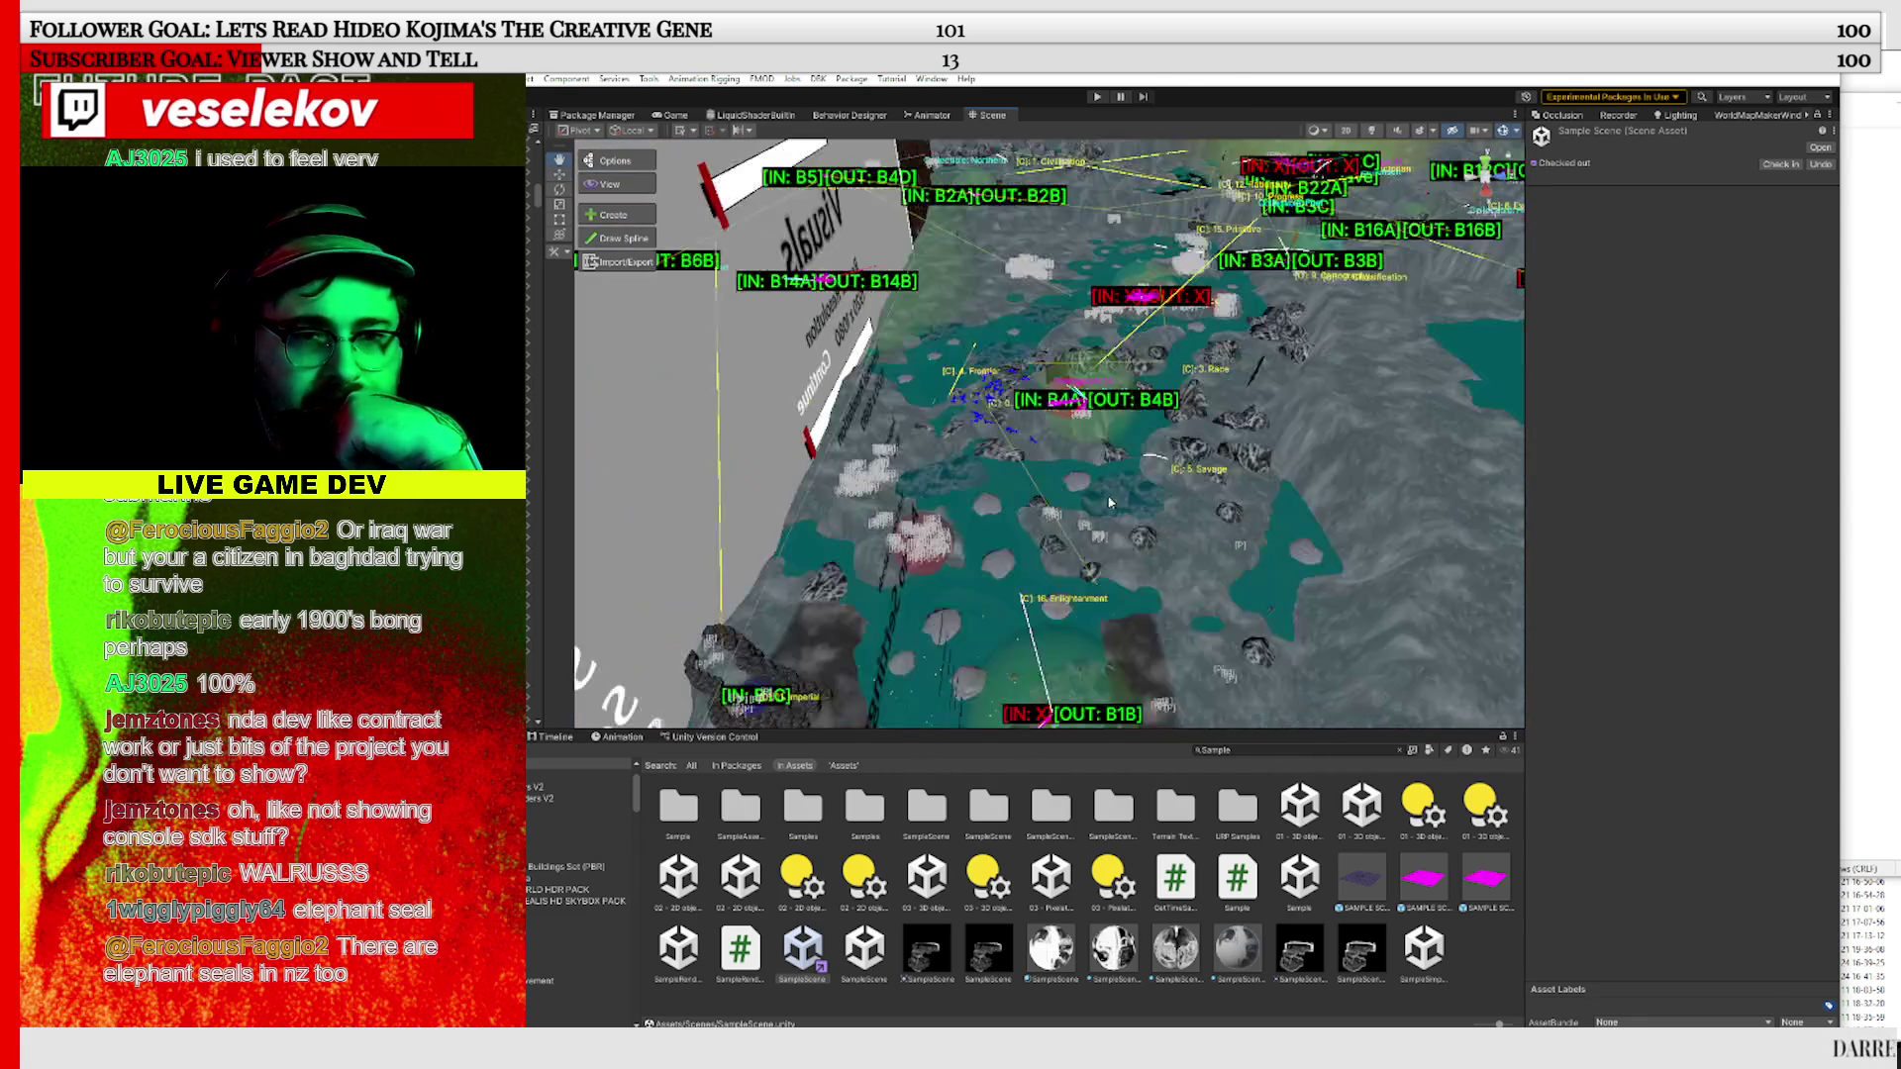
scroll(1099, 495, up, 5)
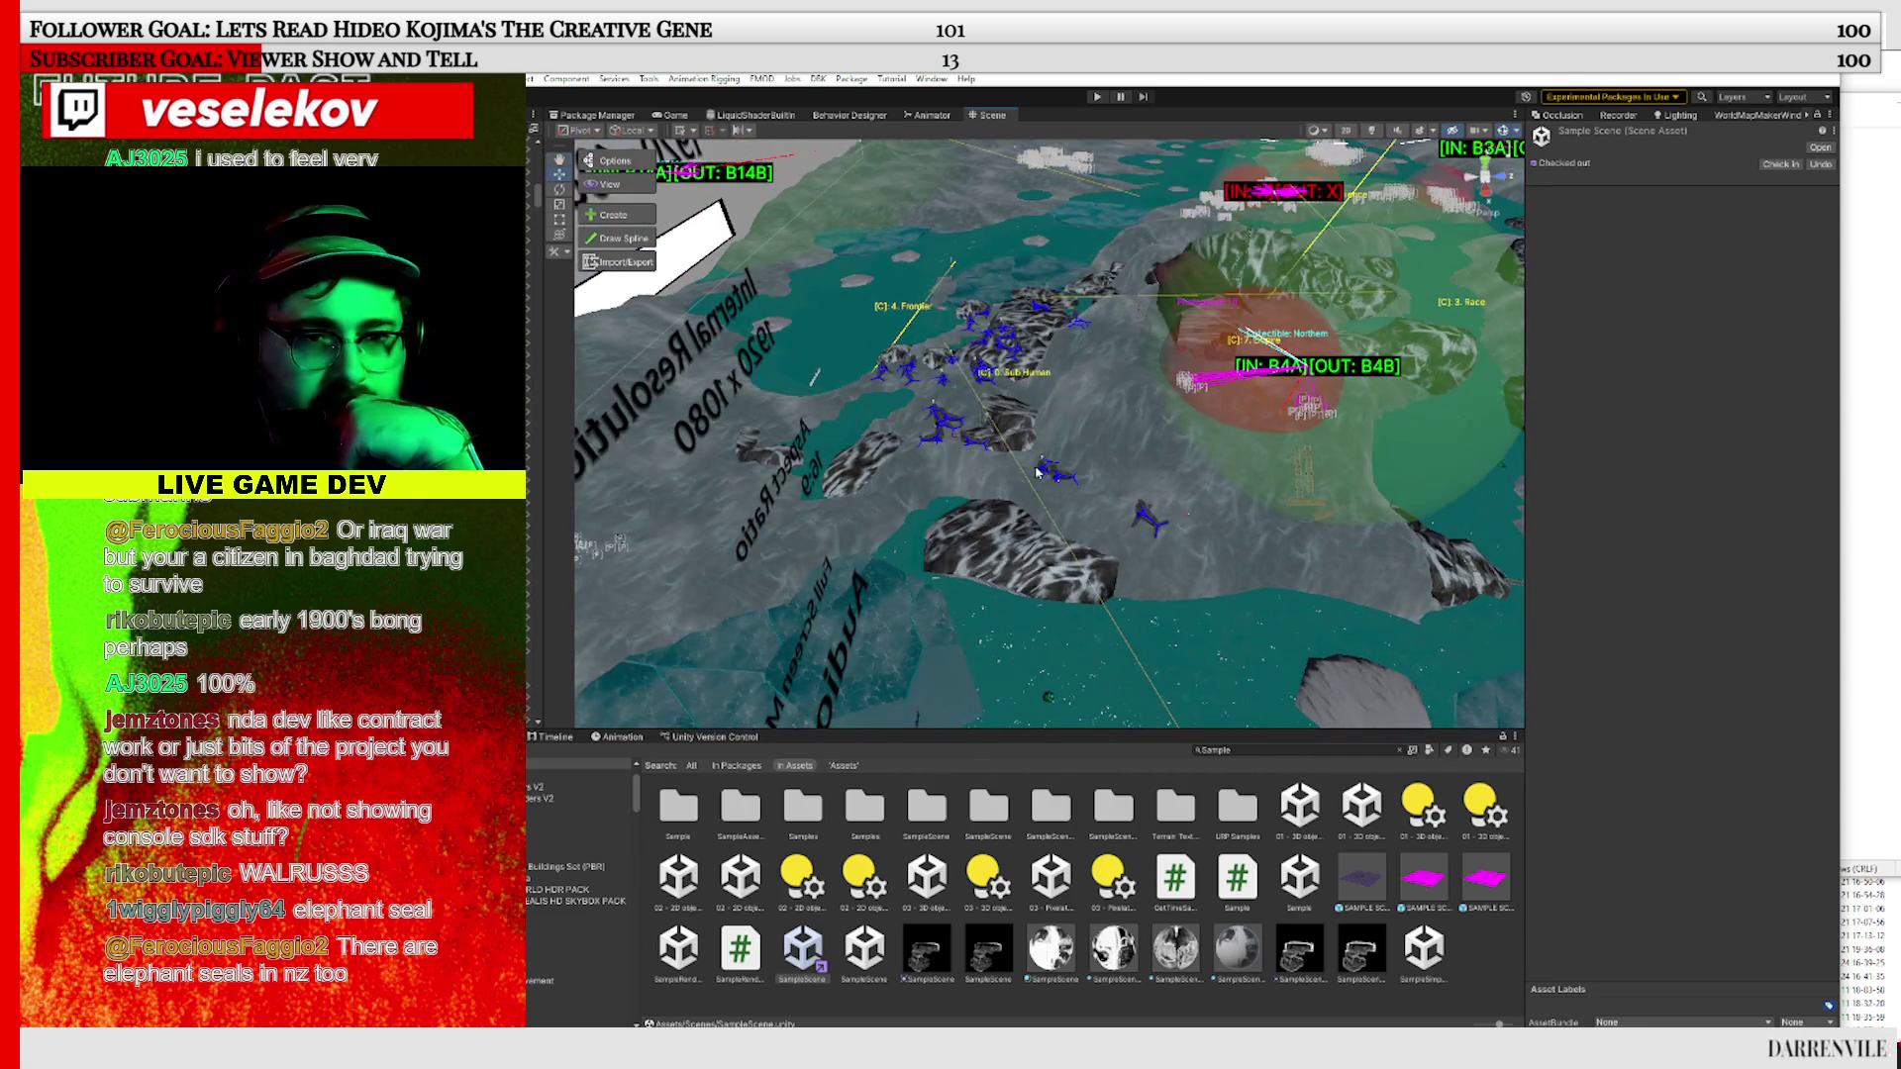
click(1042, 473)
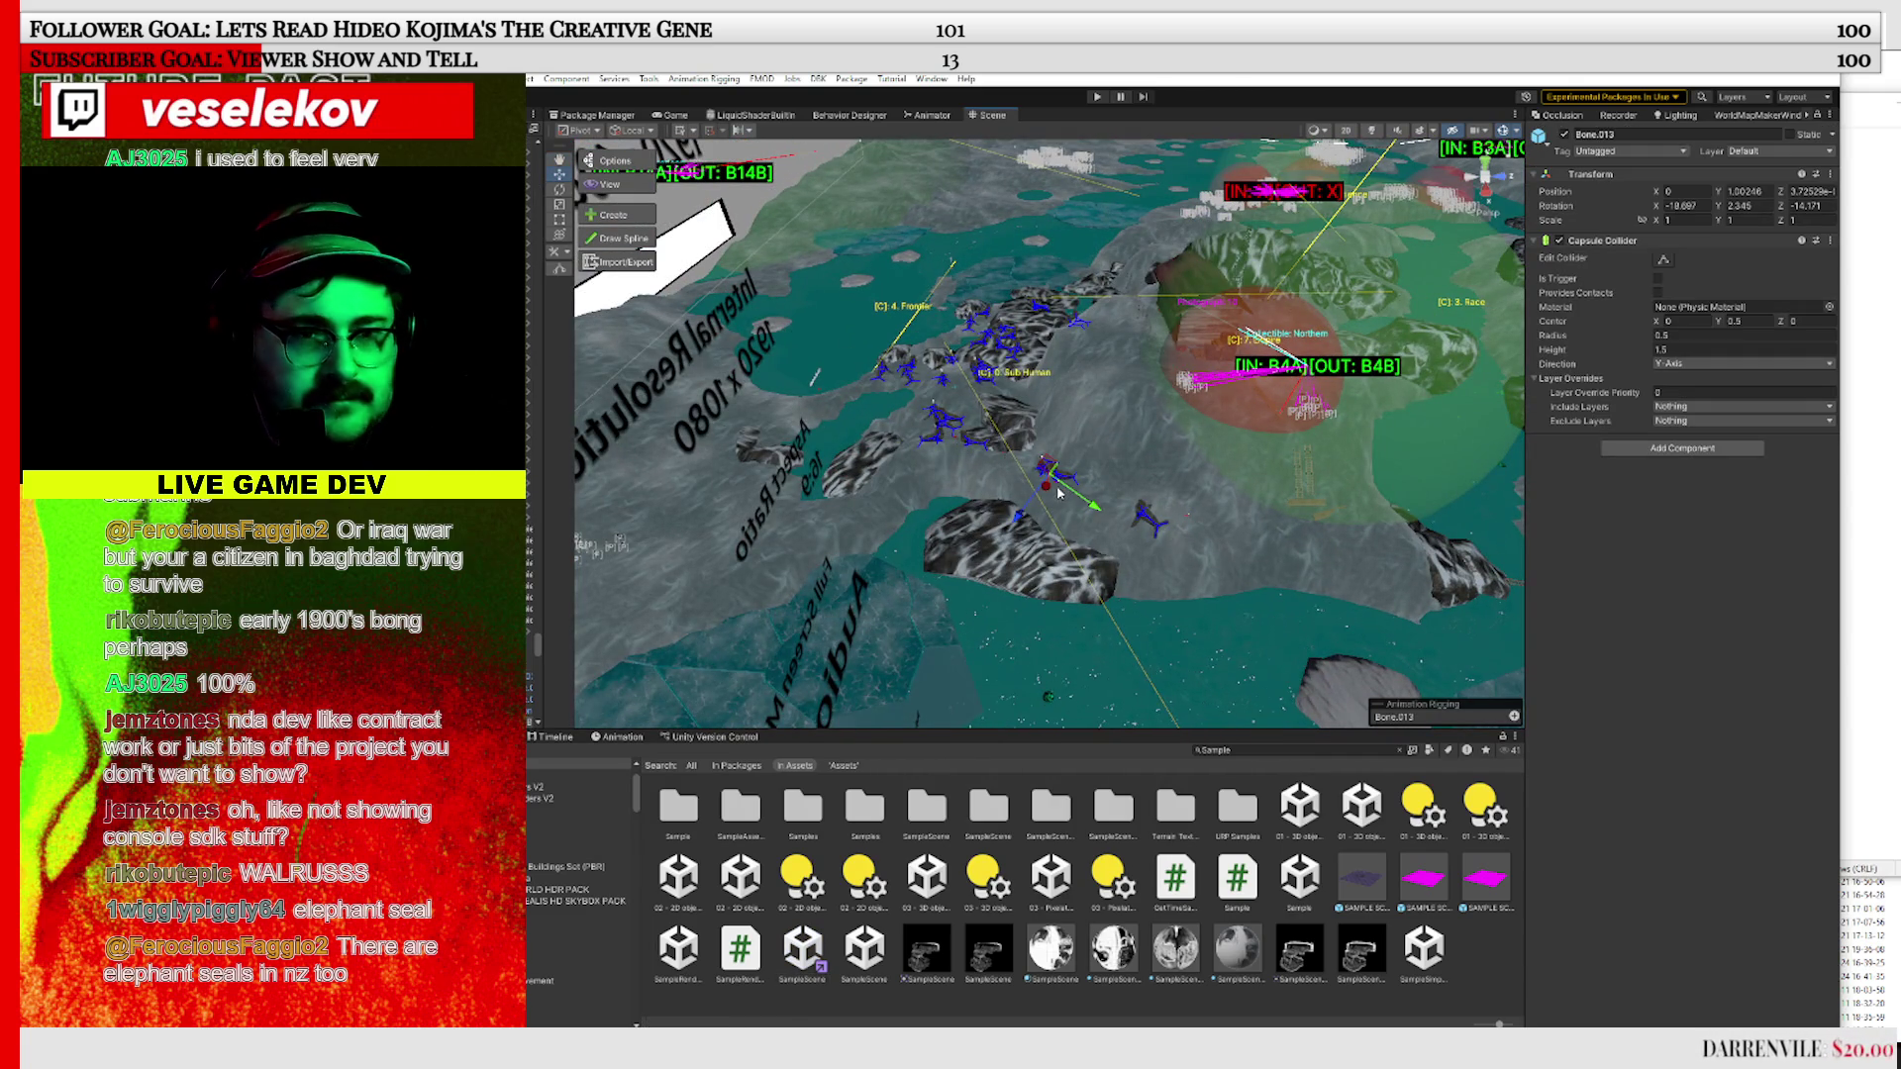
key(f)
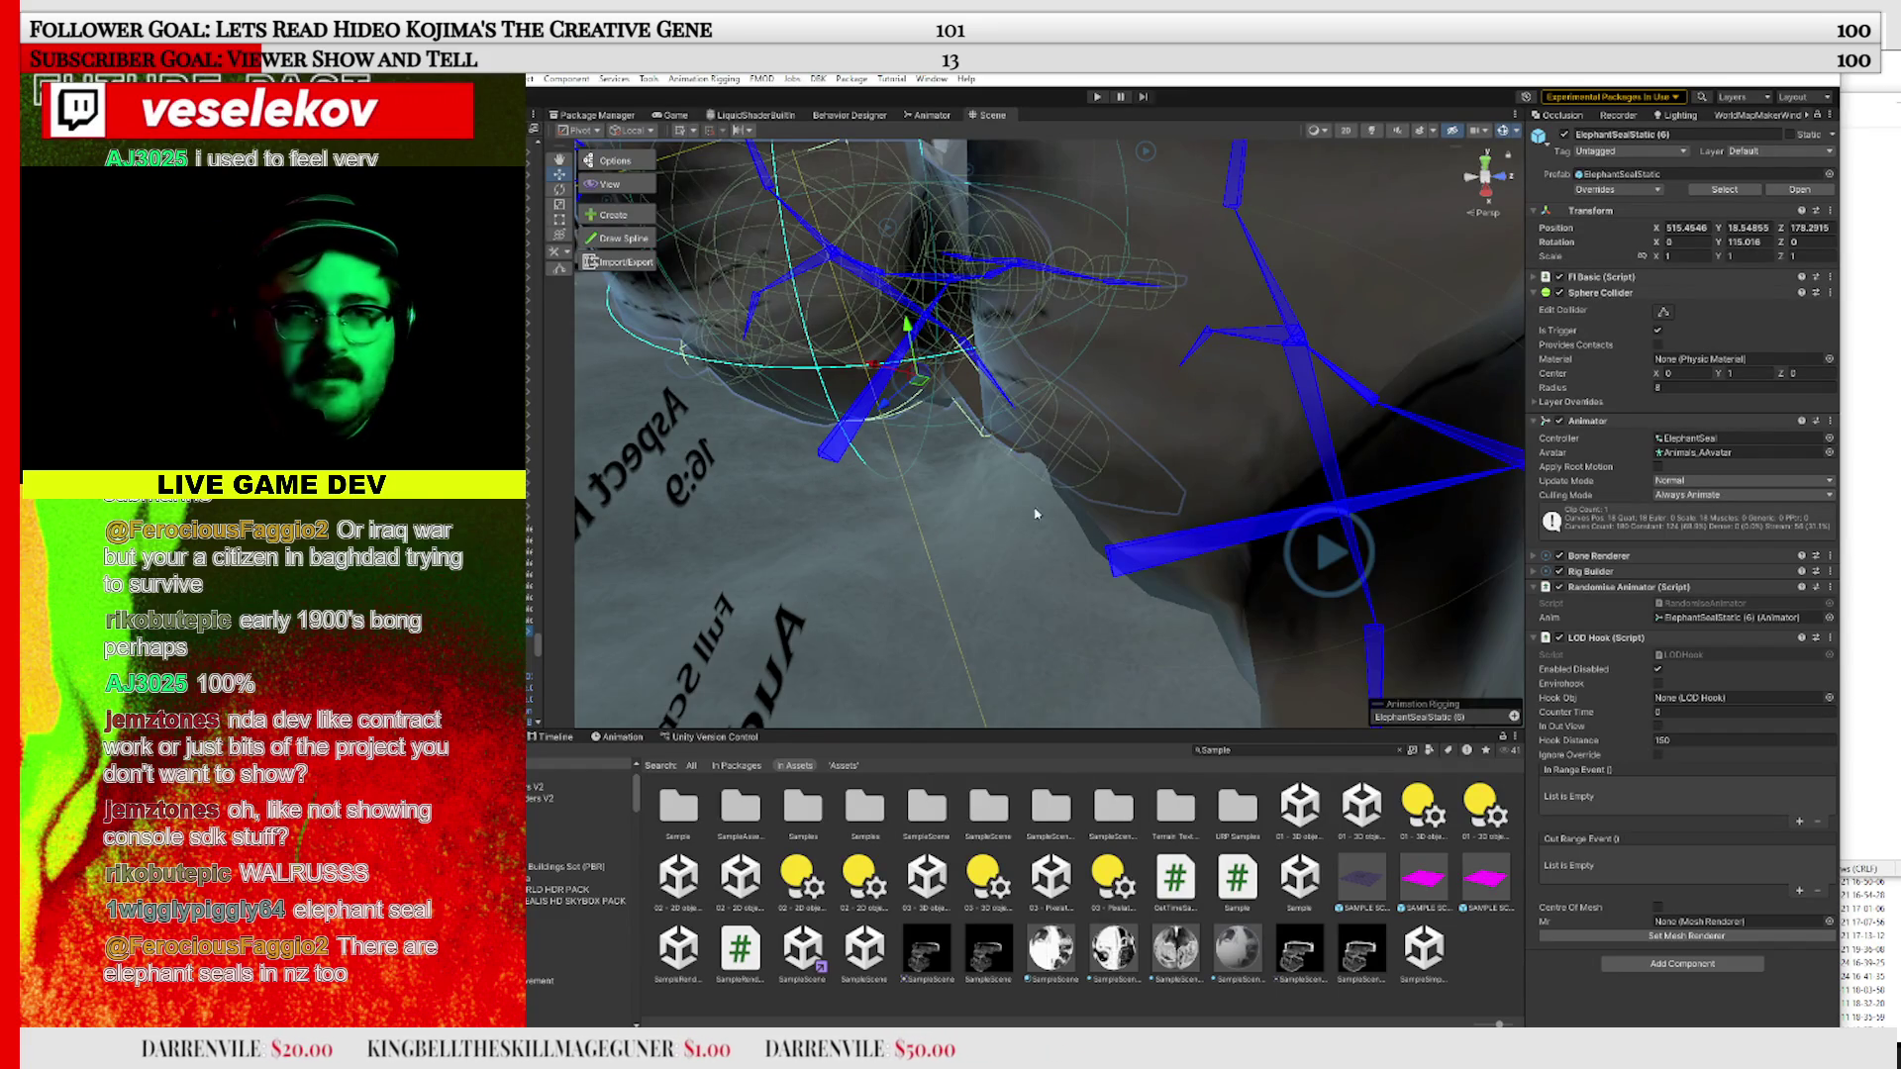
Drag ElephantSealFemStatic (2) from the Animals prefabs into the scene, frame it, and shift it right
click(1624, 173)
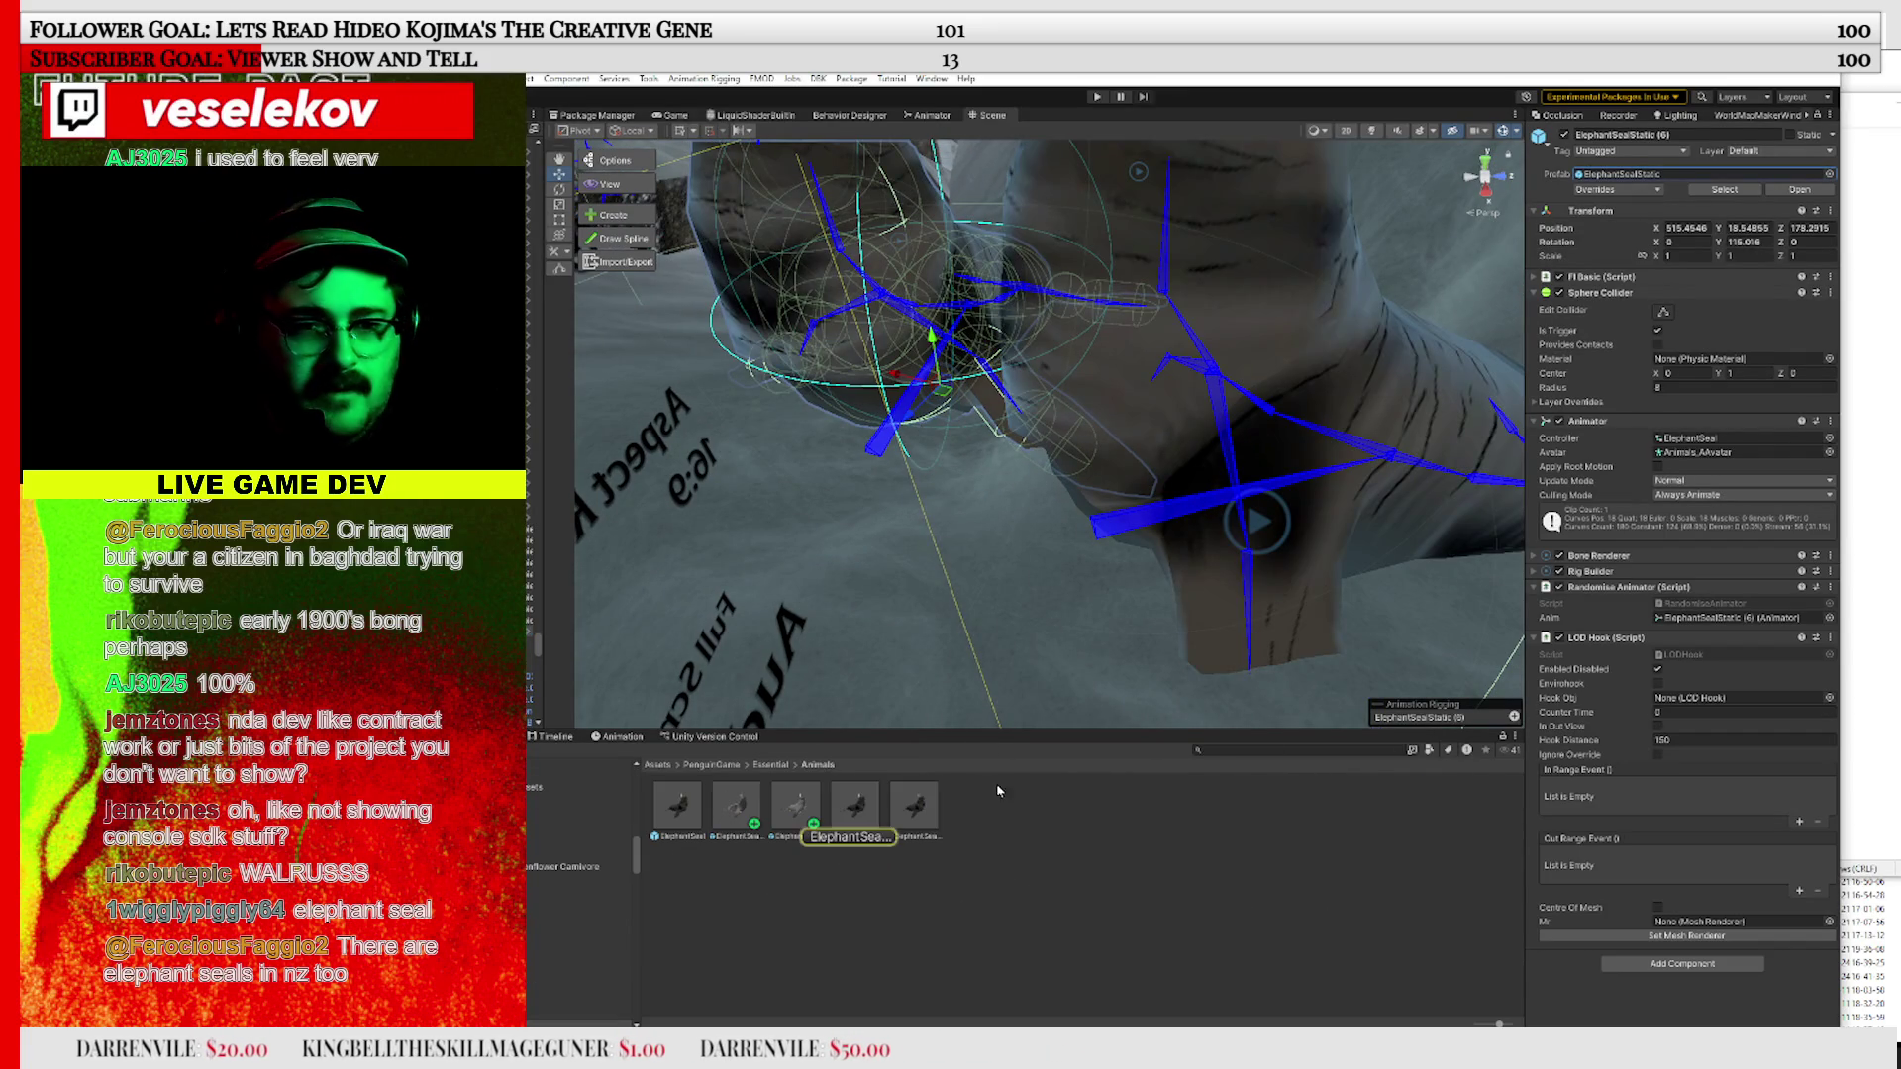
click(737, 805)
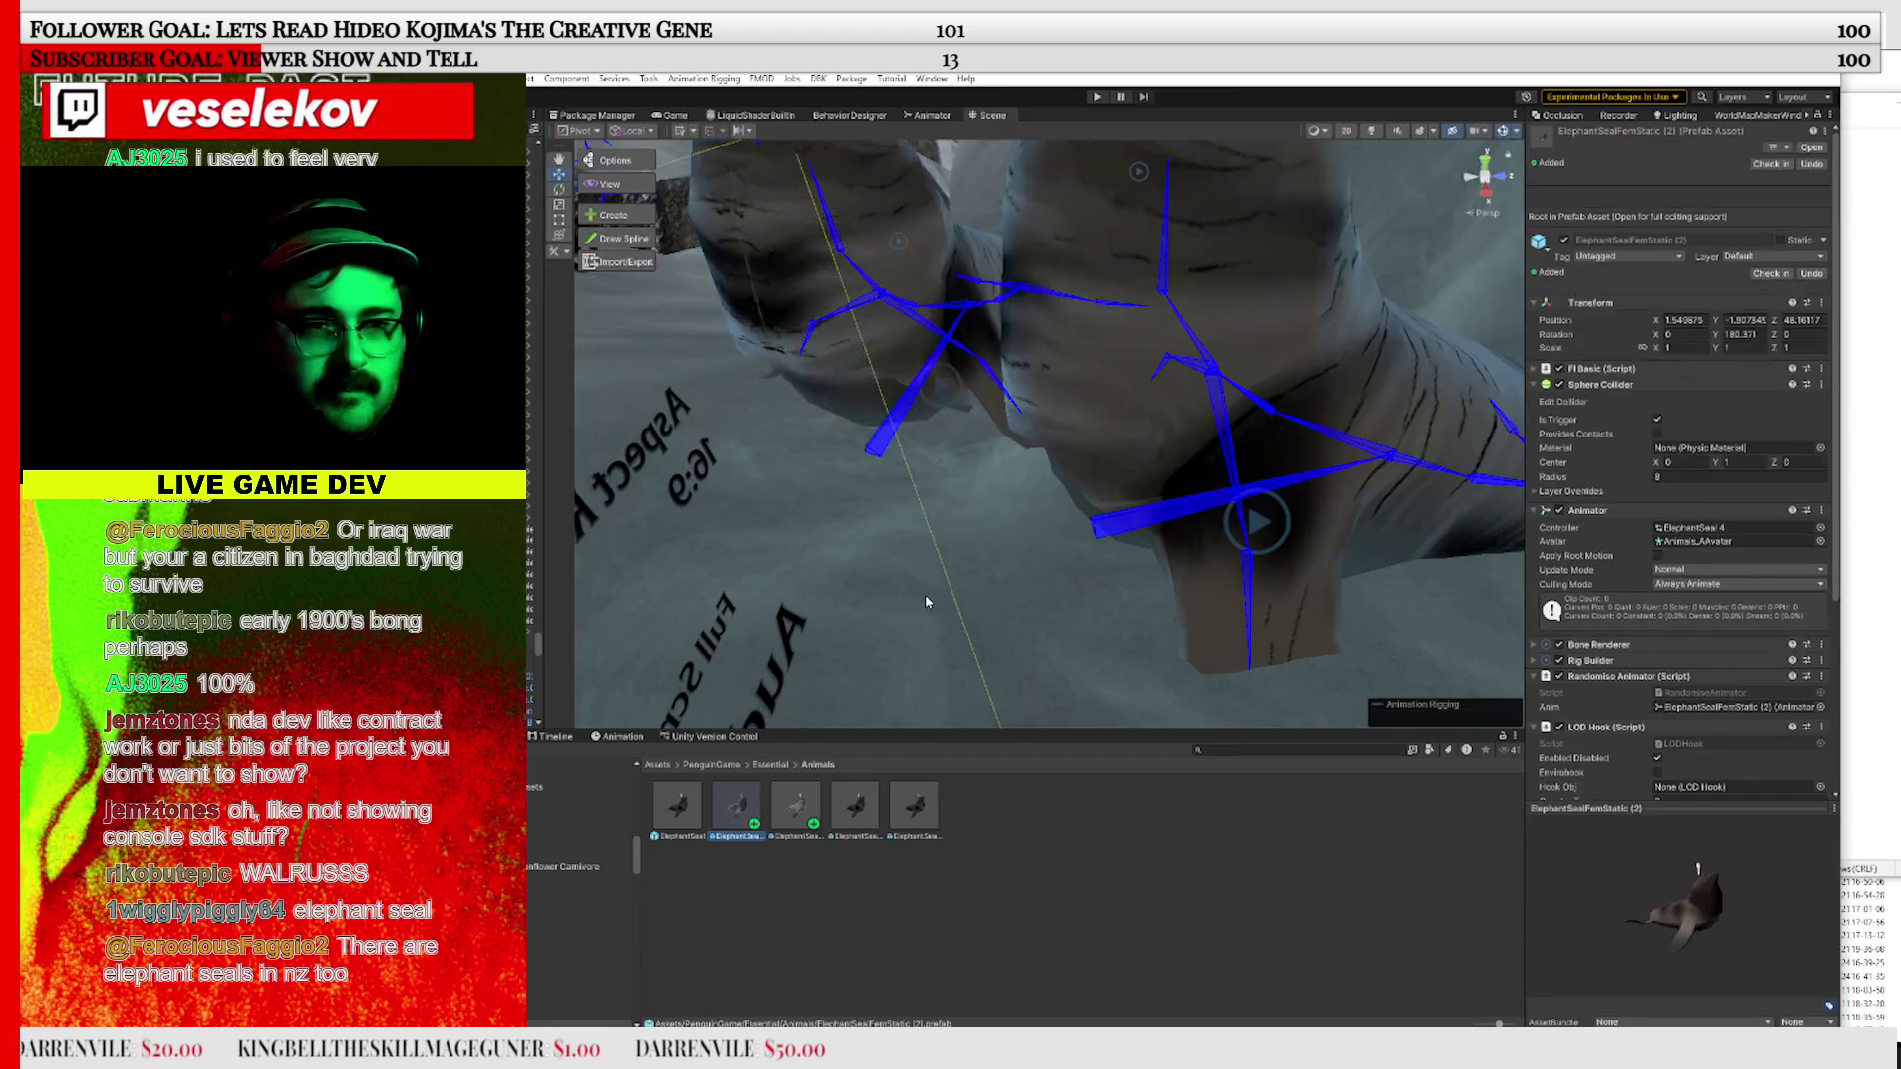
mouse_move(733, 820)
mouse_down()
mouse_move(782, 396)
mouse_move(841, 406)
mouse_move(839, 344)
mouse_move(790, 358)
mouse_up()
key(f)
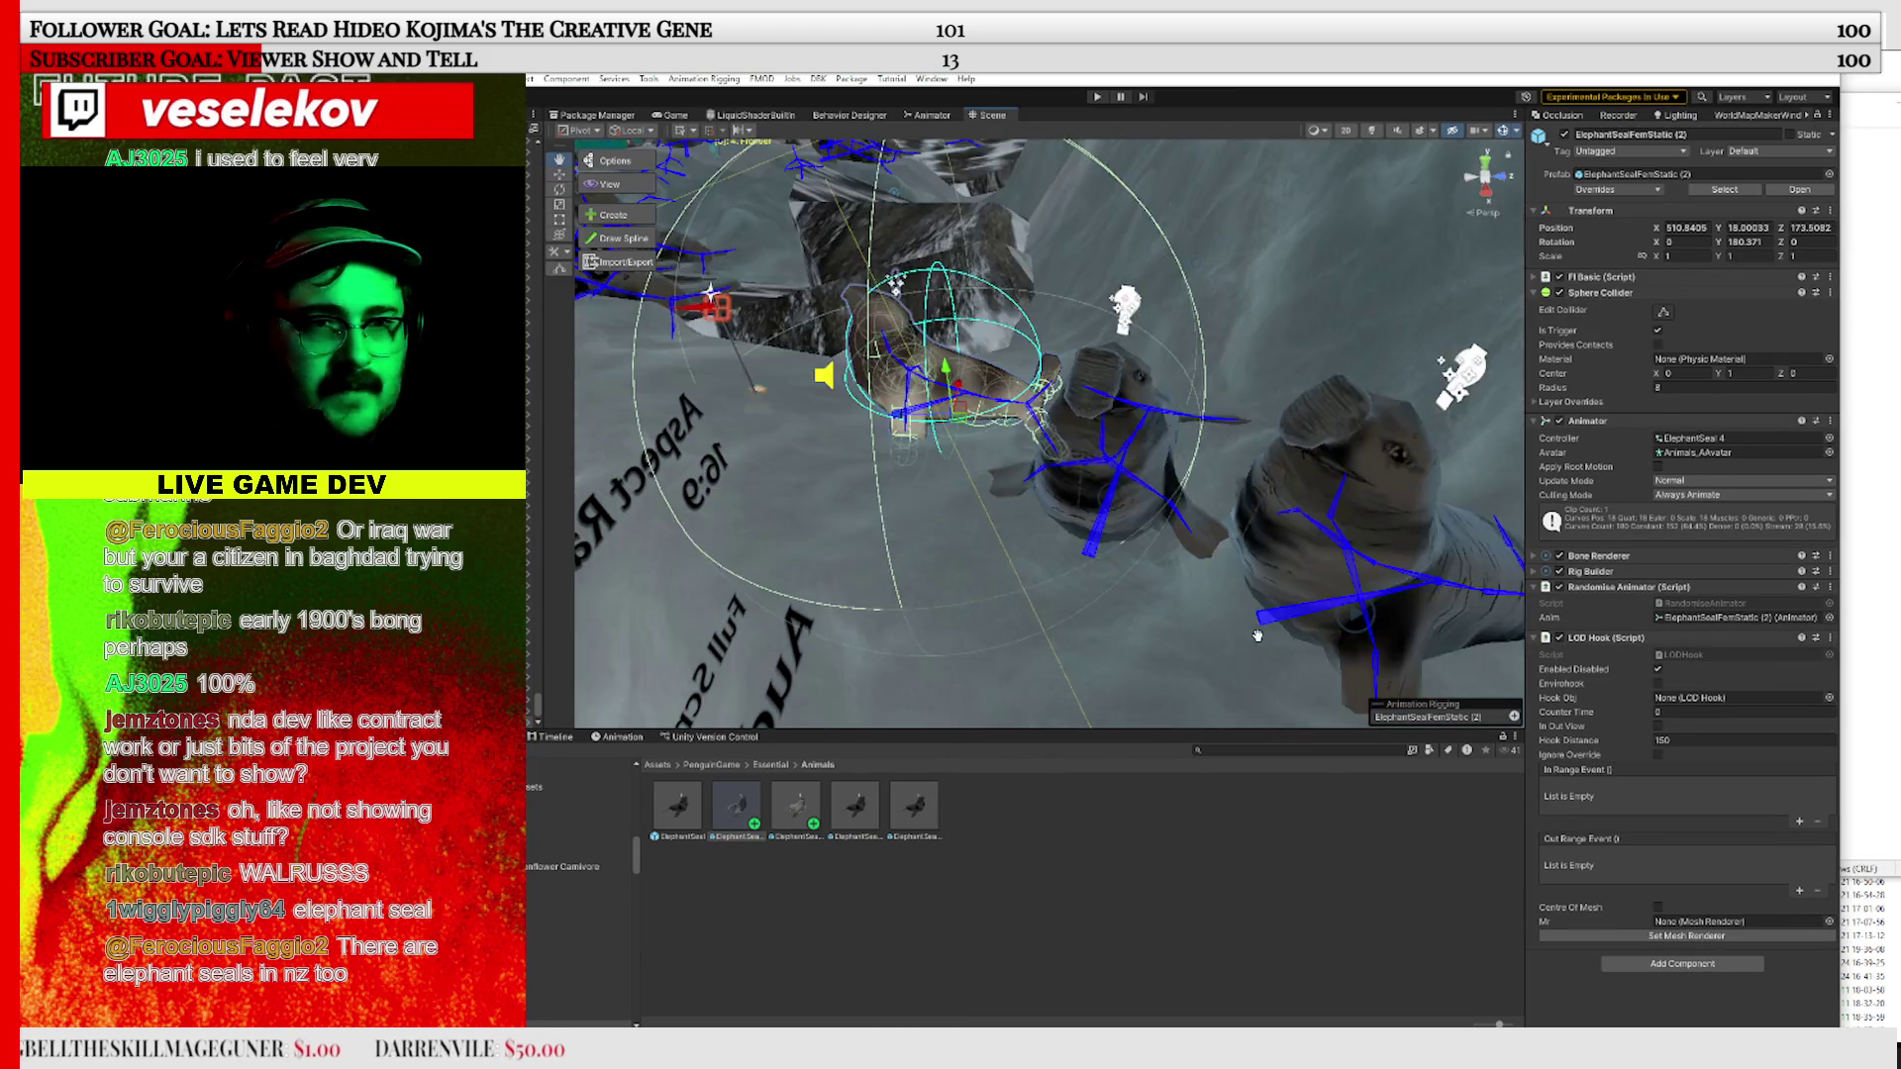
drag(965, 476, 1025, 482)
Pull the view back over the colony and select another female seal
mouse_move(774, 408)
mouse_down()
mouse_move(1095, 370)
mouse_move(1084, 416)
mouse_move(990, 525)
mouse_move(963, 657)
mouse_move(1000, 733)
mouse_up()
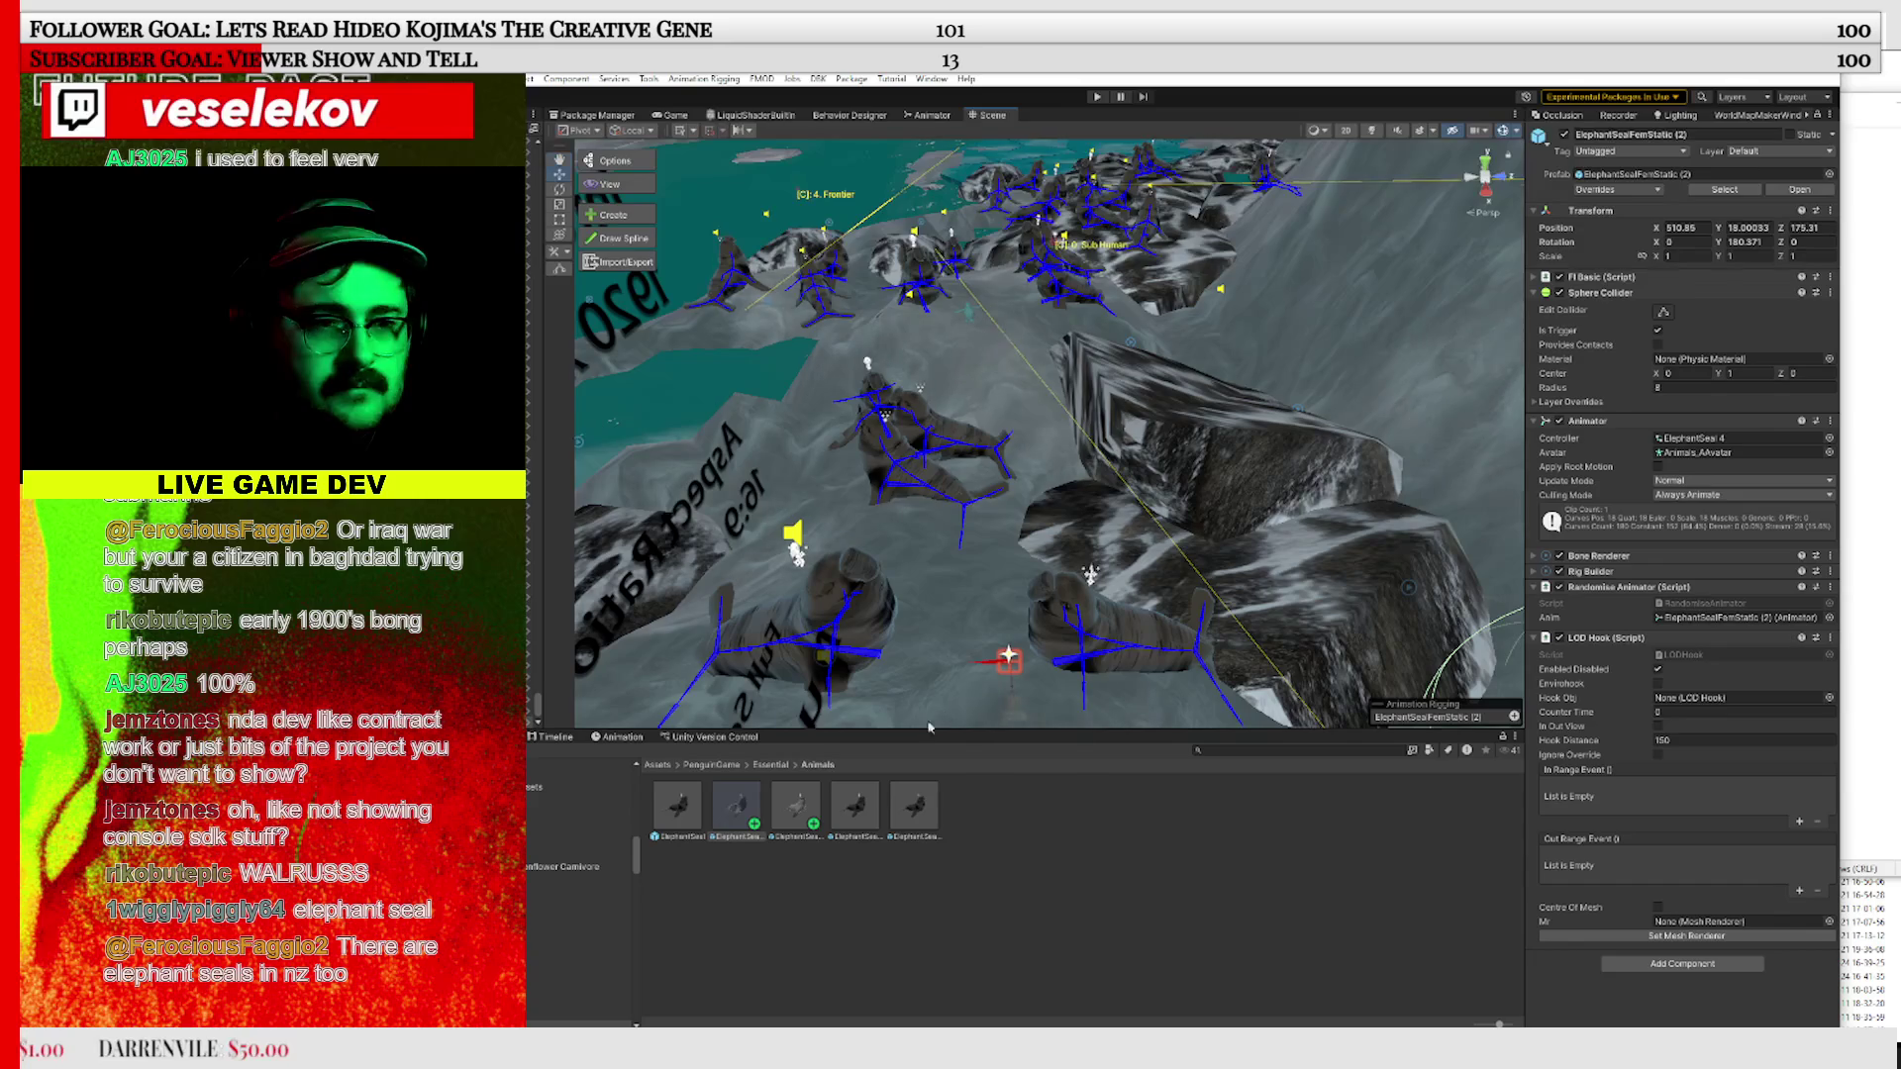
click(993, 498)
mouse_move(993, 498)
mouse_down()
mouse_move(1277, 366)
mouse_move(1169, 382)
mouse_up()
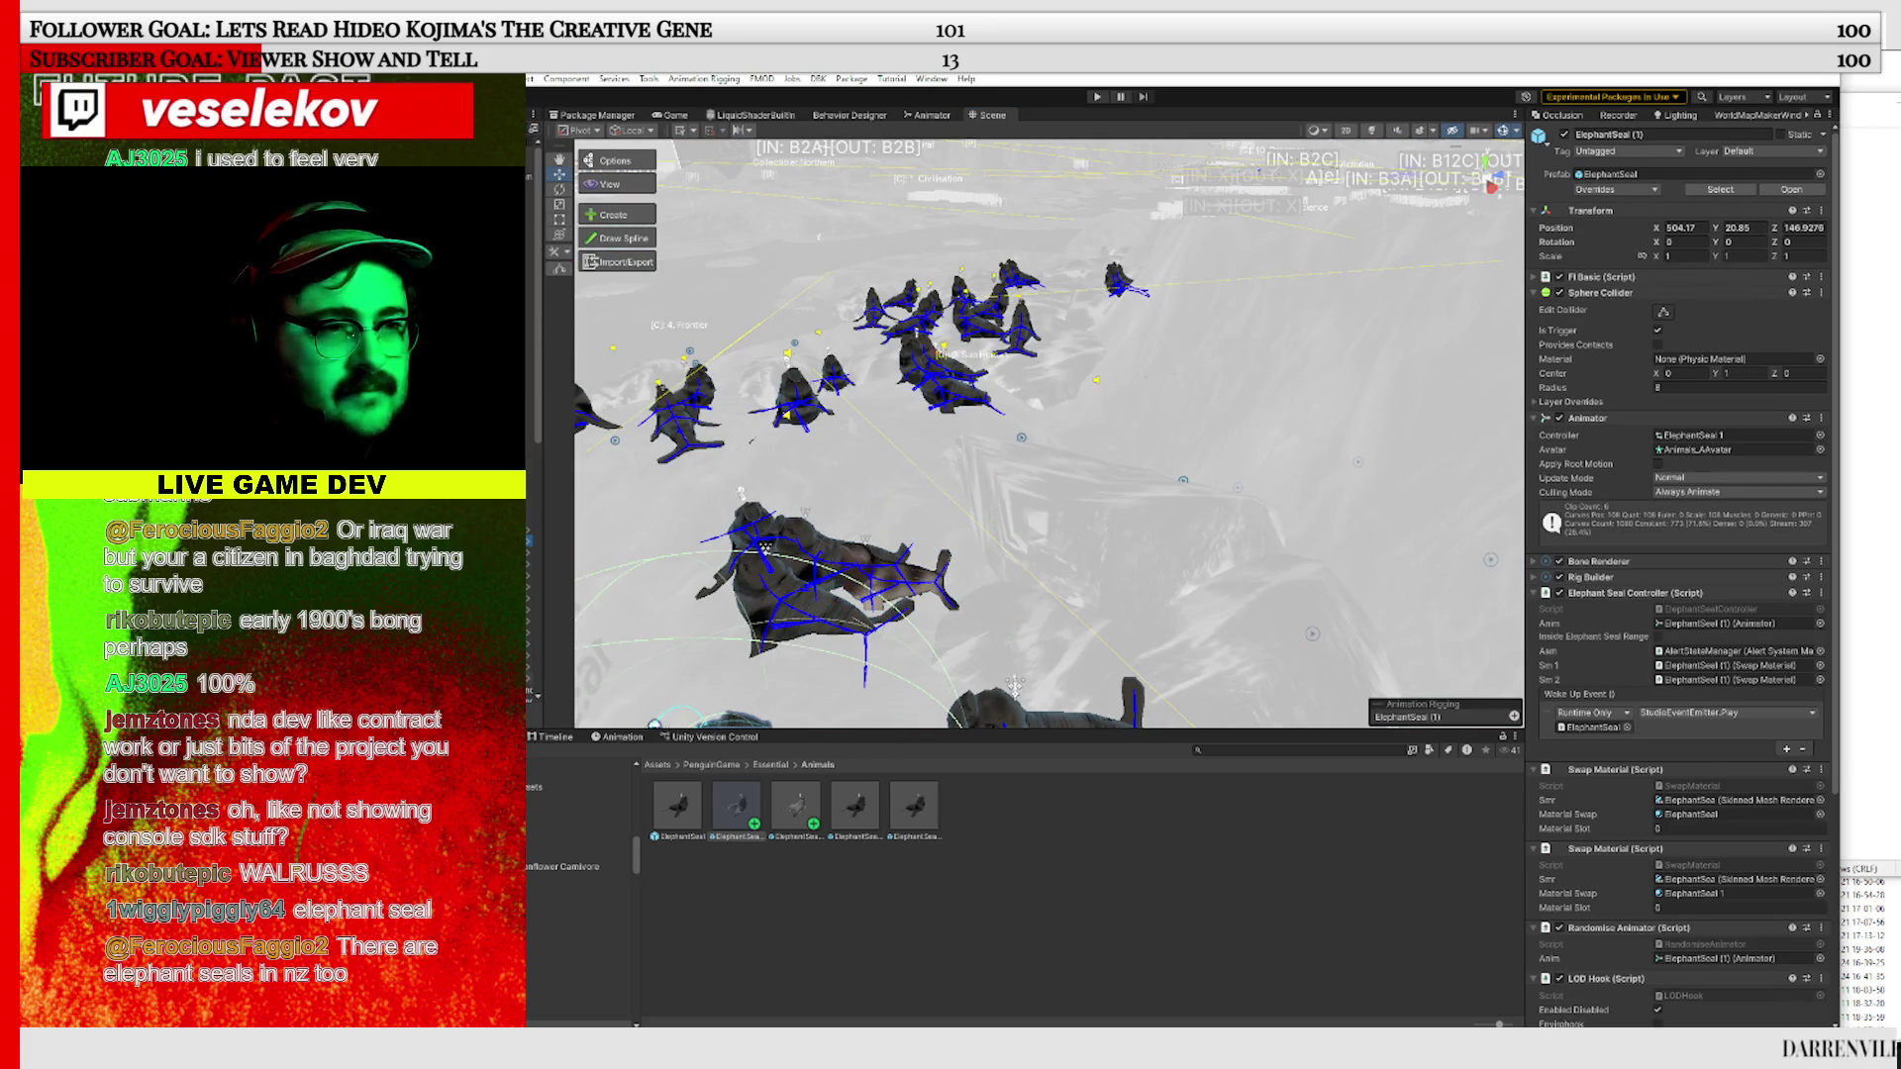
Select the thirteen seals in the Hierarchy, set their prefab to ElephantSealFemStatic, then deselect
shift+click(546, 612)
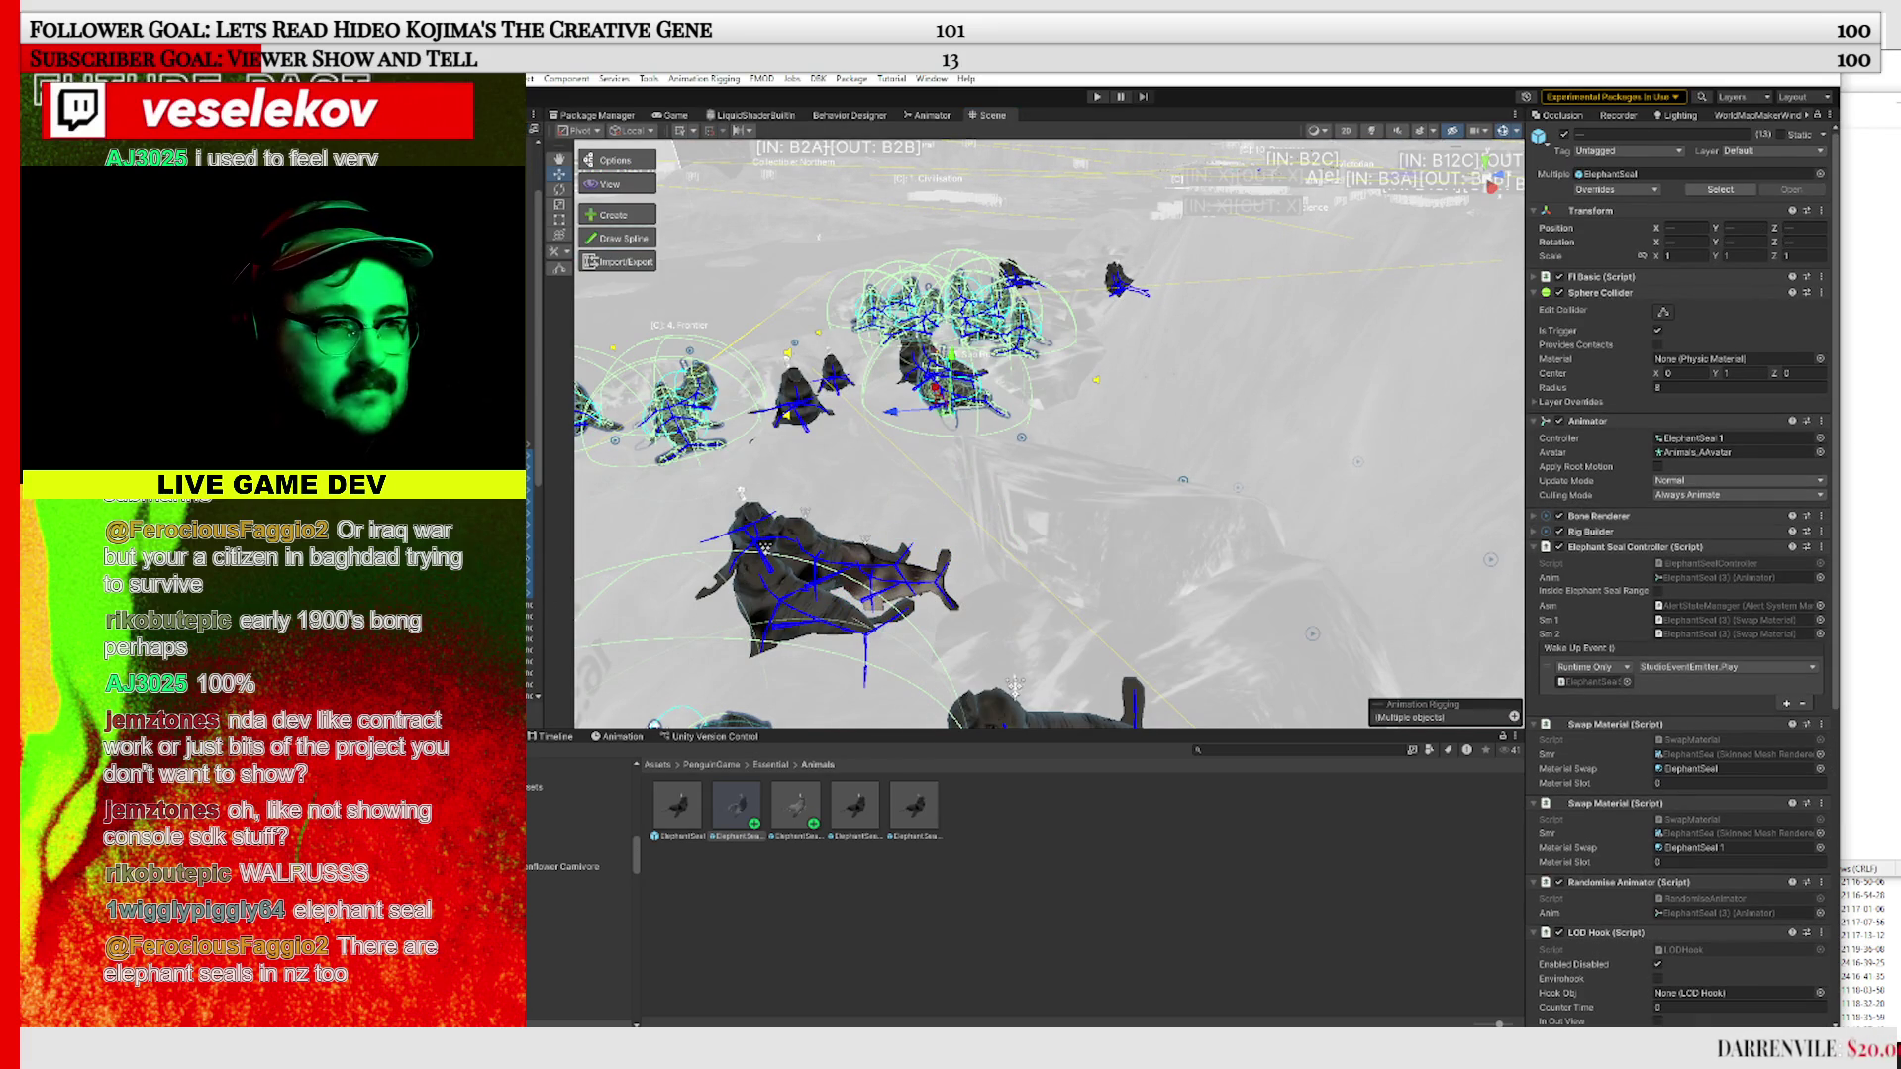
scroll(534, 445, down, 5)
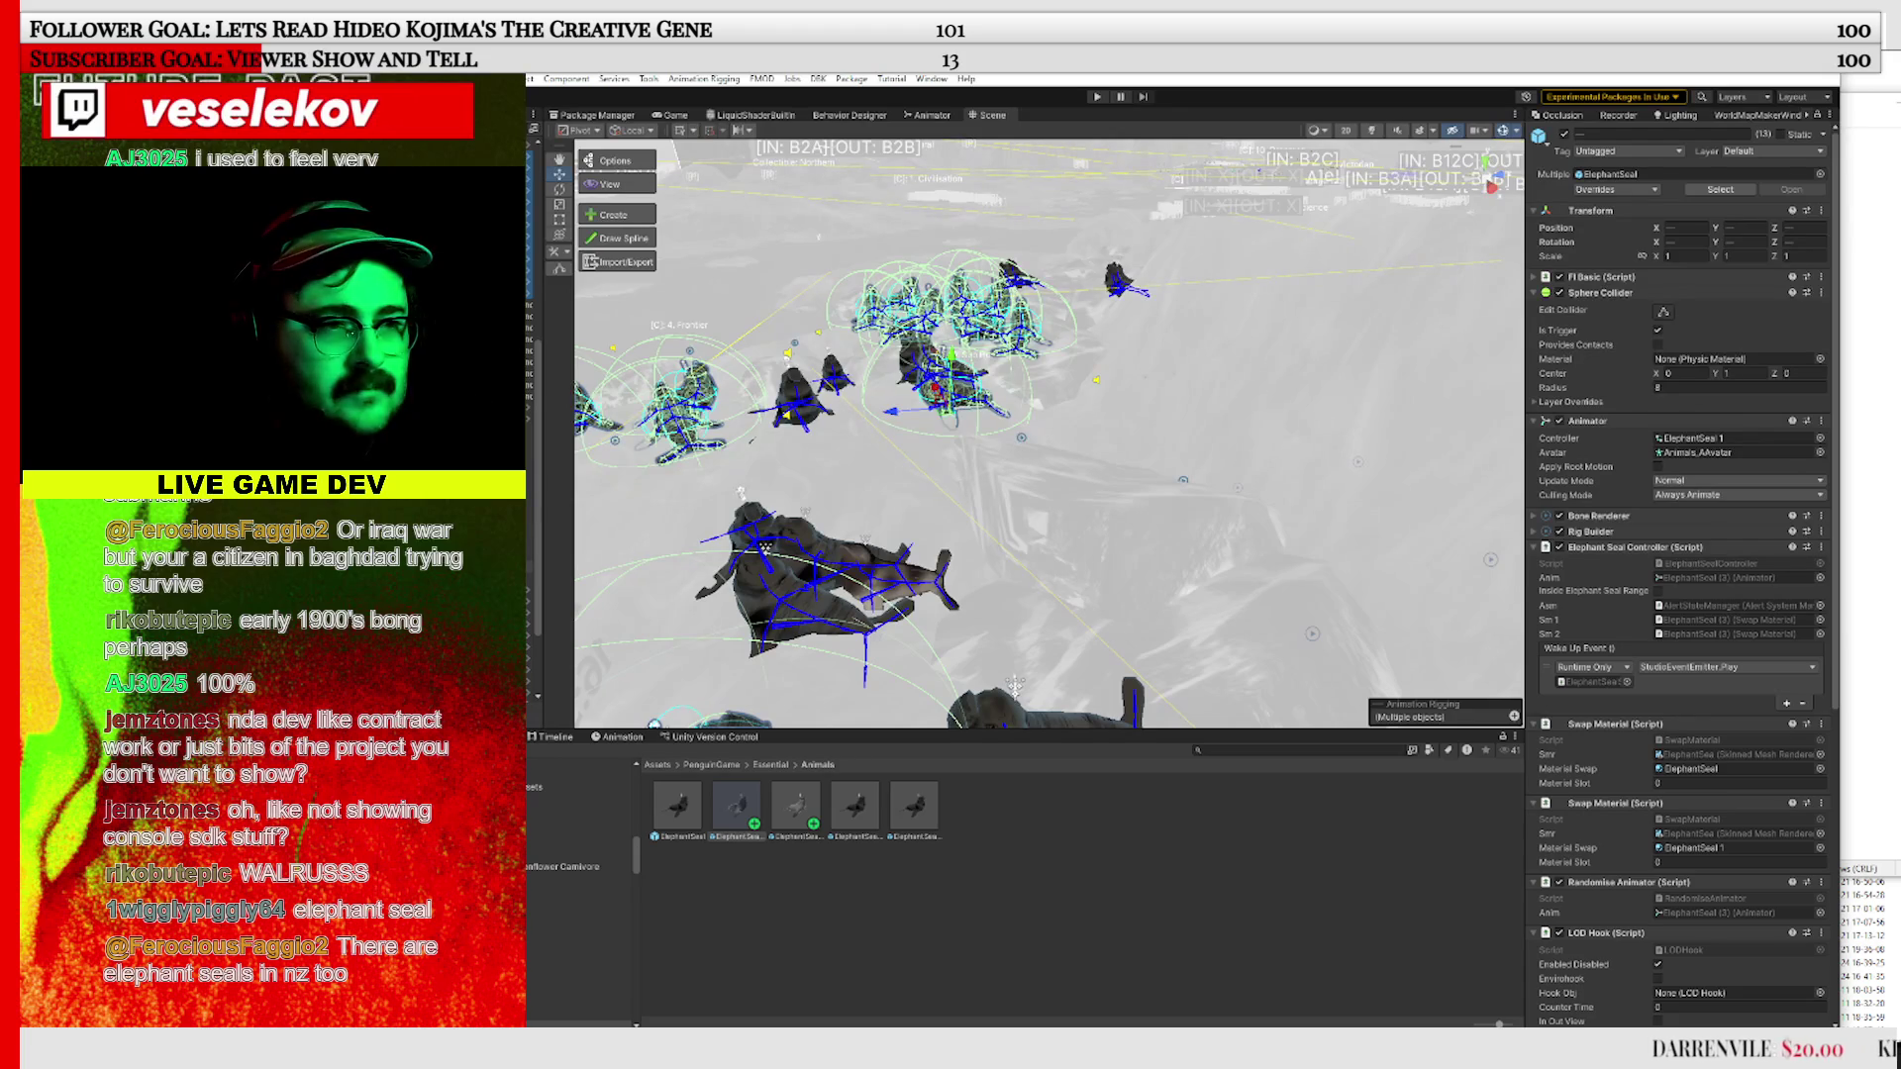
scroll(535, 445, down, 3)
click(530, 479)
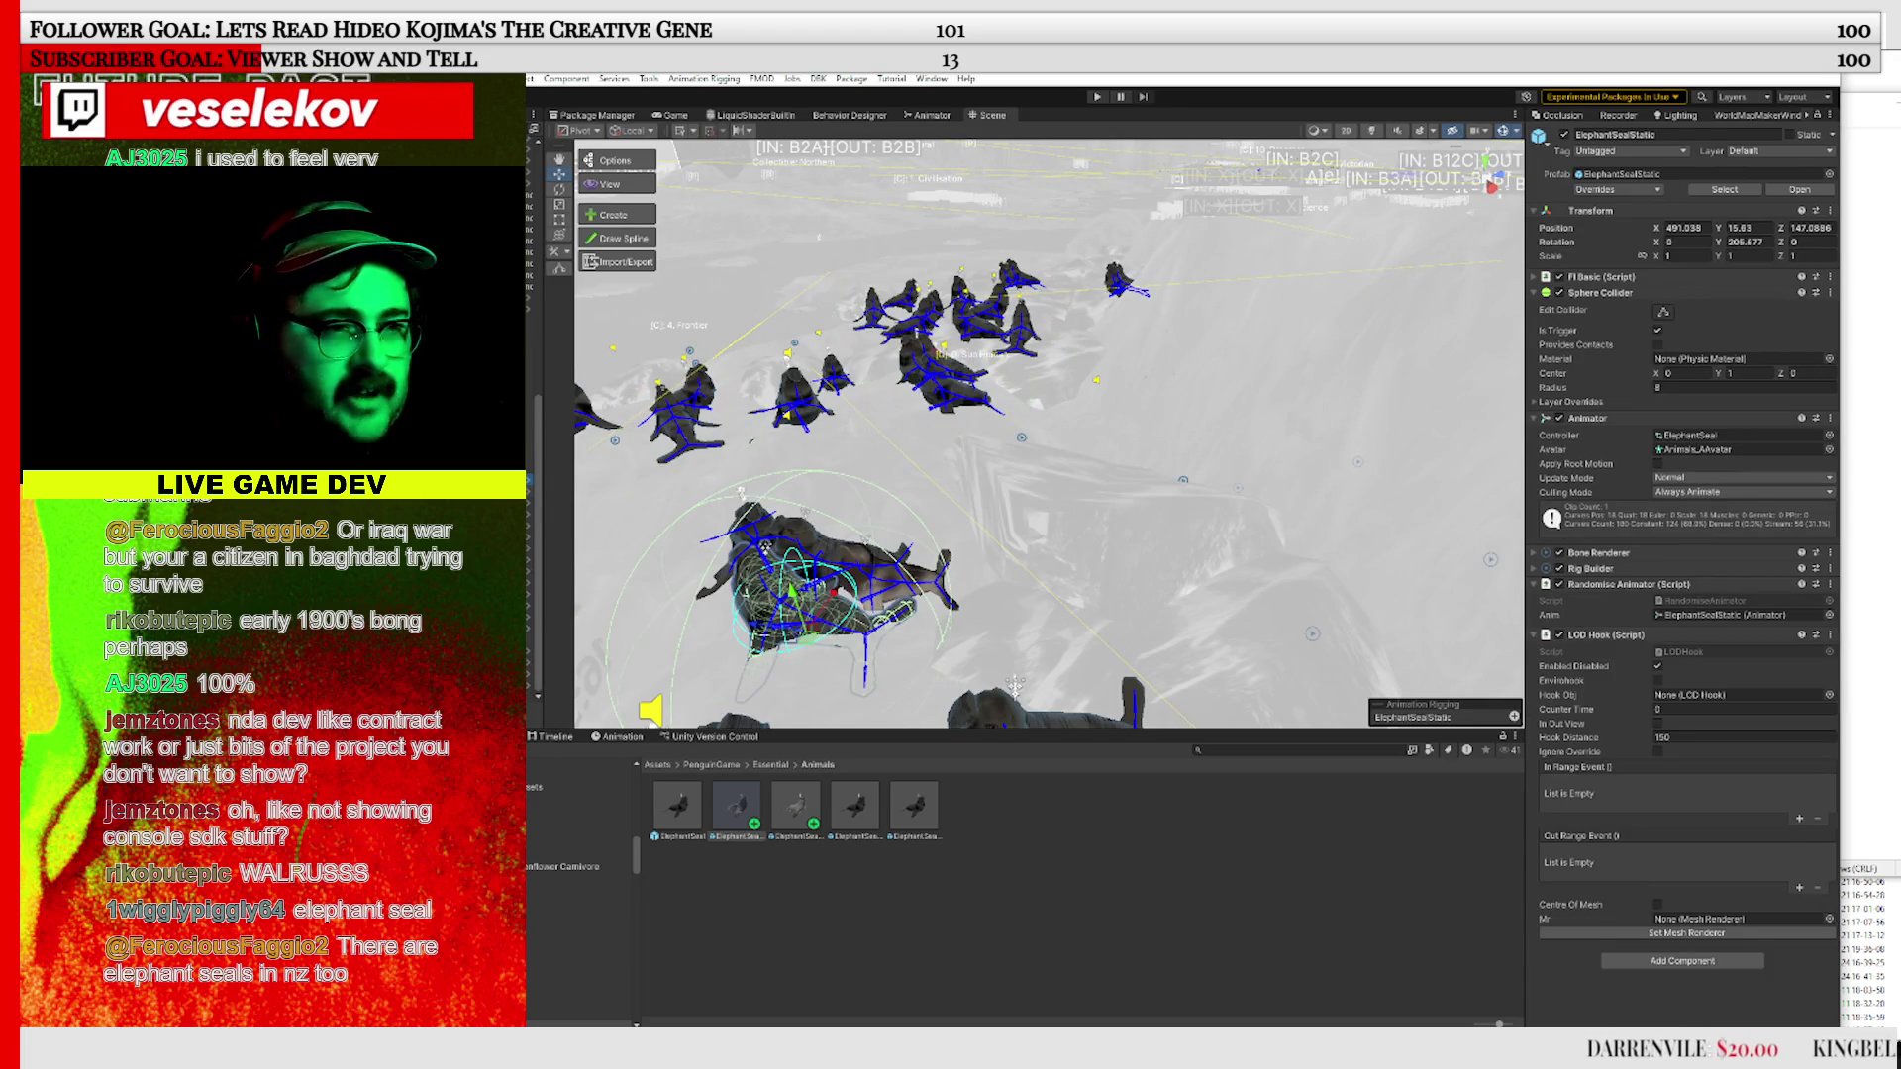
shift+click(530, 629)
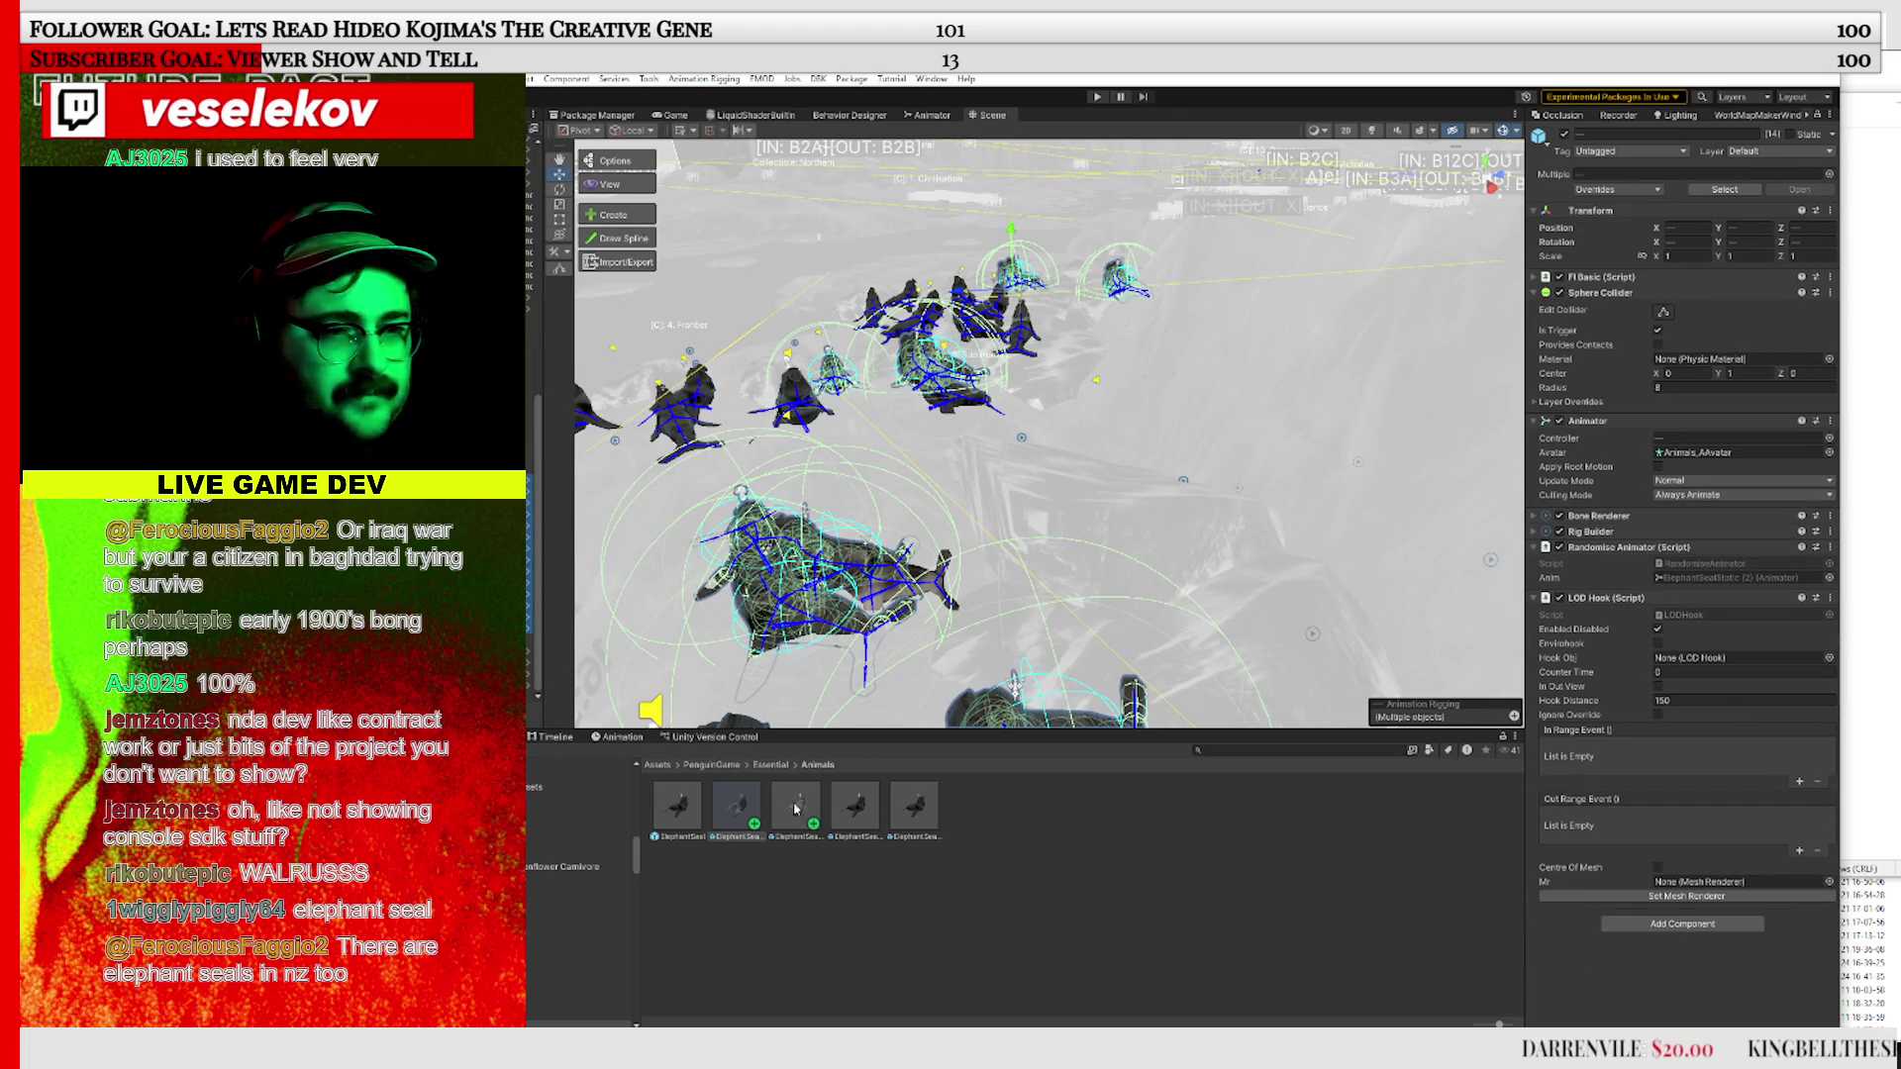
click(1605, 175)
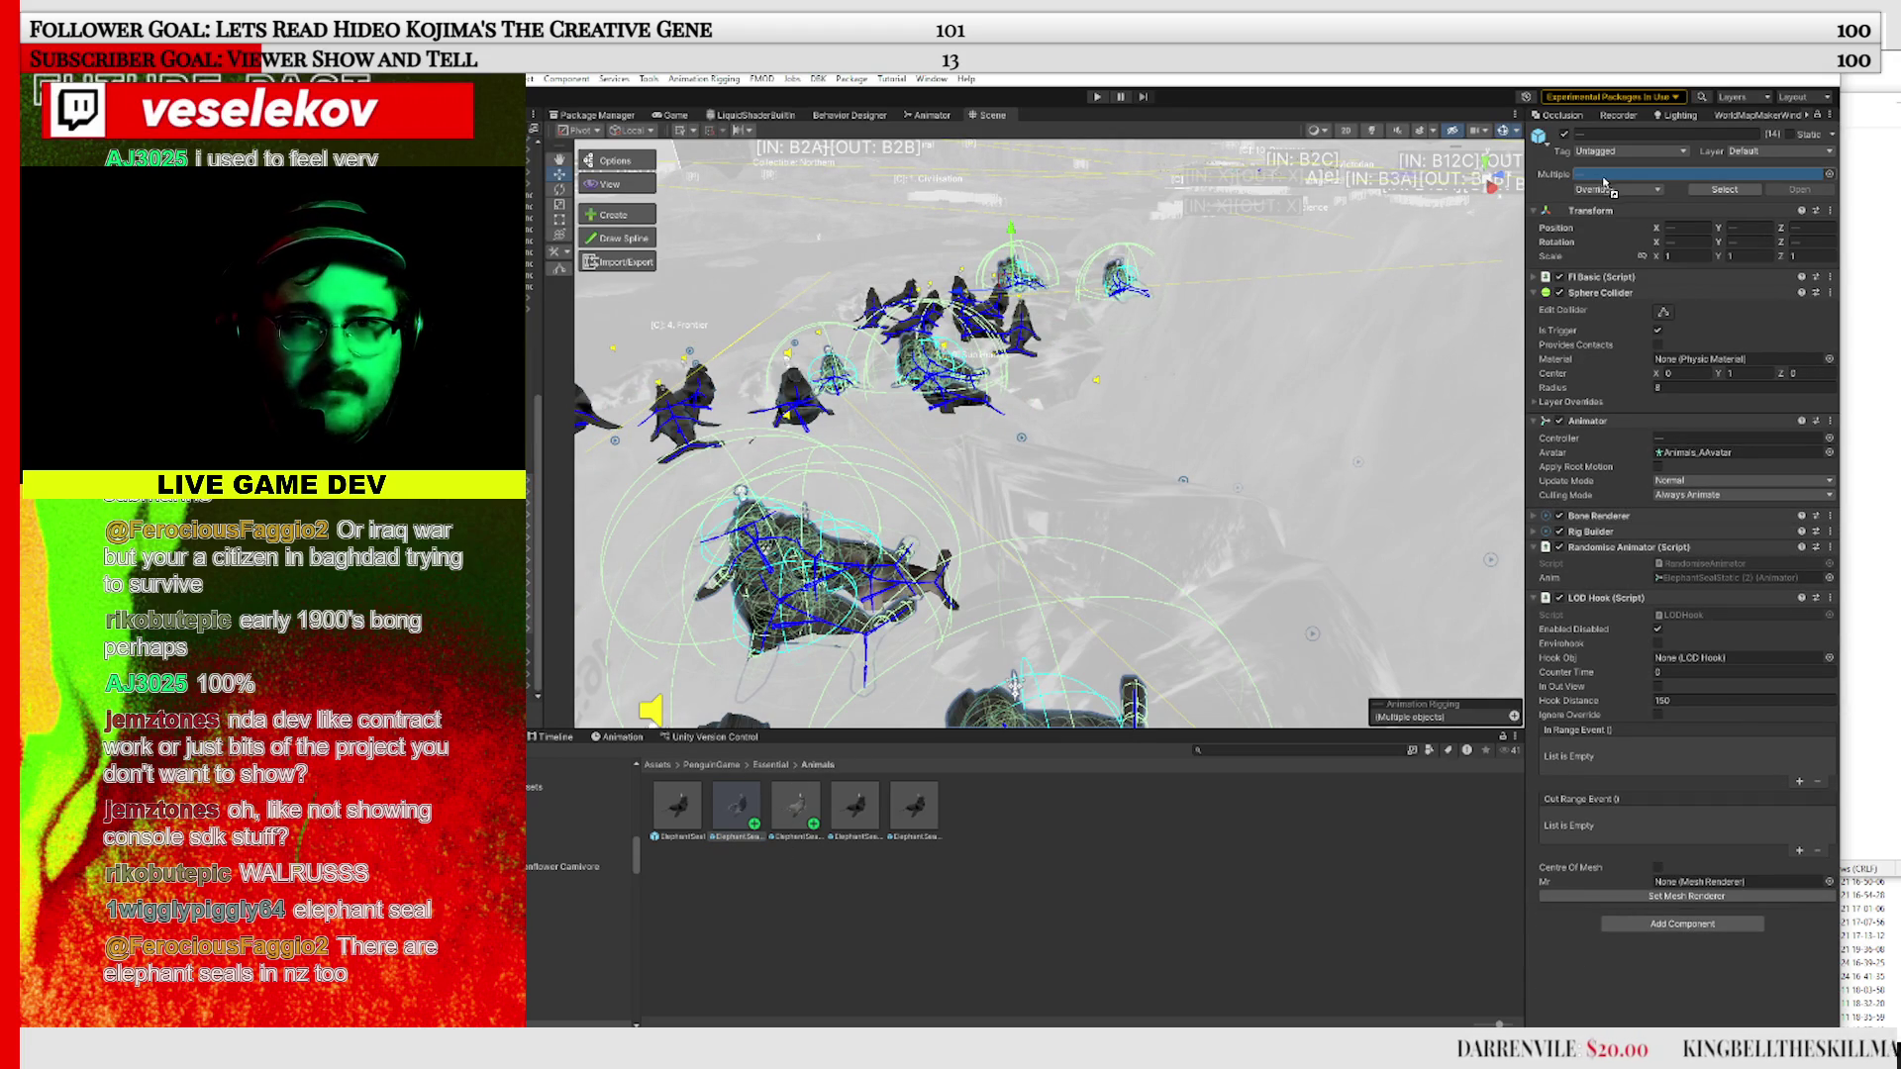
click(529, 396)
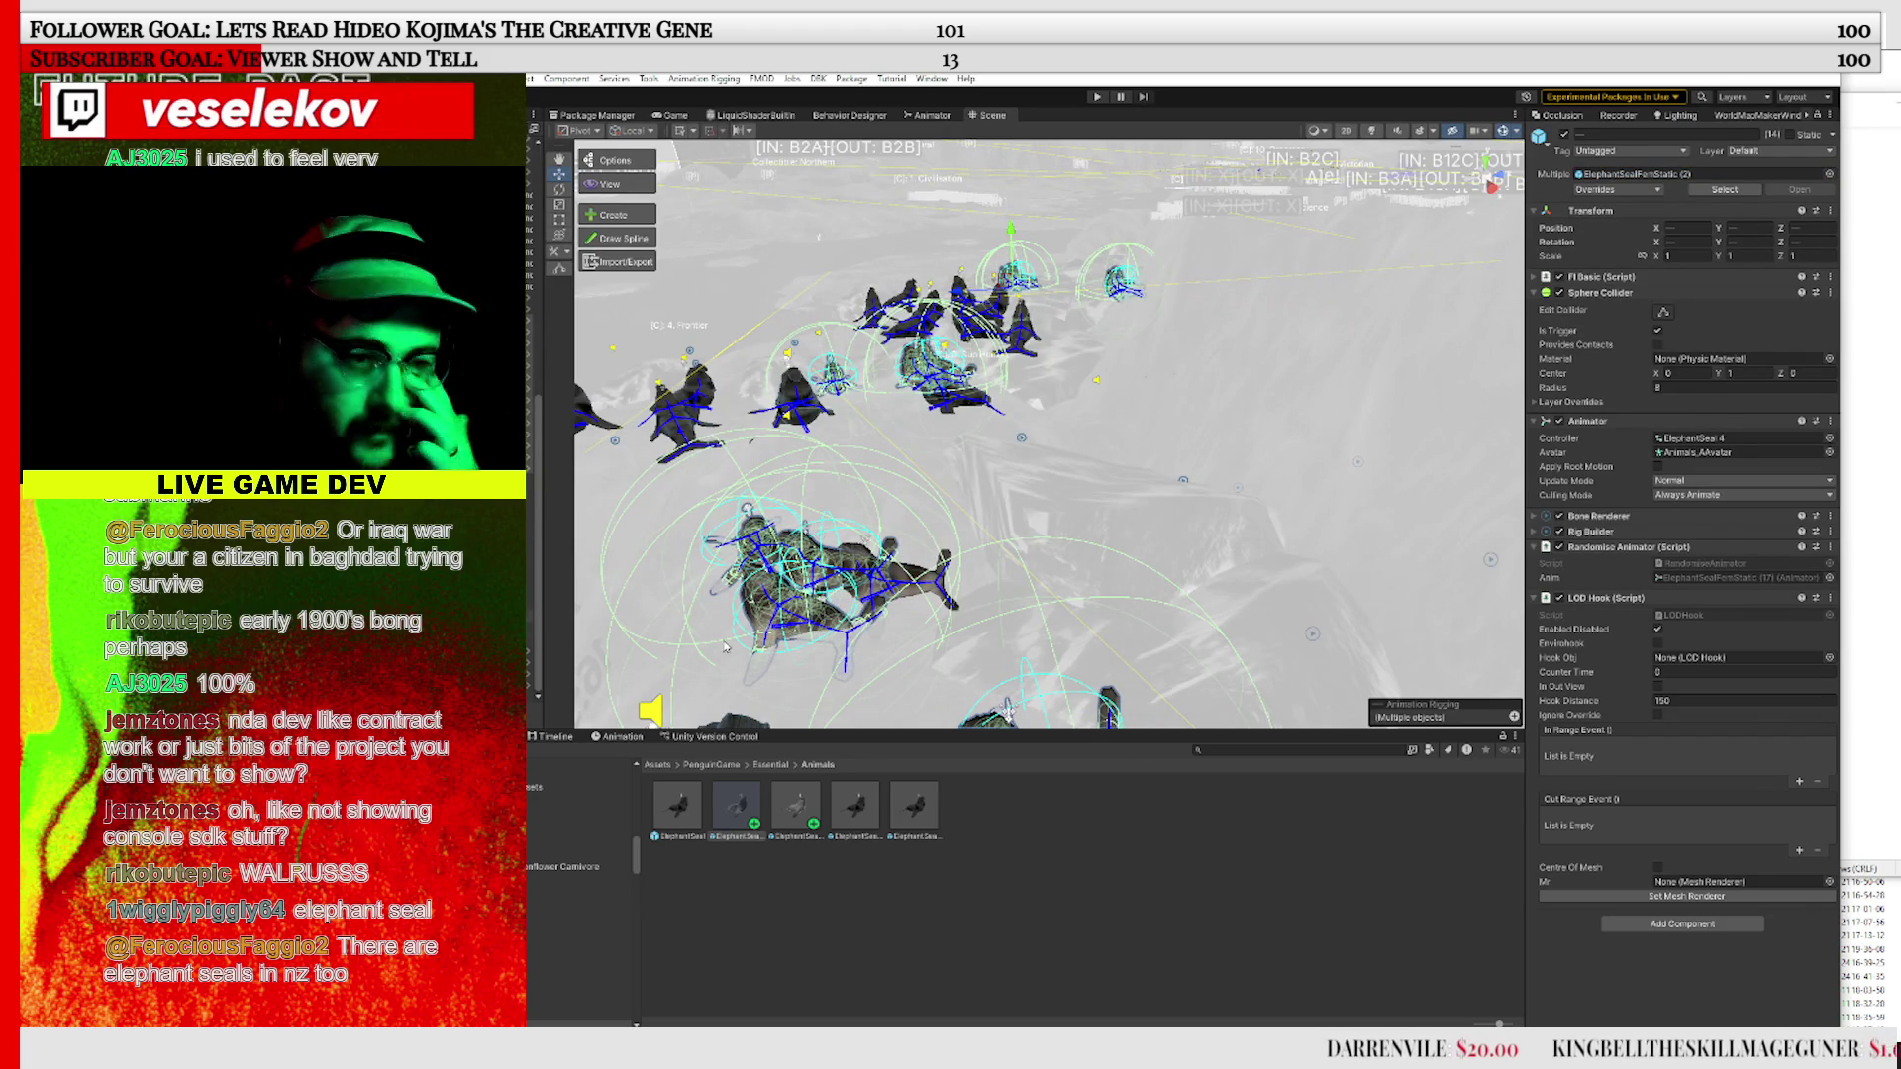
click(840, 506)
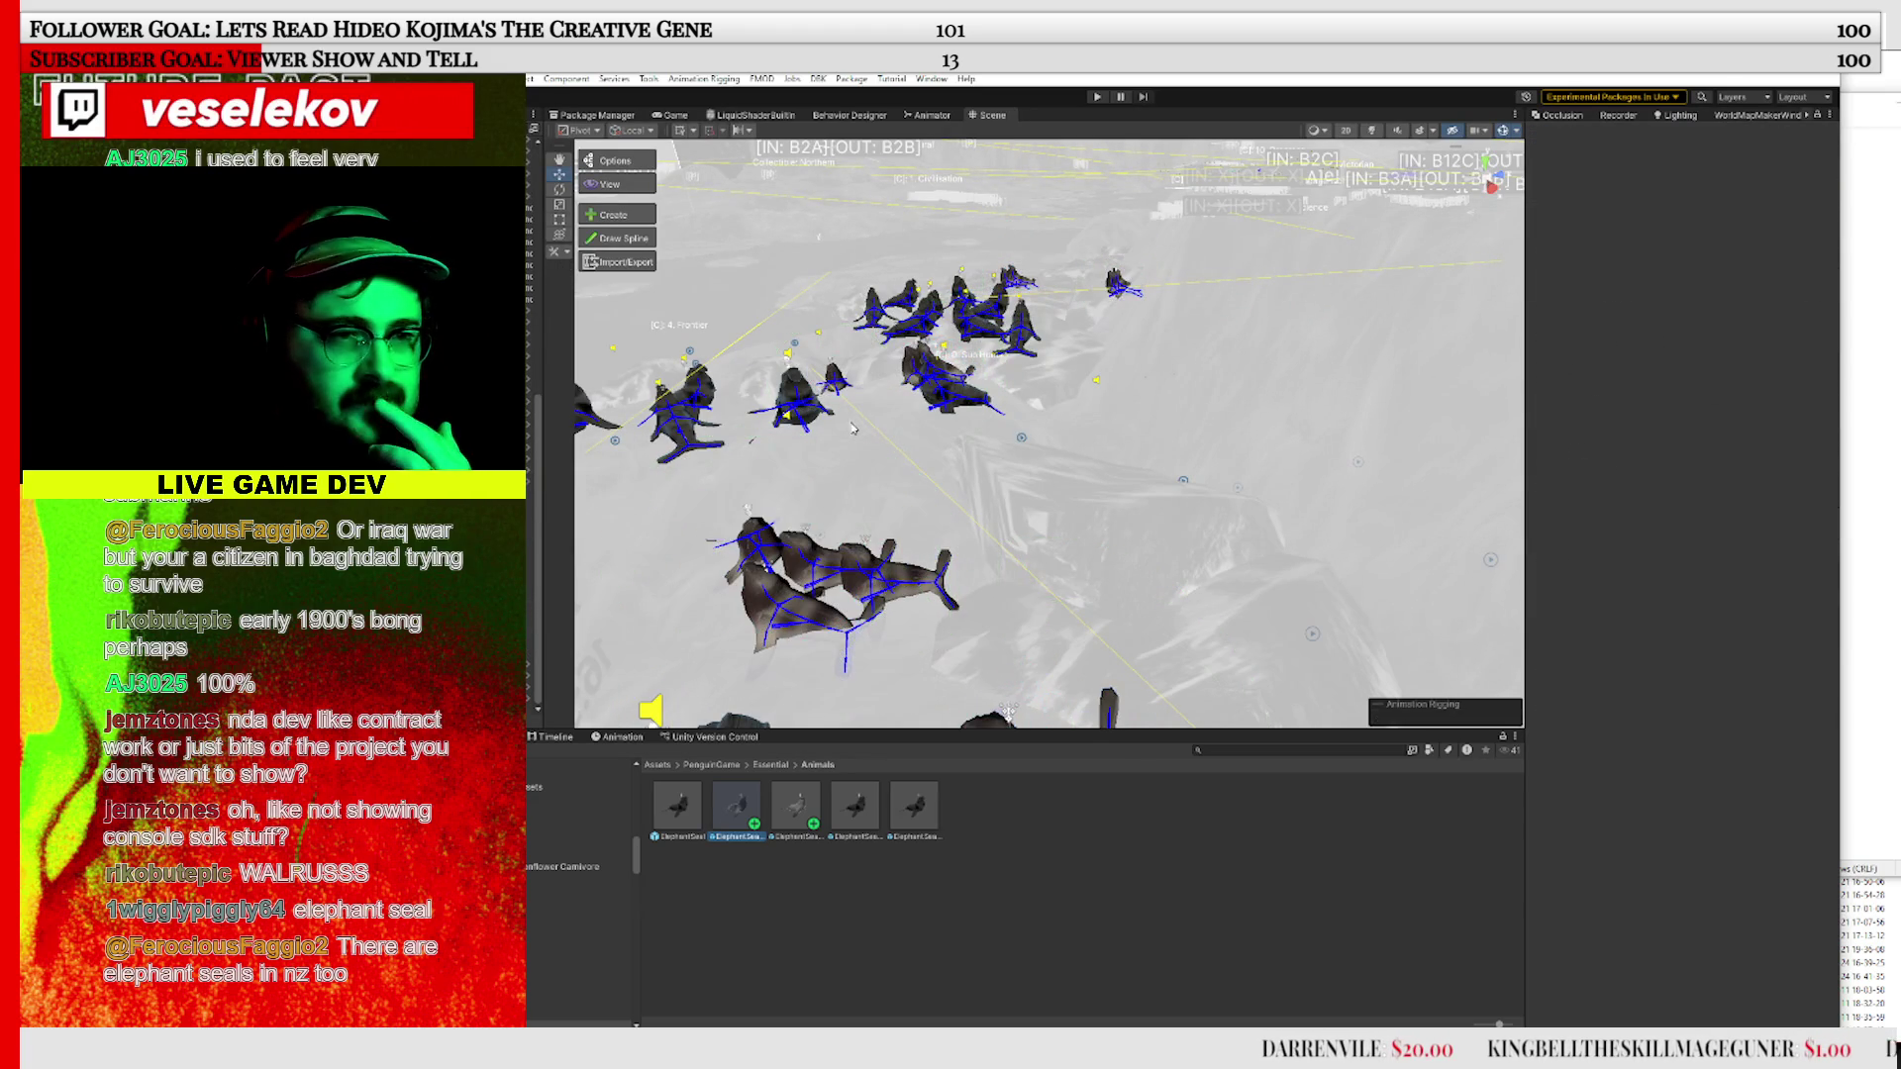
scroll(1012, 503, up, 5)
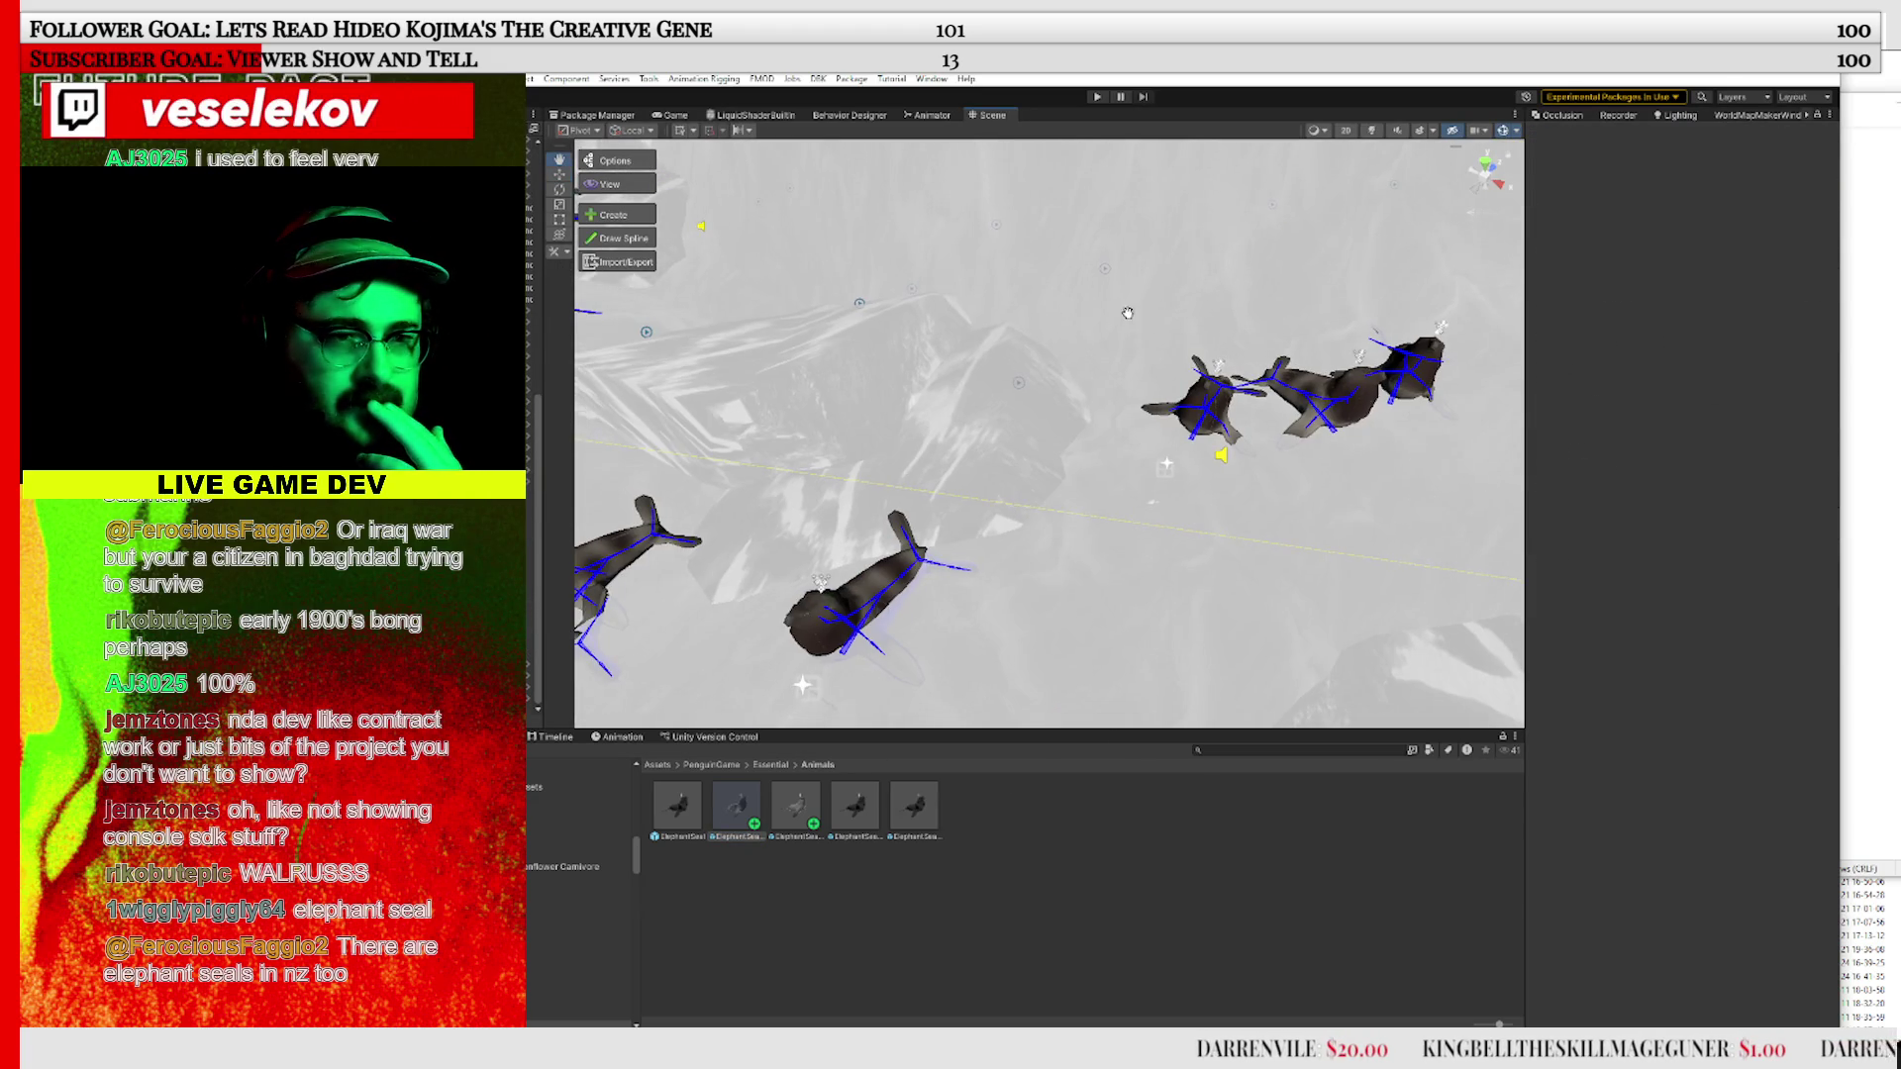
scroll(1128, 313, up, 3)
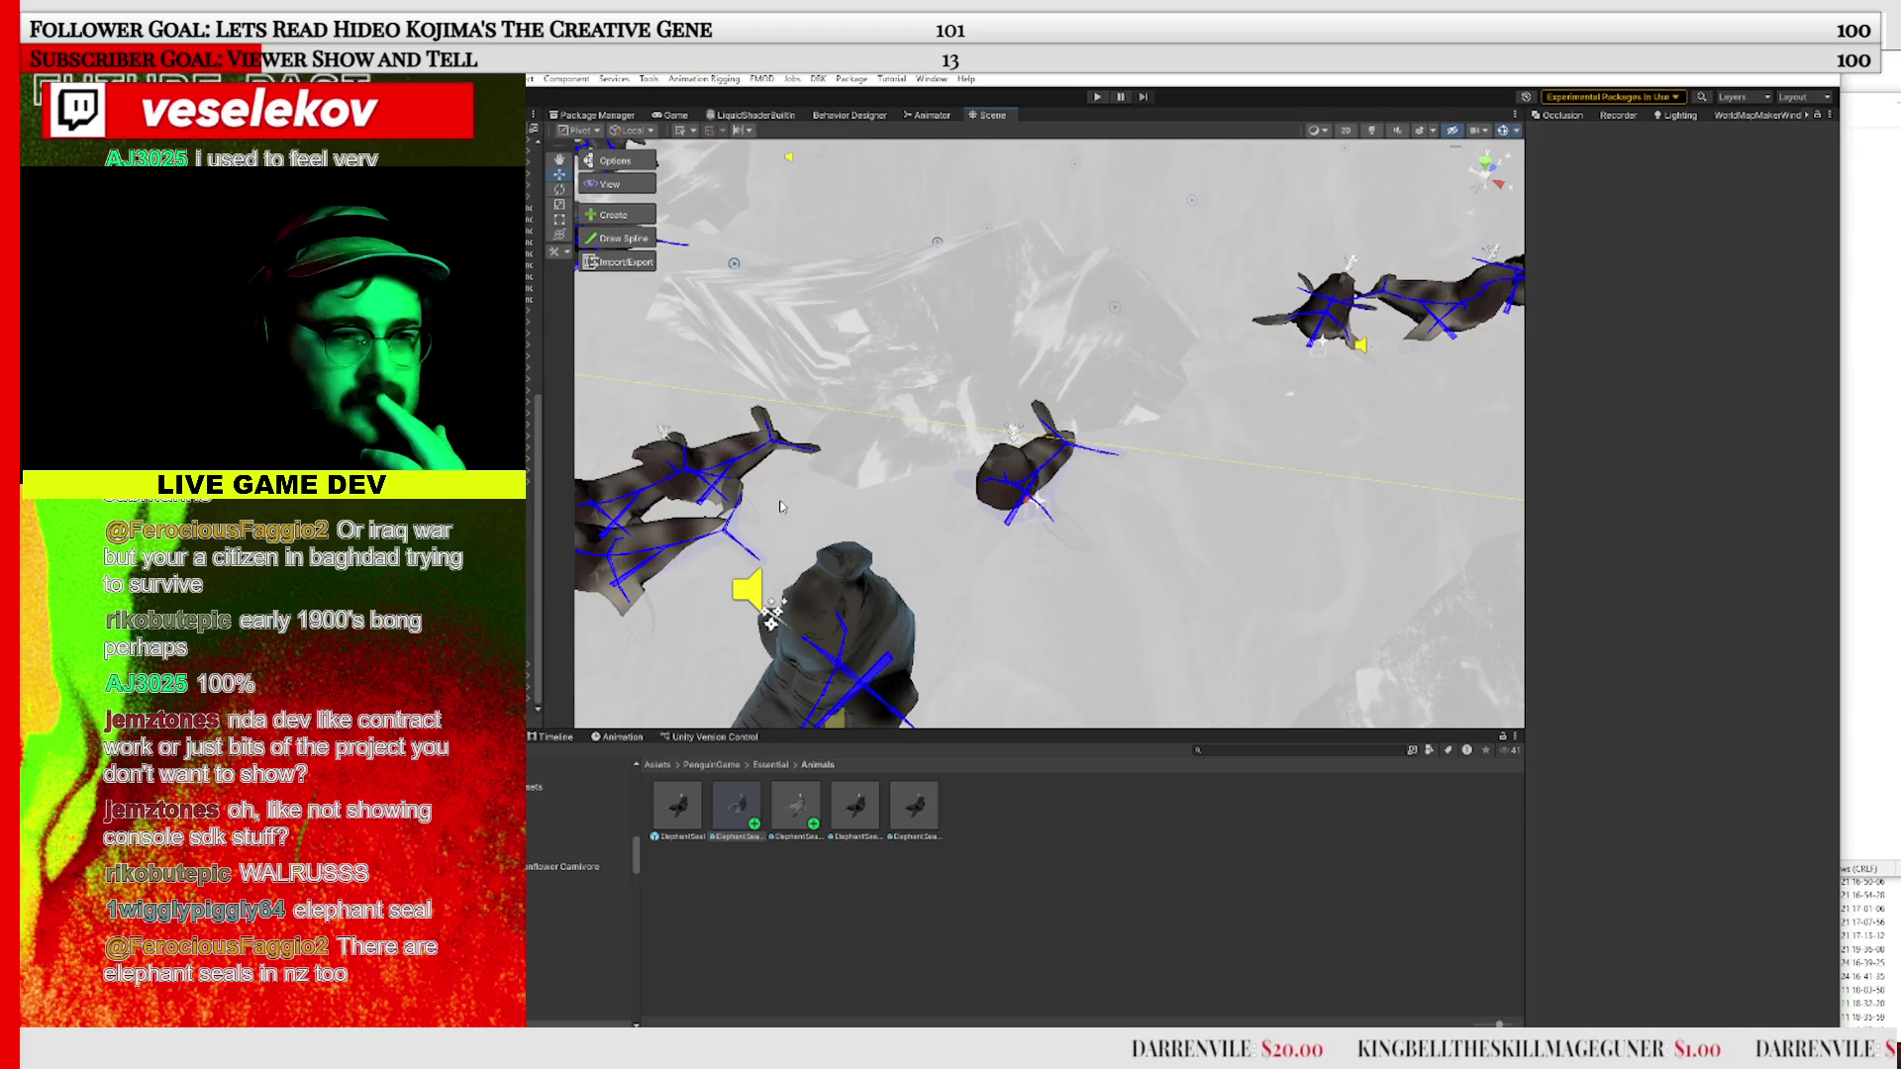
Drop three ElephantSealFemStatic seals from the Project panel into the colony
mouse_move(795, 820)
mouse_down()
mouse_move(1025, 493)
mouse_move(1087, 478)
mouse_move(1089, 454)
mouse_up()
drag(1202, 433, 1202, 525)
mouse_move(795, 807)
mouse_down()
mouse_move(930, 446)
mouse_move(953, 465)
mouse_move(971, 451)
mouse_up()
mouse_move(785, 783)
mouse_down()
mouse_move(955, 436)
mouse_move(738, 495)
mouse_move(792, 485)
mouse_move(761, 471)
mouse_up()
drag(1231, 491, 1330, 906)
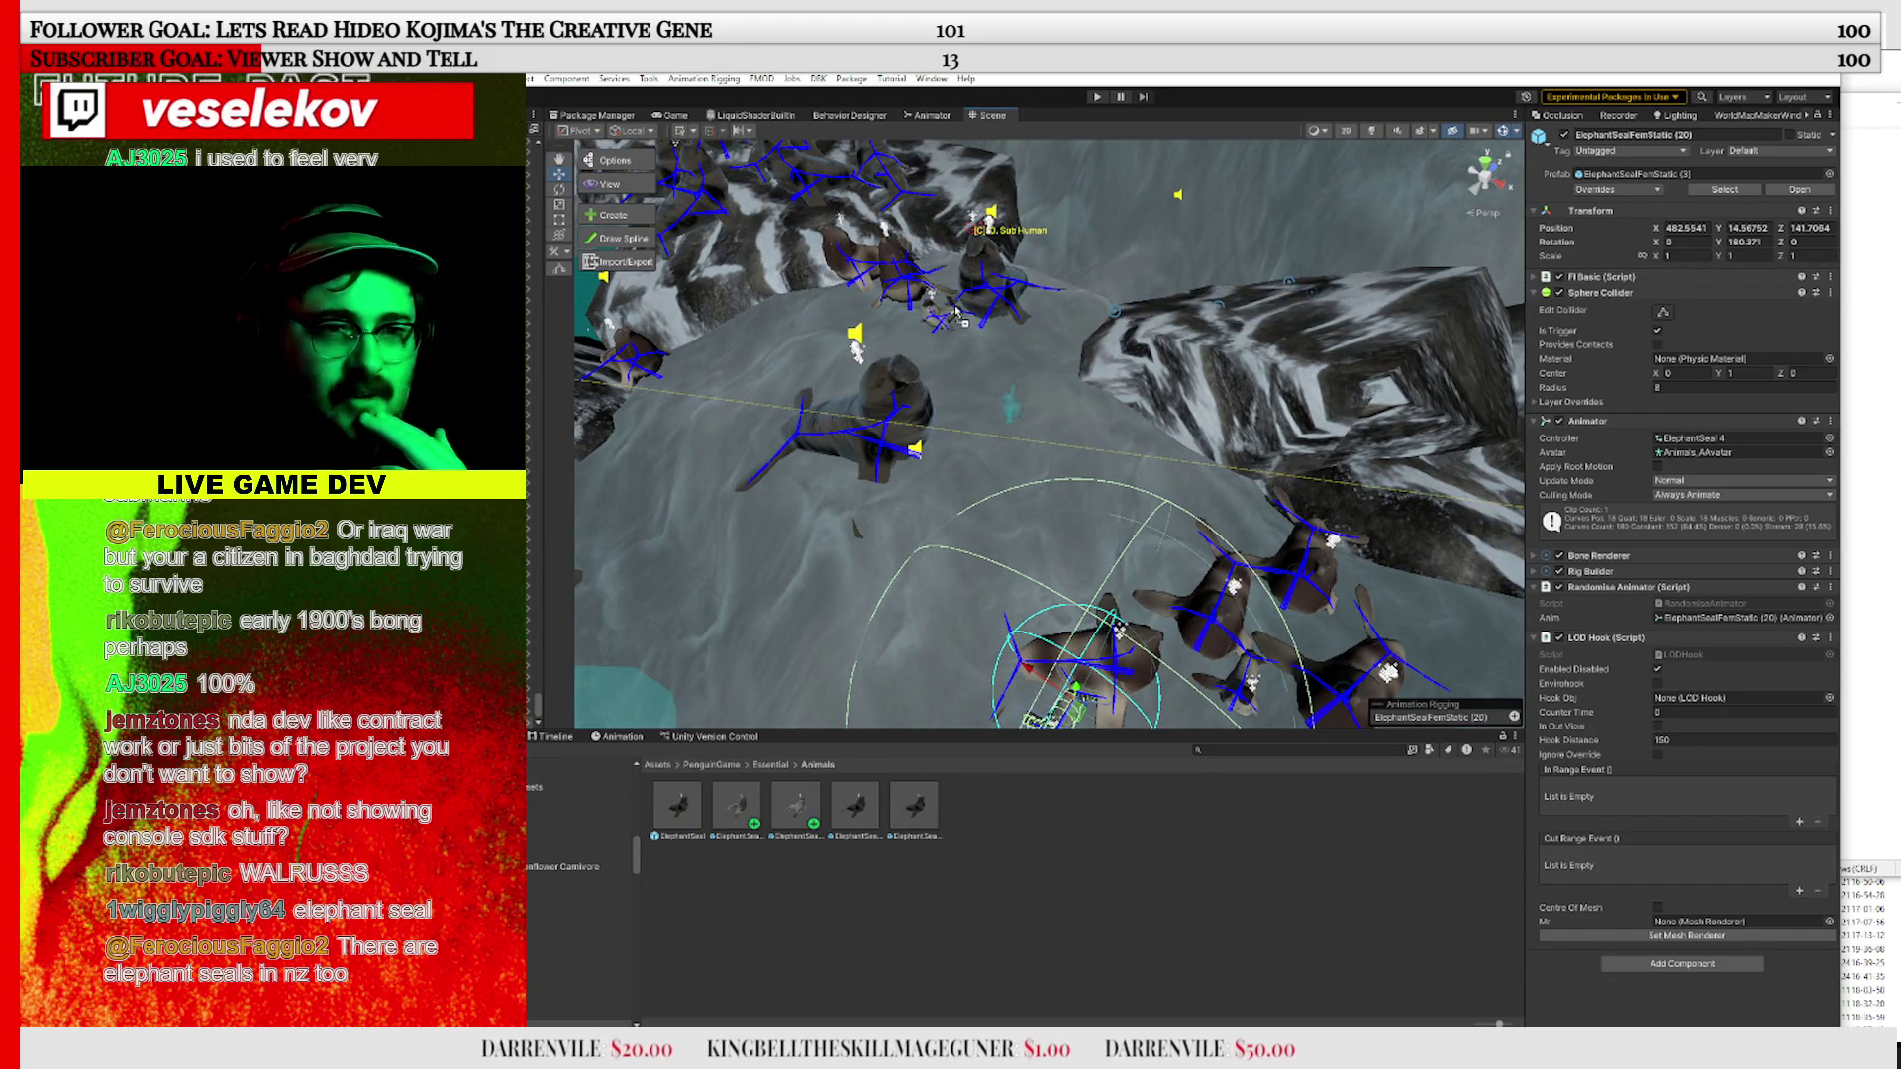
Add more seals by dragging and duplicating with Ctrl+D, then frame the newest, ElephantSealFemStatic (25)
drag(800, 802, 1020, 332)
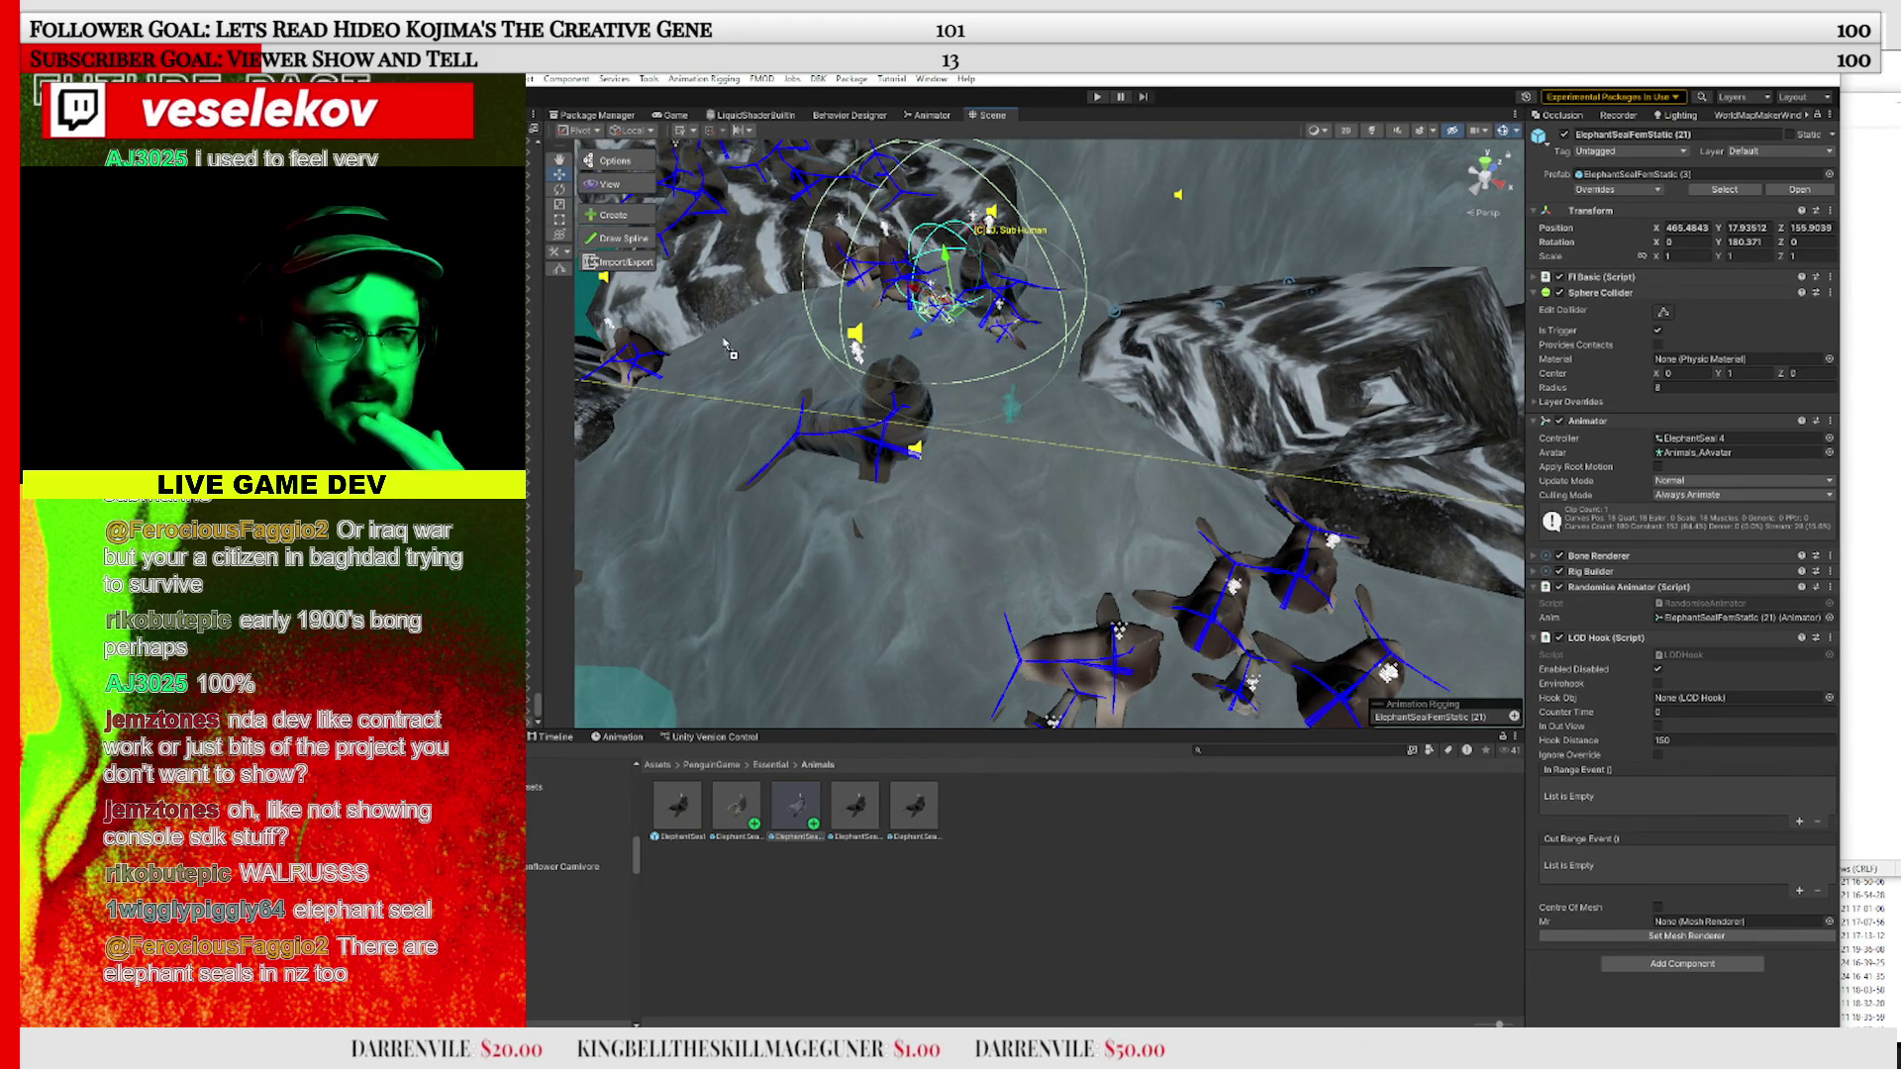
key(ctrl+d)
mouse_move(728, 346)
mouse_down()
mouse_move(897, 463)
mouse_move(744, 536)
mouse_up()
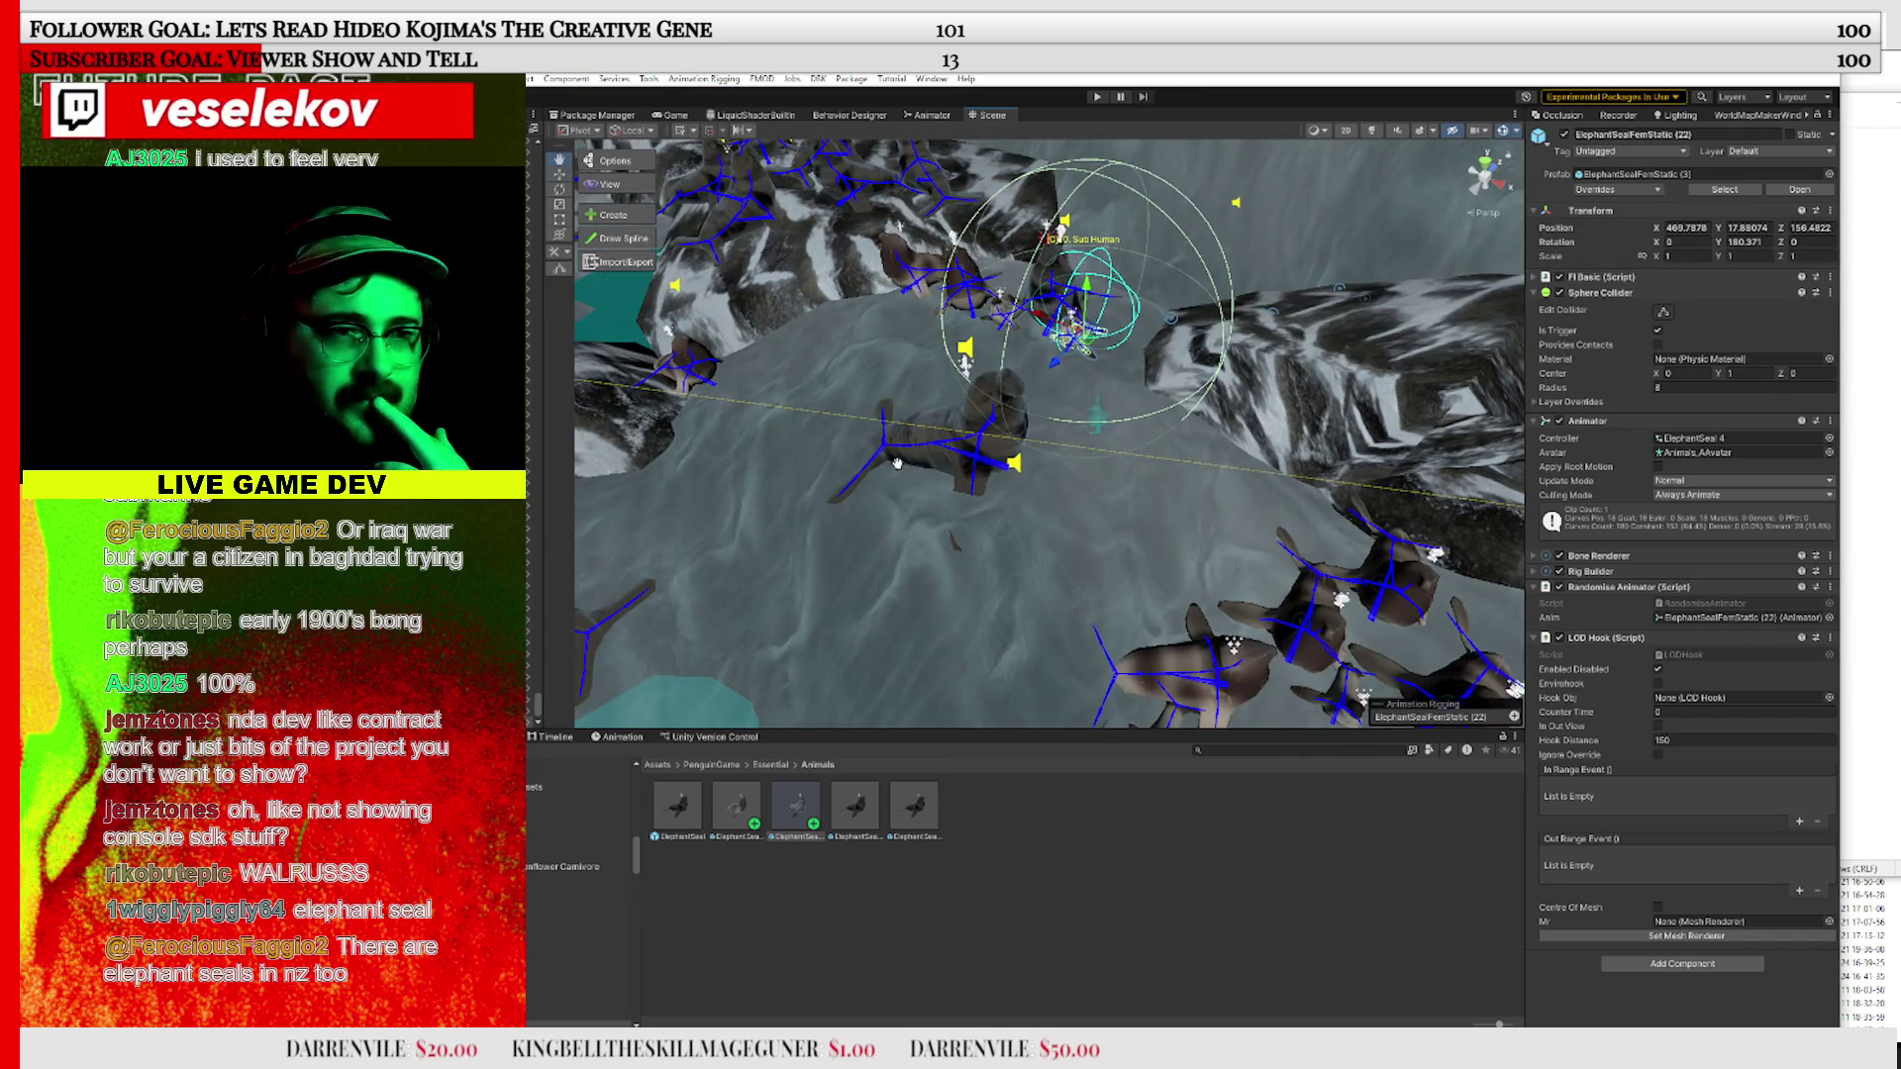
mouse_move(796, 804)
mouse_down()
mouse_move(737, 525)
mouse_move(693, 486)
mouse_move(725, 484)
mouse_move(703, 470)
mouse_move(743, 495)
mouse_move(721, 485)
mouse_up()
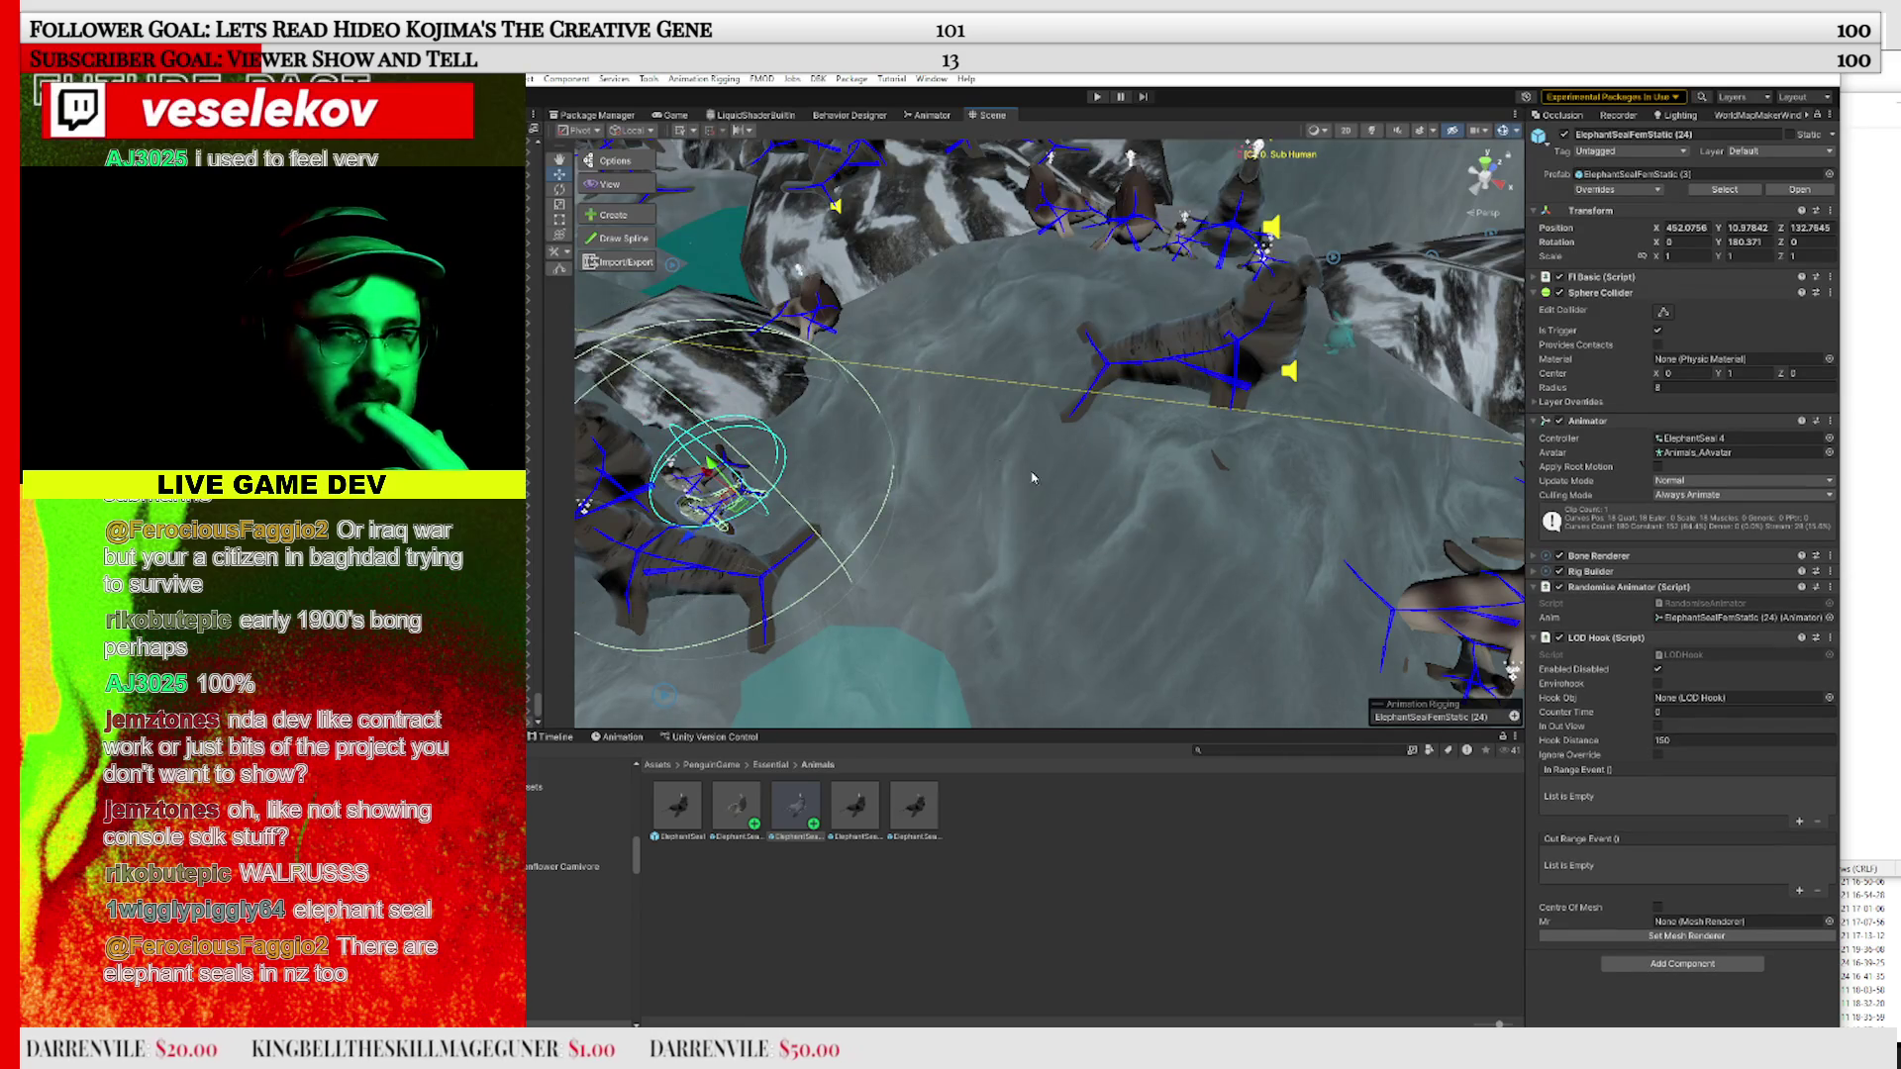
drag(1032, 478, 1173, 919)
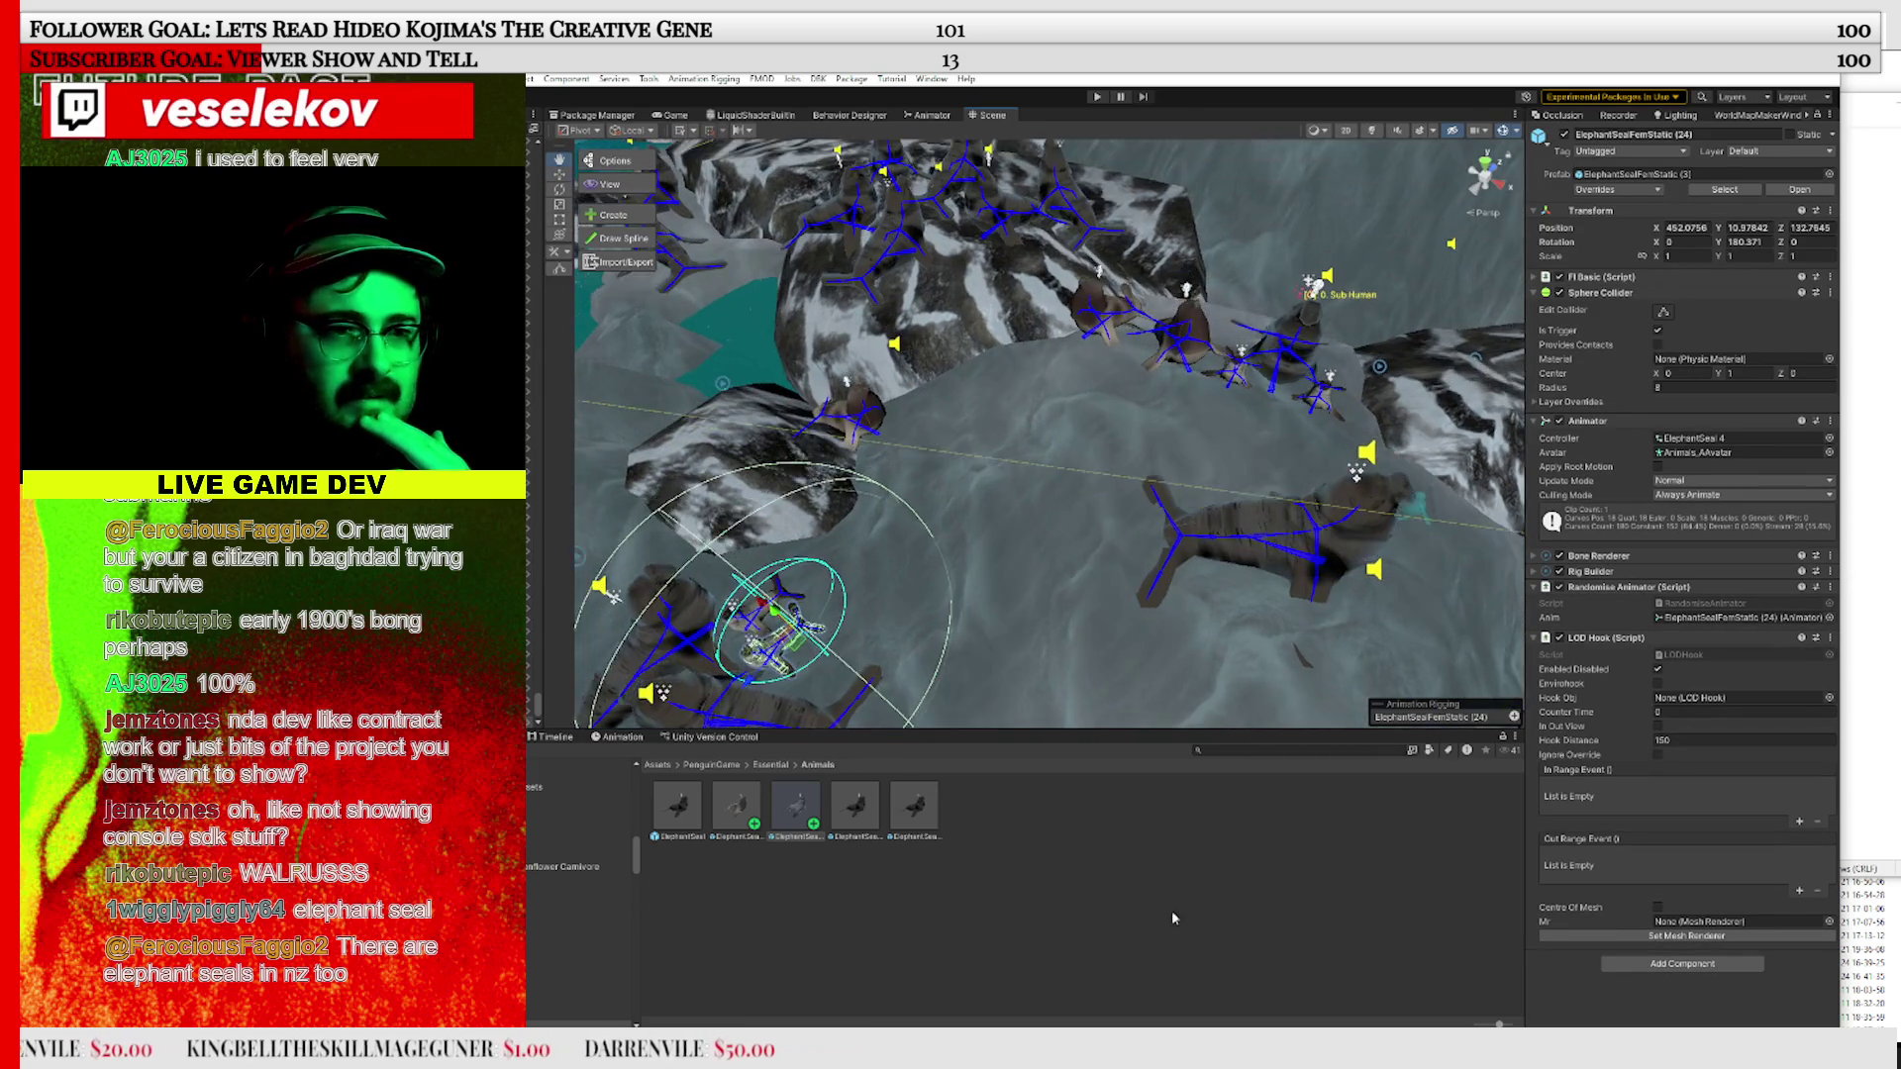
mouse_move(931, 273)
mouse_down()
mouse_move(1060, 252)
mouse_move(976, 302)
mouse_move(1027, 495)
mouse_move(1122, 588)
mouse_move(1350, 671)
mouse_up()
key(f)
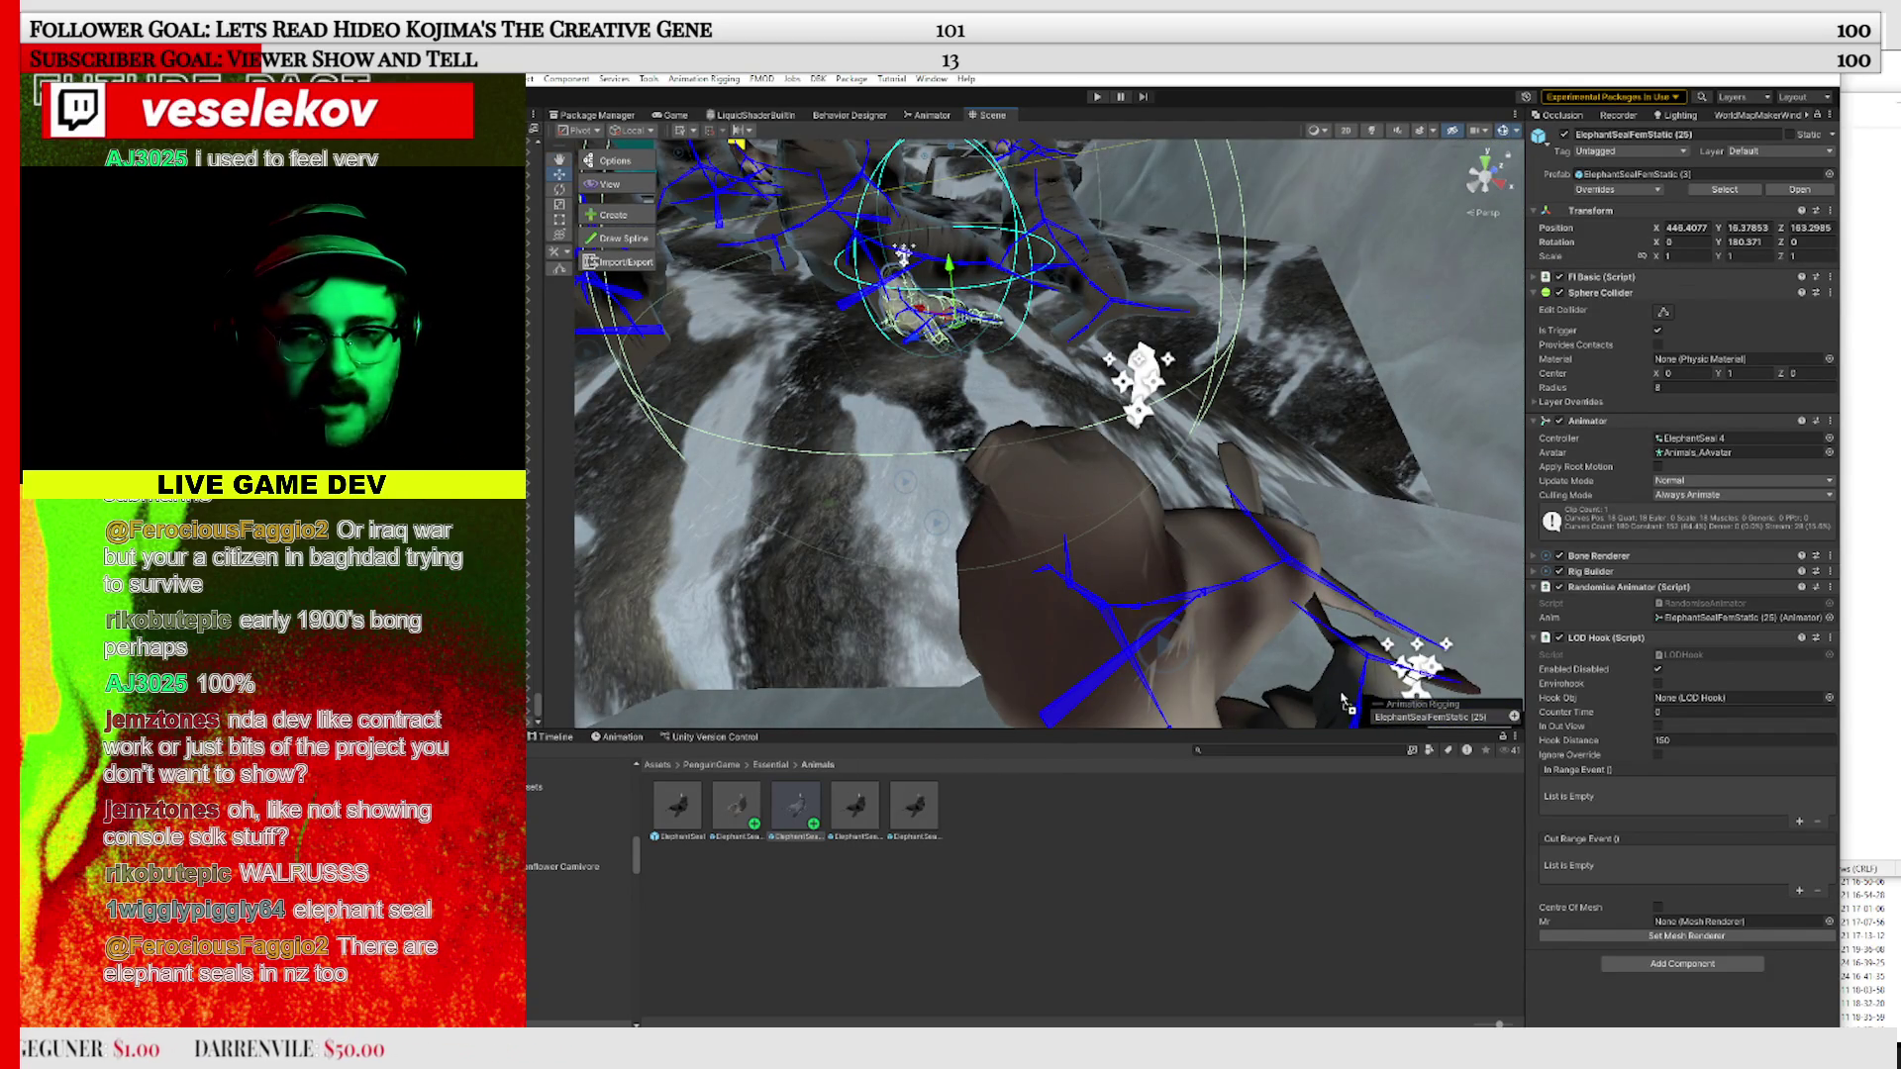
Add a seal beside the row of seals below the cliff and frame it
click(1302, 665)
key(f)
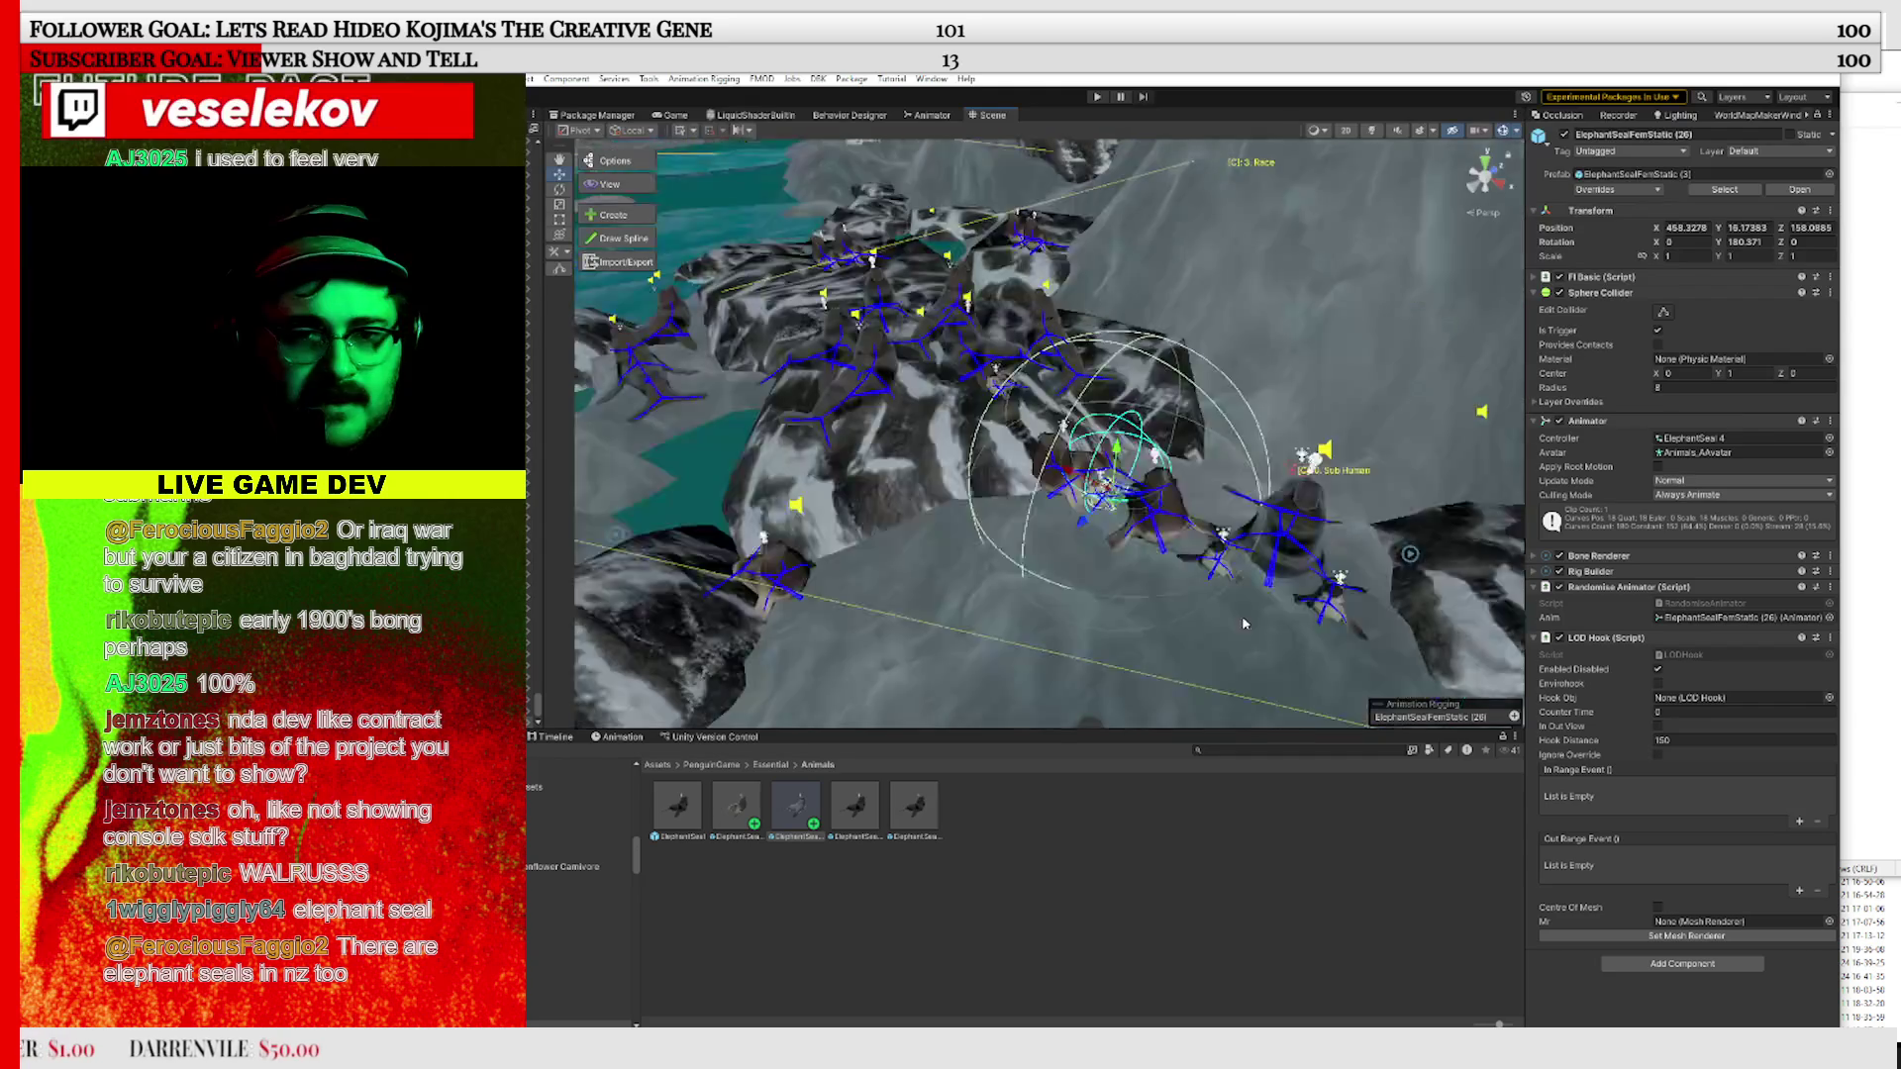
mouse_move(1160, 537)
mouse_down()
mouse_move(921, 416)
mouse_move(841, 416)
mouse_move(842, 475)
mouse_move(1070, 424)
mouse_up()
scroll(1070, 424, up, 2)
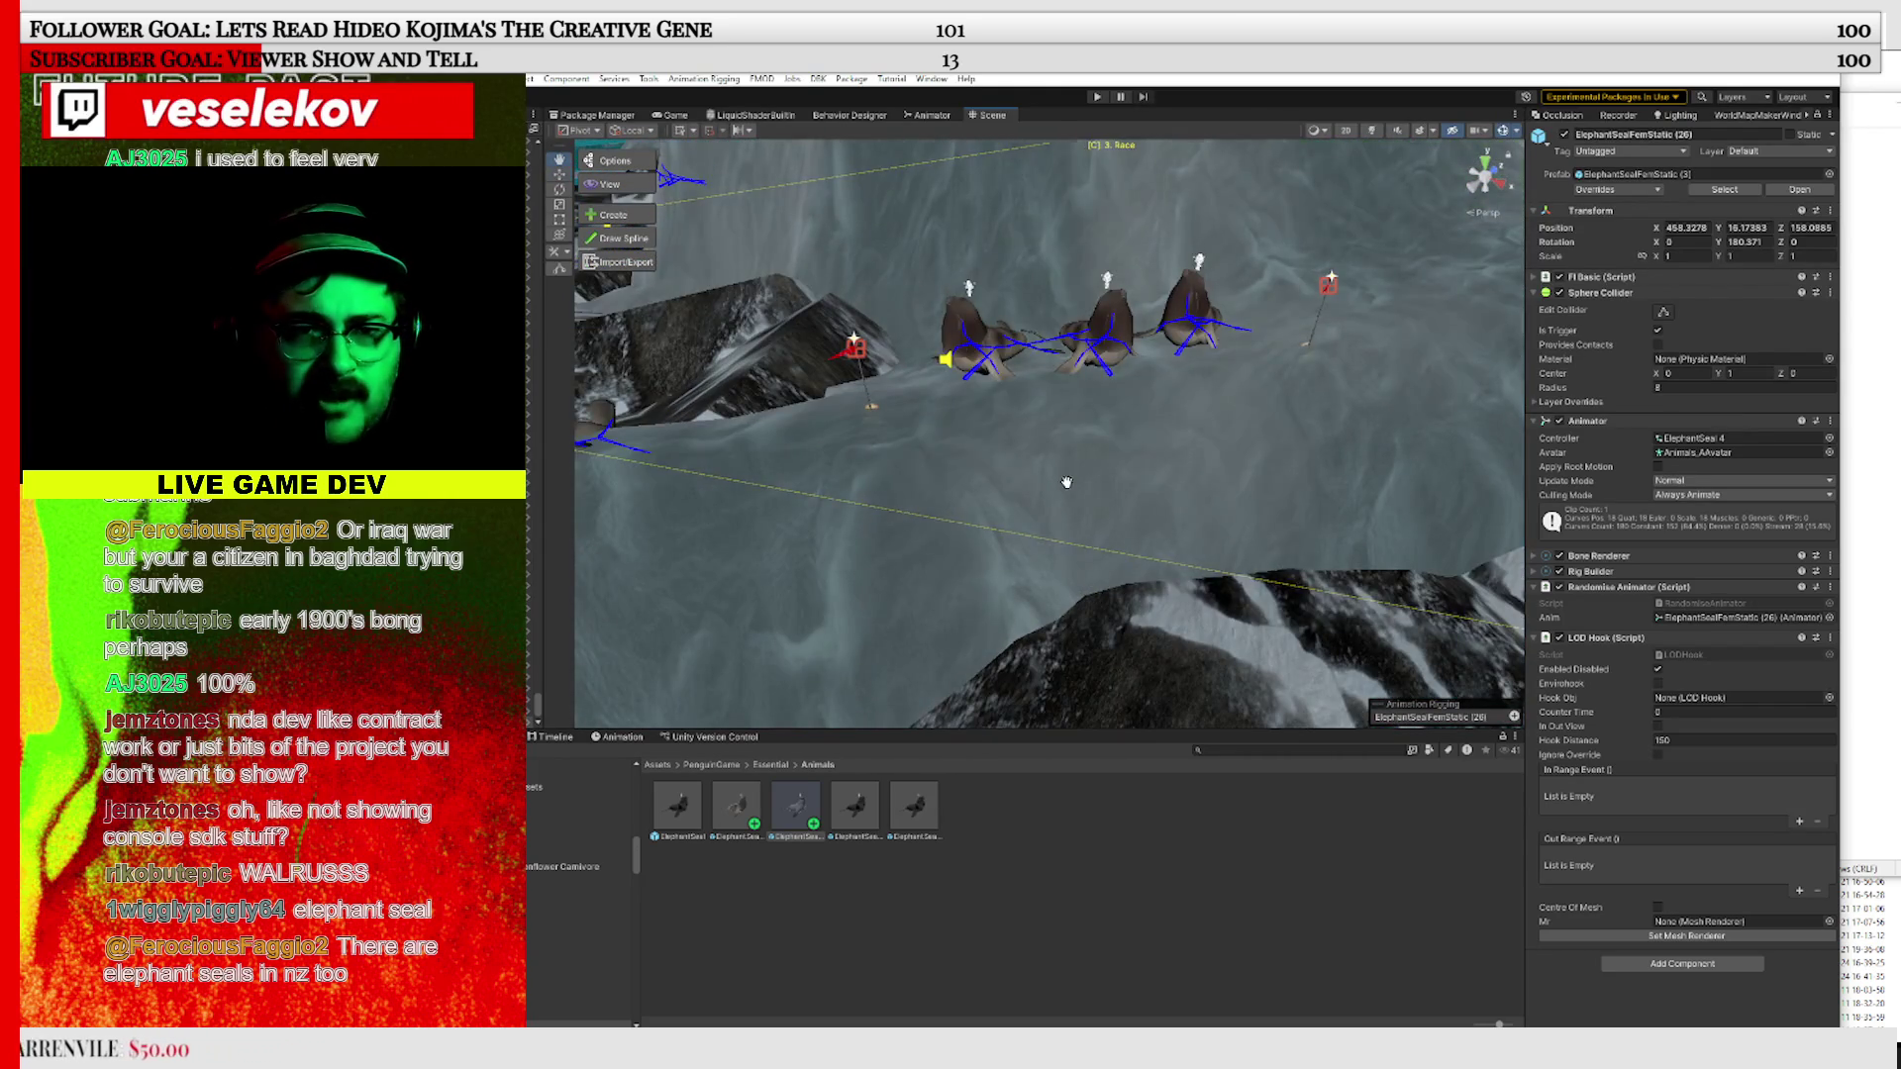
scroll(1070, 423, up, 3)
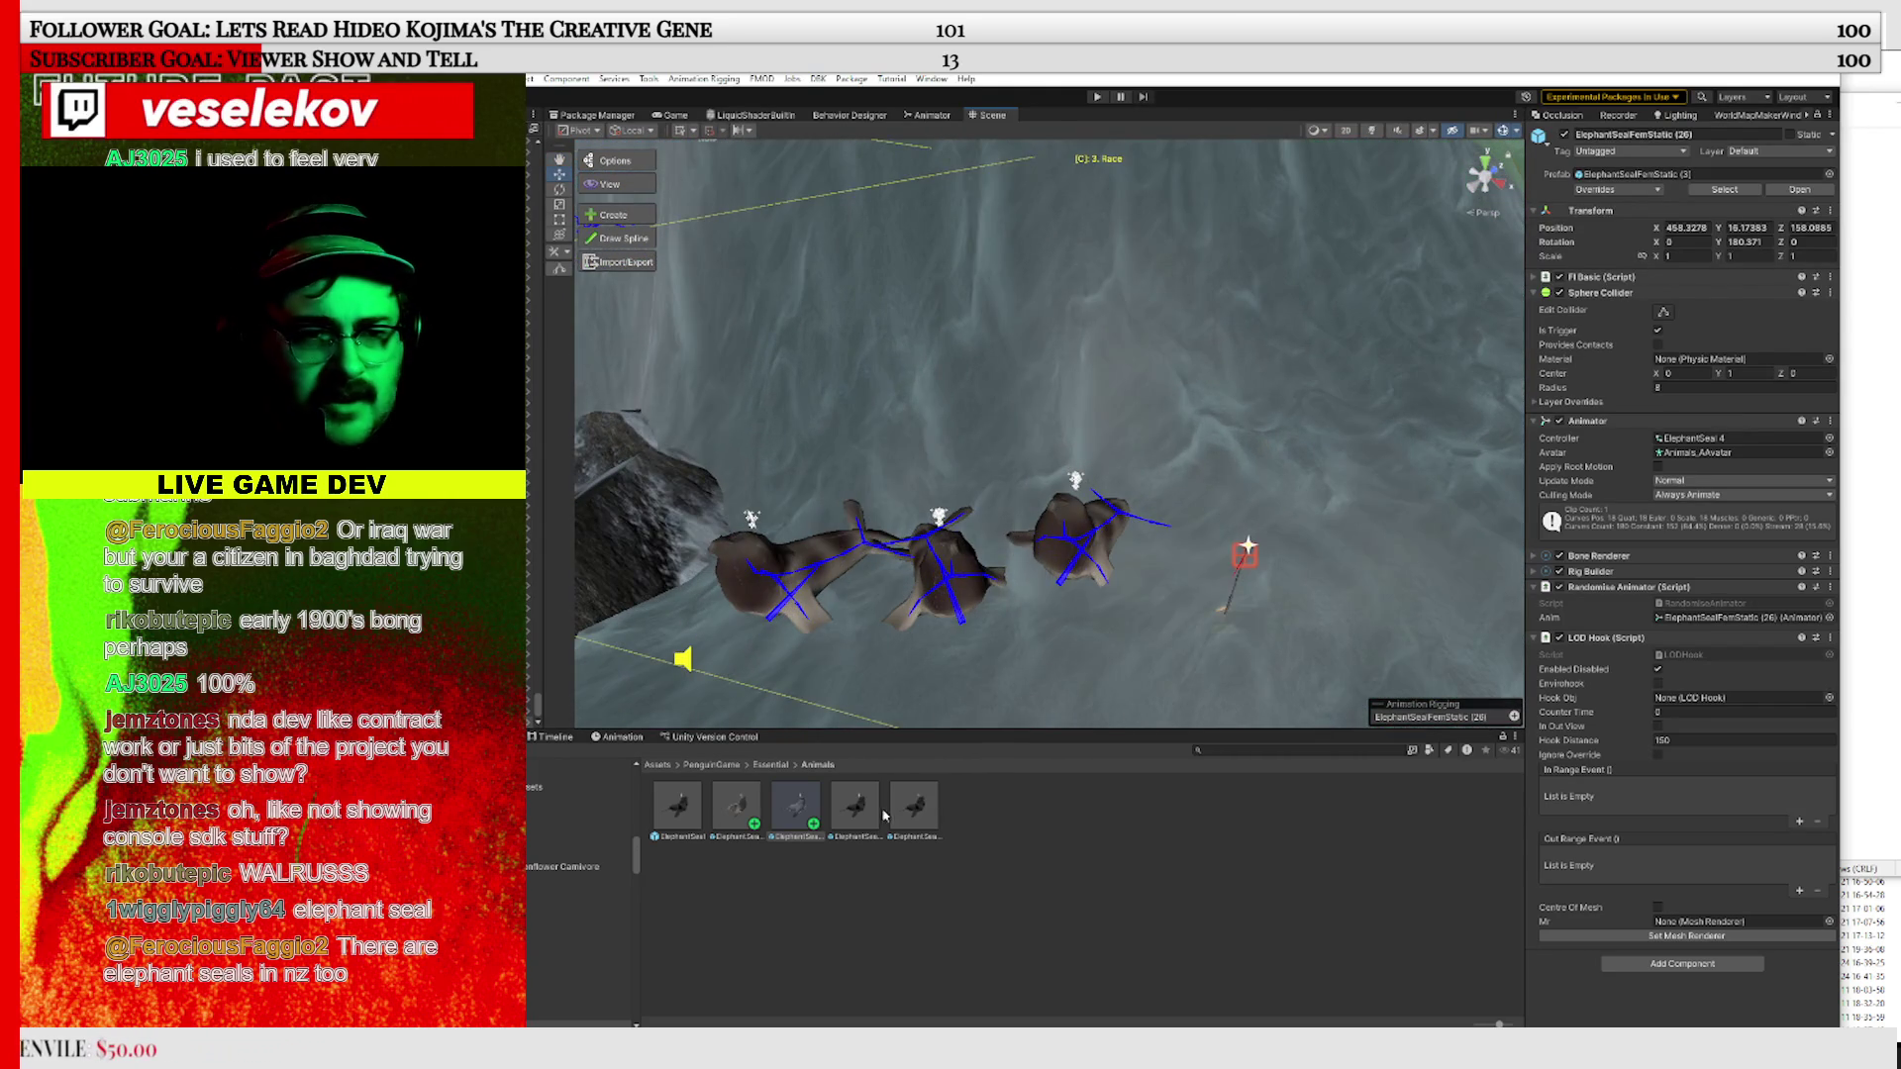
mouse_move(884, 815)
mouse_down()
mouse_move(1159, 585)
mouse_move(1092, 600)
mouse_move(1089, 621)
mouse_up()
key(f)
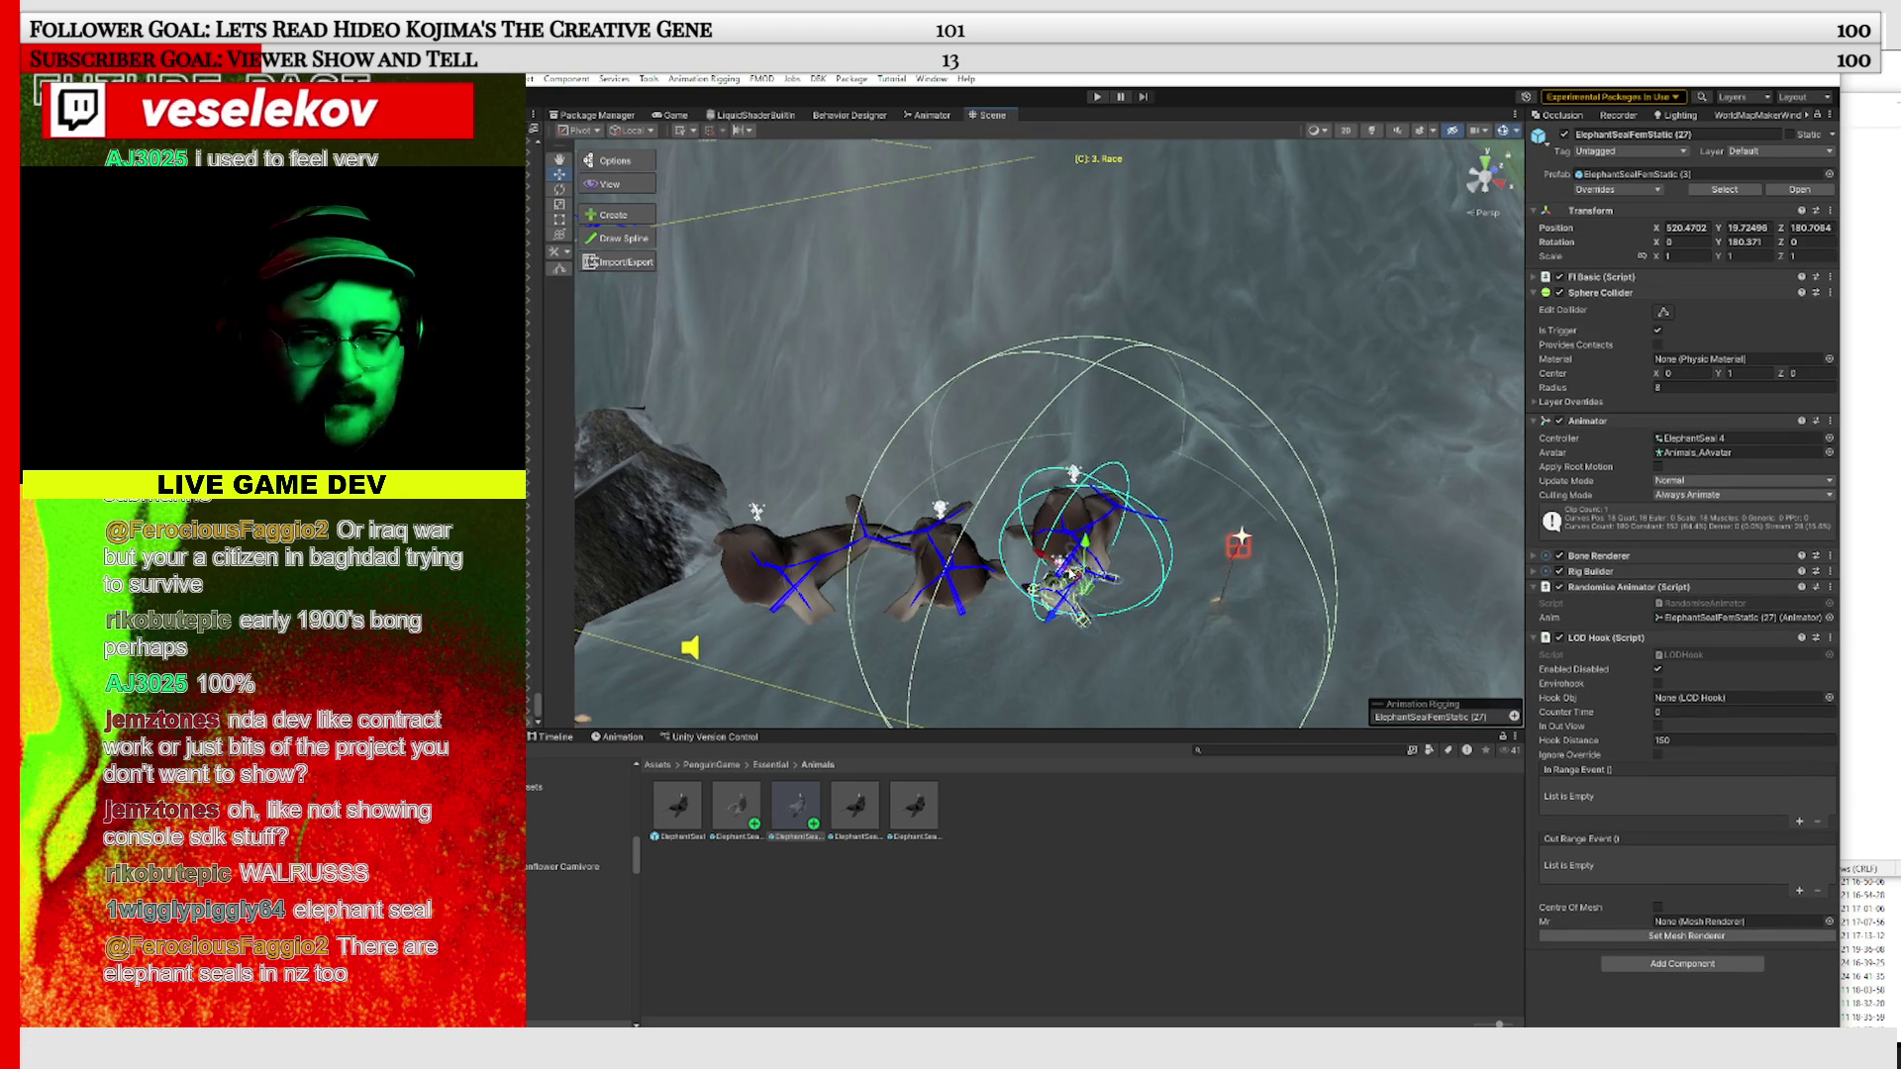
drag(908, 492, 852, 534)
Place two more seals and rotate them around Y to face different directions
mouse_move(993, 477)
mouse_down()
mouse_move(965, 376)
mouse_move(1097, 463)
mouse_move(966, 364)
mouse_up()
click(559, 188)
scroll(965, 366, down, 10)
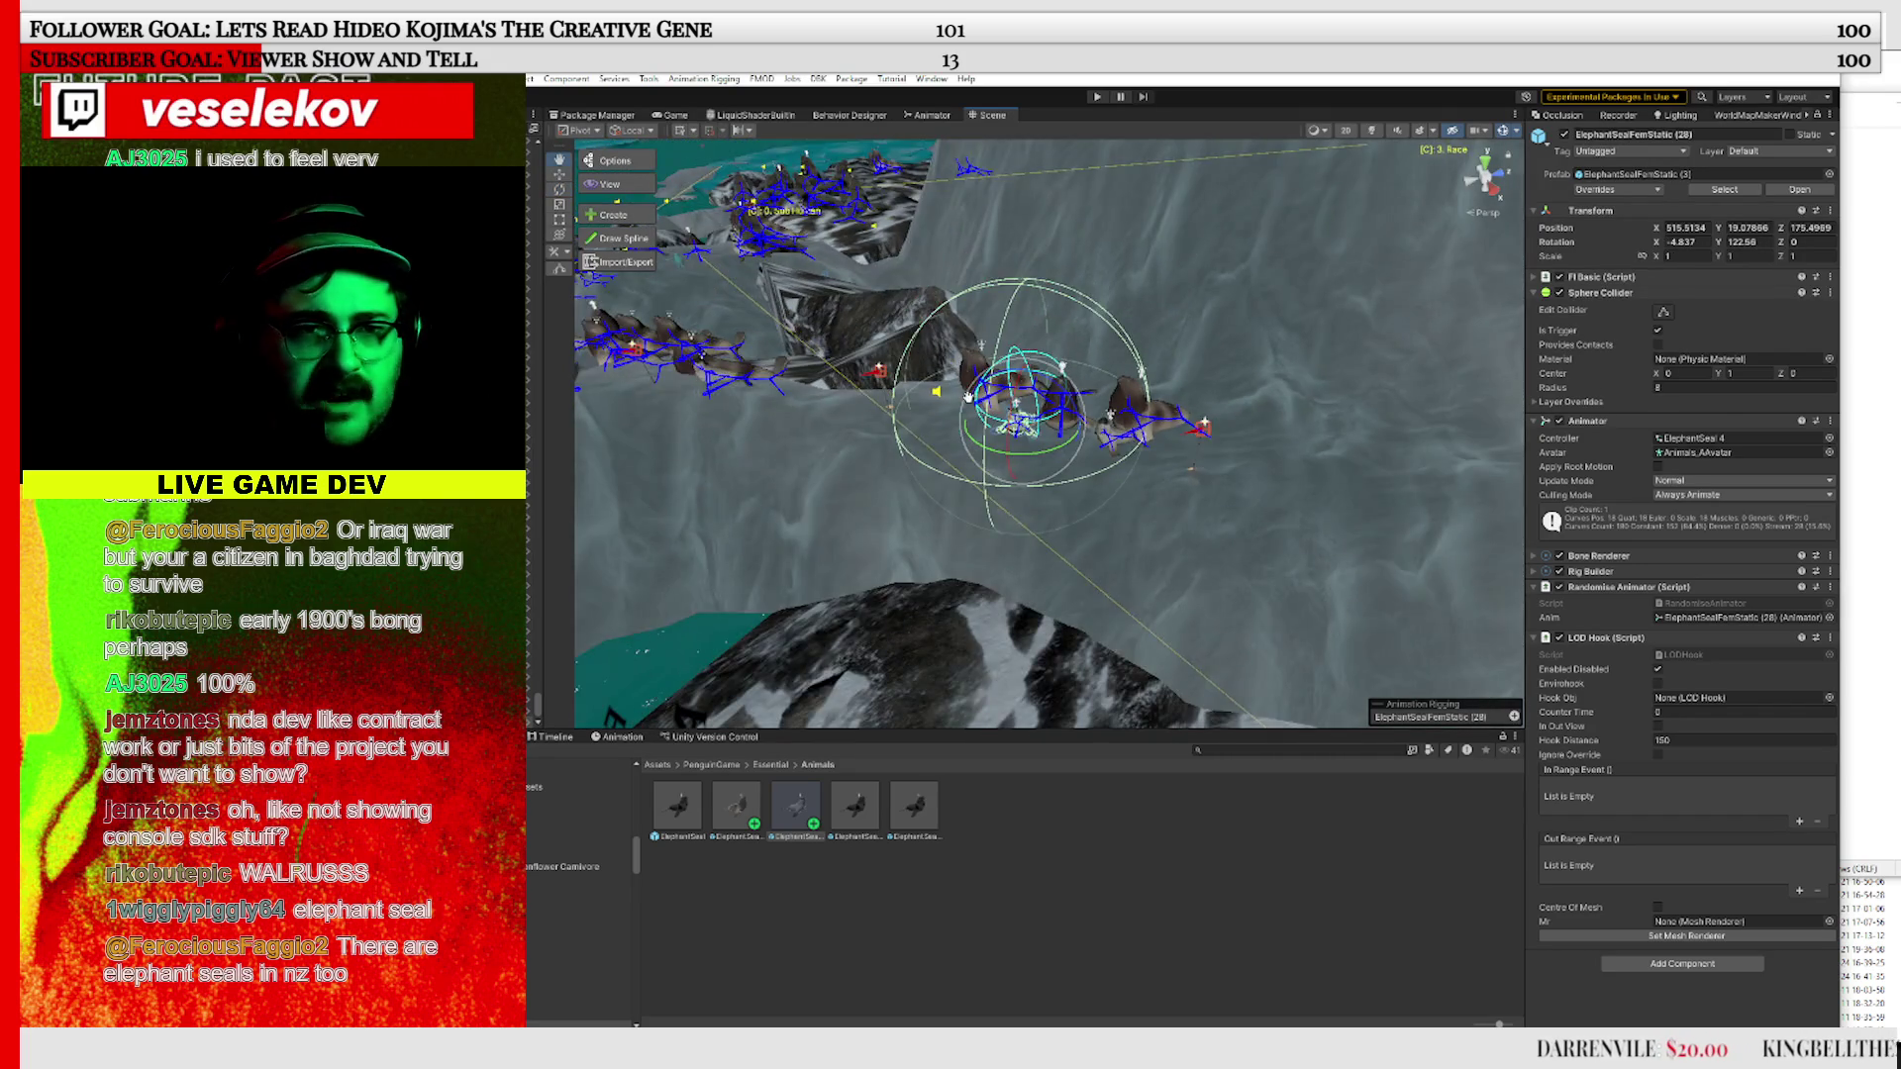
scroll(968, 397, up, 10)
mouse_move(810, 830)
mouse_down()
mouse_move(980, 487)
mouse_move(753, 562)
mouse_up()
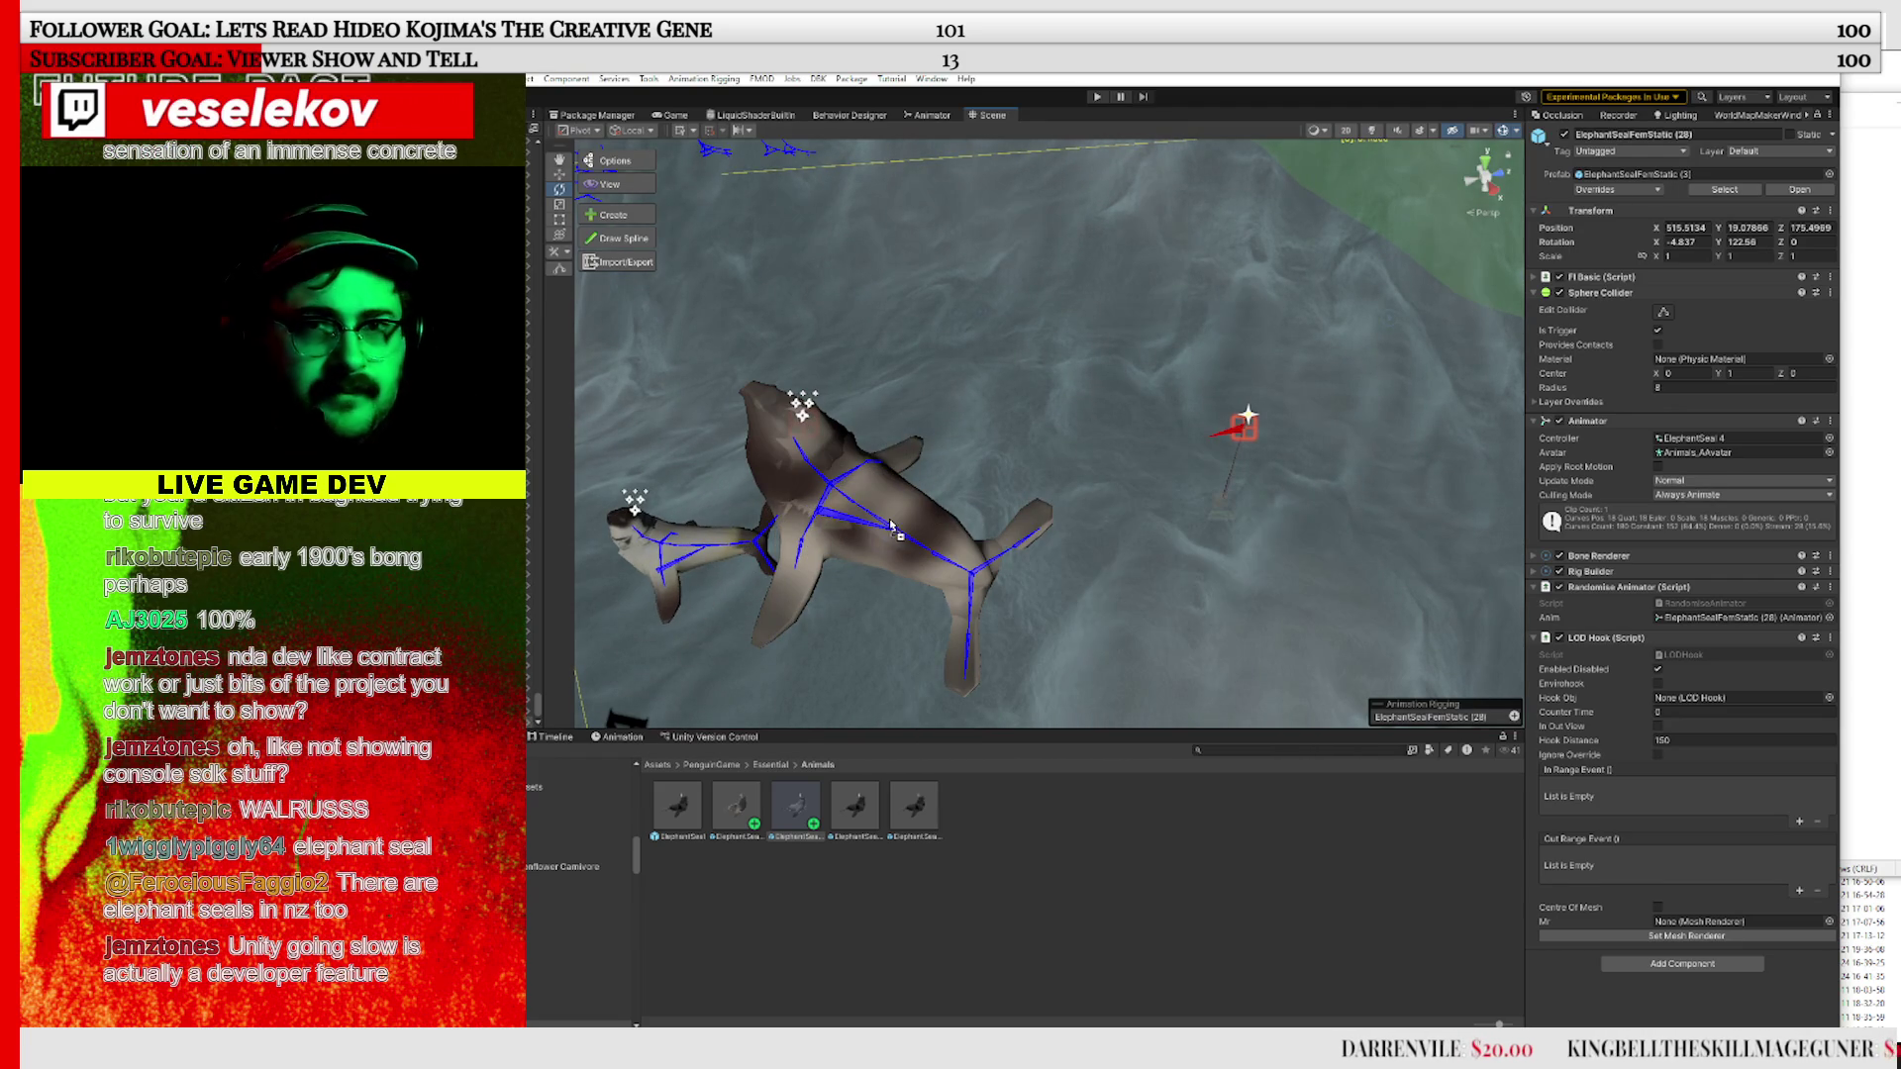
click(844, 518)
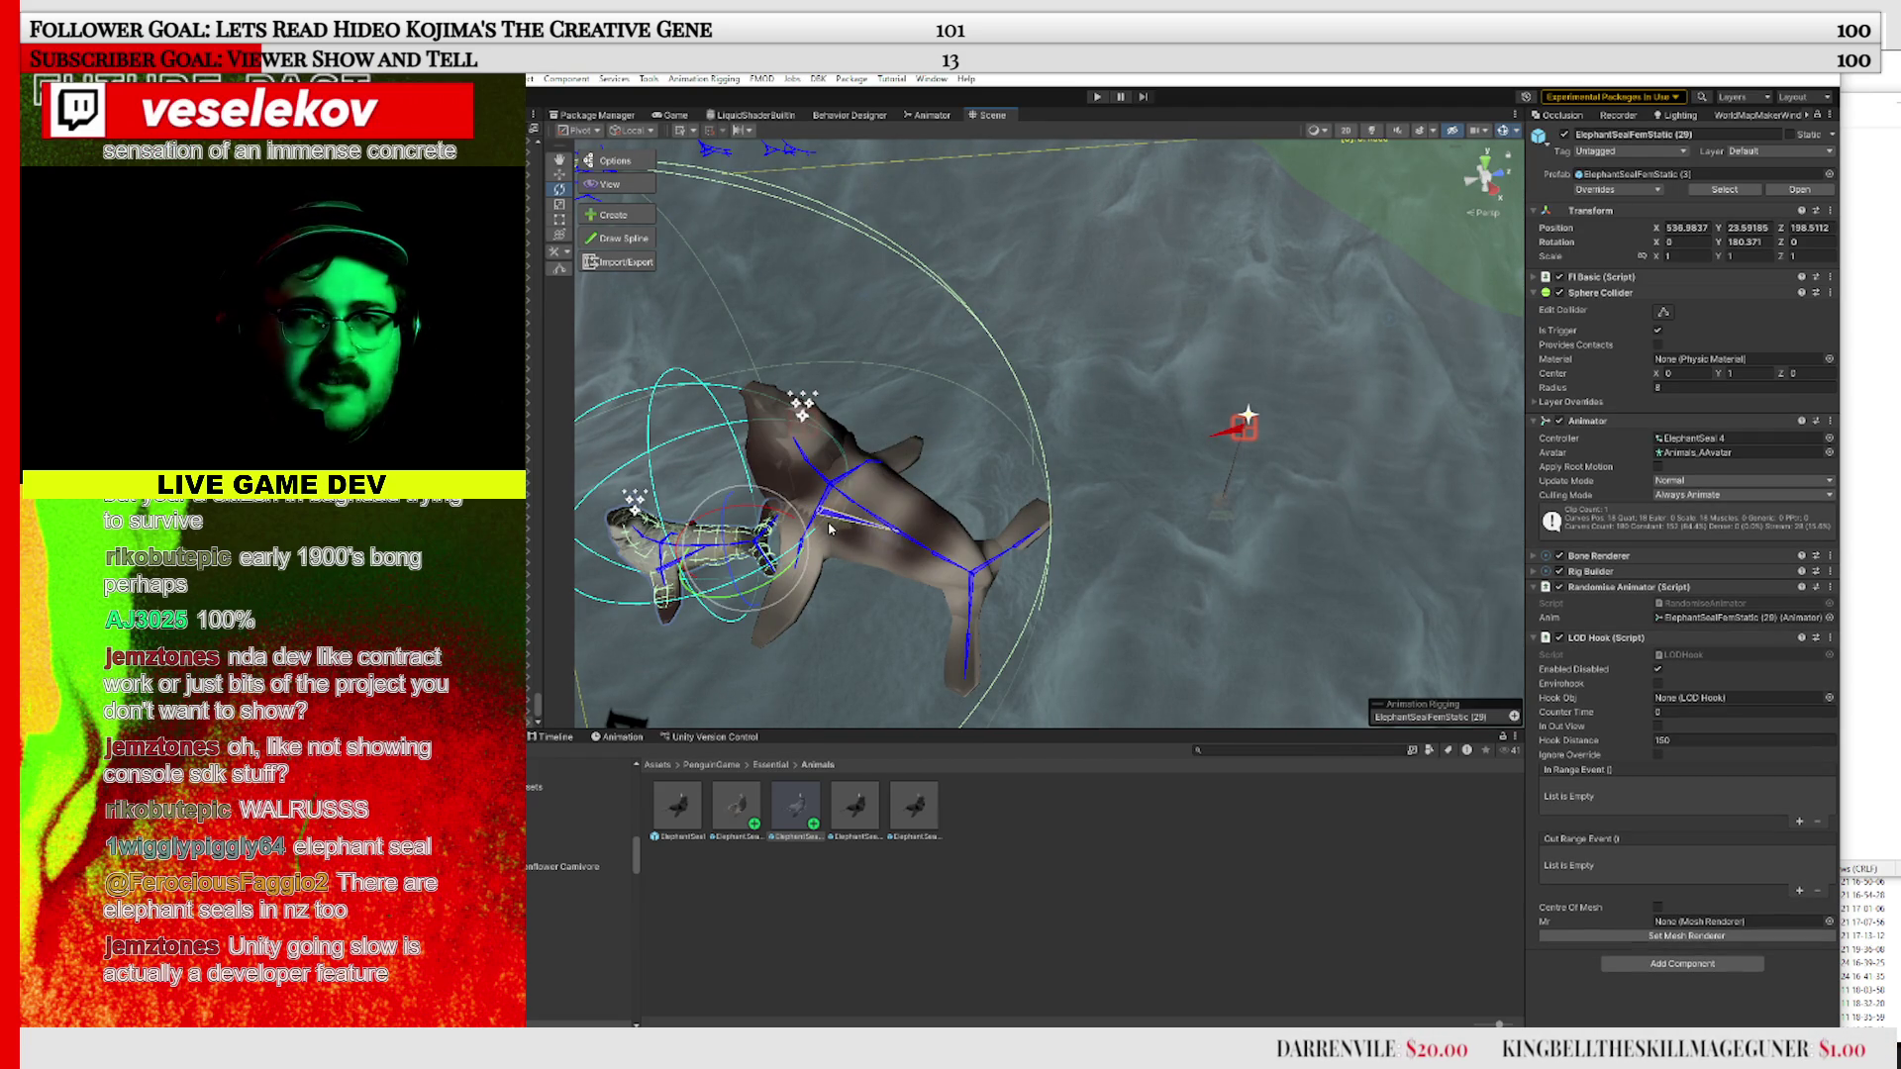
drag(752, 597, 540, 661)
key(f)
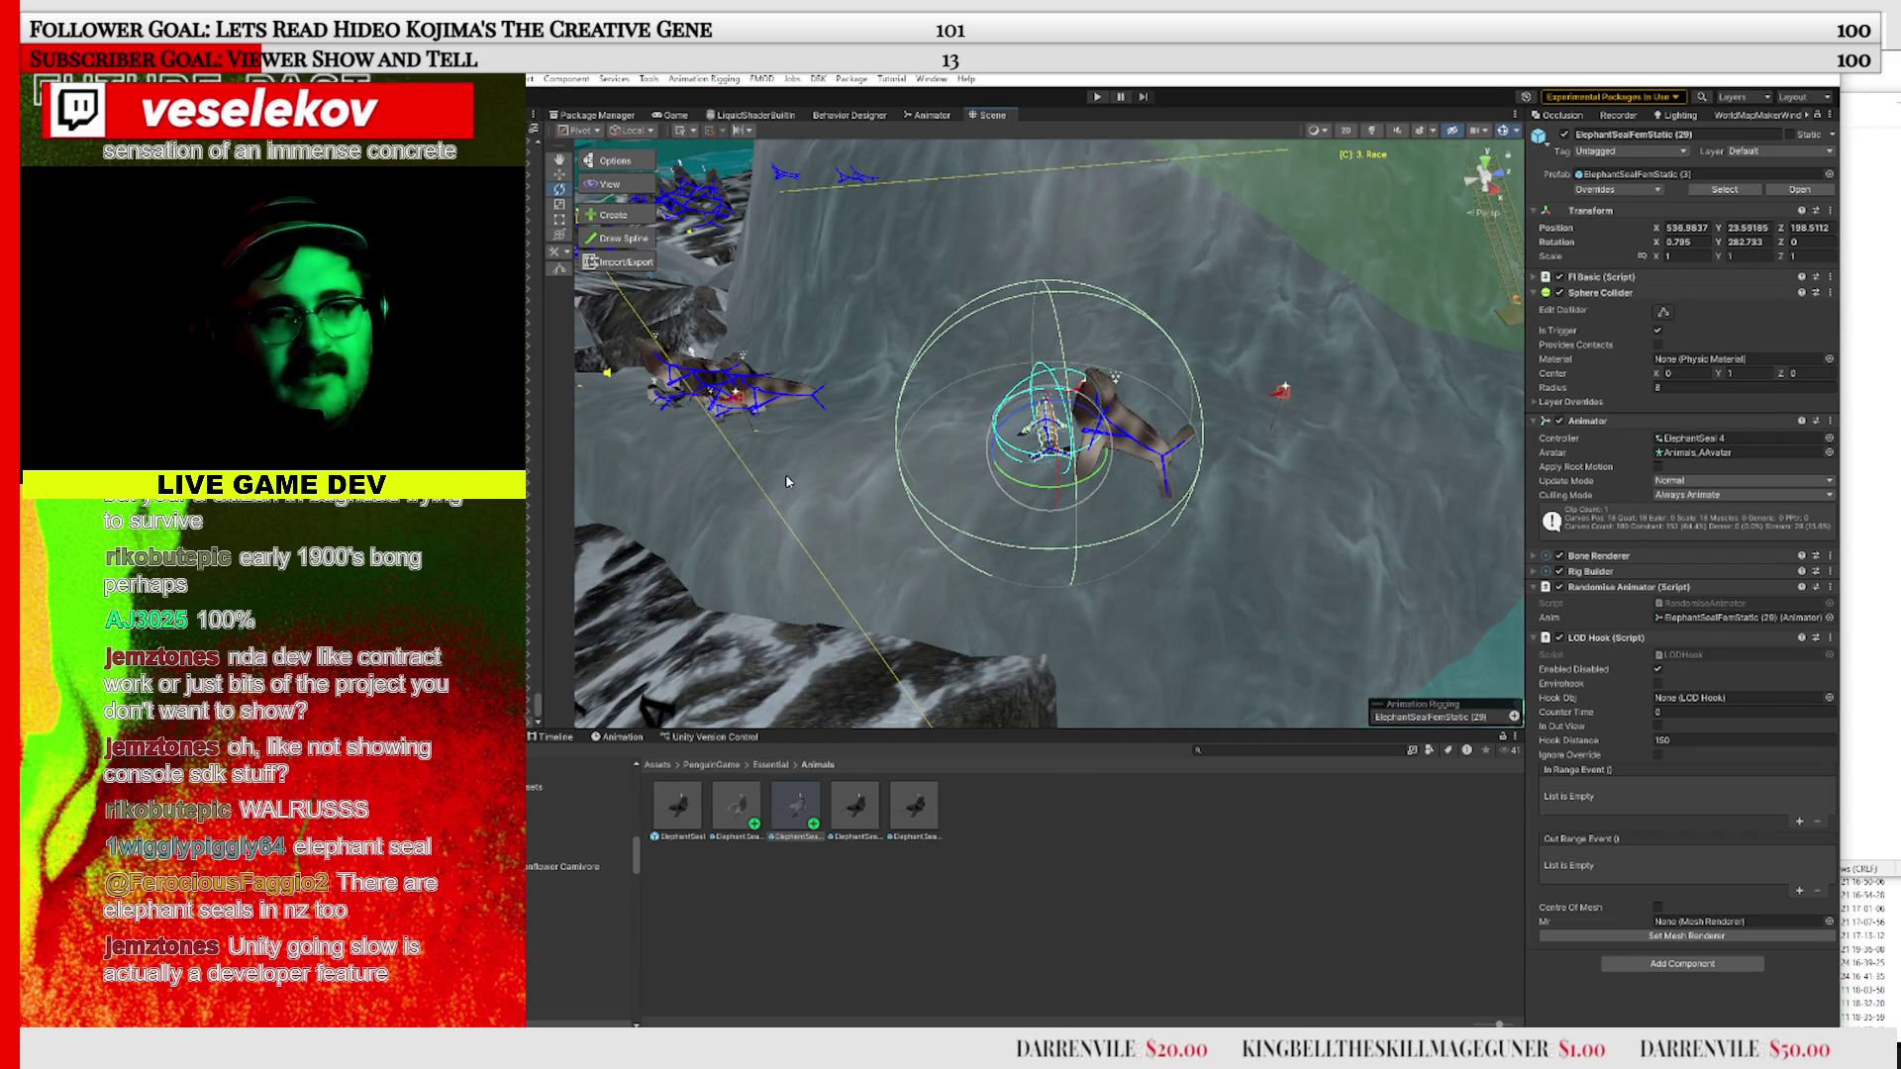
Pan over the rocks to review the grown colony and clear the seal selection
mouse_move(790, 452)
mouse_down()
mouse_move(984, 501)
mouse_move(1446, 485)
mouse_move(1284, 308)
mouse_move(1362, 580)
mouse_move(1036, 529)
mouse_move(867, 466)
mouse_move(770, 528)
mouse_up()
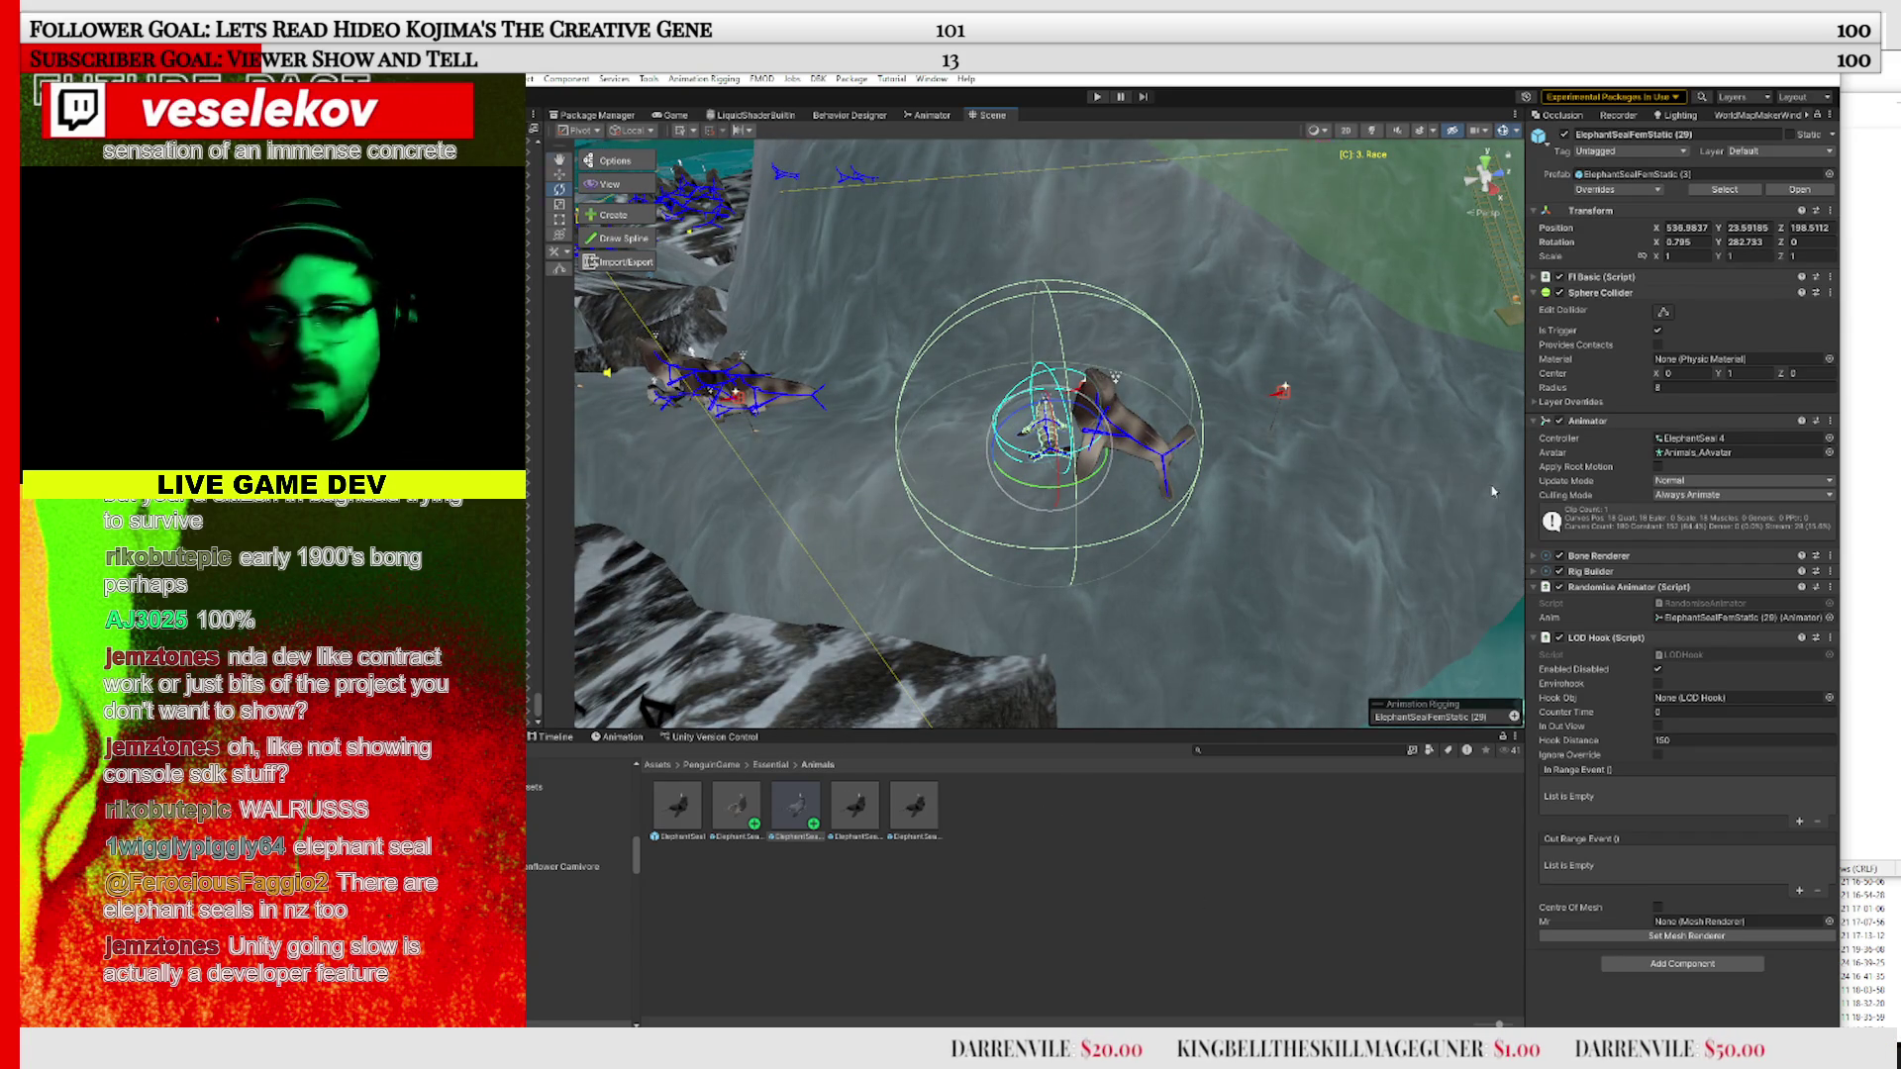
mouse_move(1293, 359)
mouse_down()
mouse_move(810, 393)
mouse_move(1034, 459)
mouse_move(1196, 573)
mouse_move(1127, 611)
mouse_move(1081, 596)
mouse_move(1099, 684)
mouse_up()
scroll(810, 395, up, 2)
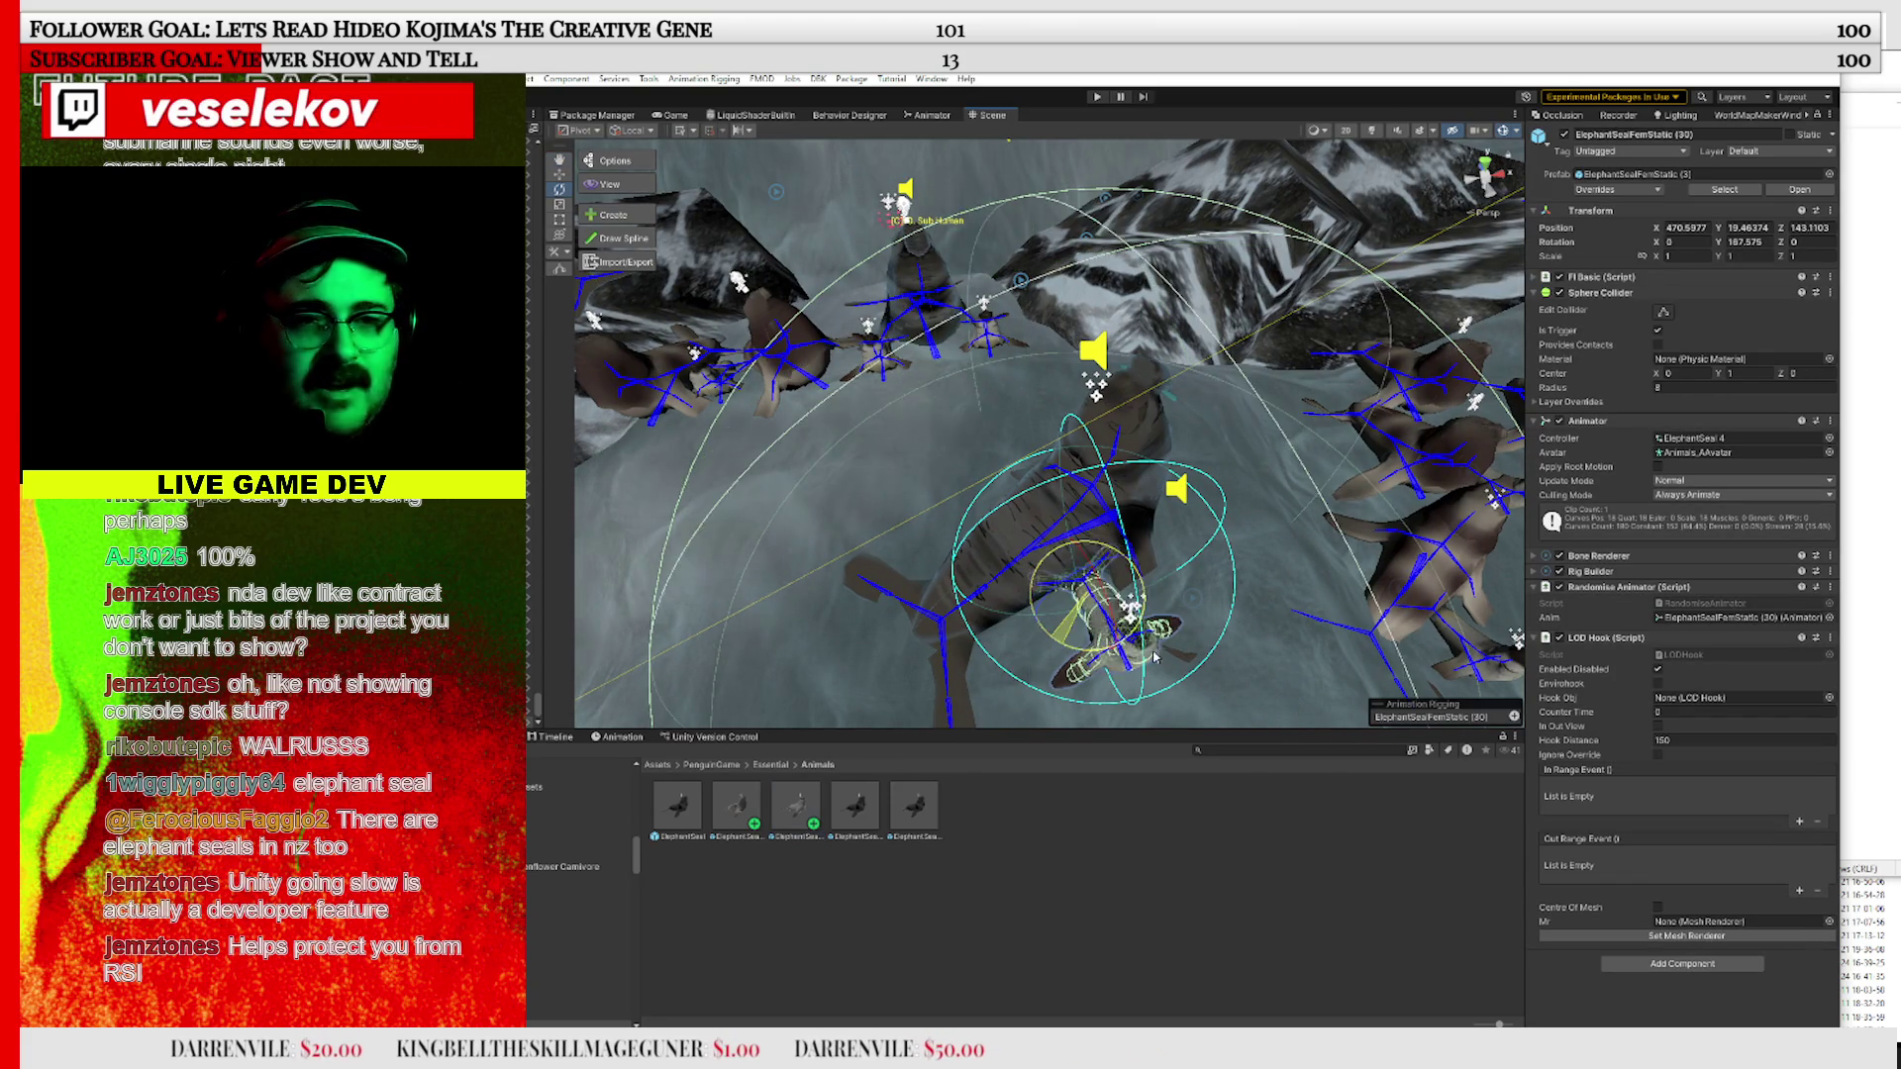
click(1144, 840)
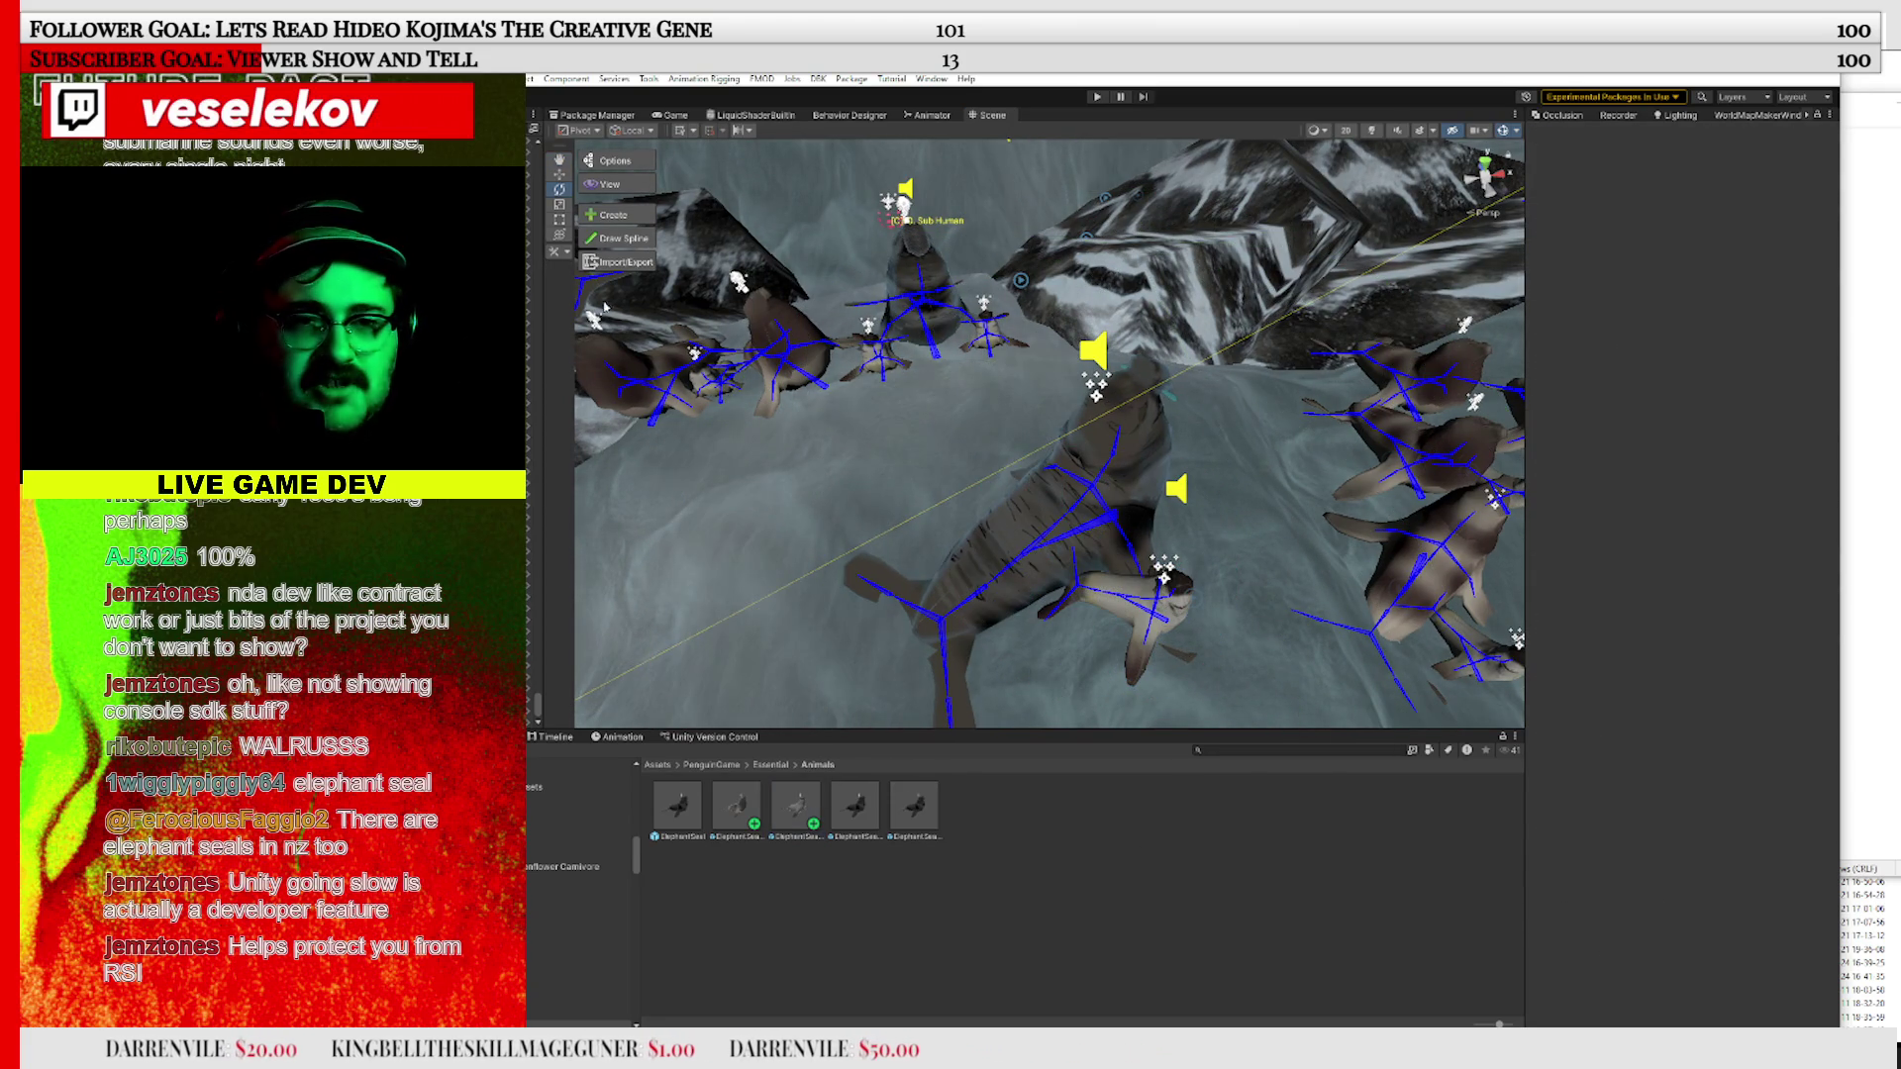
Save SampleScene via File > Save and bring the Muse Texture Generator docs over the editor
click(465, 78)
click(570, 147)
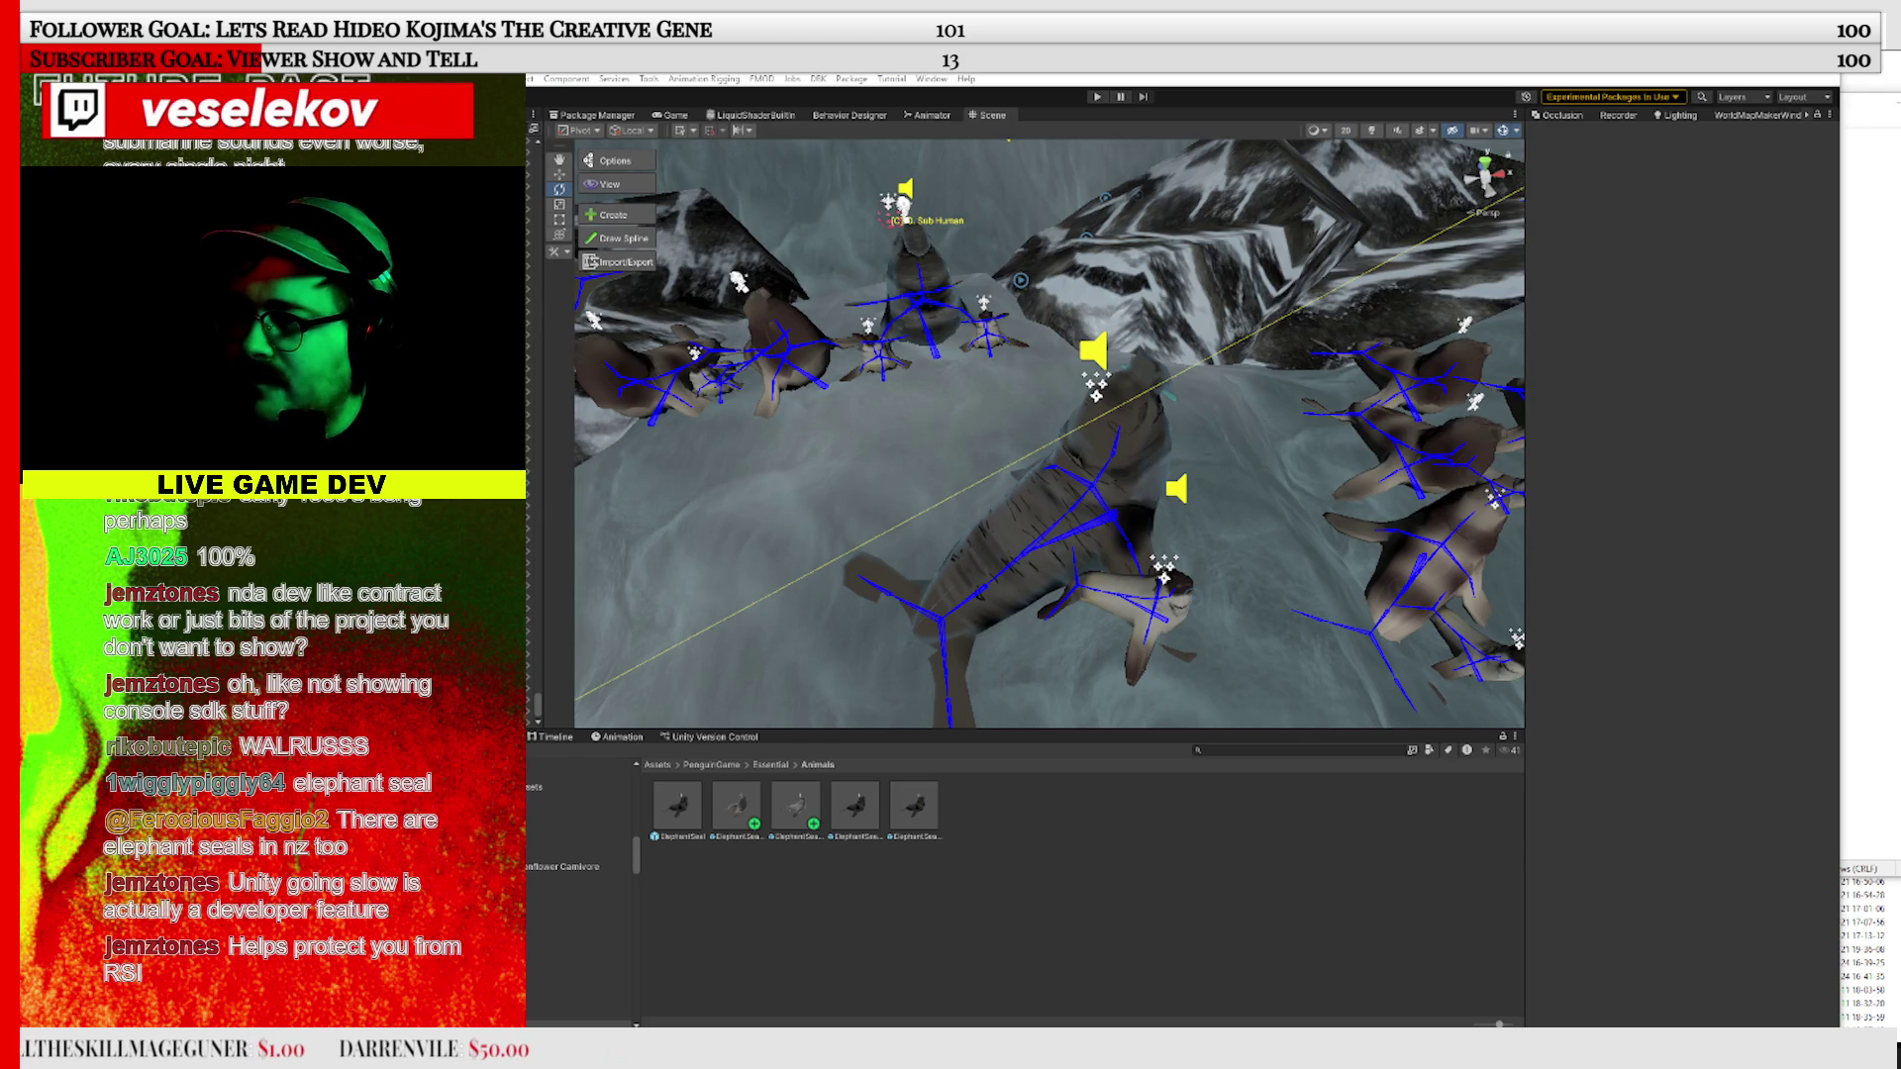
mouse_move(1891, 466)
mouse_down()
mouse_move(1872, 481)
mouse_move(1101, 213)
mouse_move(1087, 177)
mouse_move(1117, 76)
mouse_up()
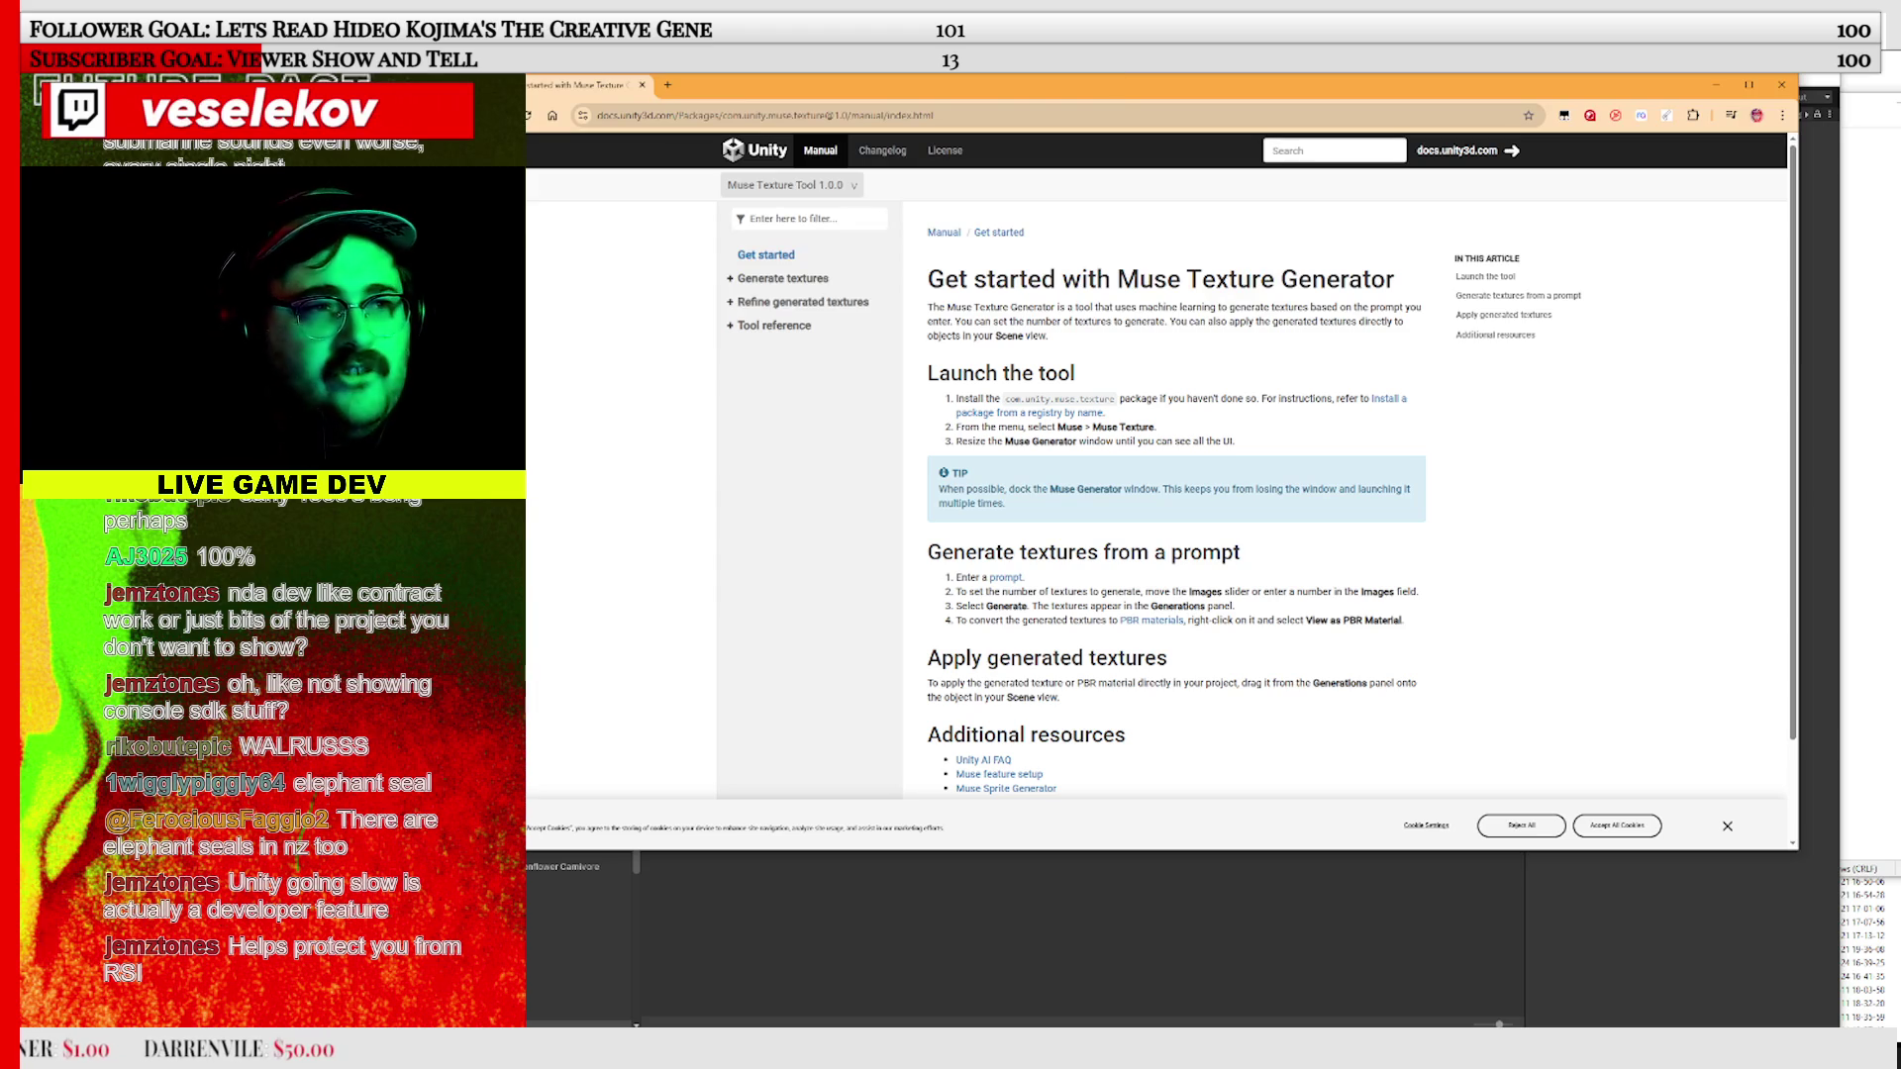
Google the 'Muse Texture Generator' heading and open the 'Unity Muse Texture and Sprite - AI in Unity 6' video
drag(526, 476, 483, 475)
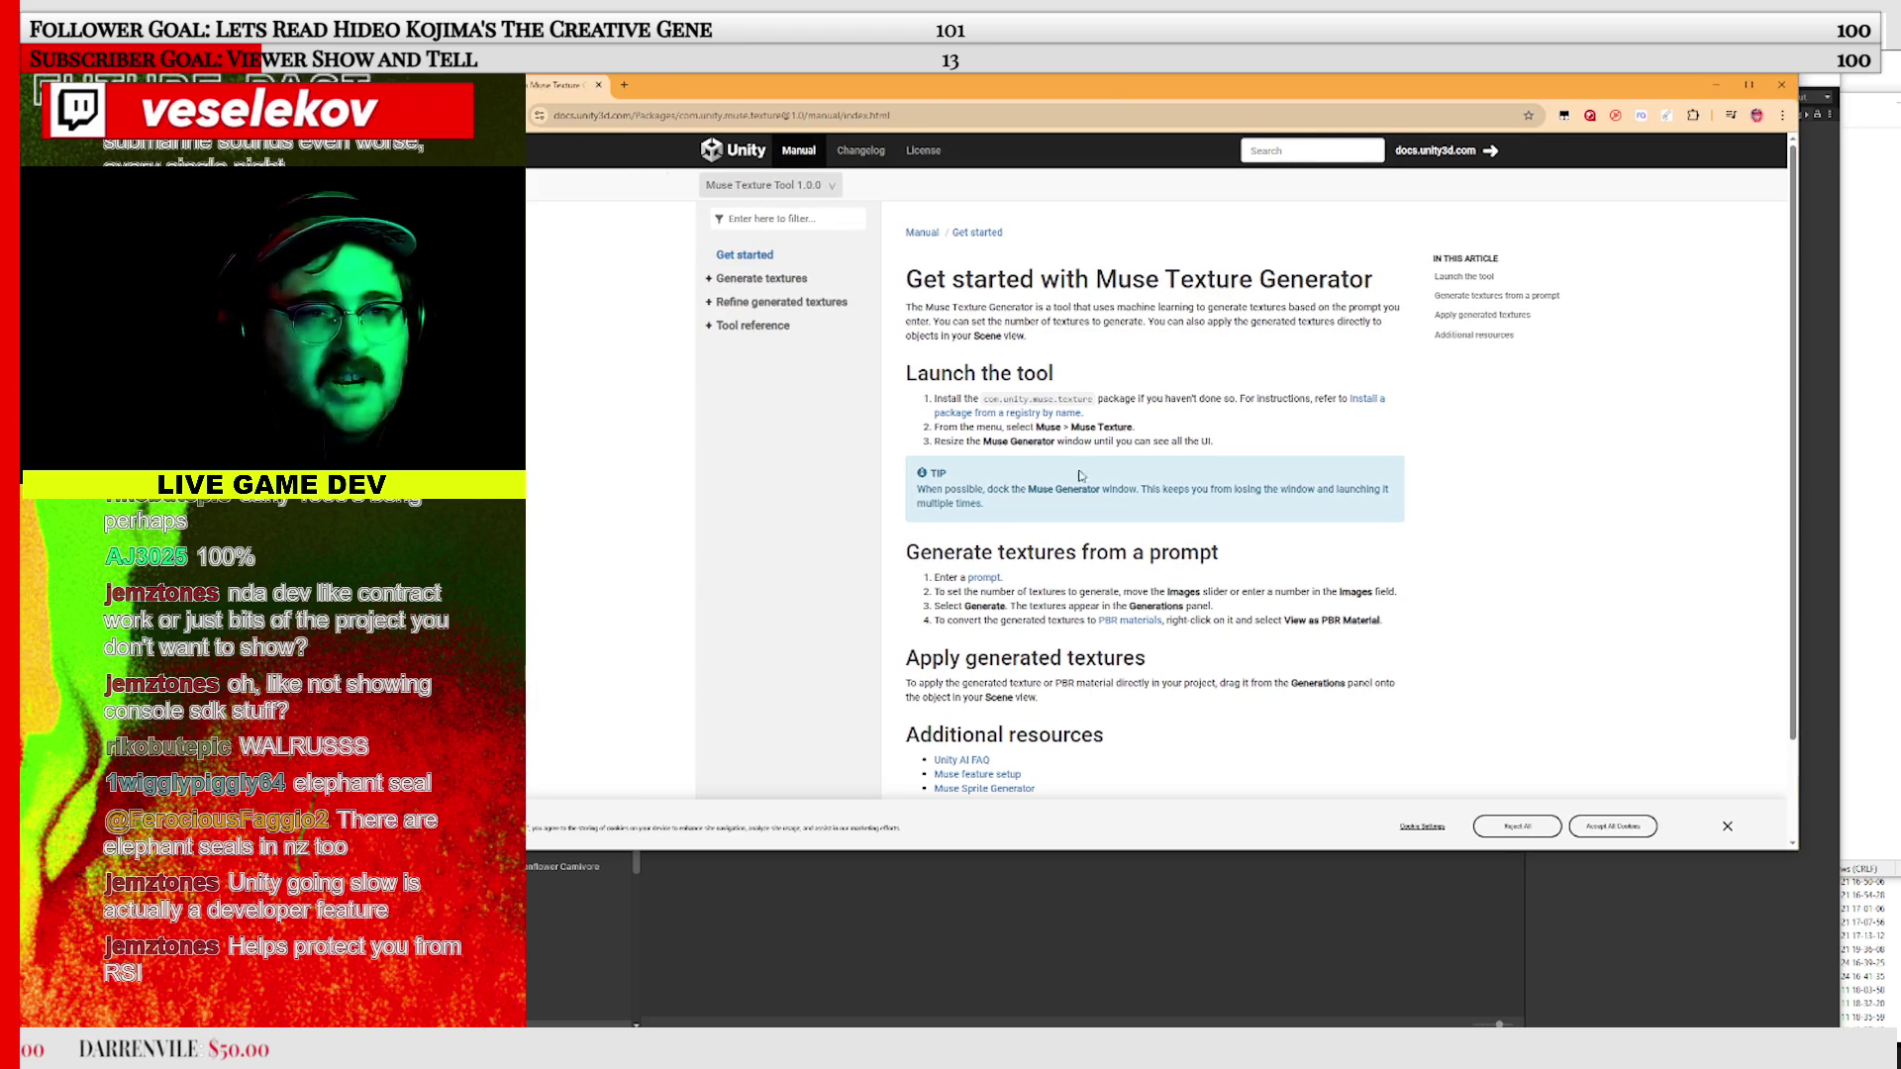
scroll(1043, 427, down, 2)
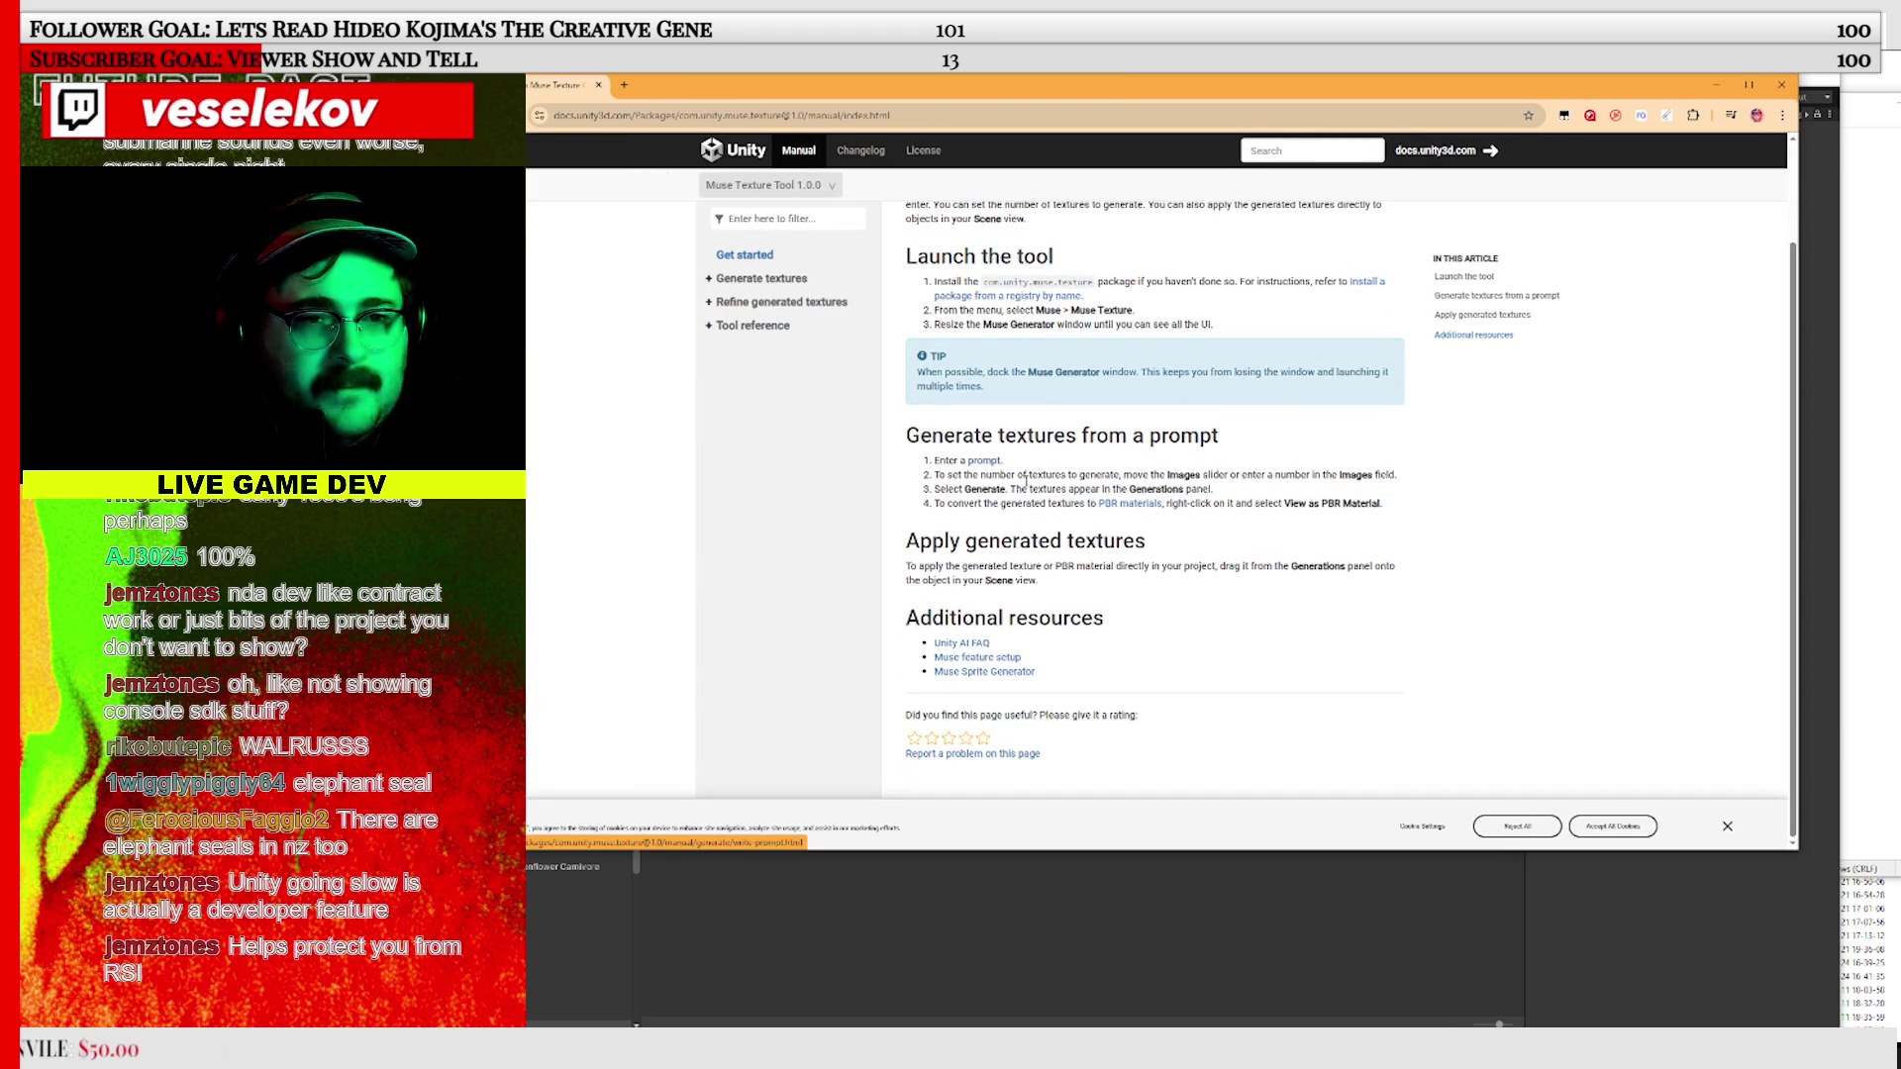
scroll(977, 269, up, 2)
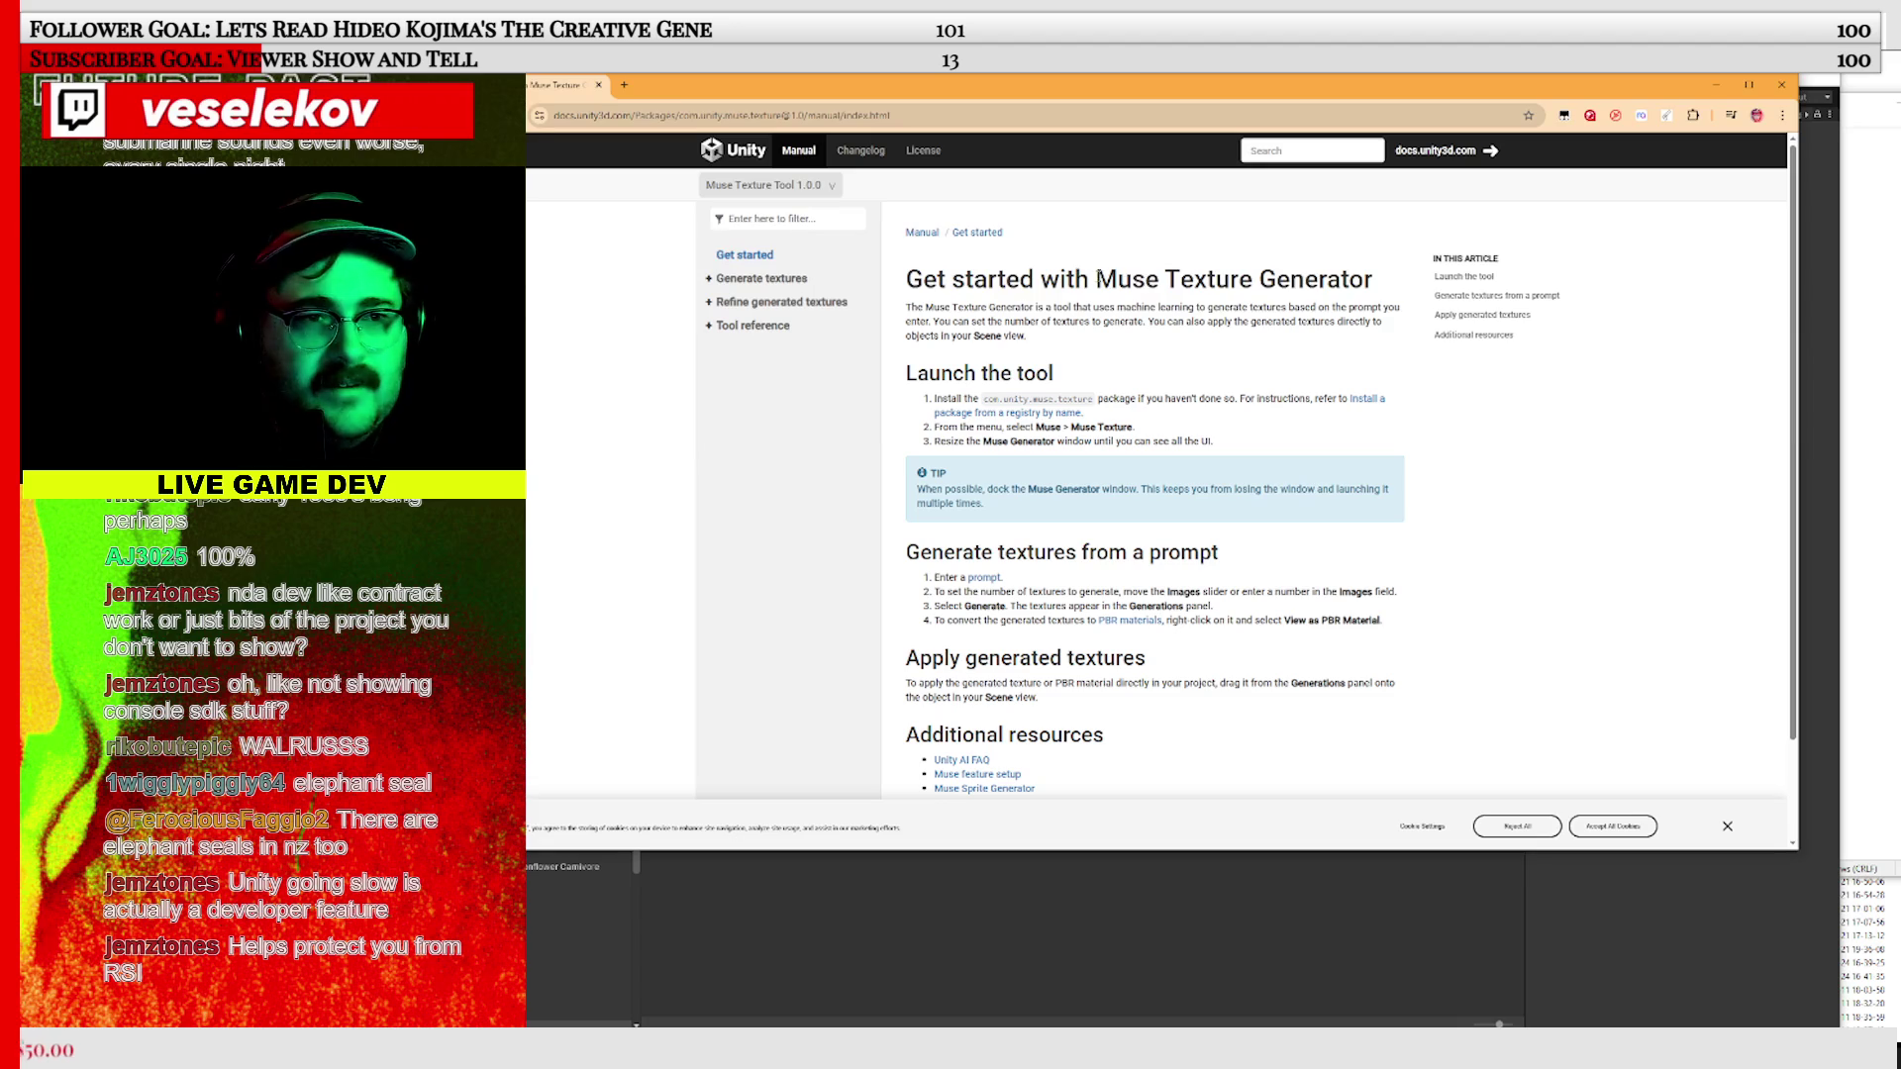
drag(1097, 278, 1372, 282)
right_click(1323, 282)
click(1386, 356)
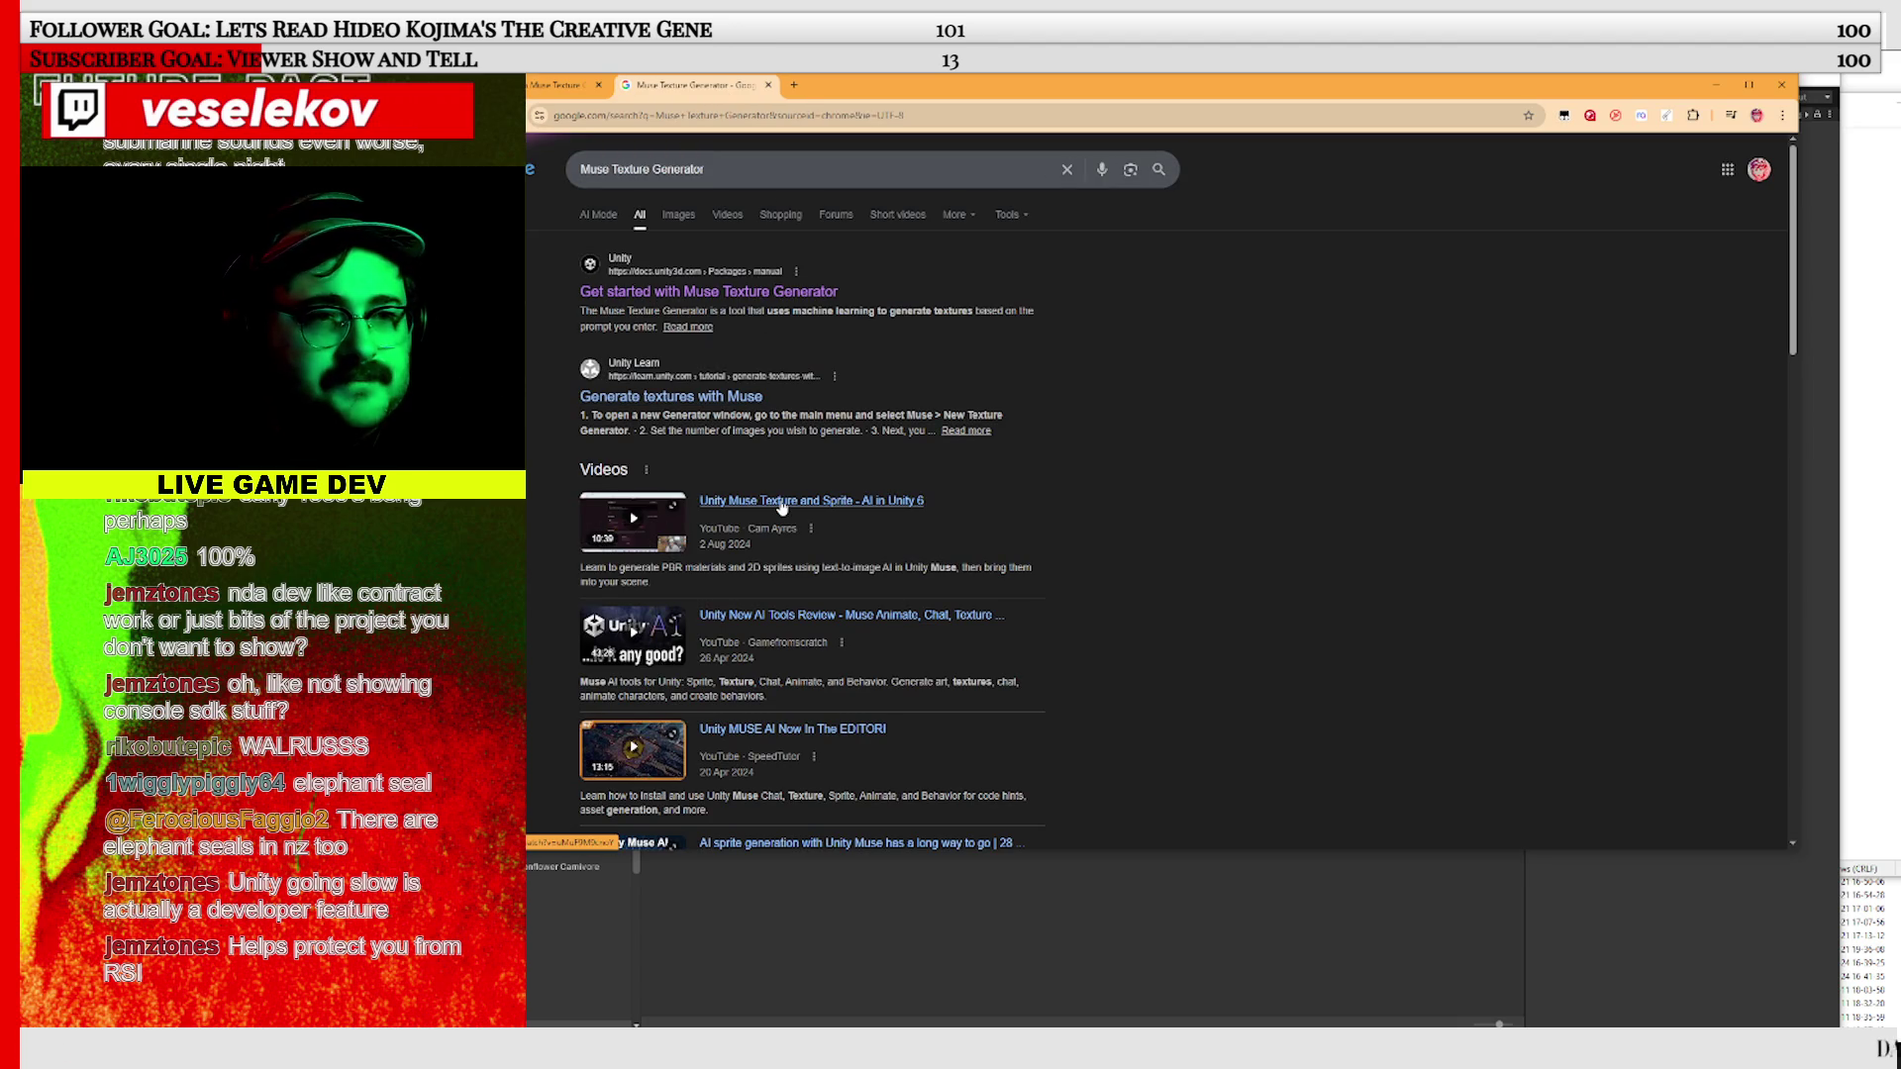
click(782, 505)
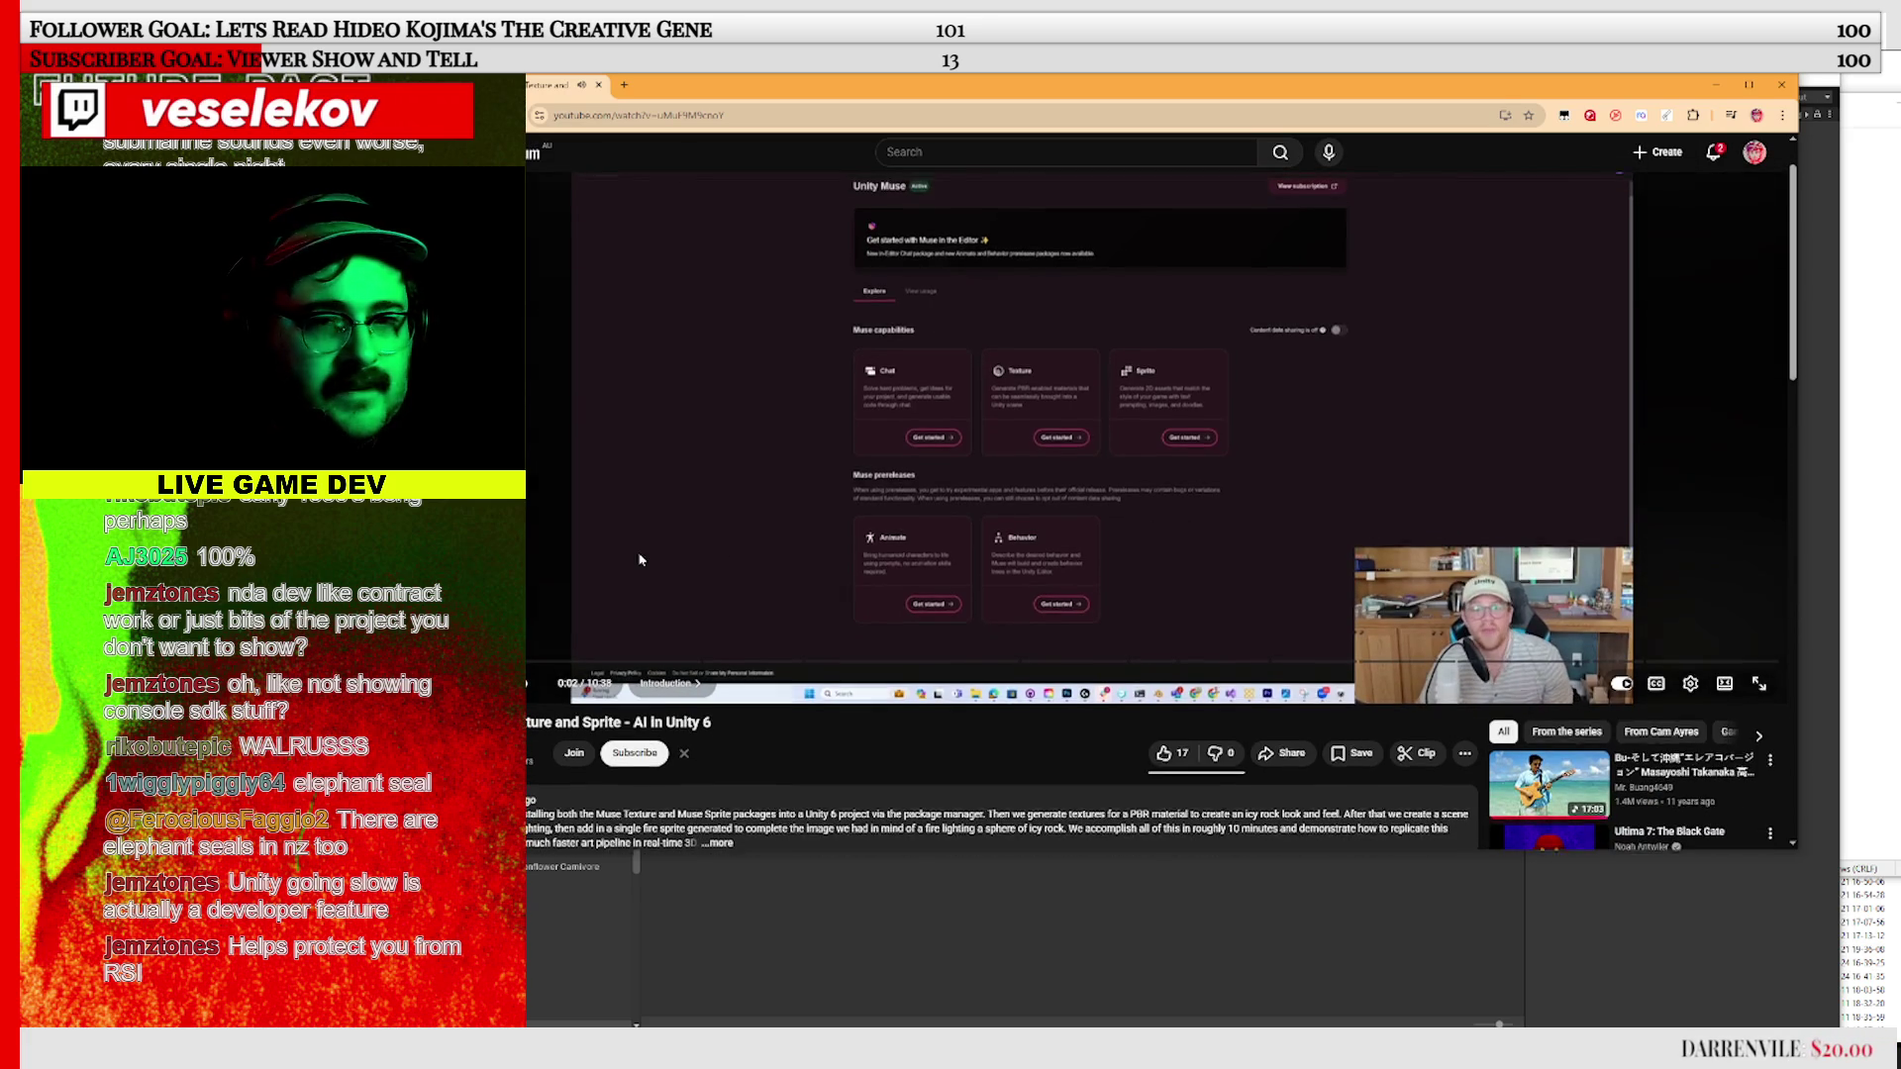
Pause the tutorial and expand its description to review the chapter list
scroll(580, 683, up, 1)
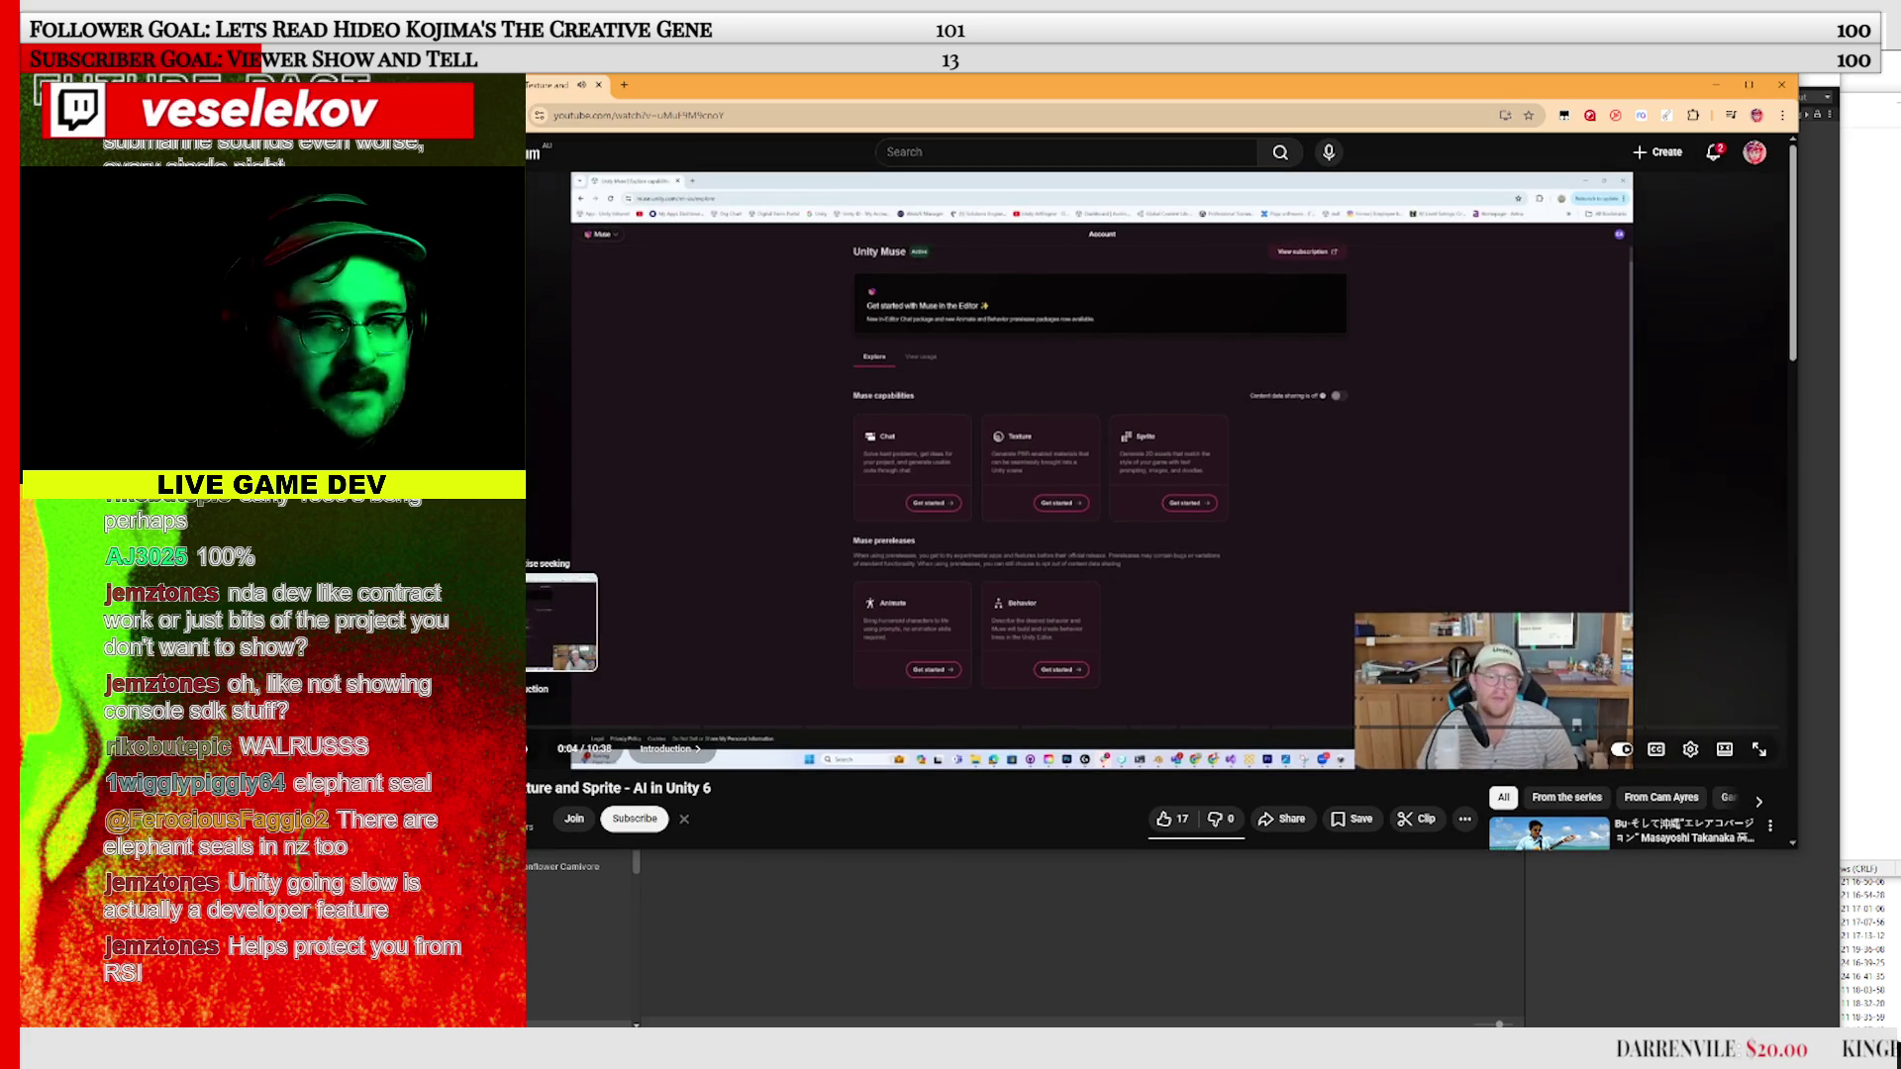
click(1453, 698)
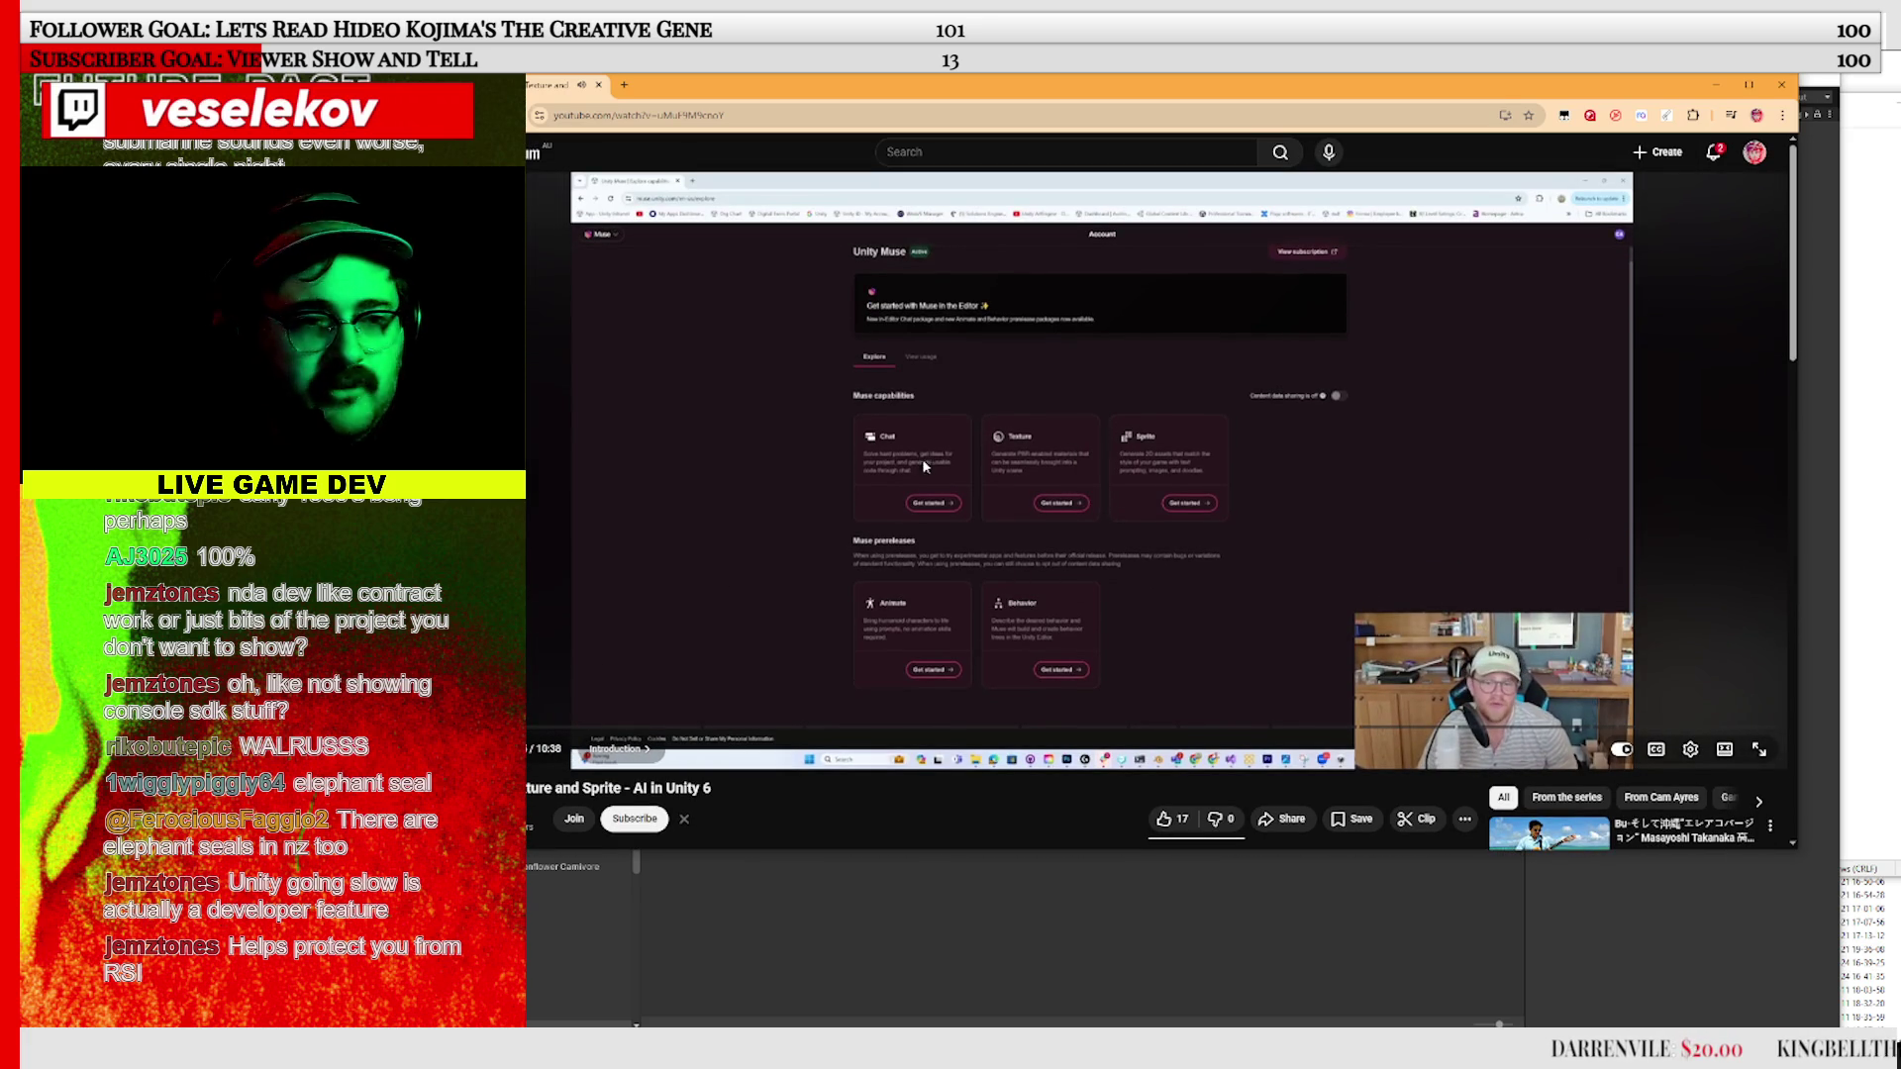
scroll(926, 467, down, 4)
click(1054, 473)
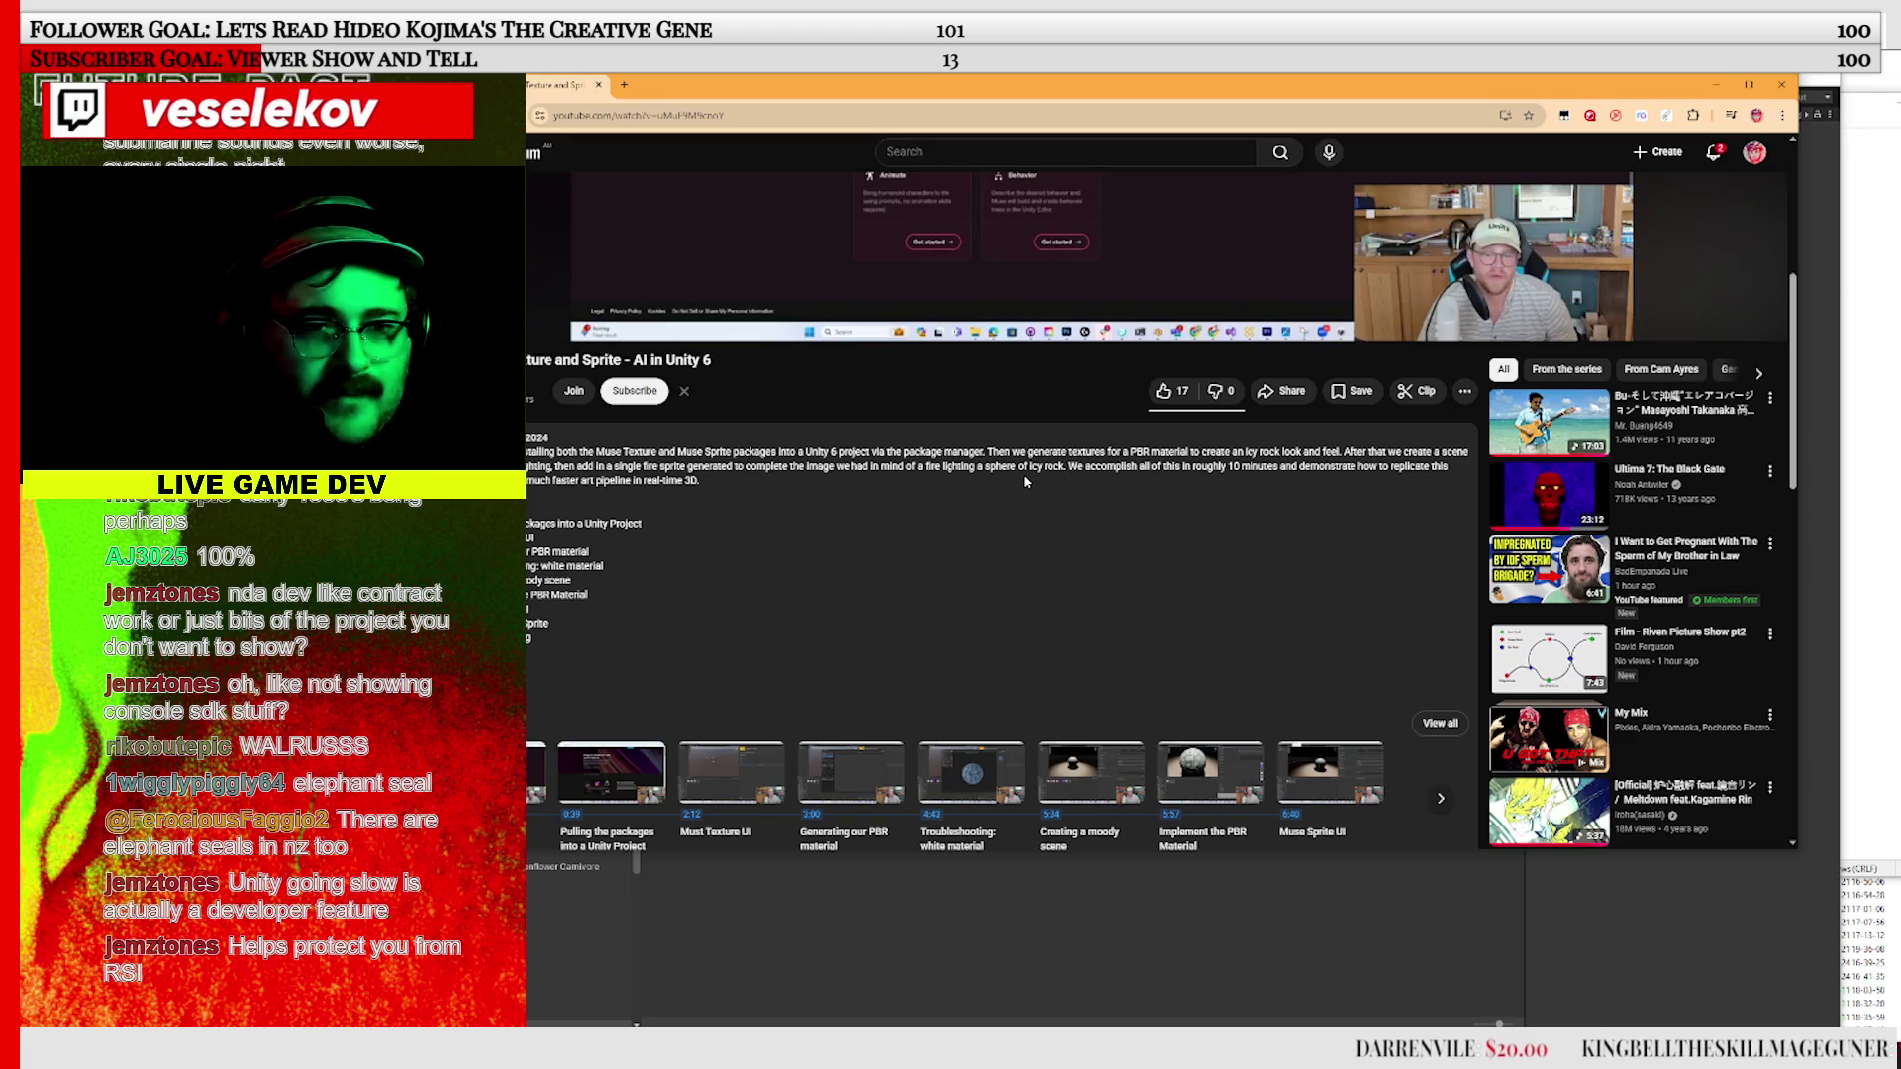
scroll(829, 529, down, 5)
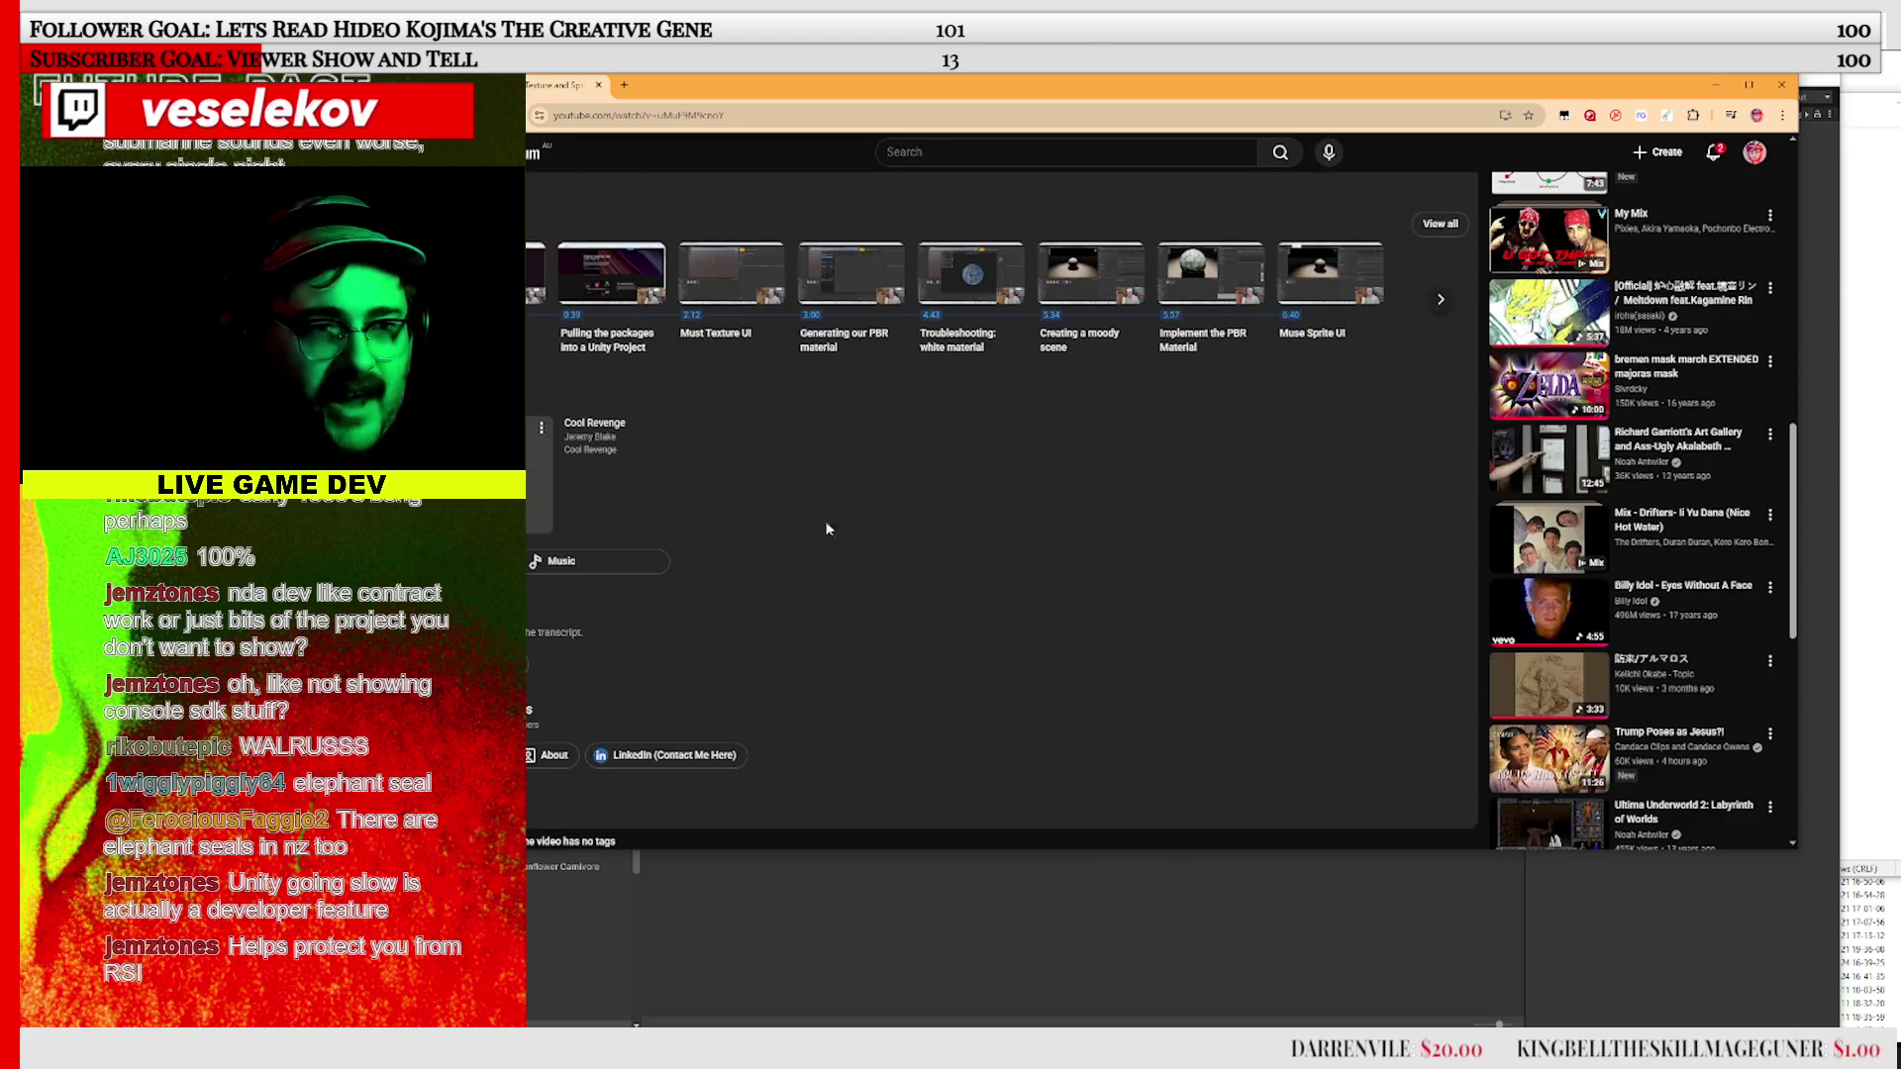
scroll(721, 558, up, 7)
scroll(723, 580, down, 5)
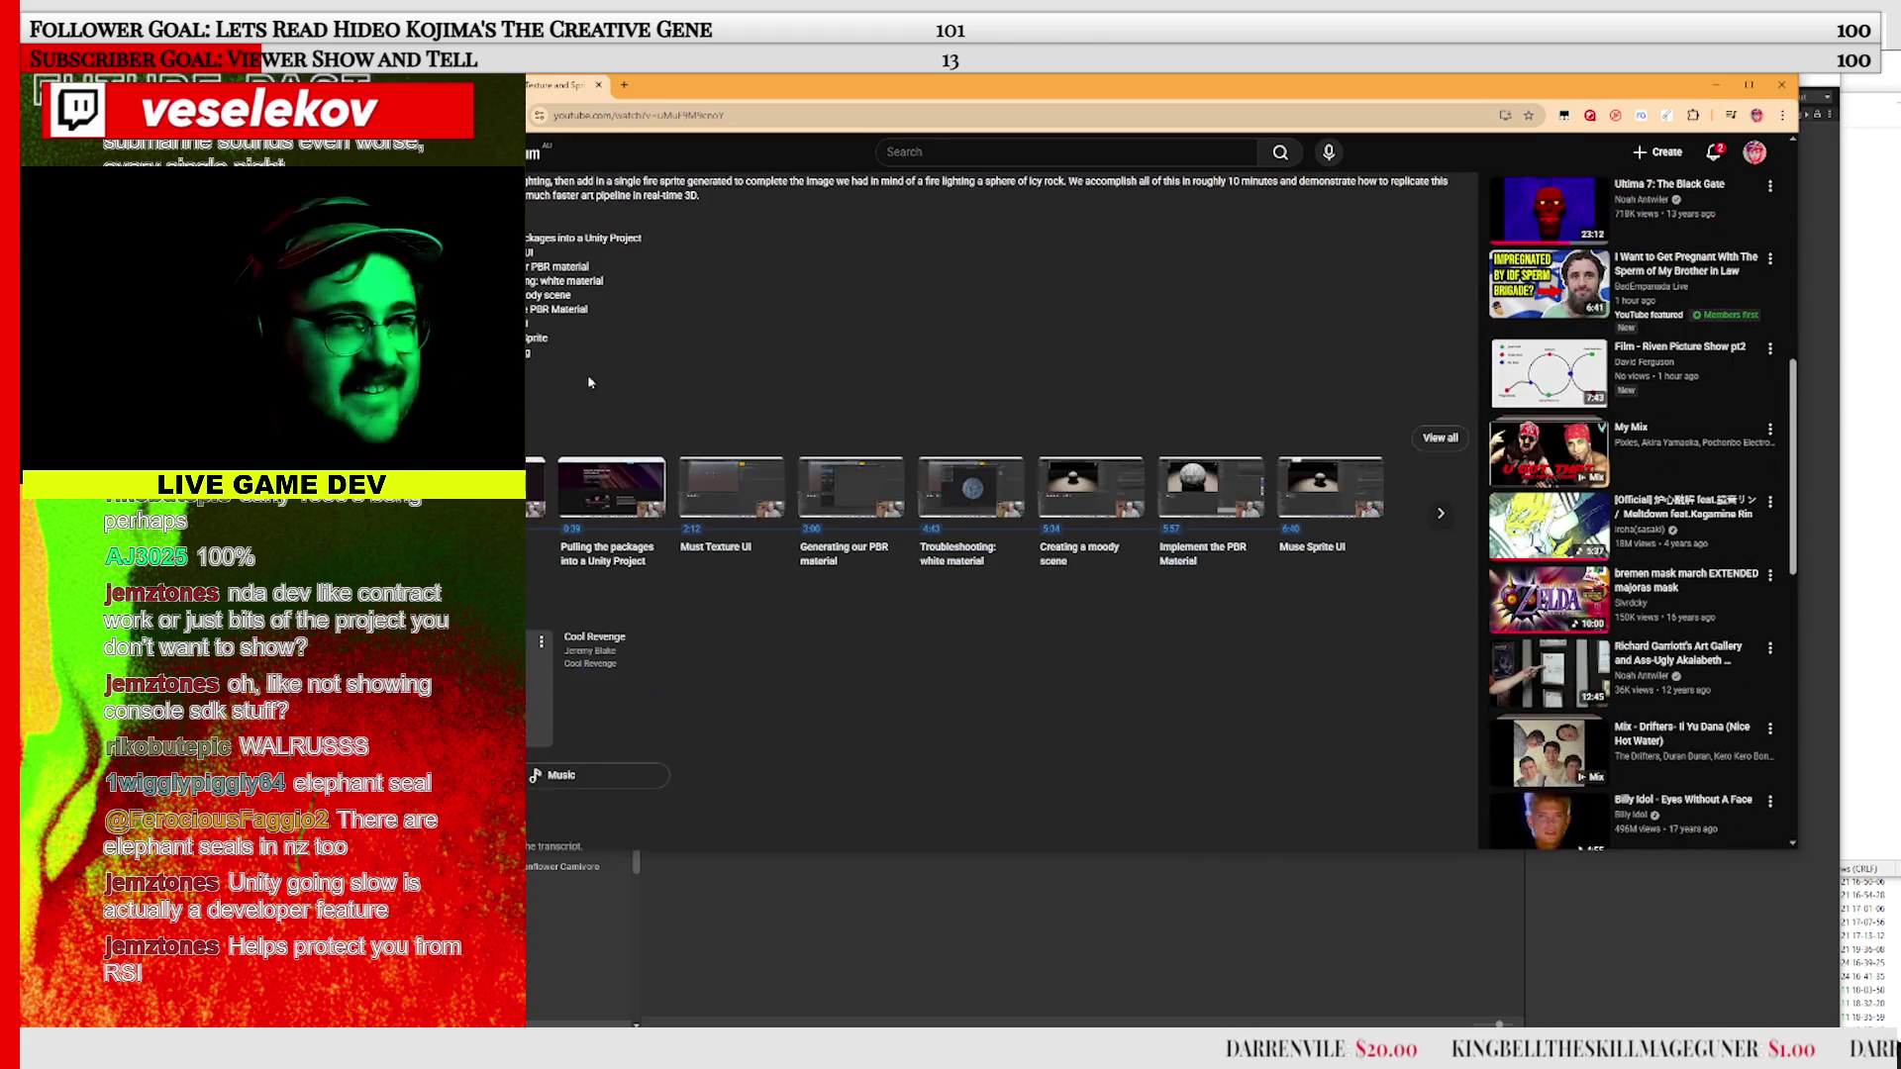
scroll(644, 426, up, 6)
Resume and jump to the 'Generating our PBR material' chapter
click(668, 455)
click(650, 654)
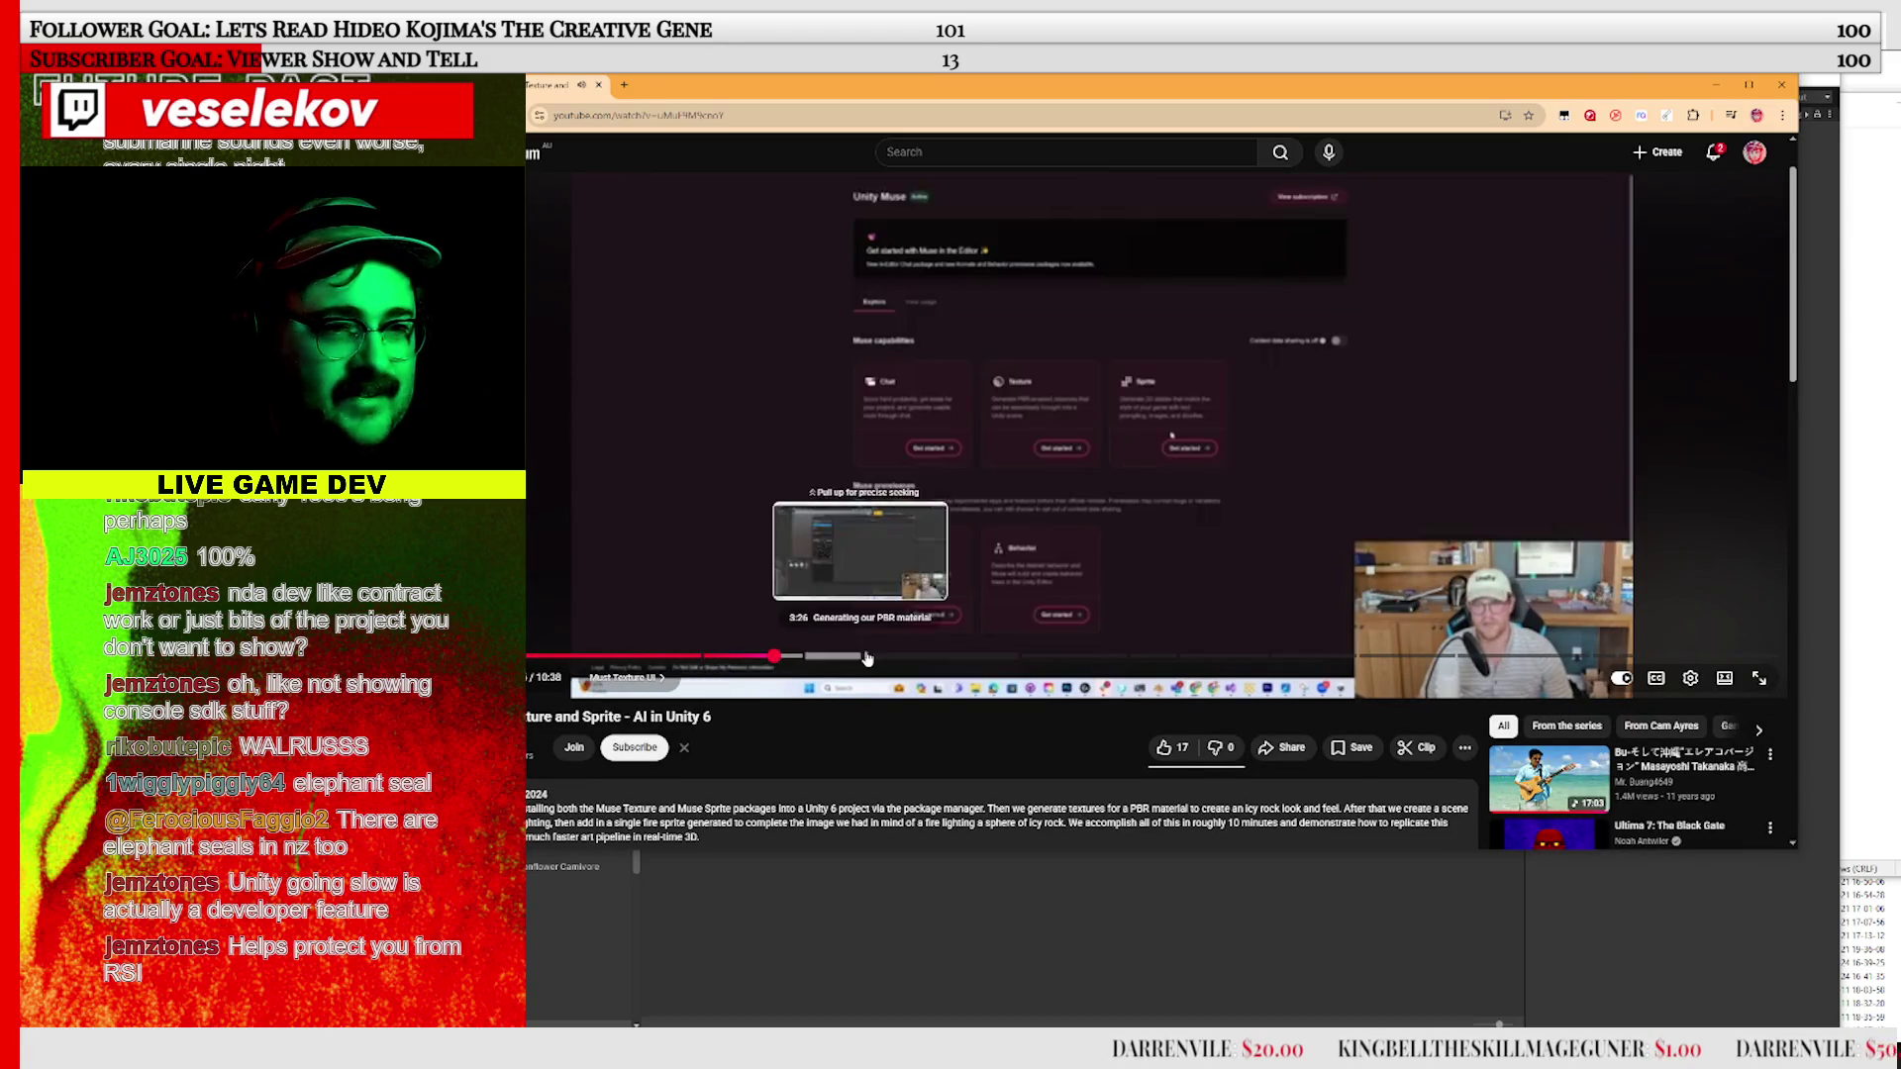
click(867, 655)
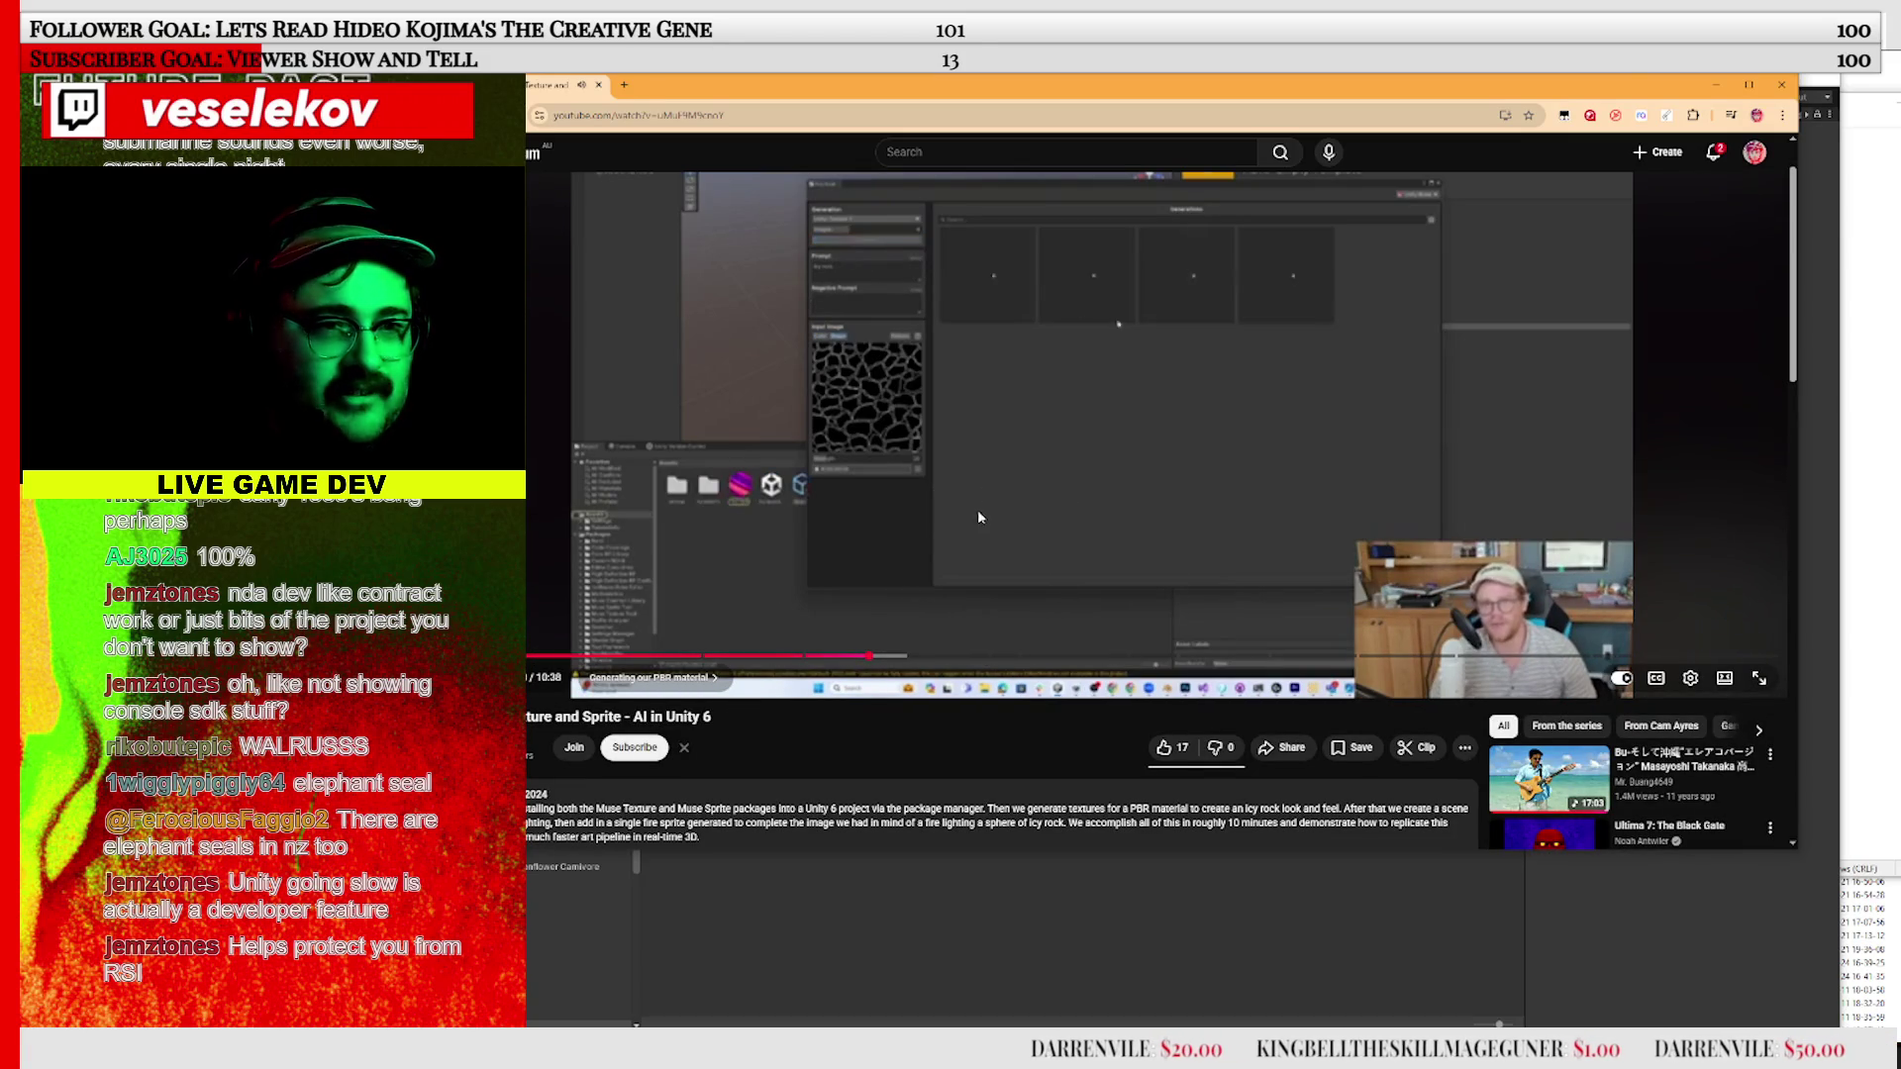
Watch the icy rock textures generate, pausing and scrubbing back to the texture grid
click(980, 468)
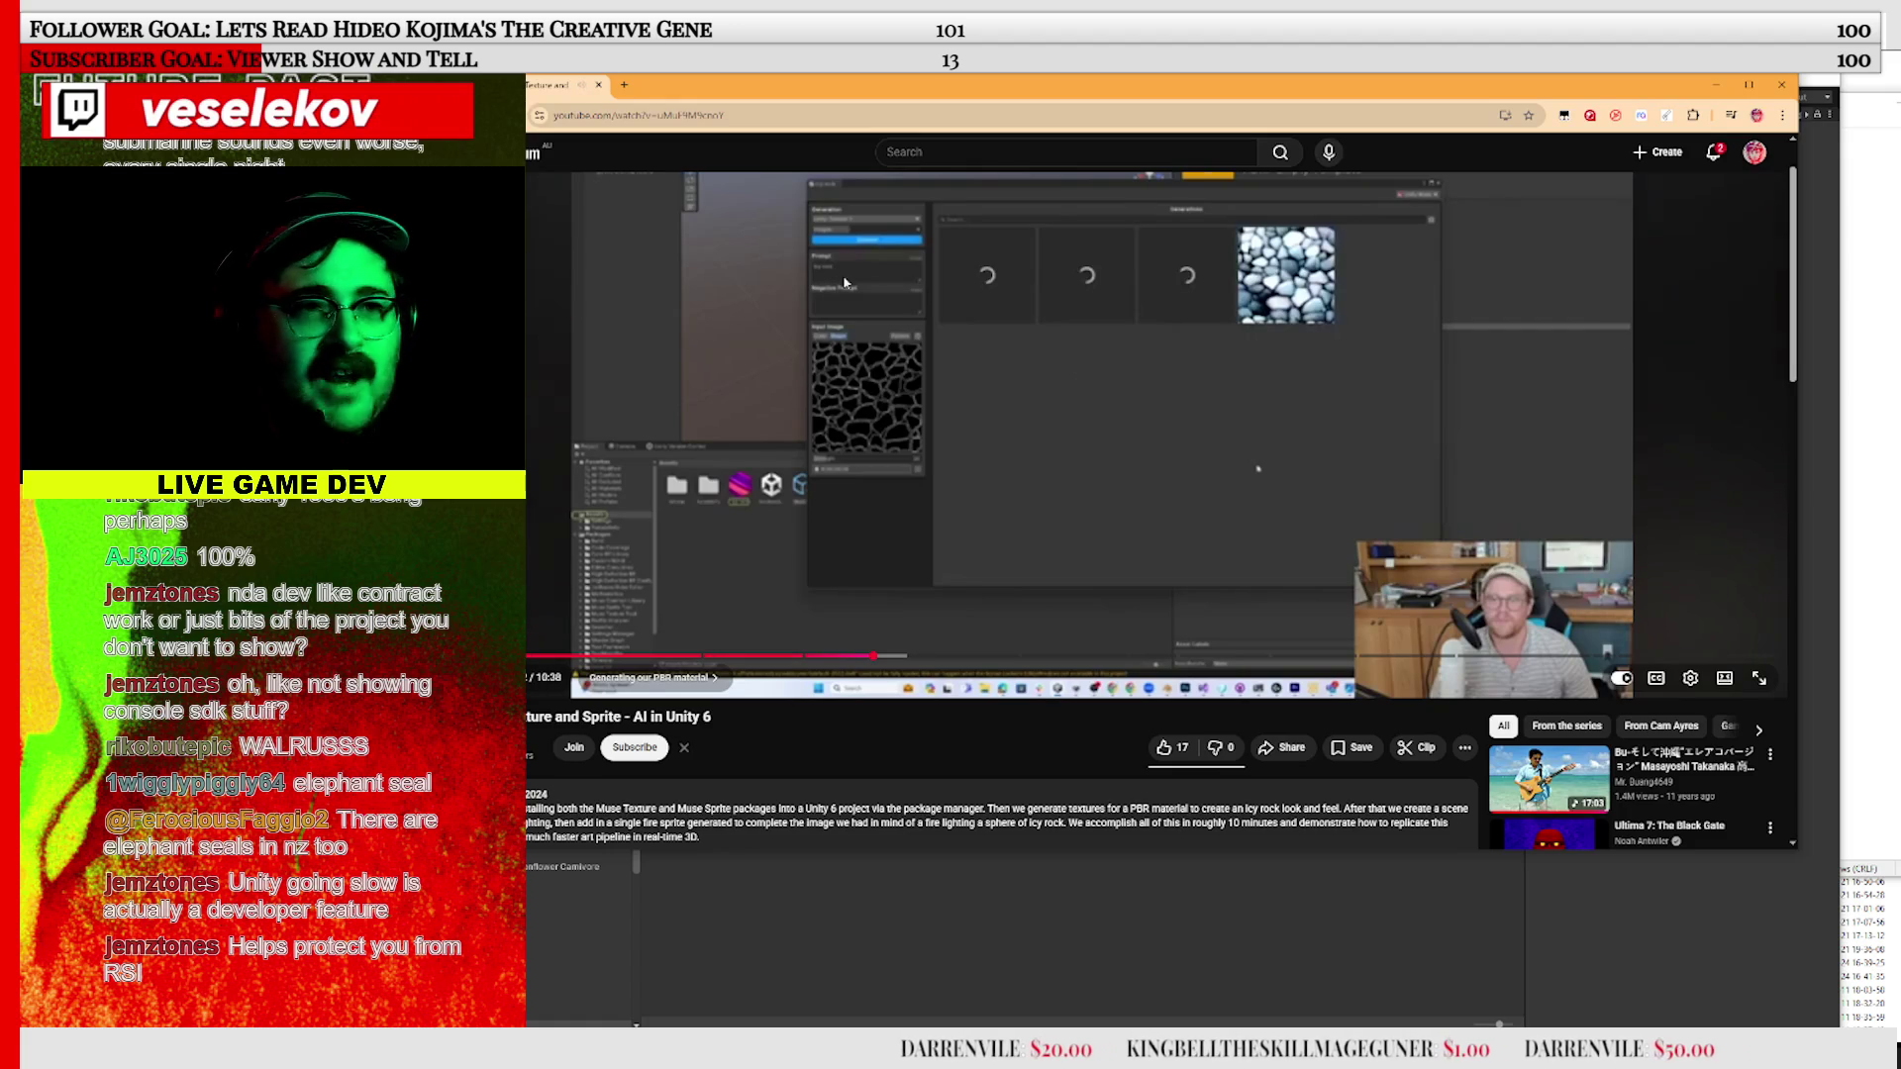
click(1146, 424)
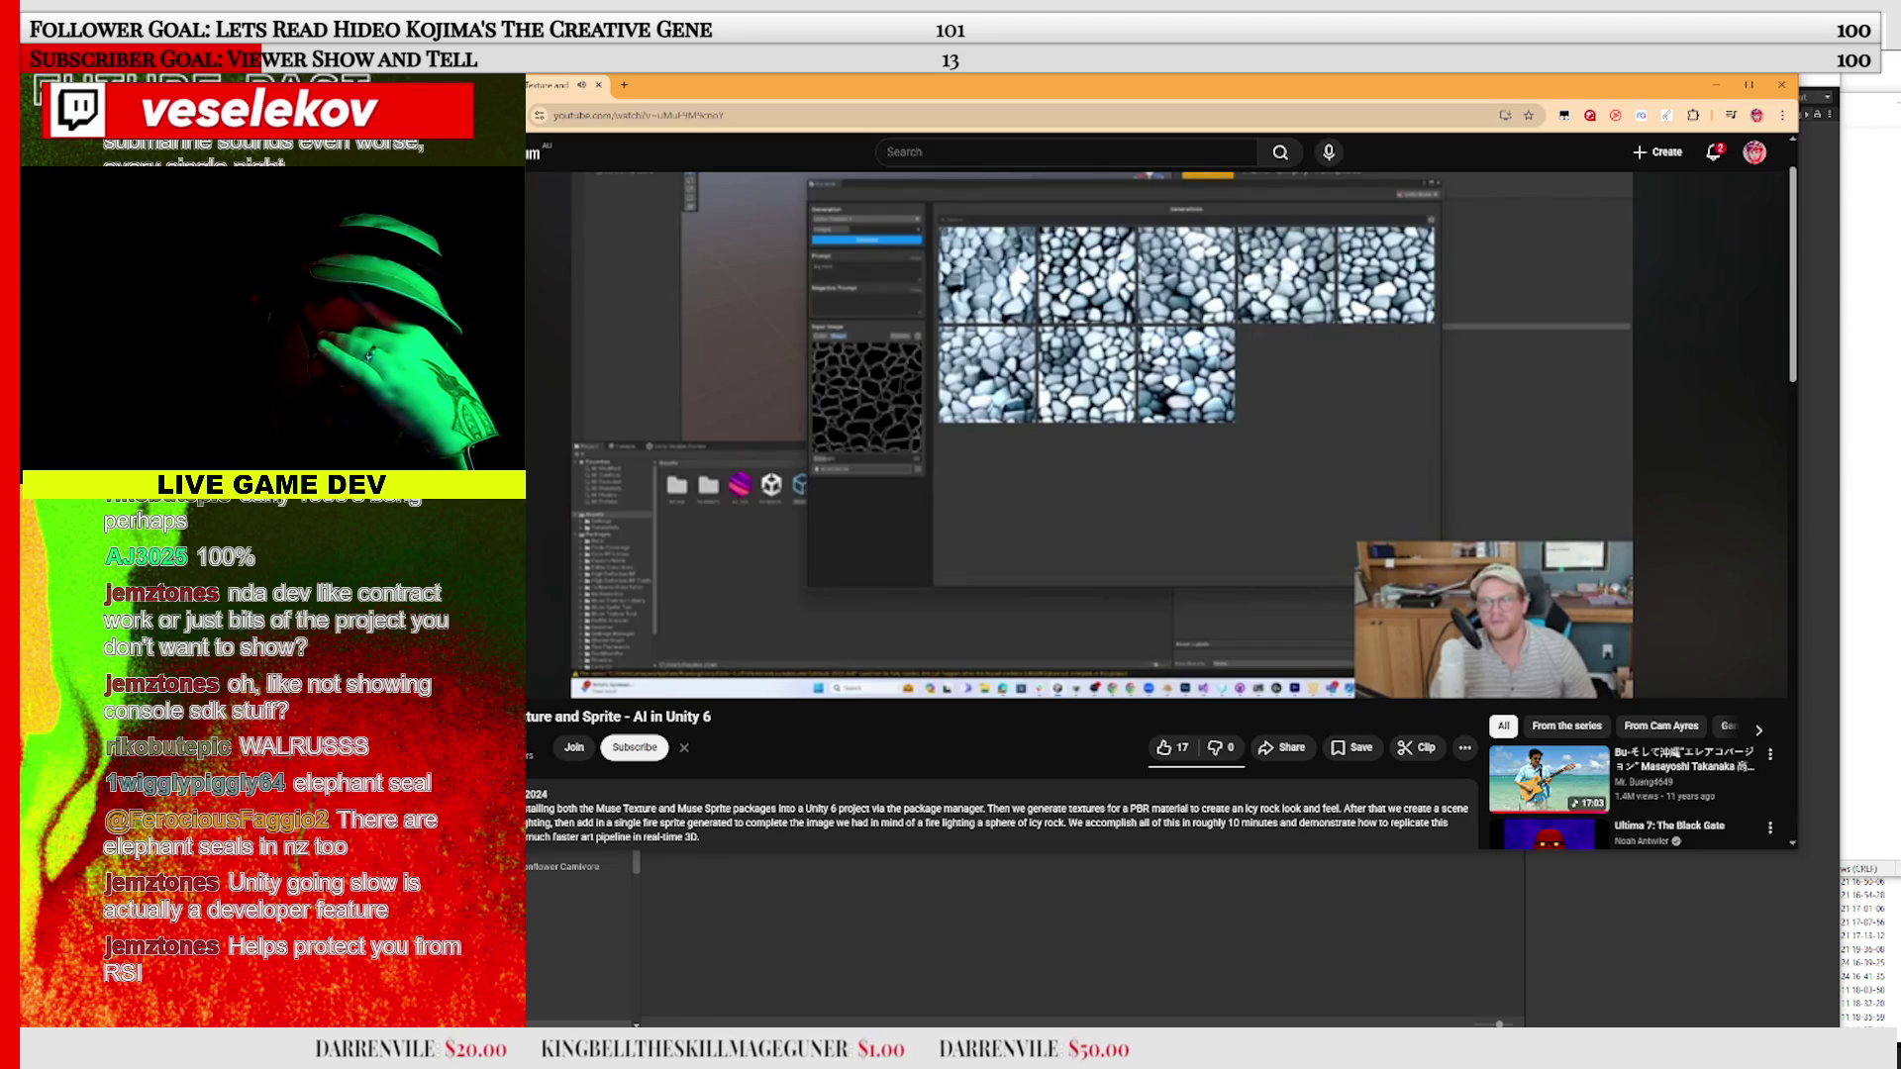
click(1094, 475)
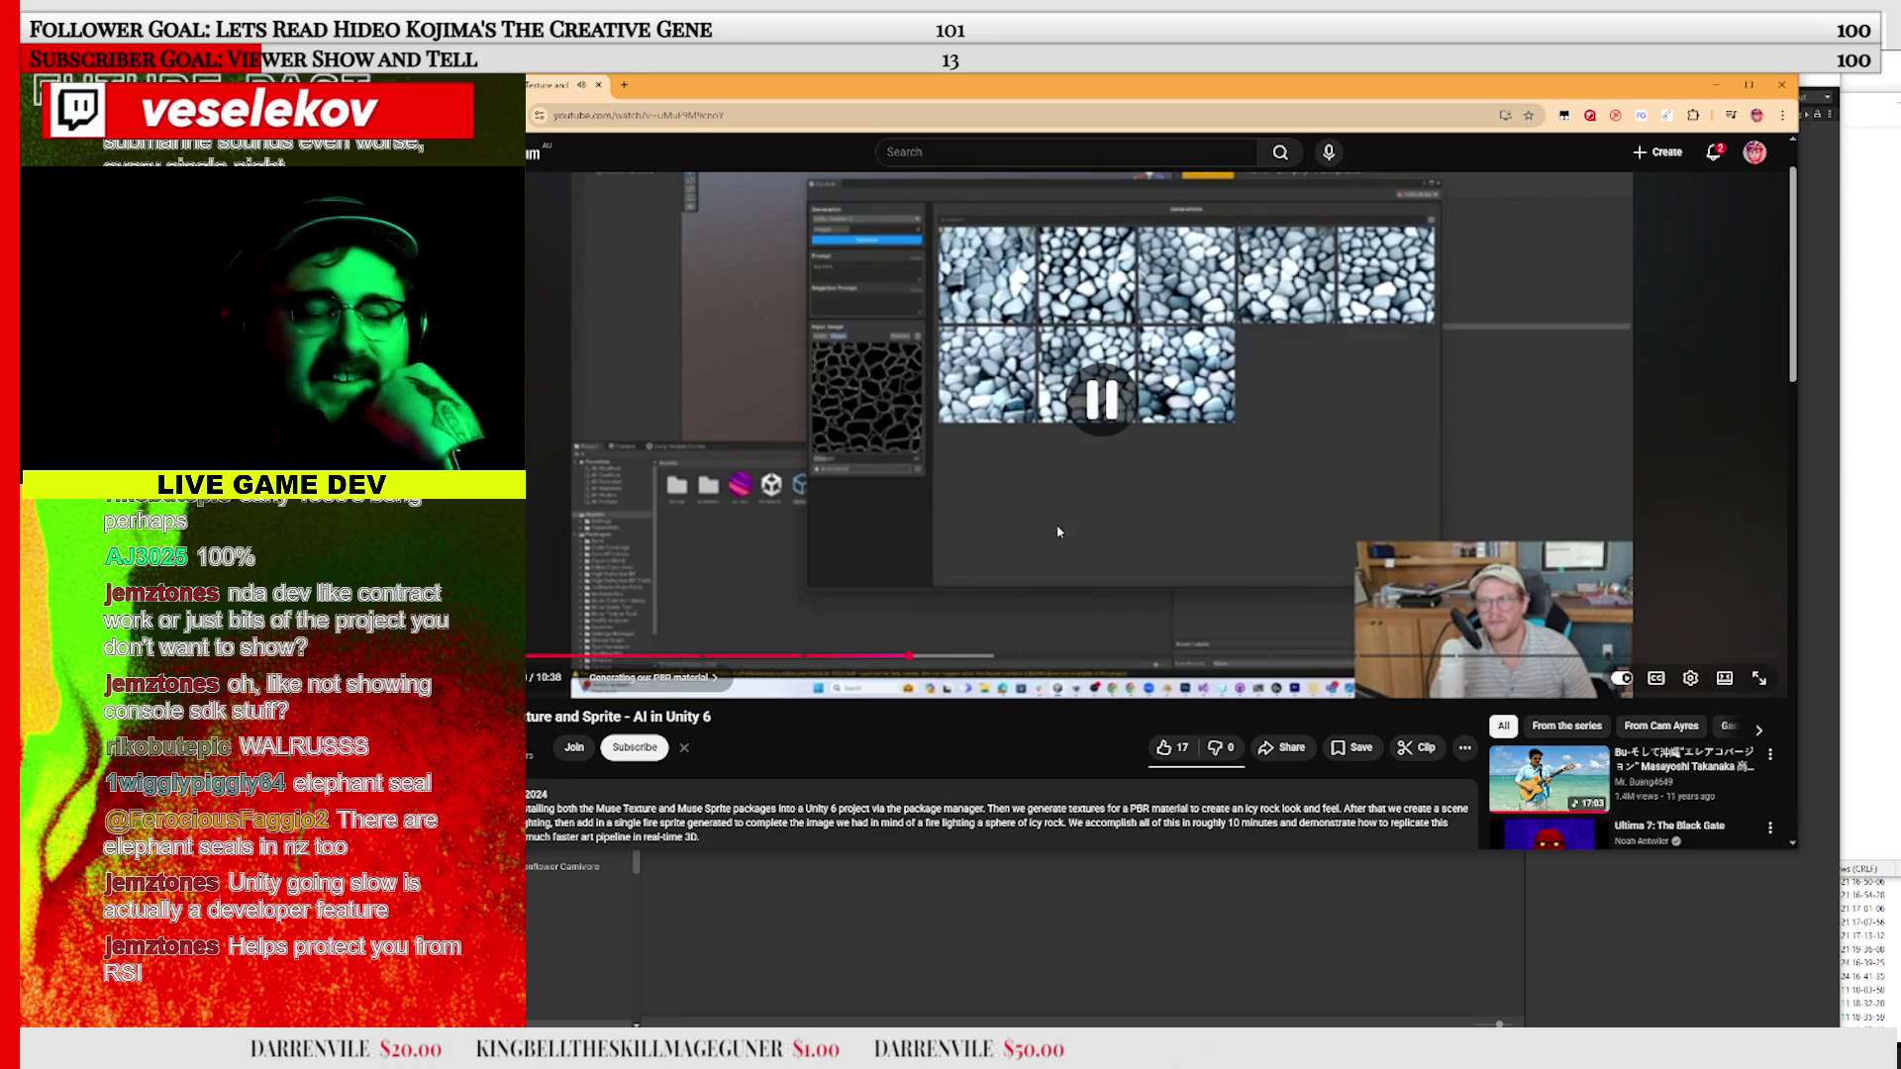
drag(947, 656, 950, 659)
click(1056, 543)
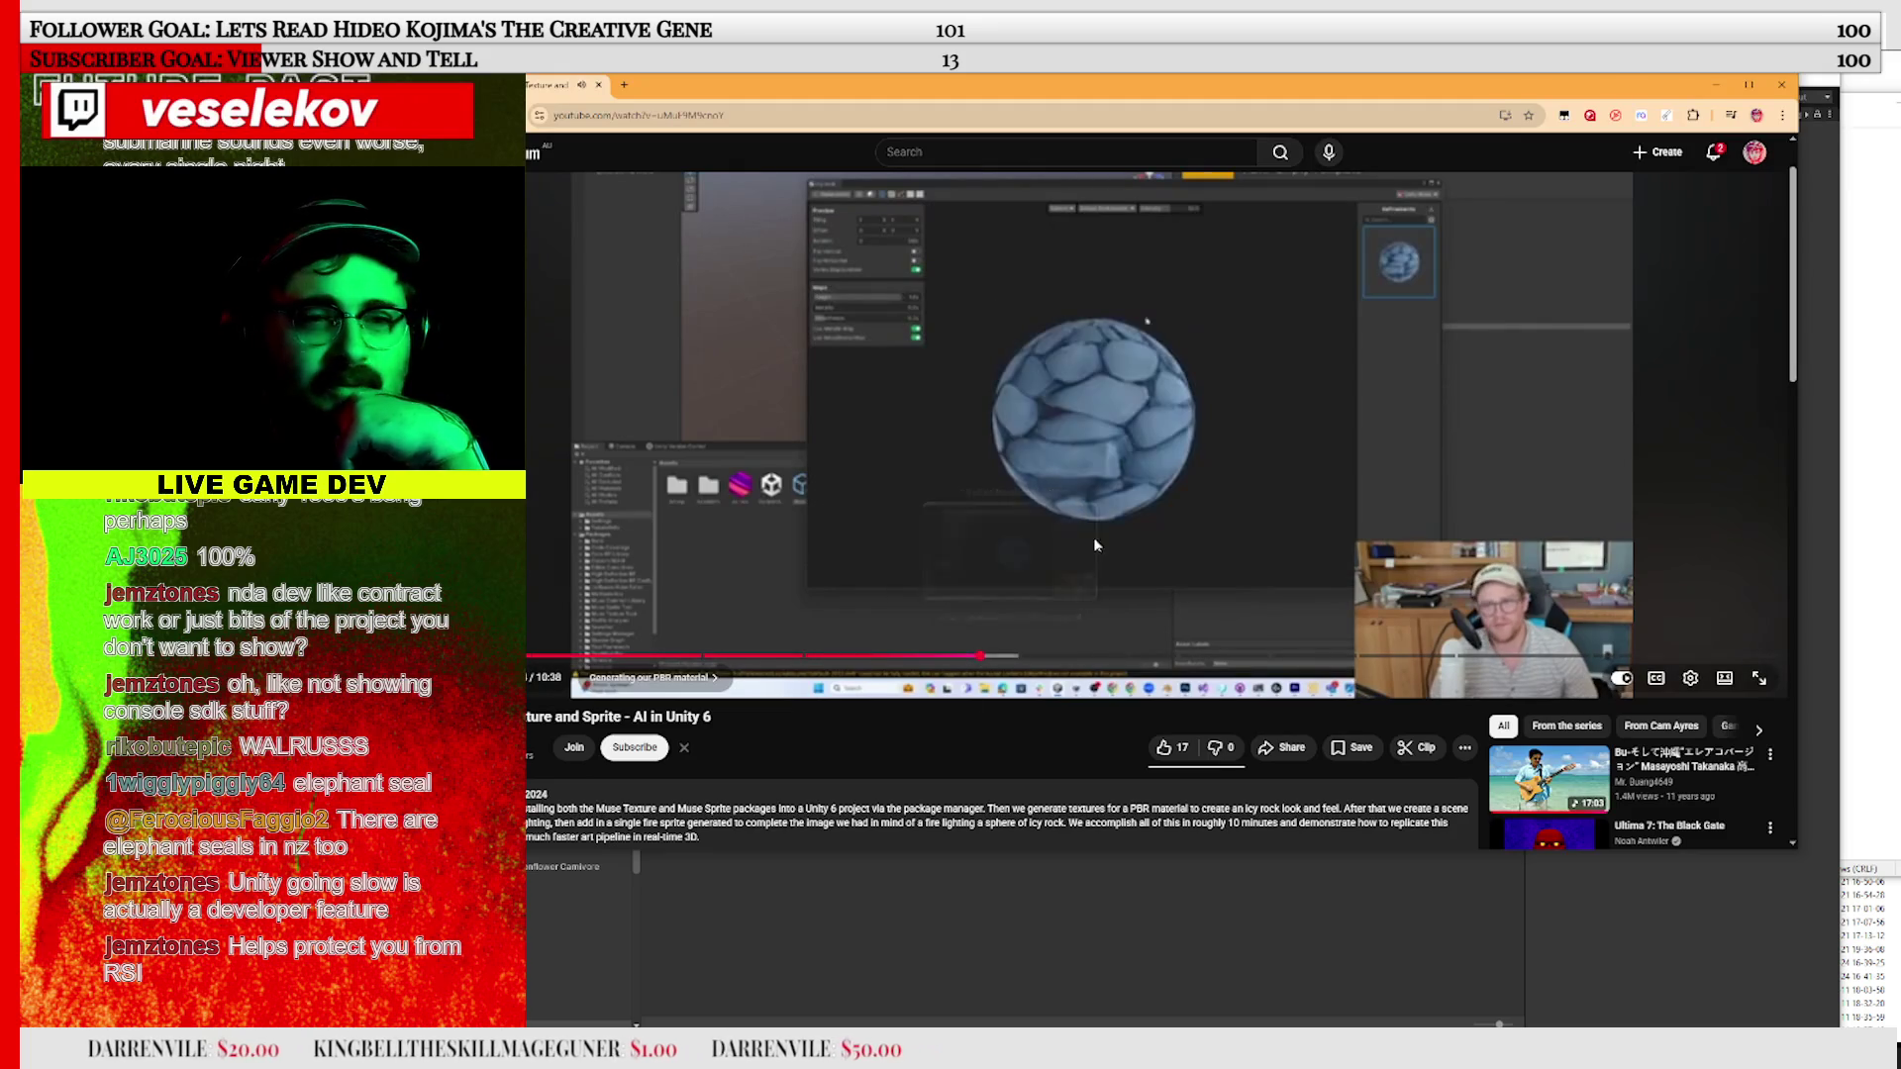
click(1119, 545)
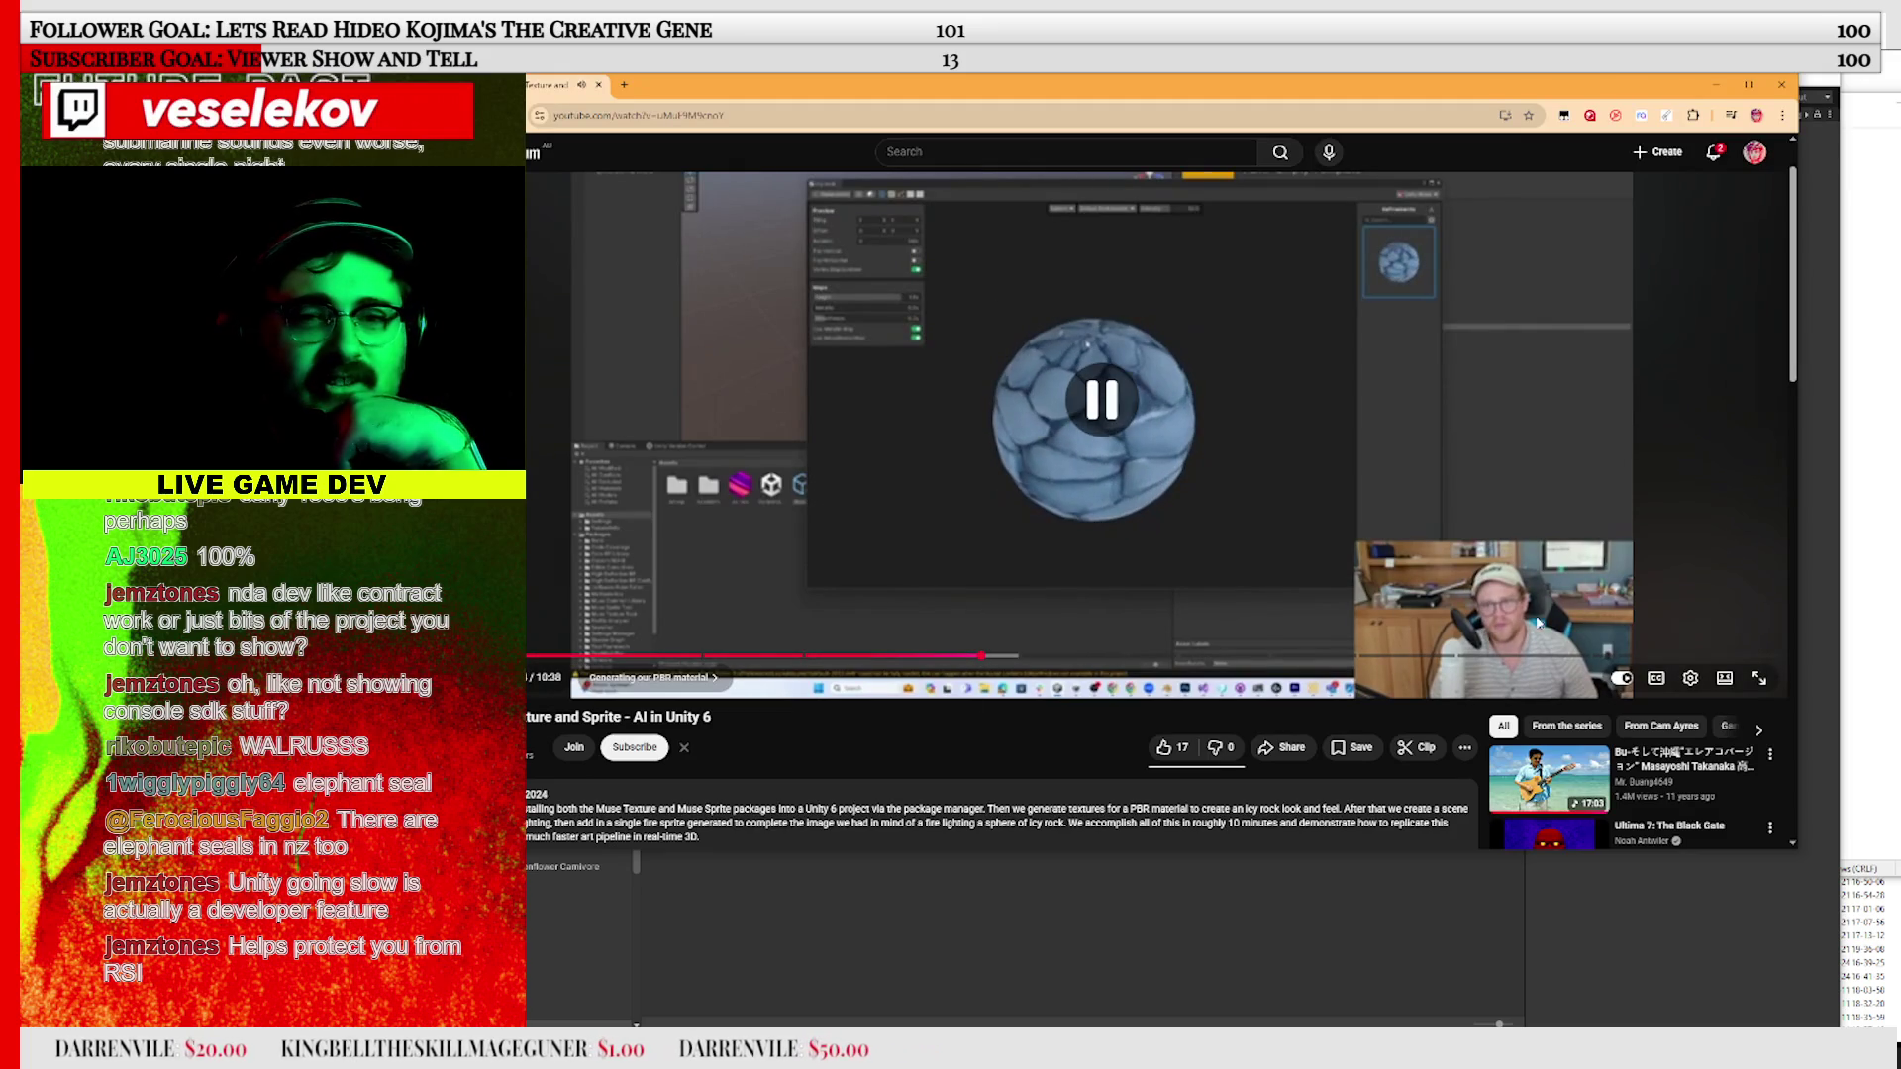
key(Left)
key(Left)
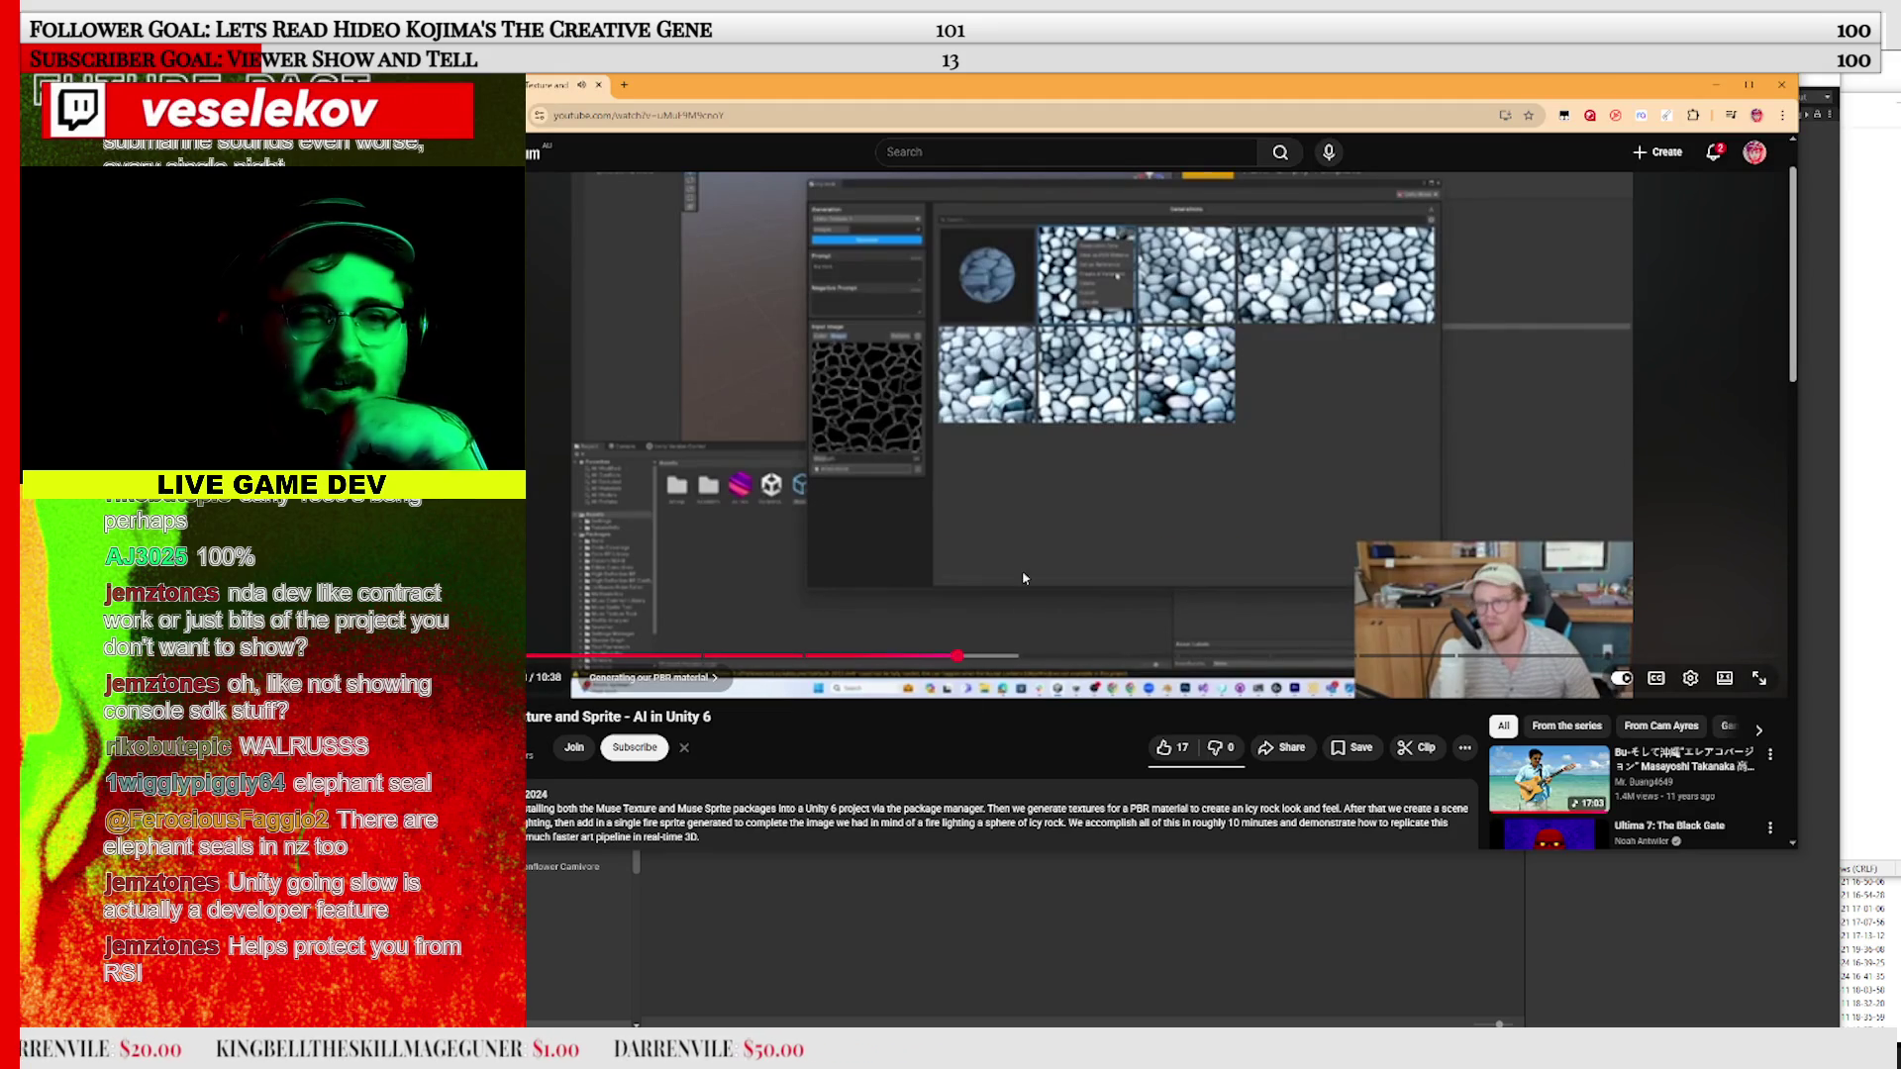
Watch the rock material previewed on a sphere, then jump to 'Creating a moody scene'
click(1174, 473)
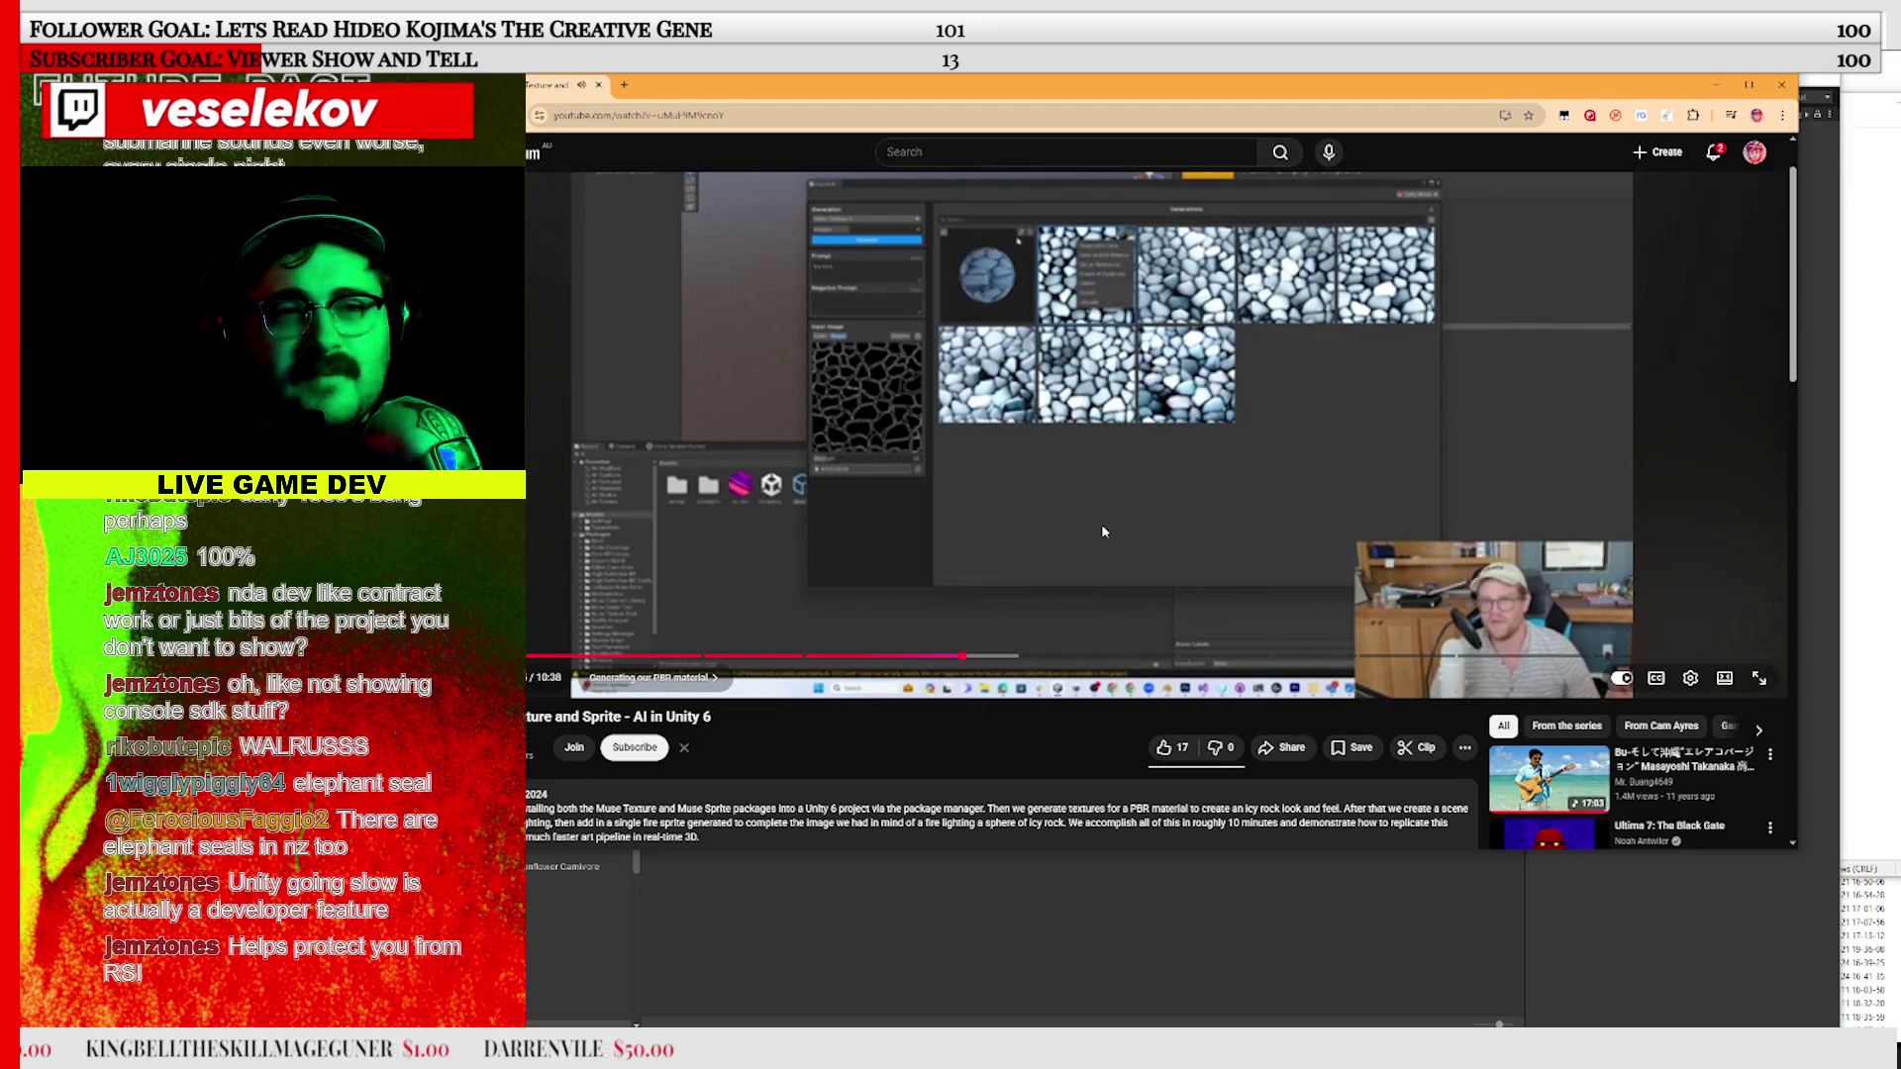
click(1277, 406)
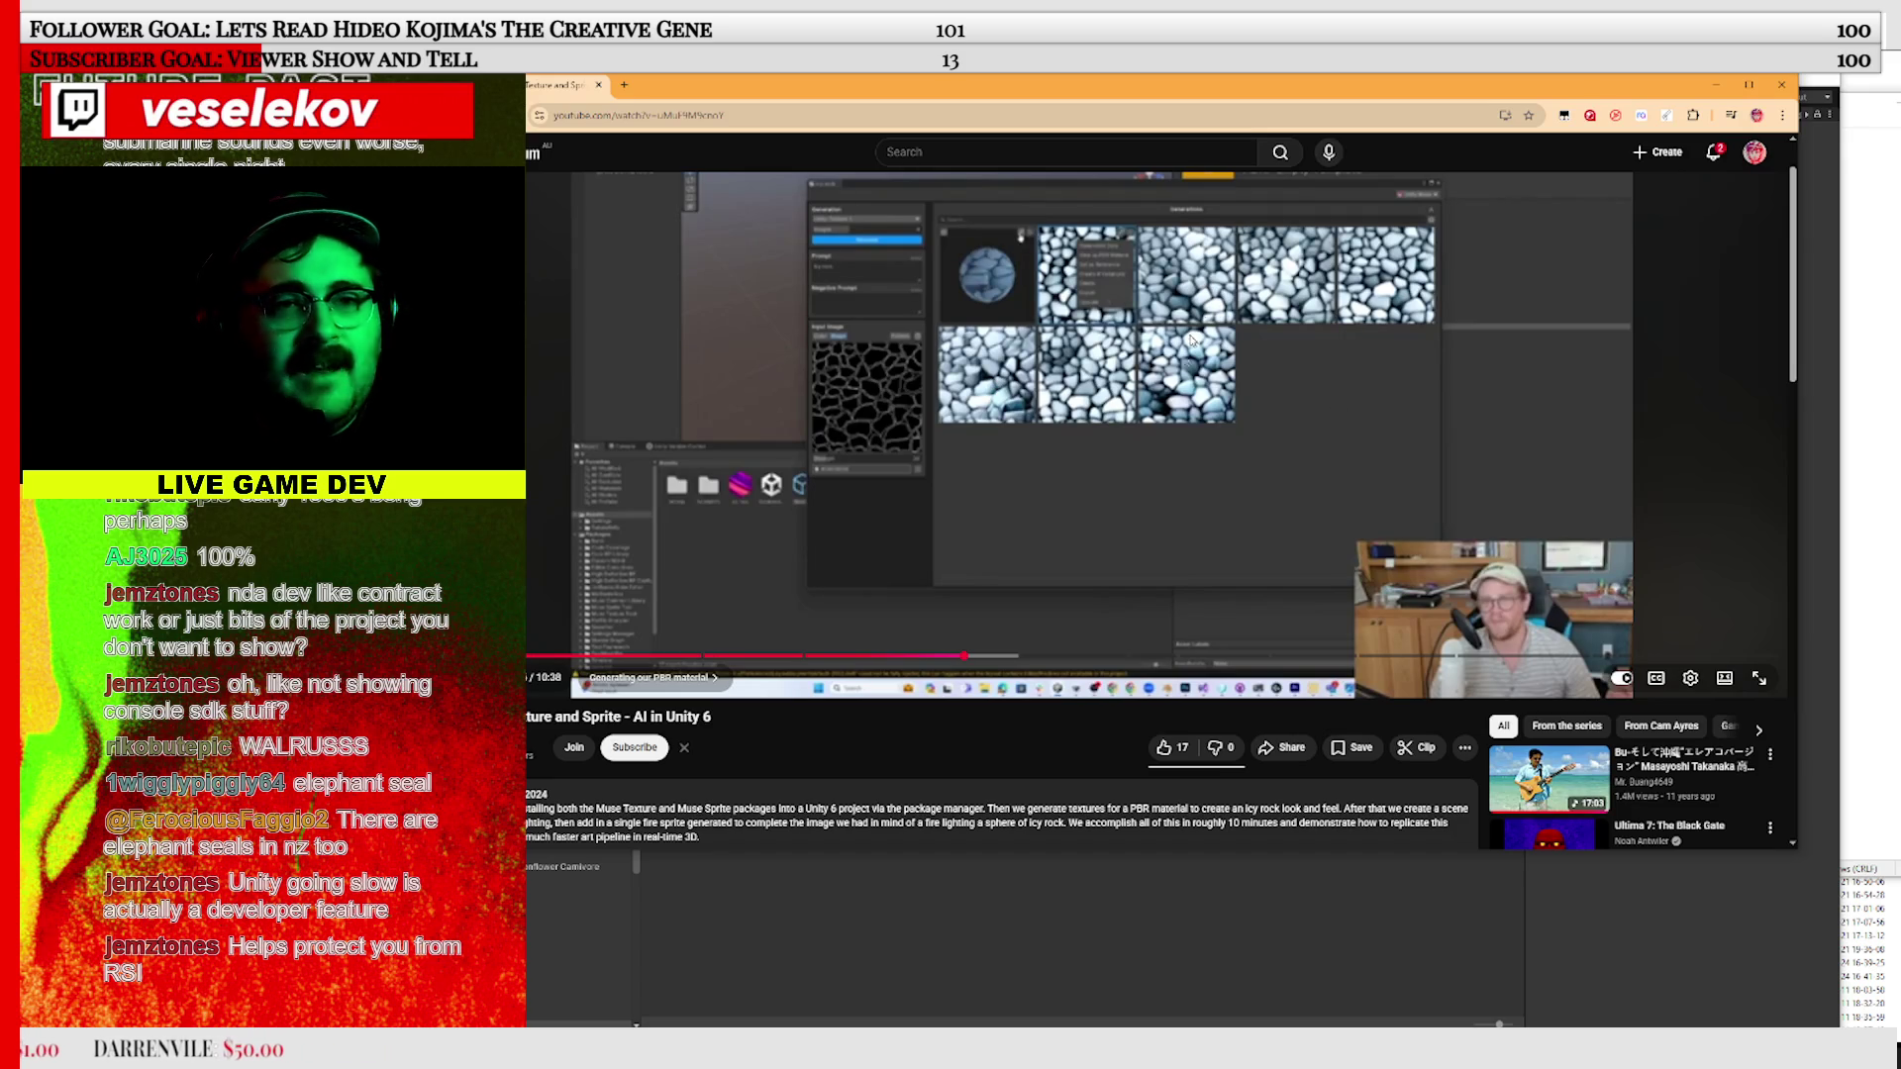
click(1111, 487)
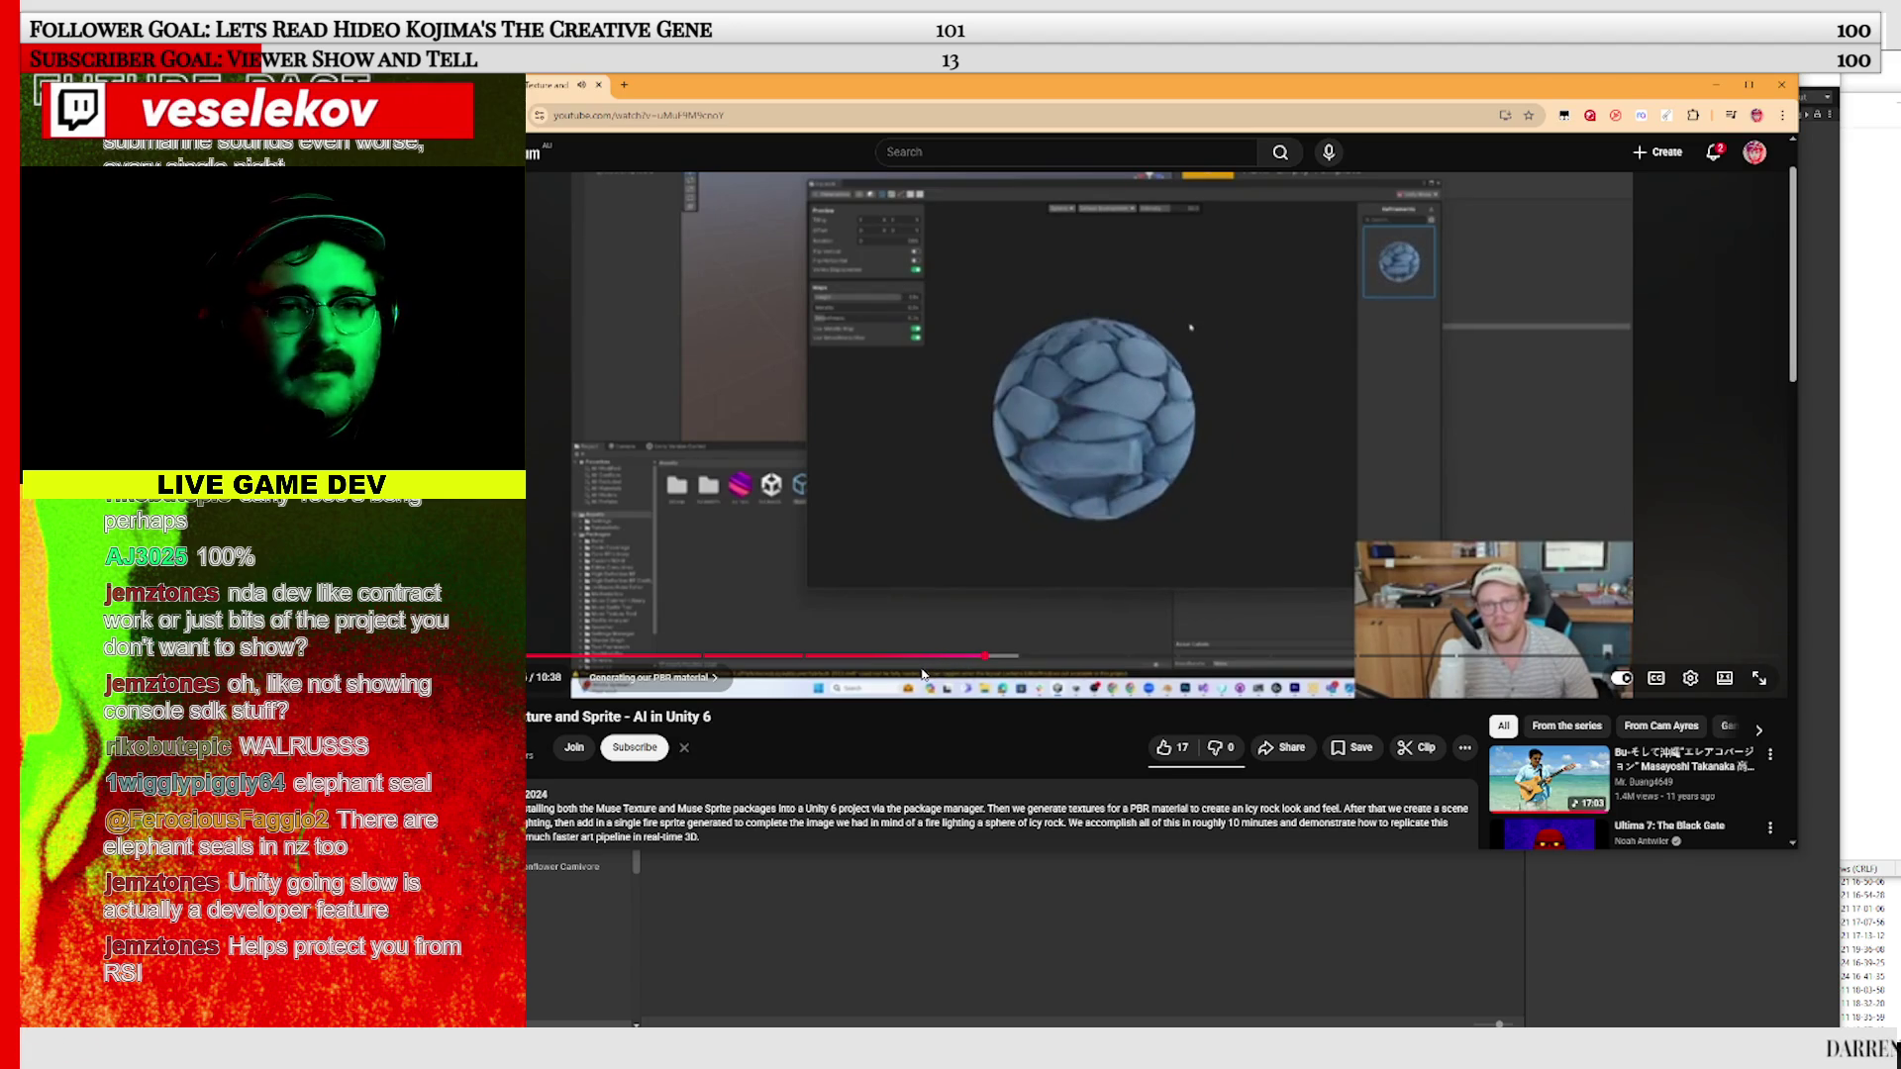
click(974, 551)
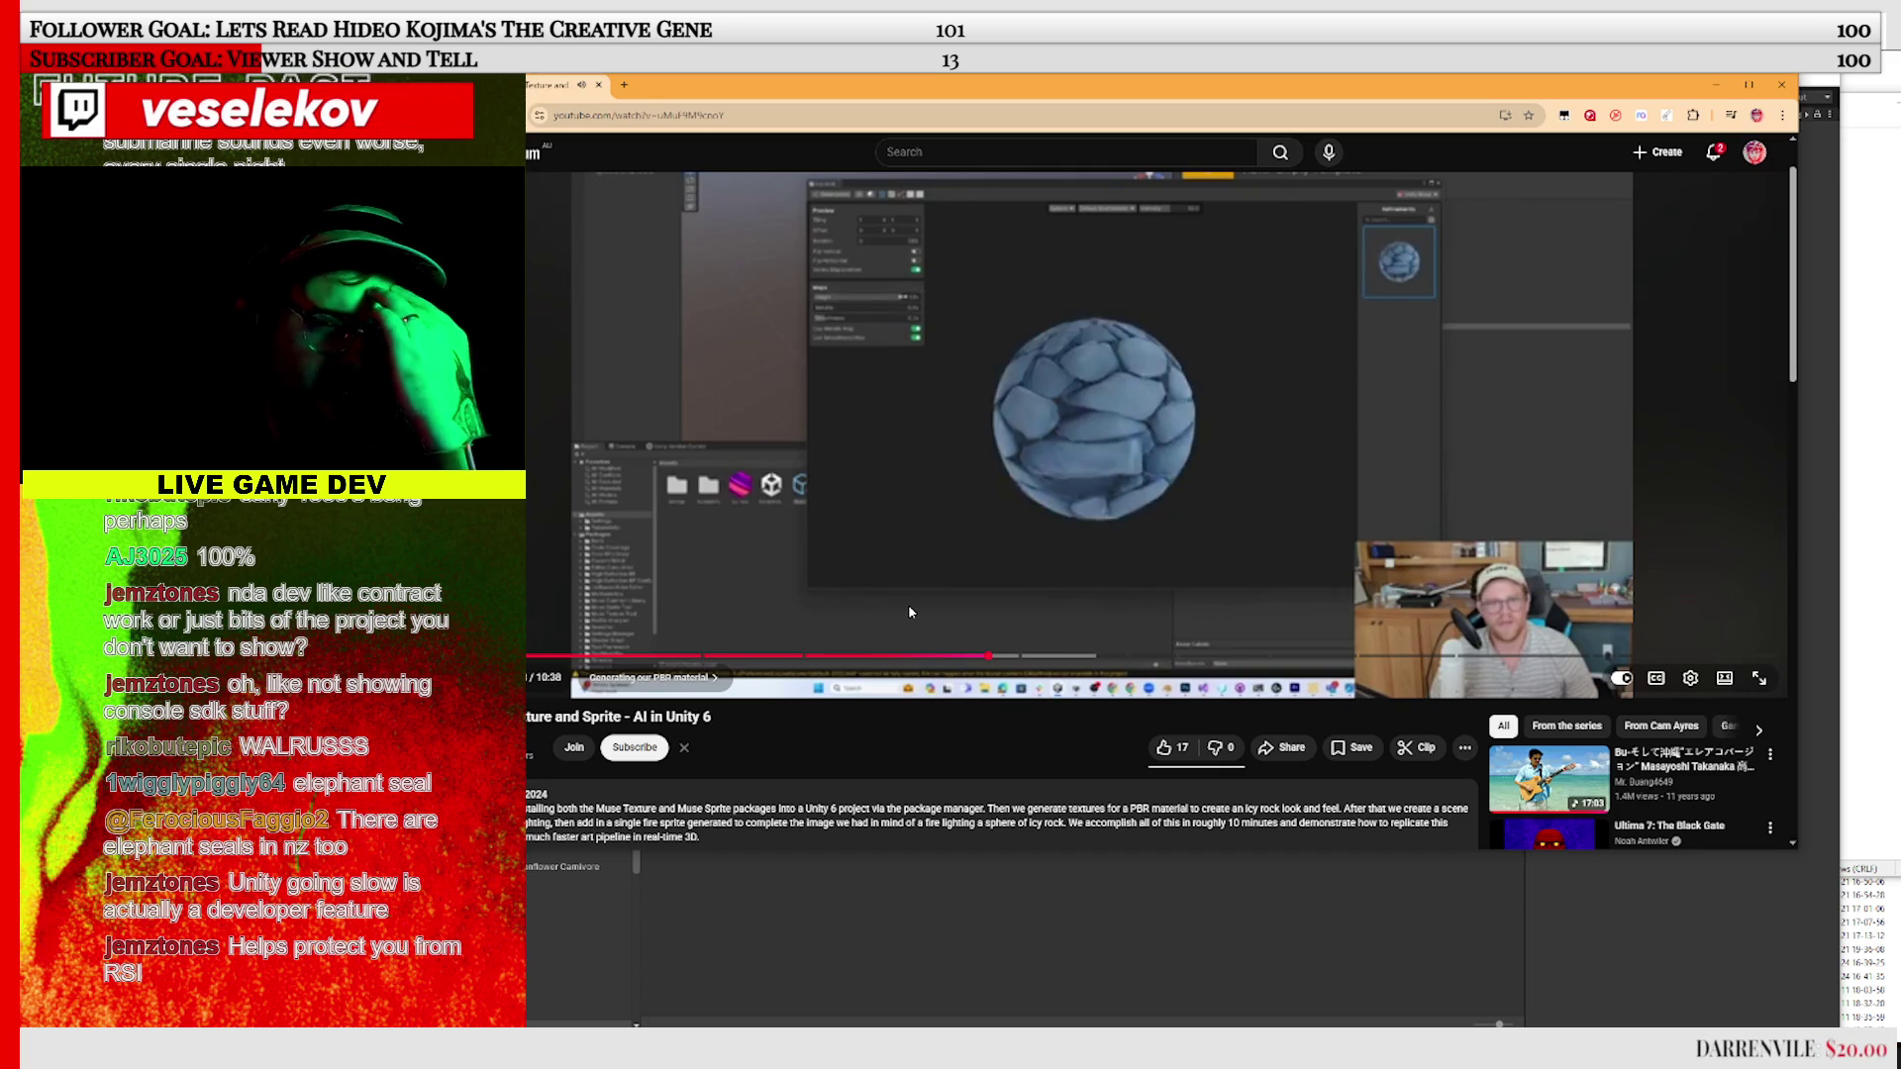
click(1244, 495)
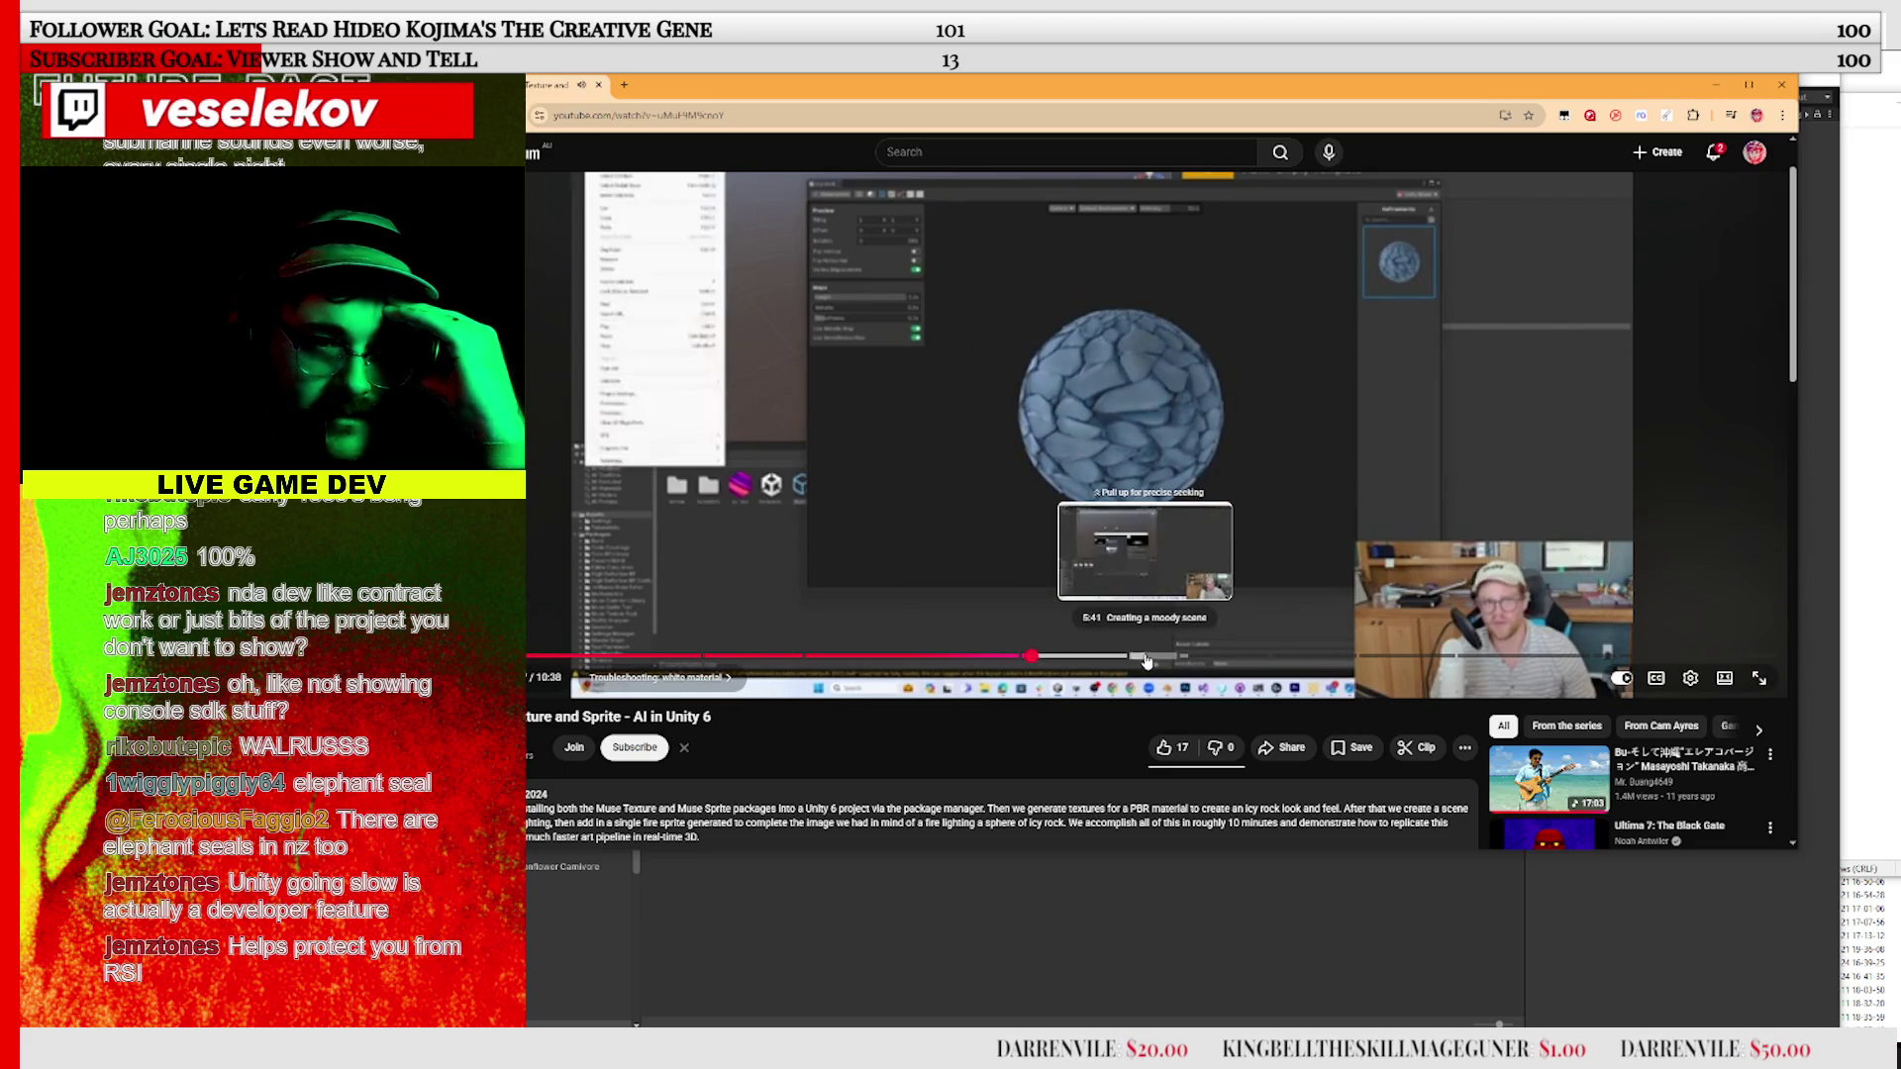
click(1144, 655)
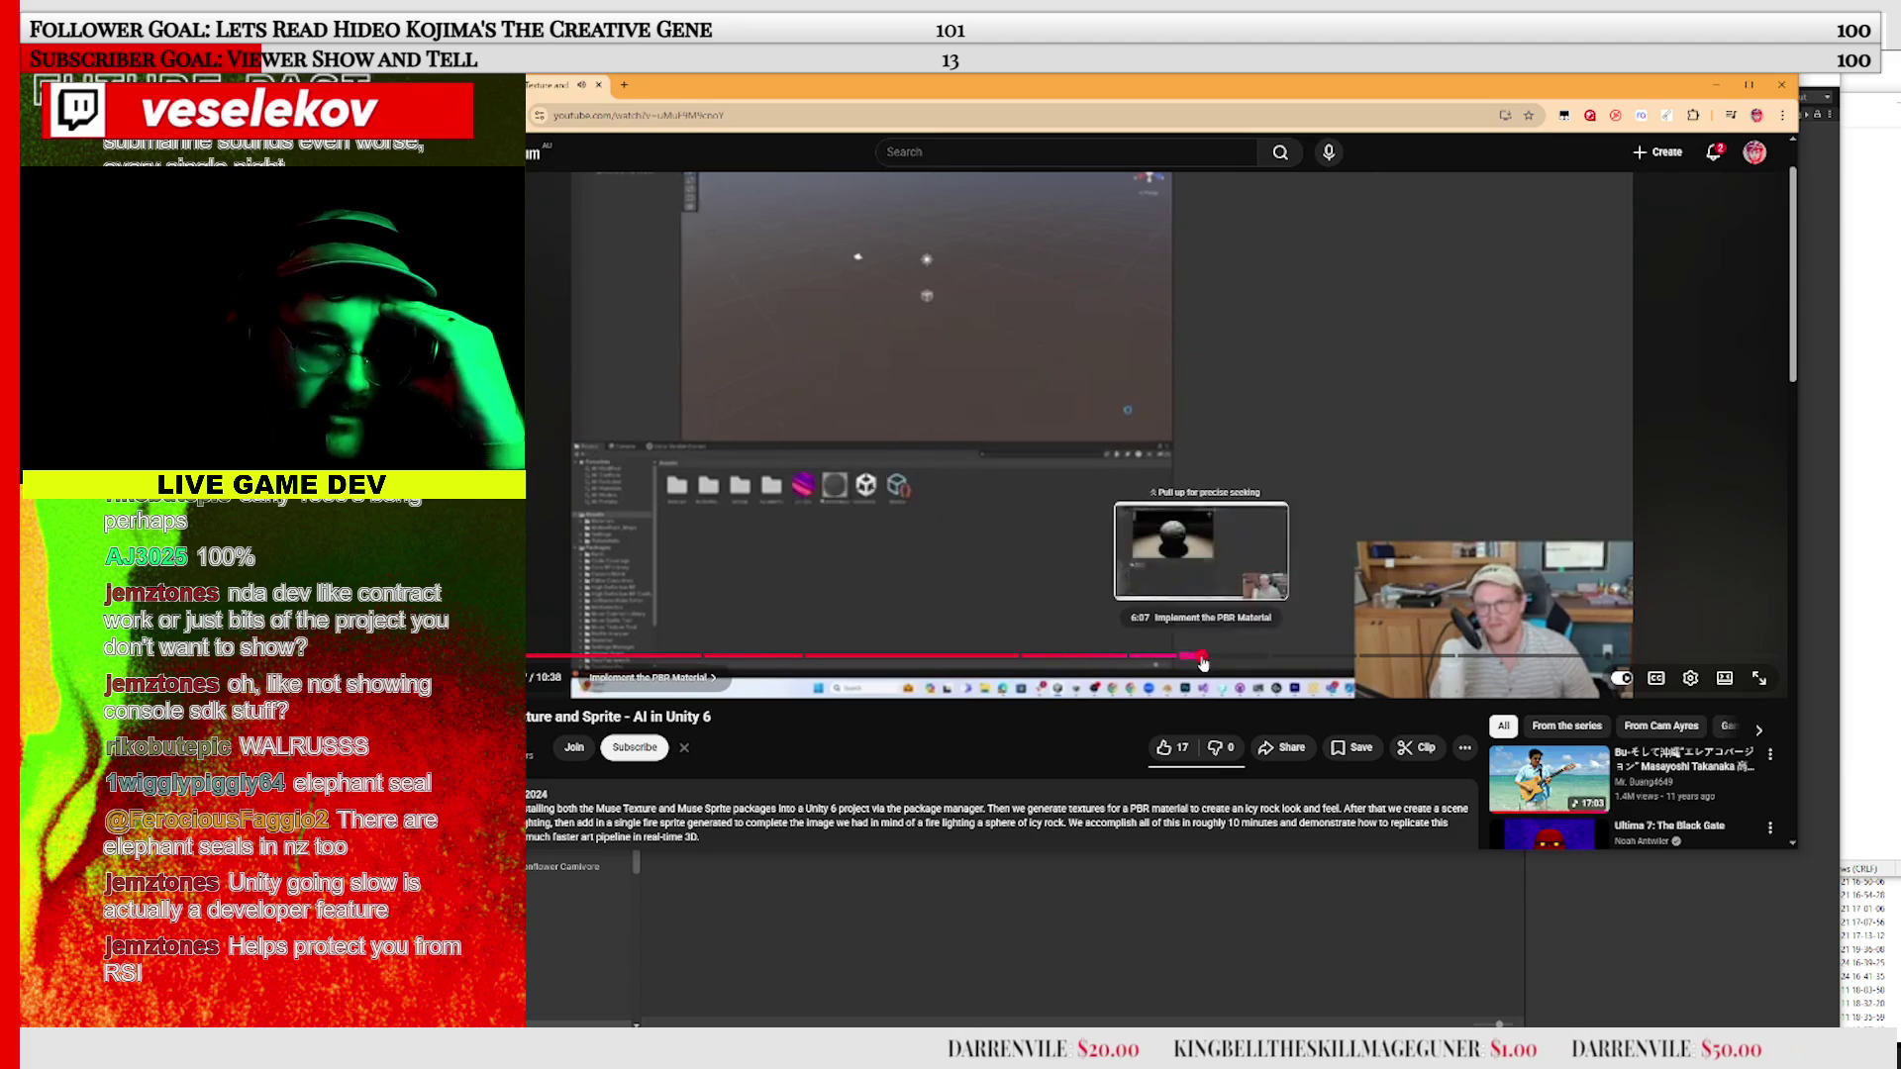
Skip through 'Implement the PBR Material' and scrub from 6:51 to 7:40 at 'Creating Our Sprite'
click(1201, 655)
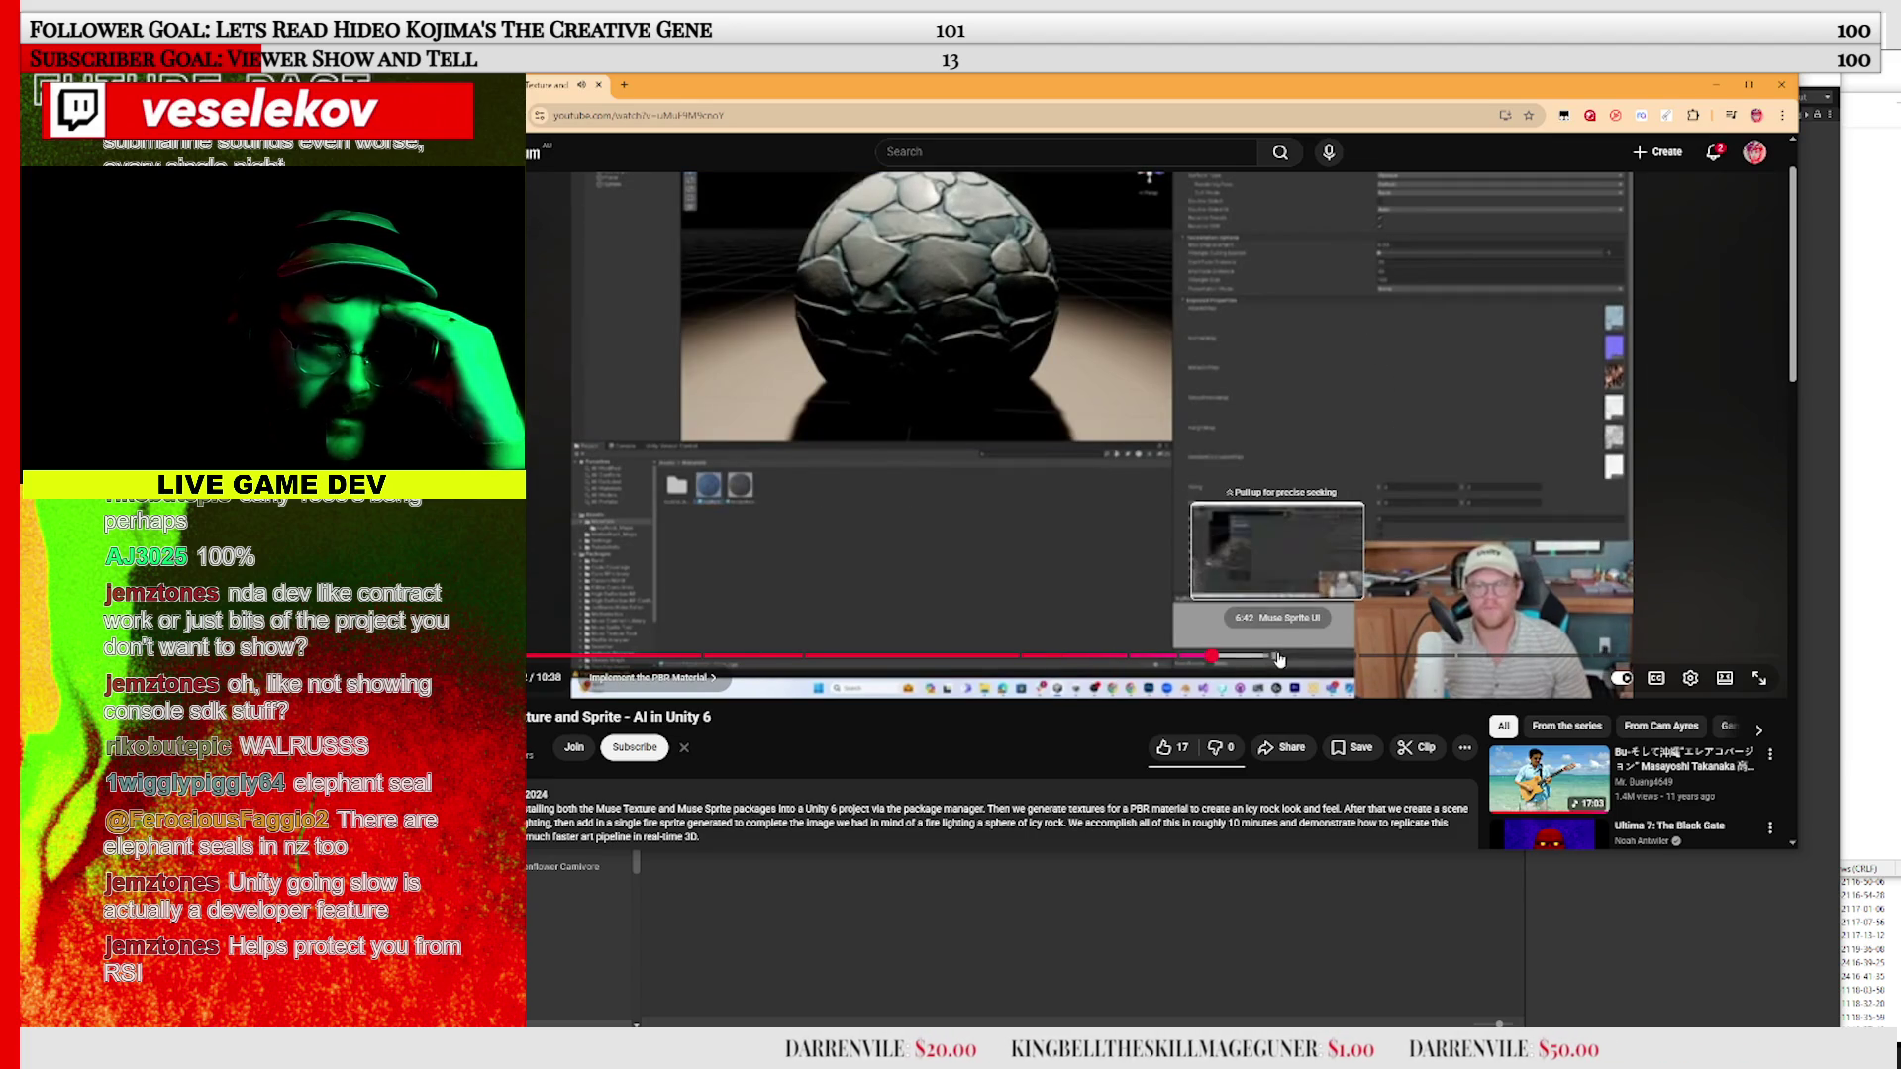
click(1254, 657)
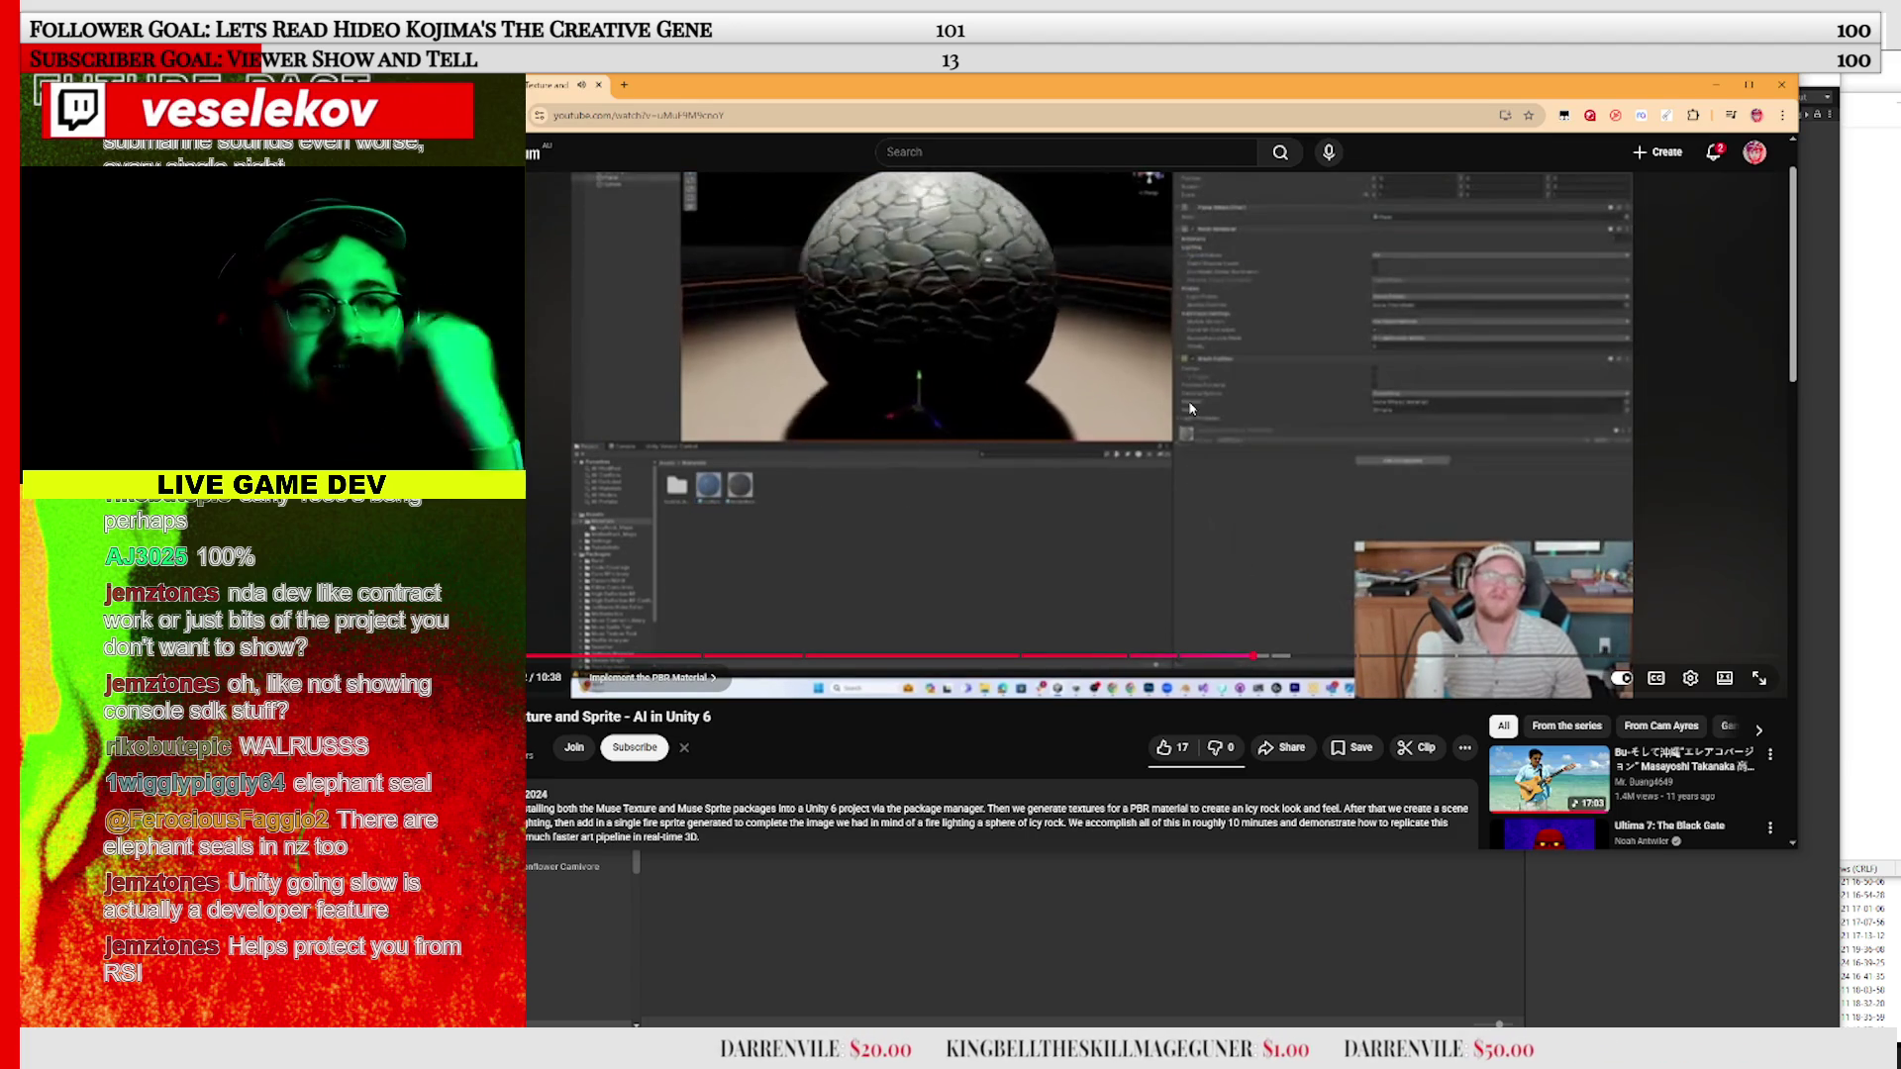
click(1166, 432)
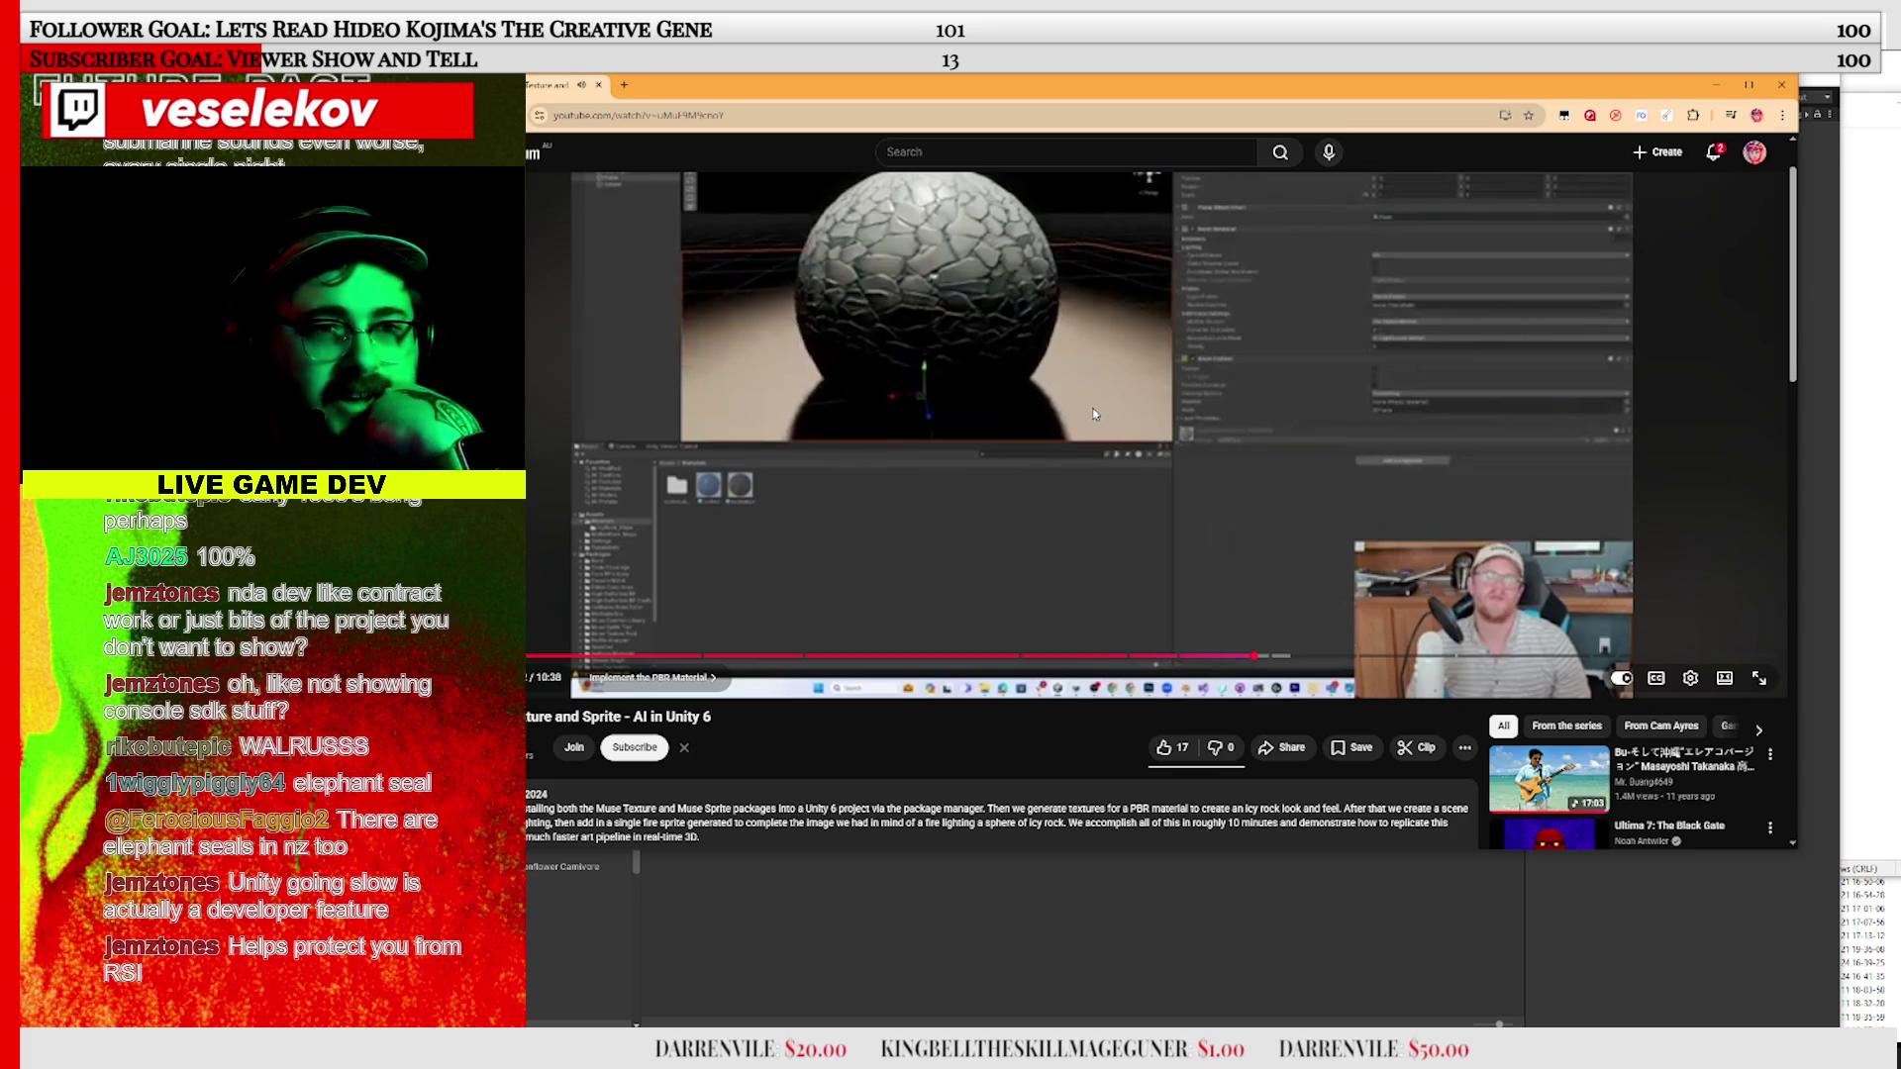
scroll(1167, 492, up, 1)
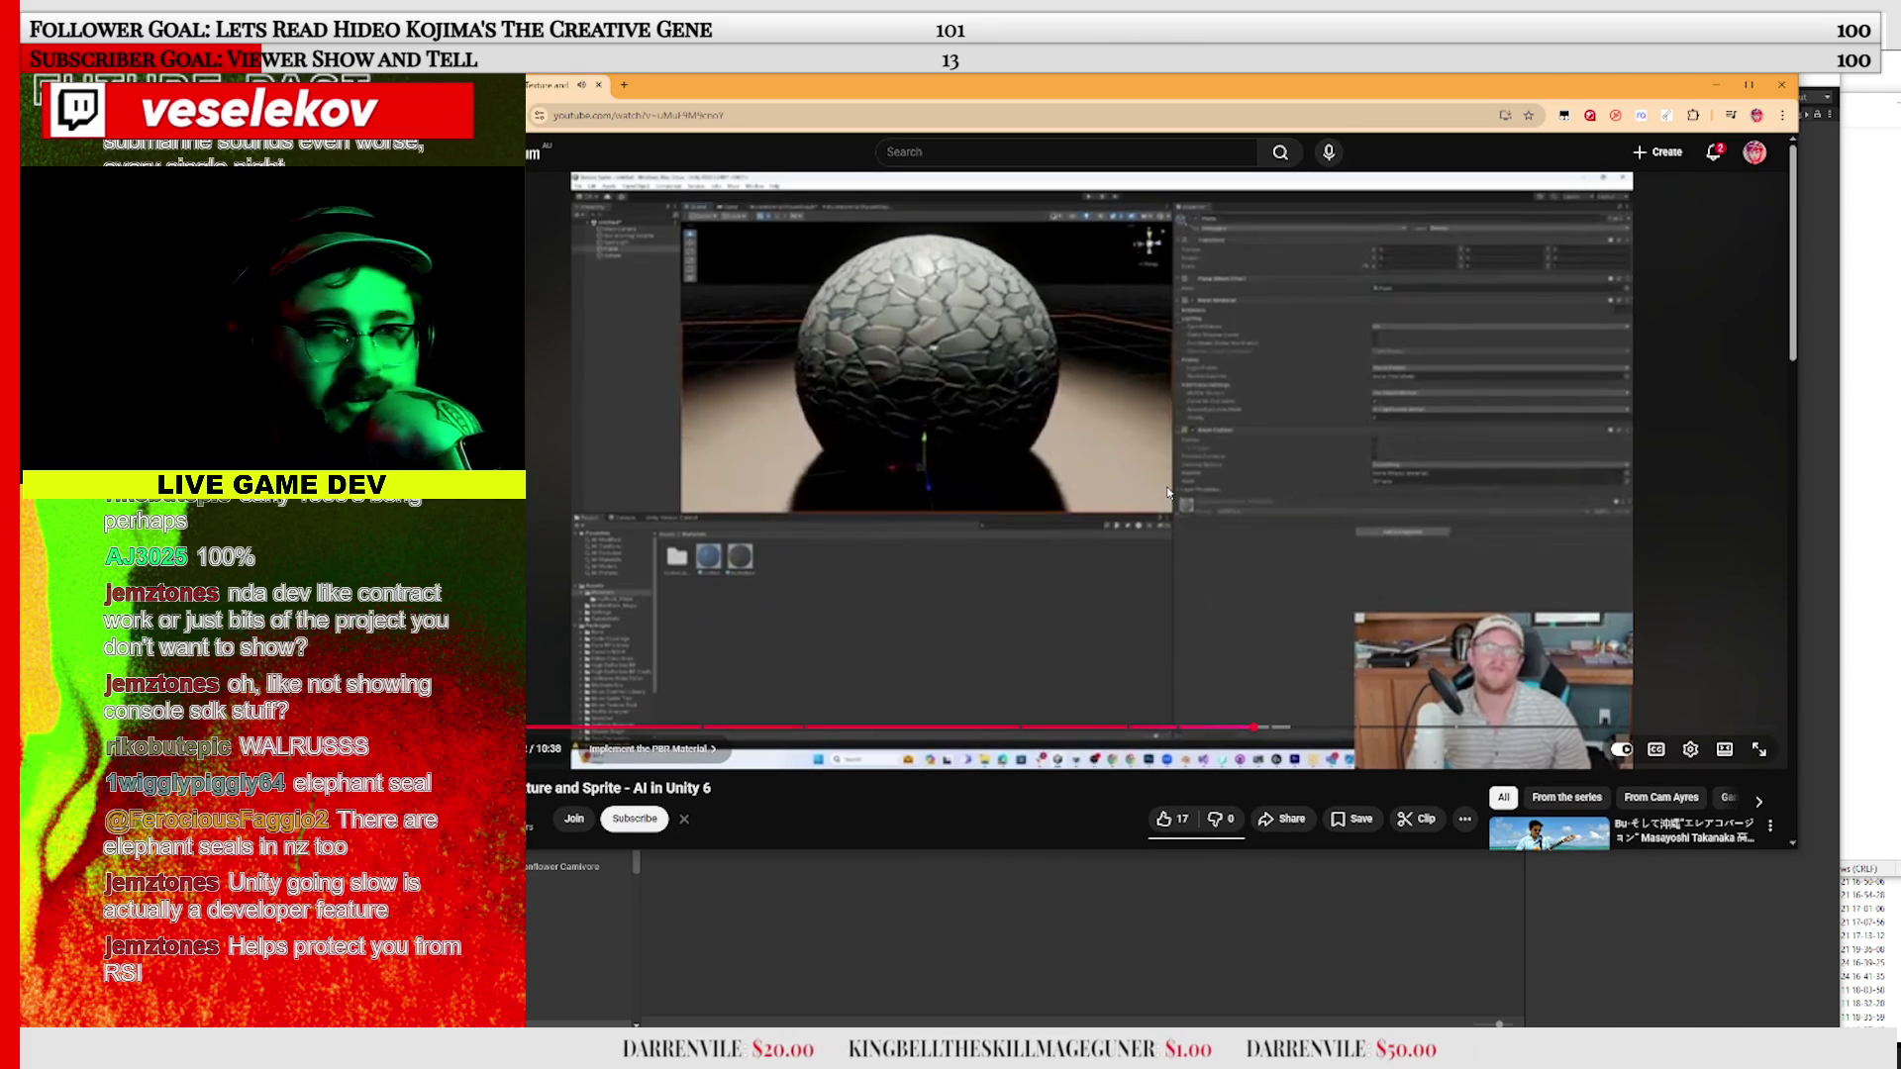
click(967, 492)
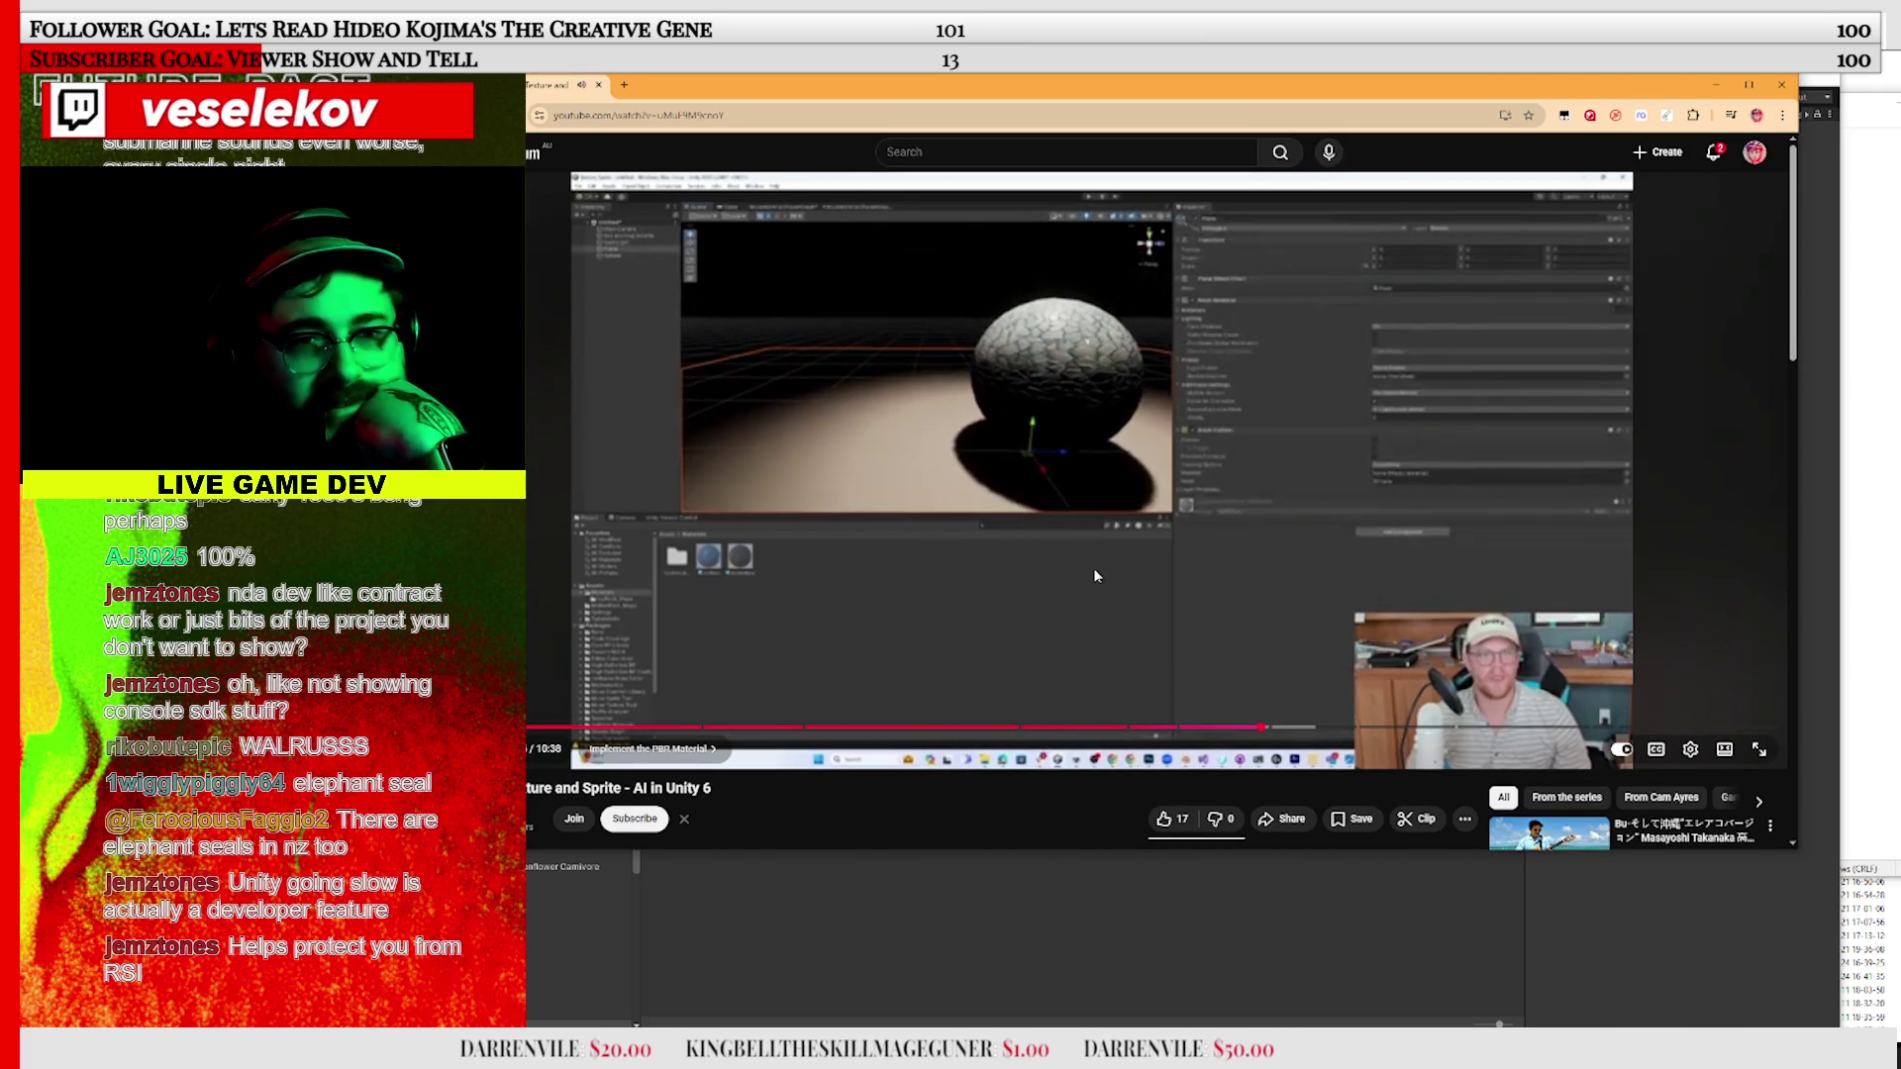
click(1298, 729)
drag(1298, 729, 1406, 723)
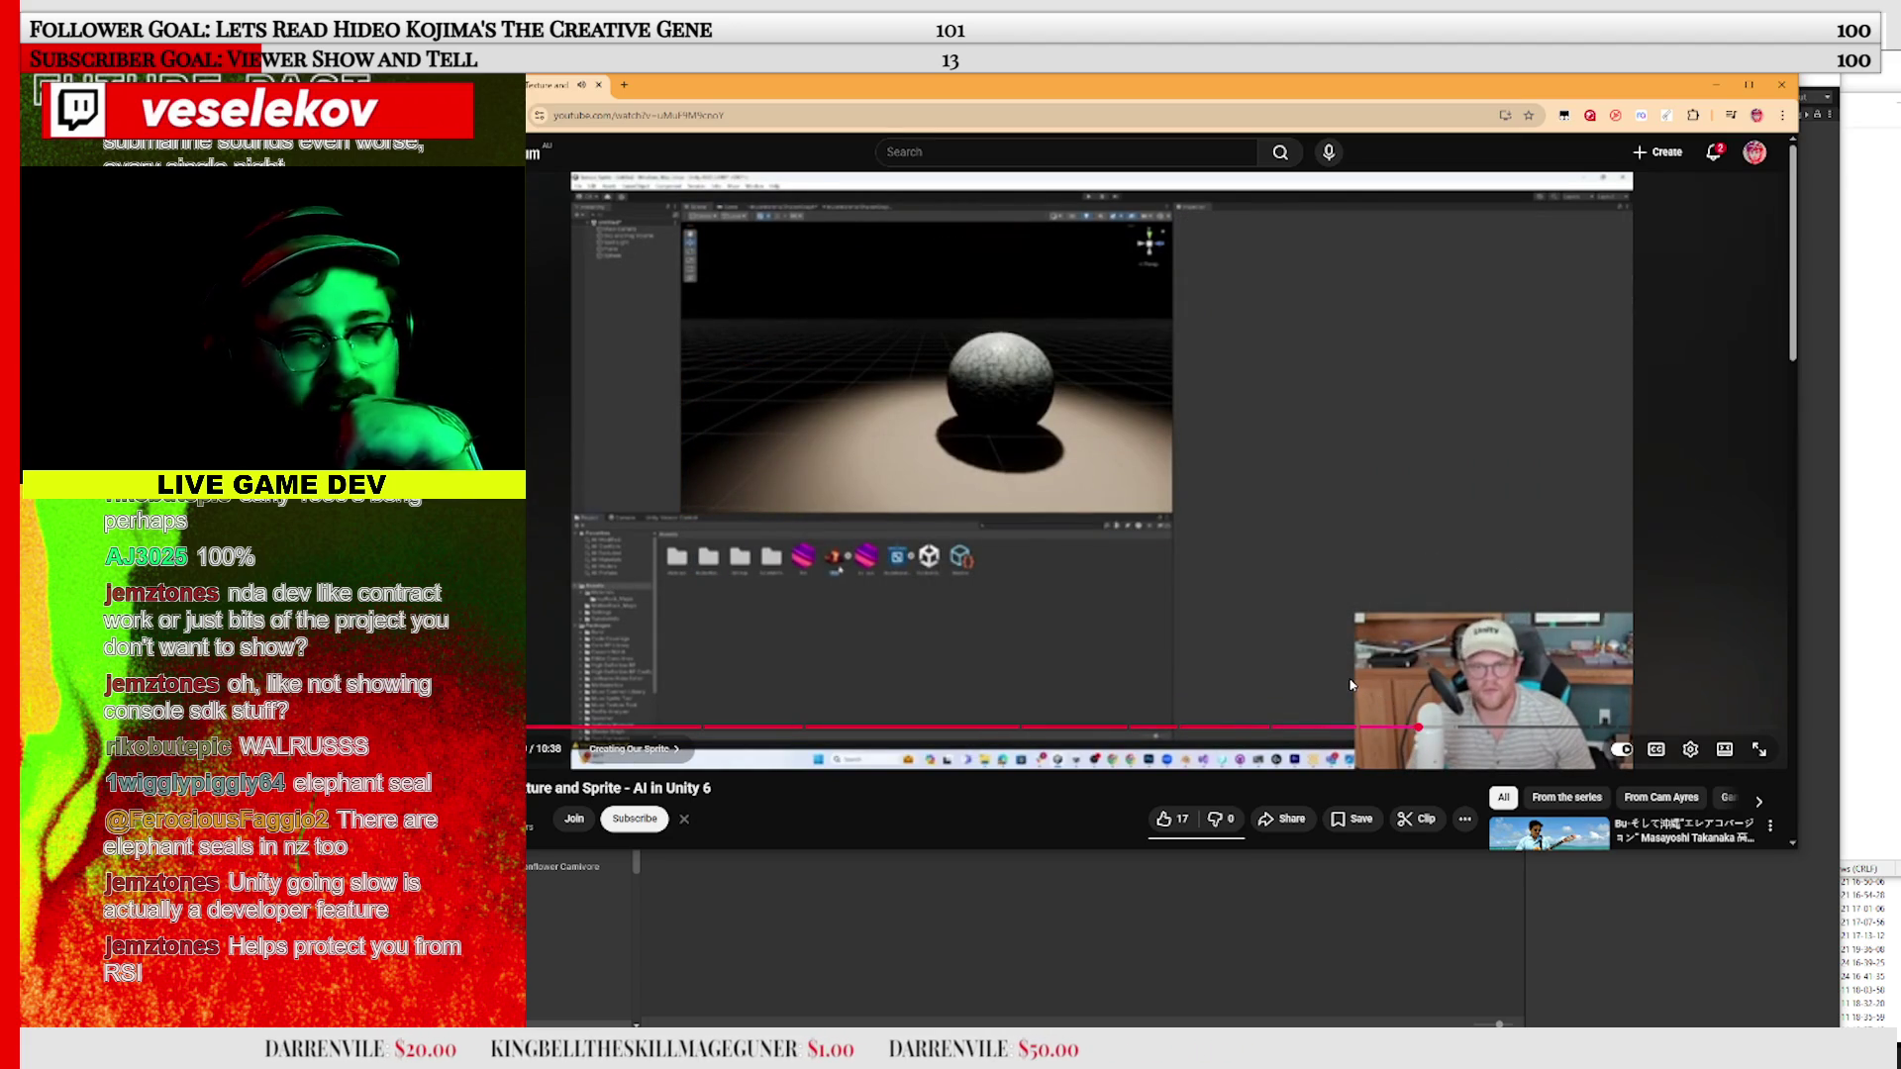
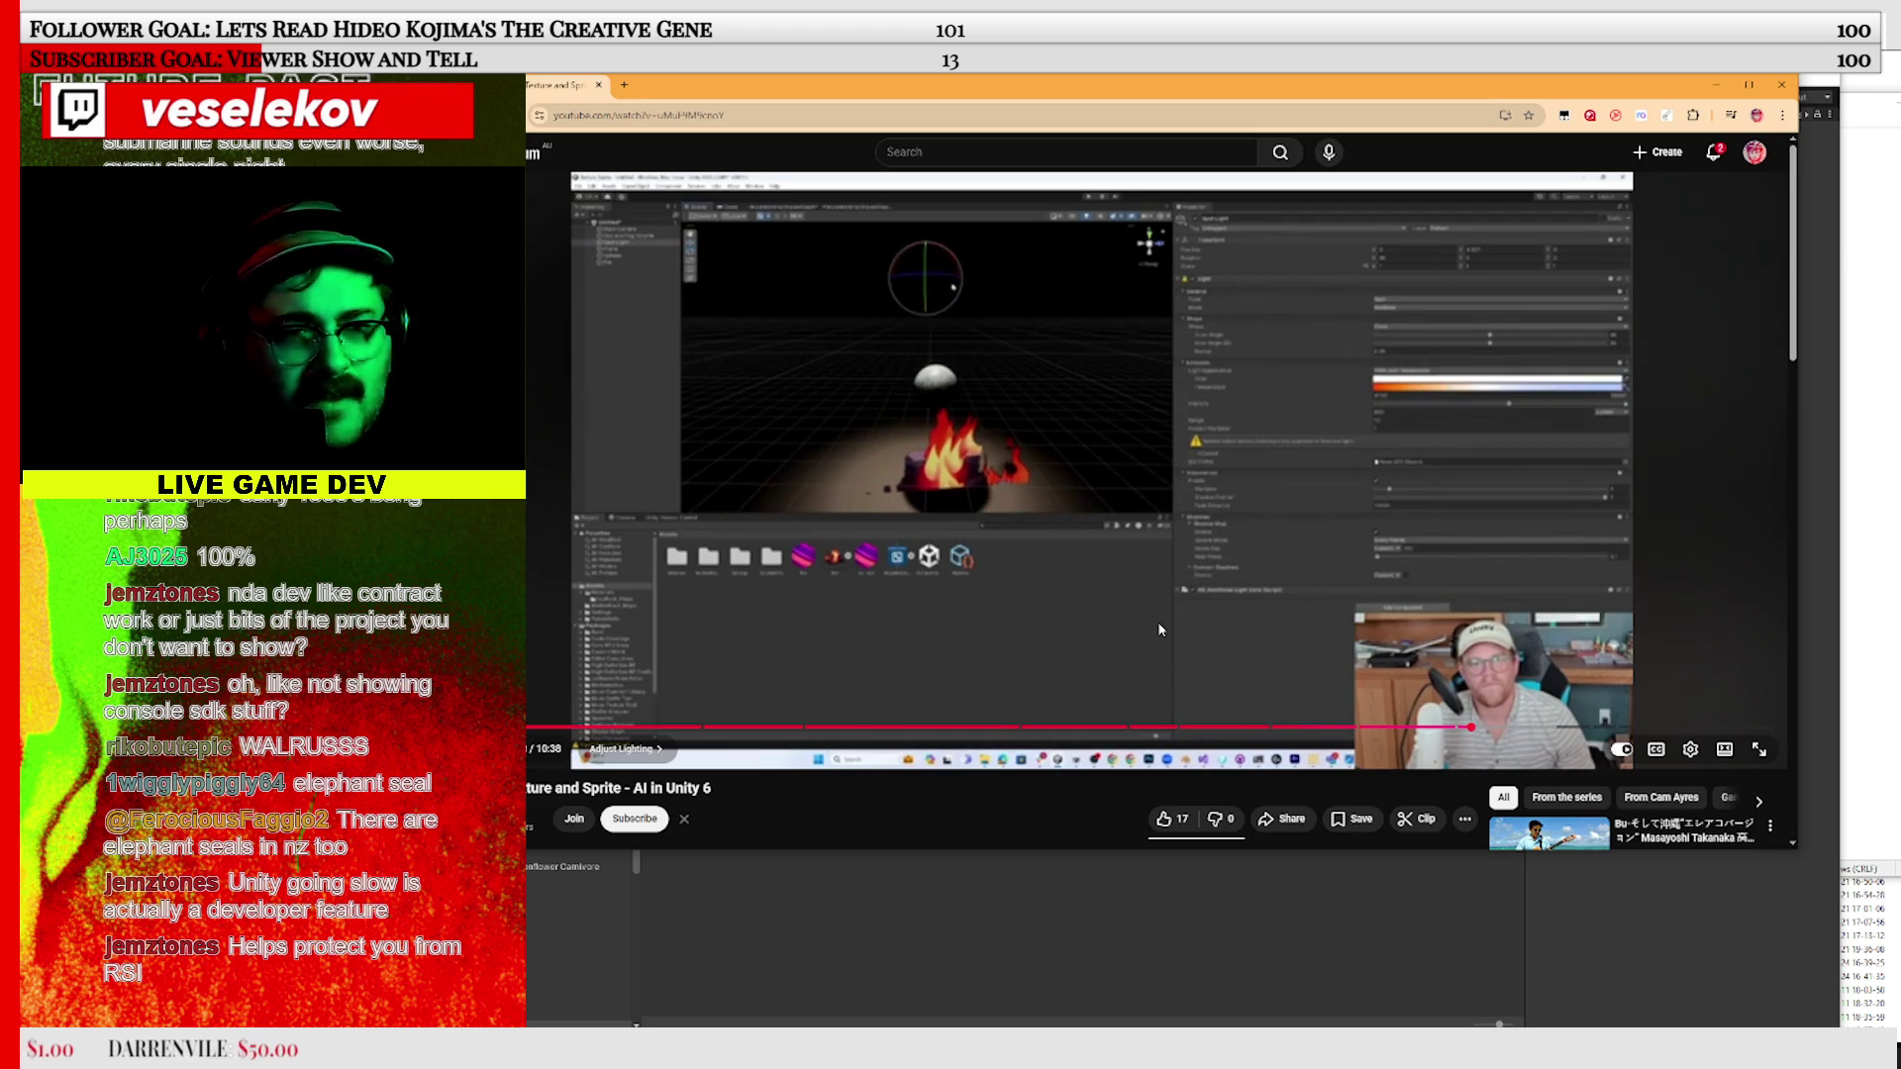
Pause and resume the Unity 6 AI tutorial around the colour picker step, until the red-lit sphere appears
key(space)
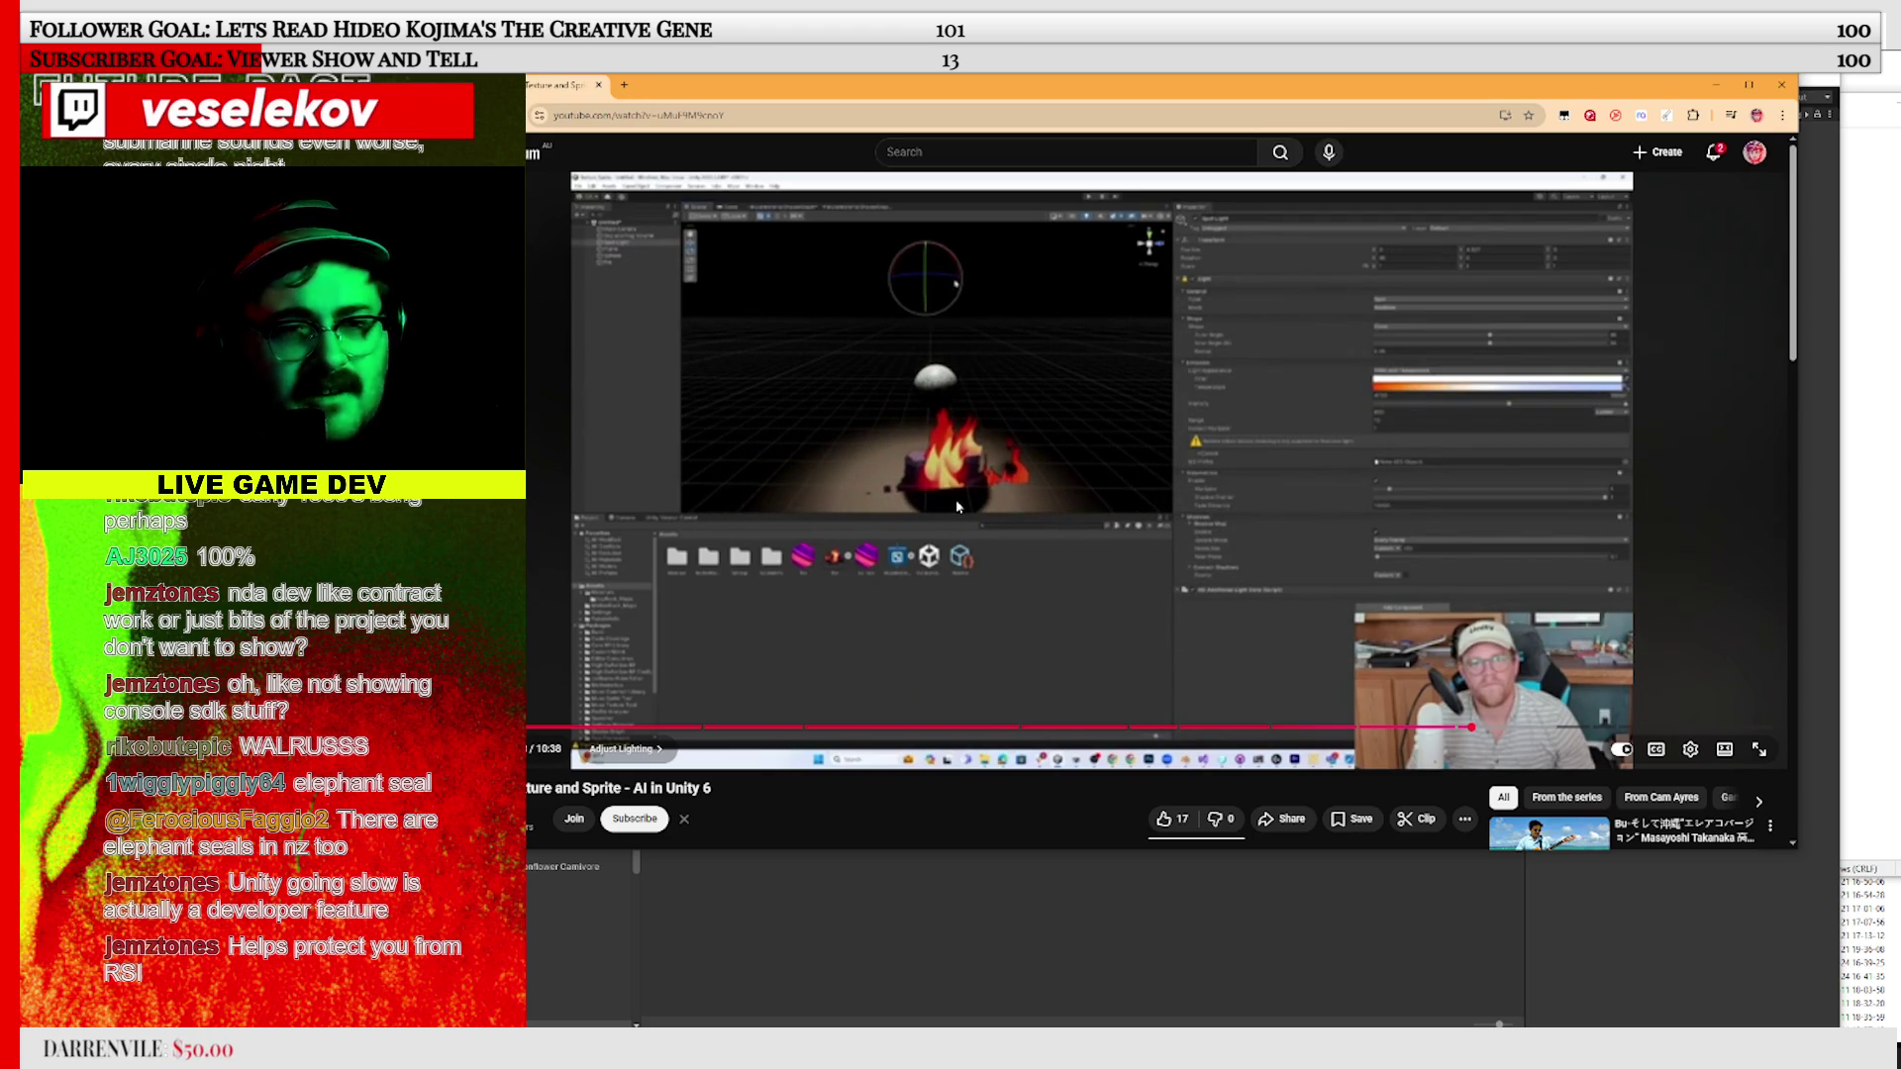
click(954, 487)
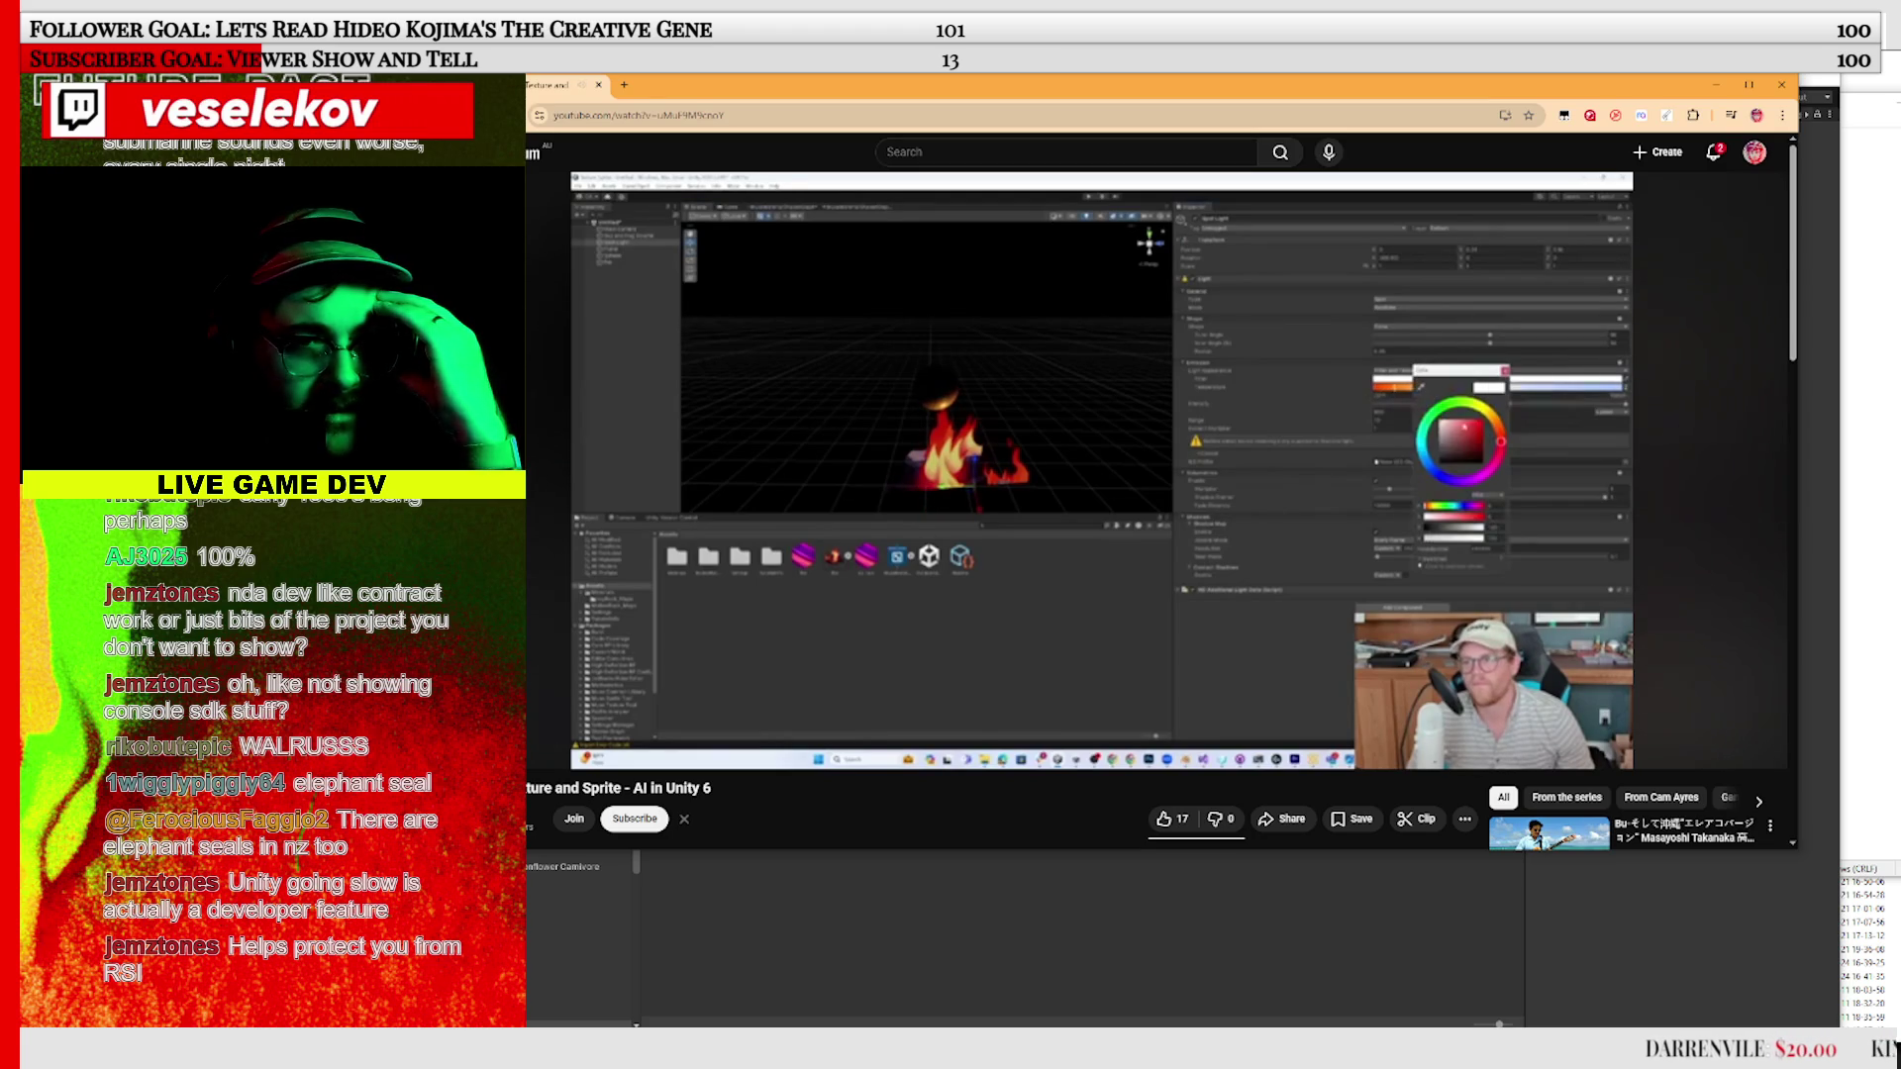
click(938, 343)
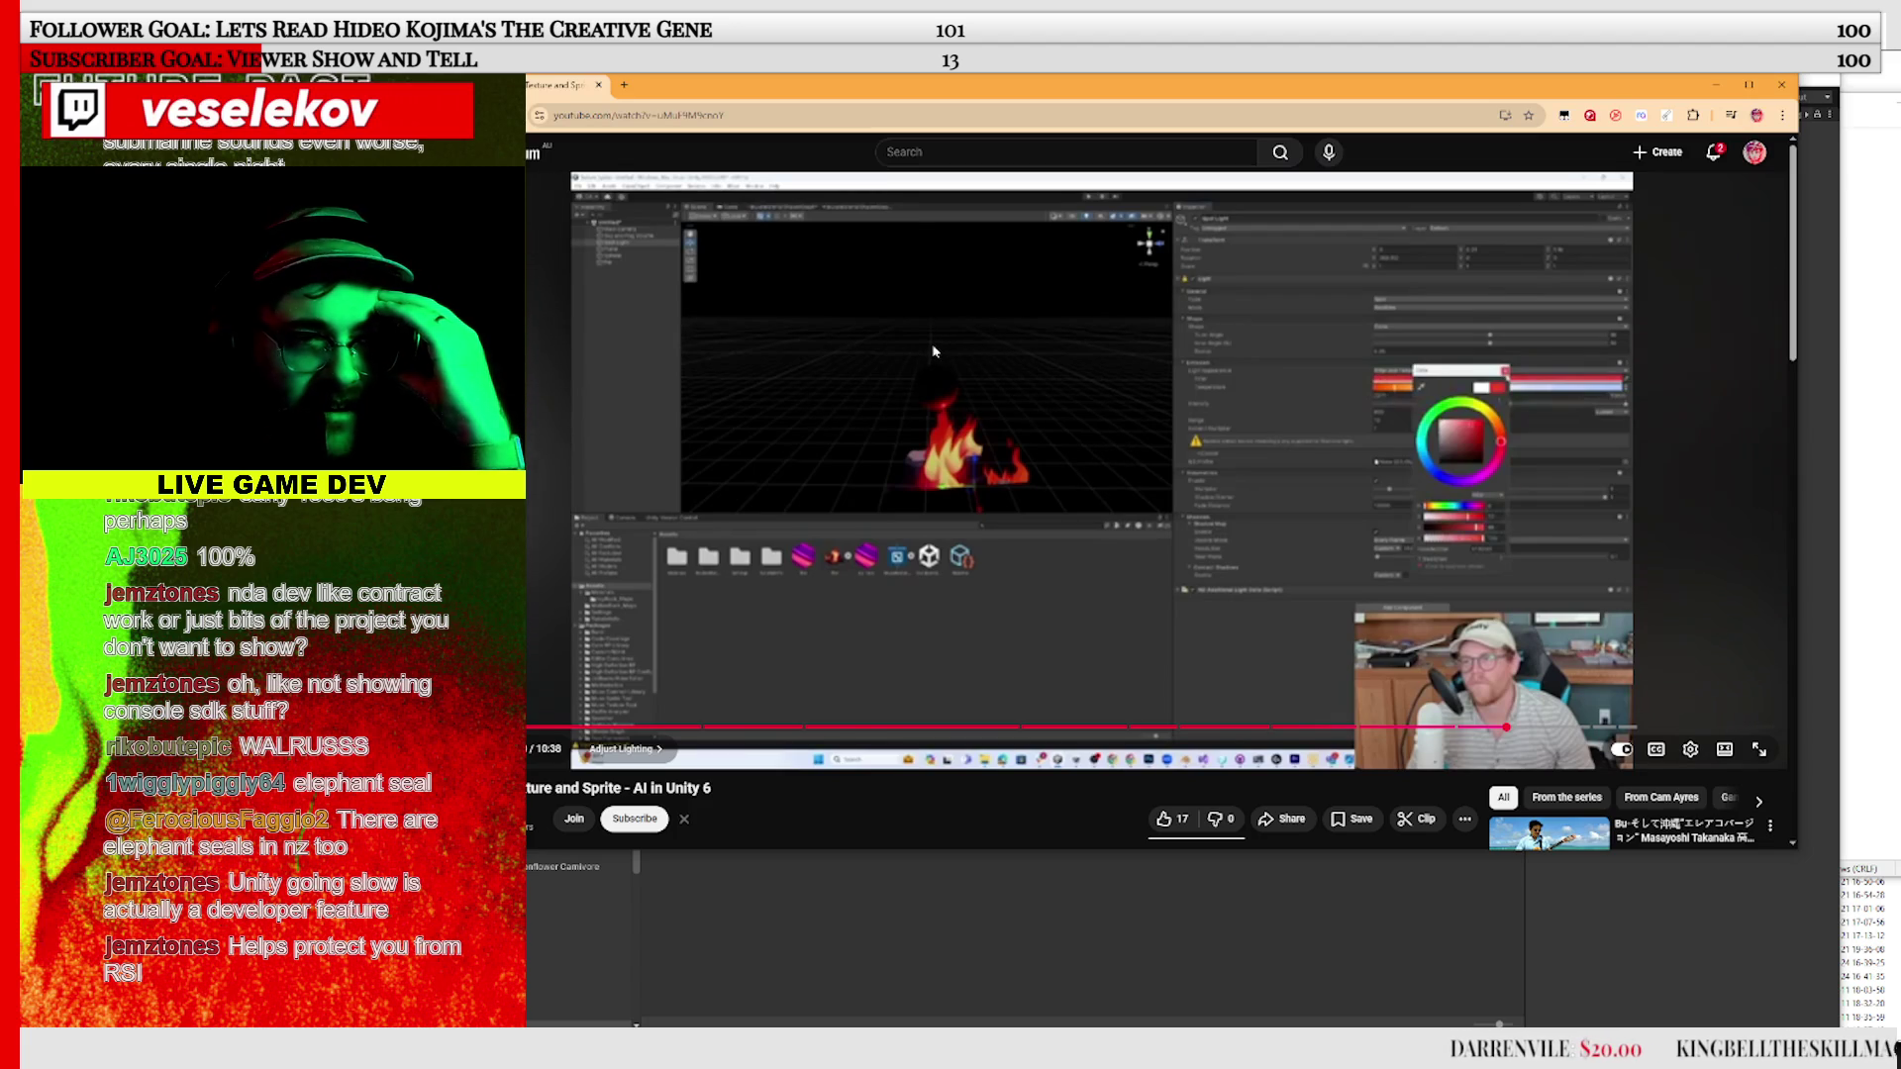
click(887, 384)
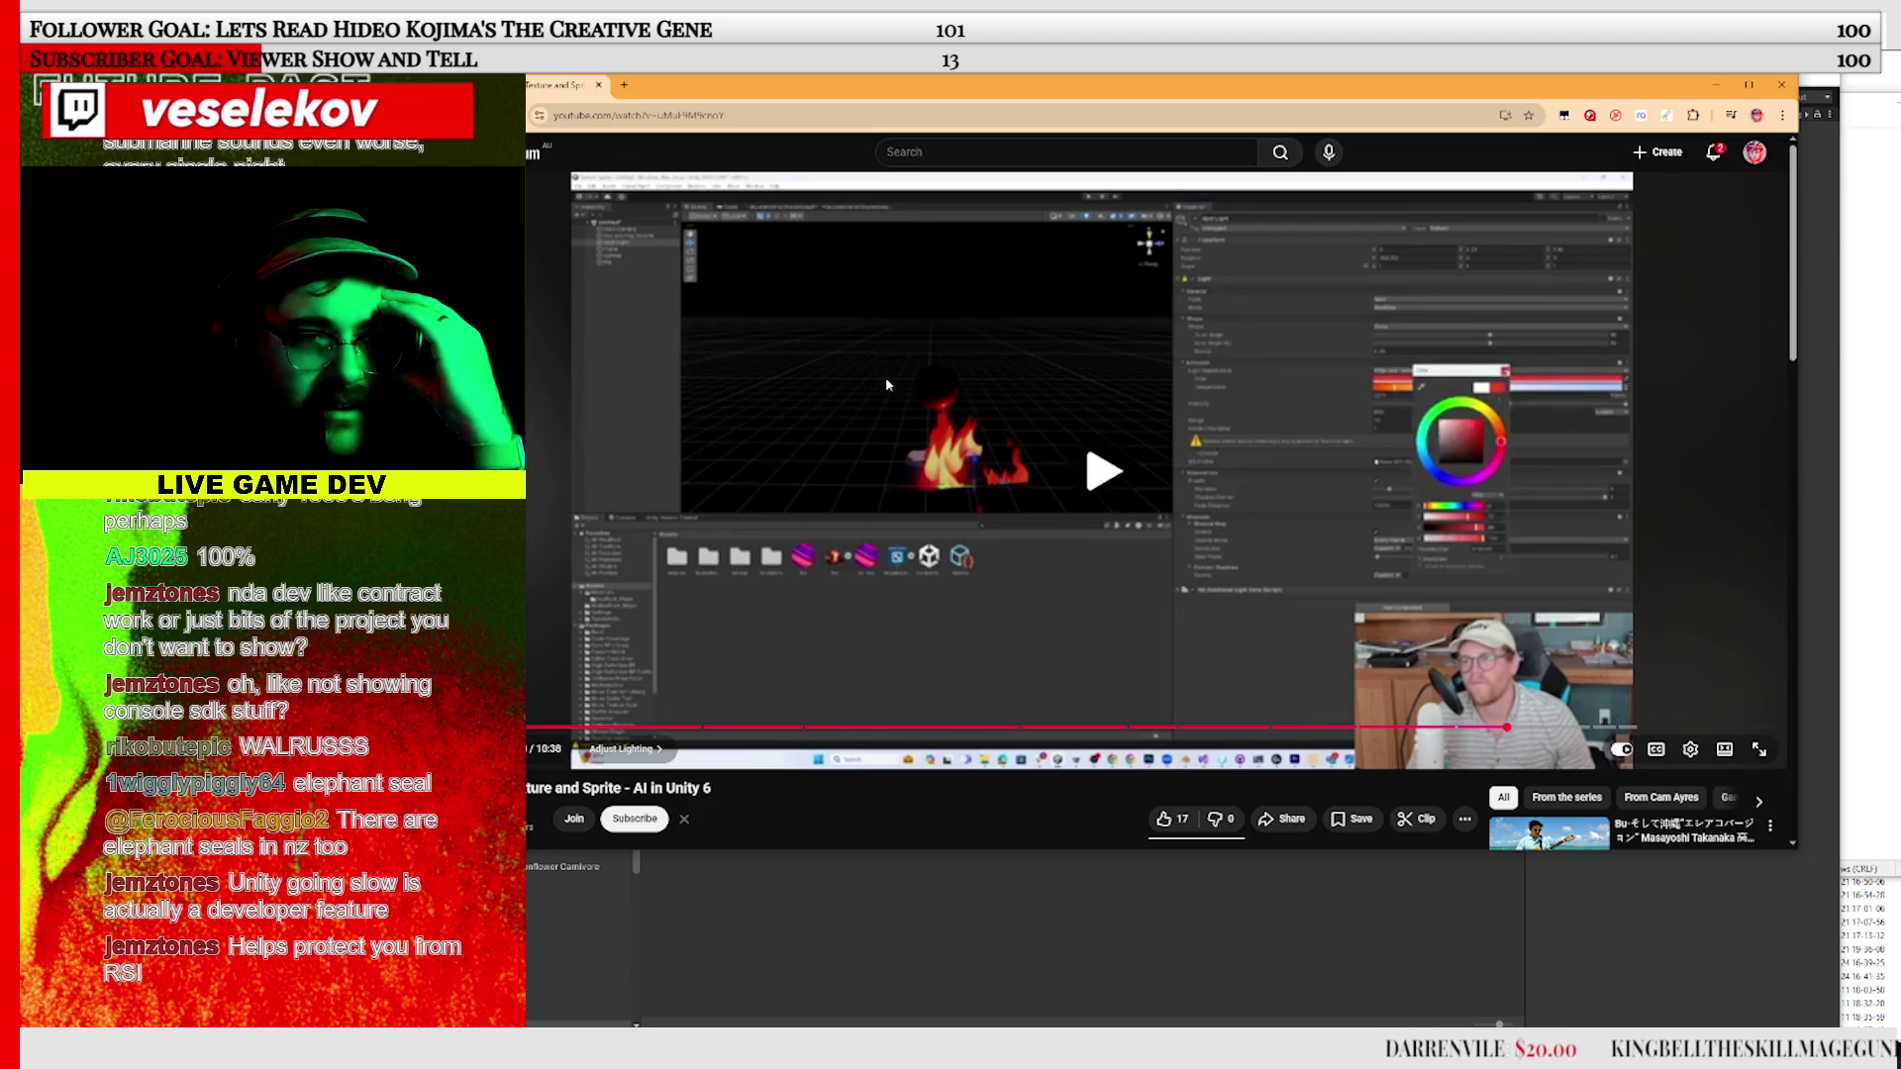
click(908, 406)
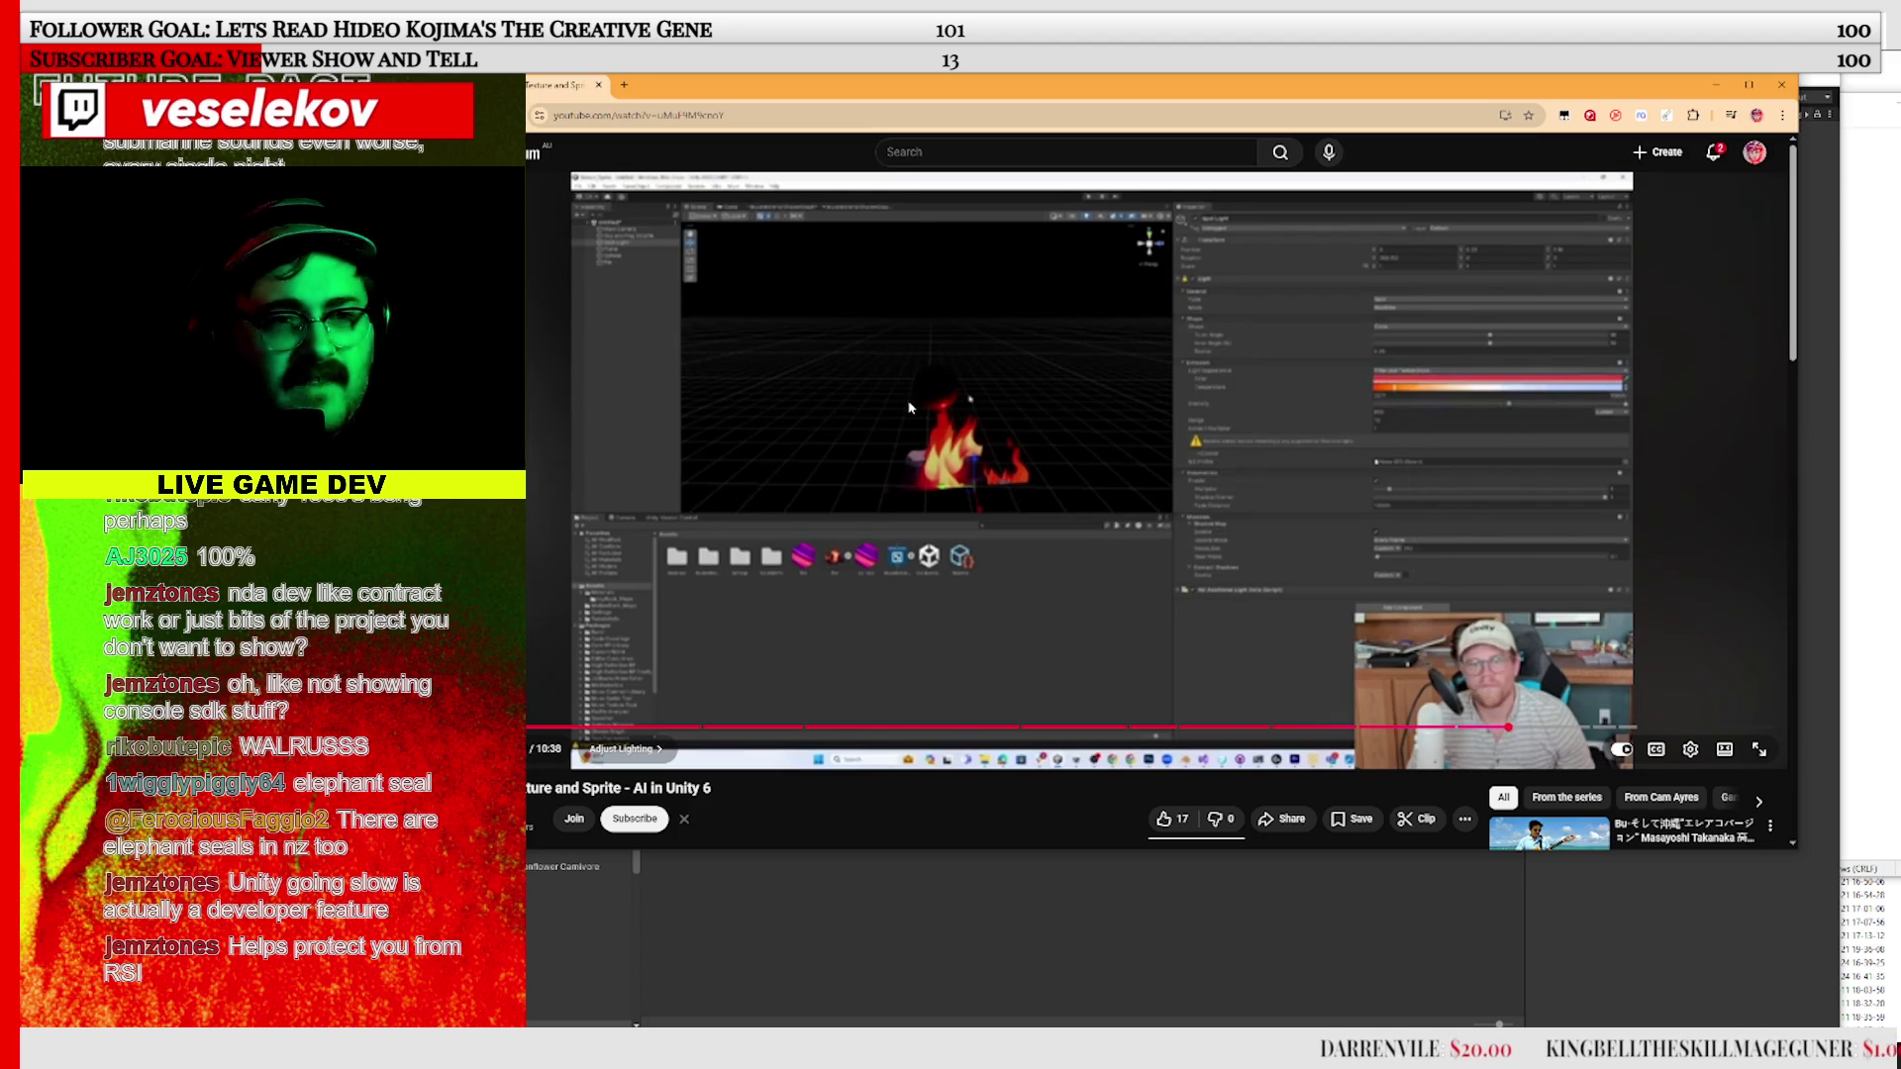
click(909, 406)
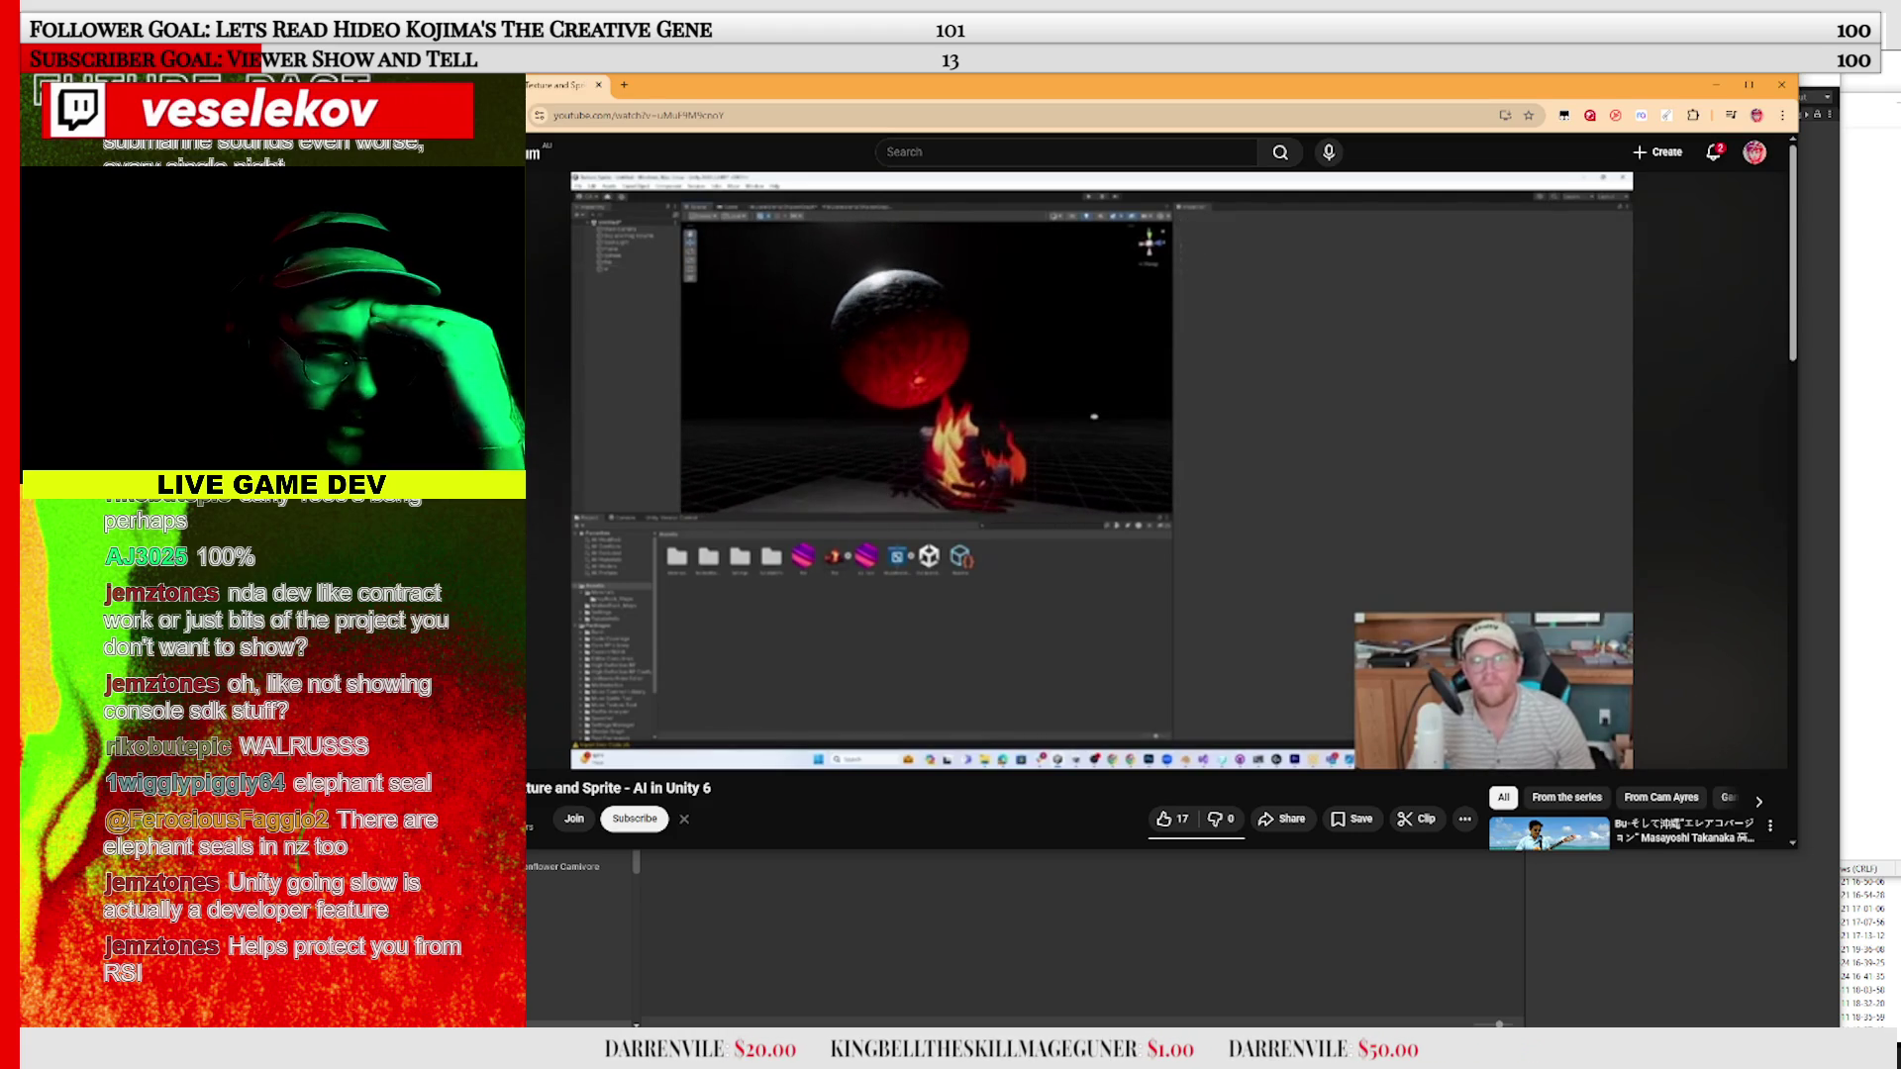
Pause the tutorial on the red-lit sphere, then resume it until the icy white sphere appears
mouse_move(931, 449)
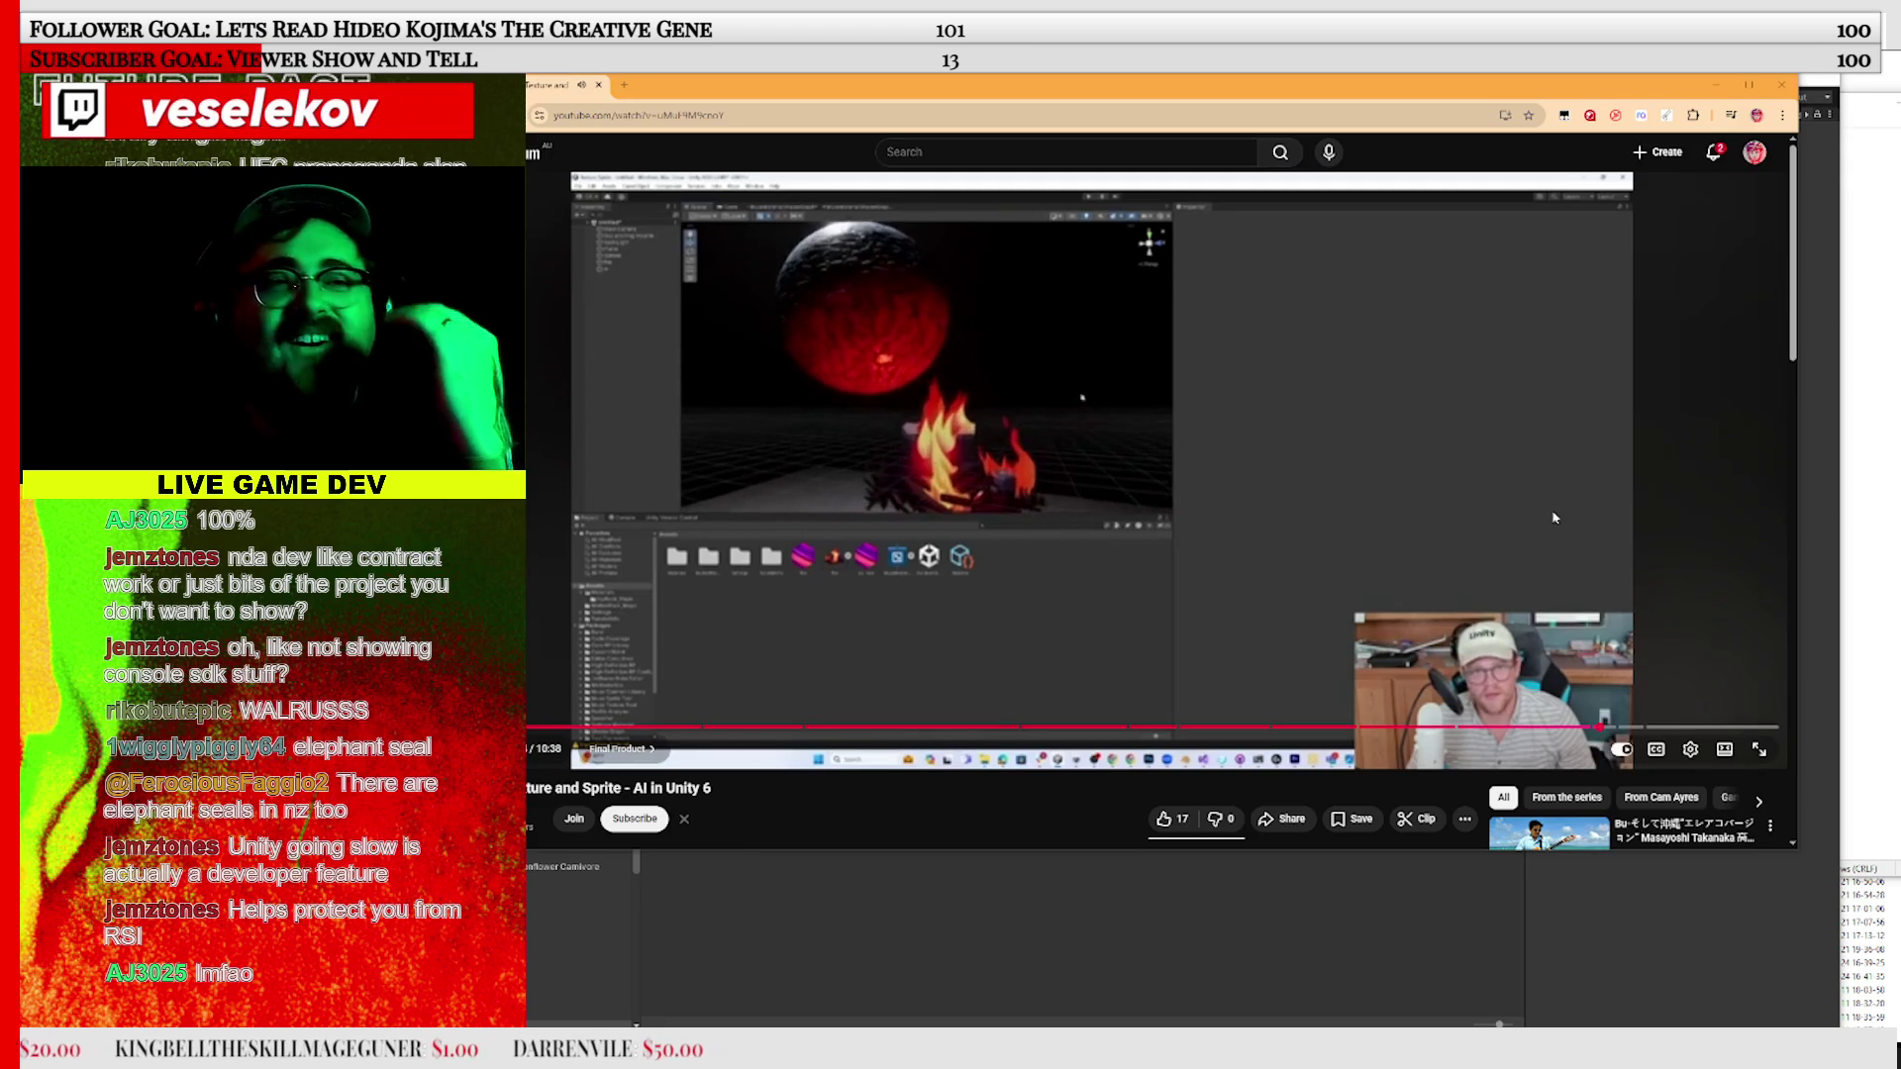
click(1440, 478)
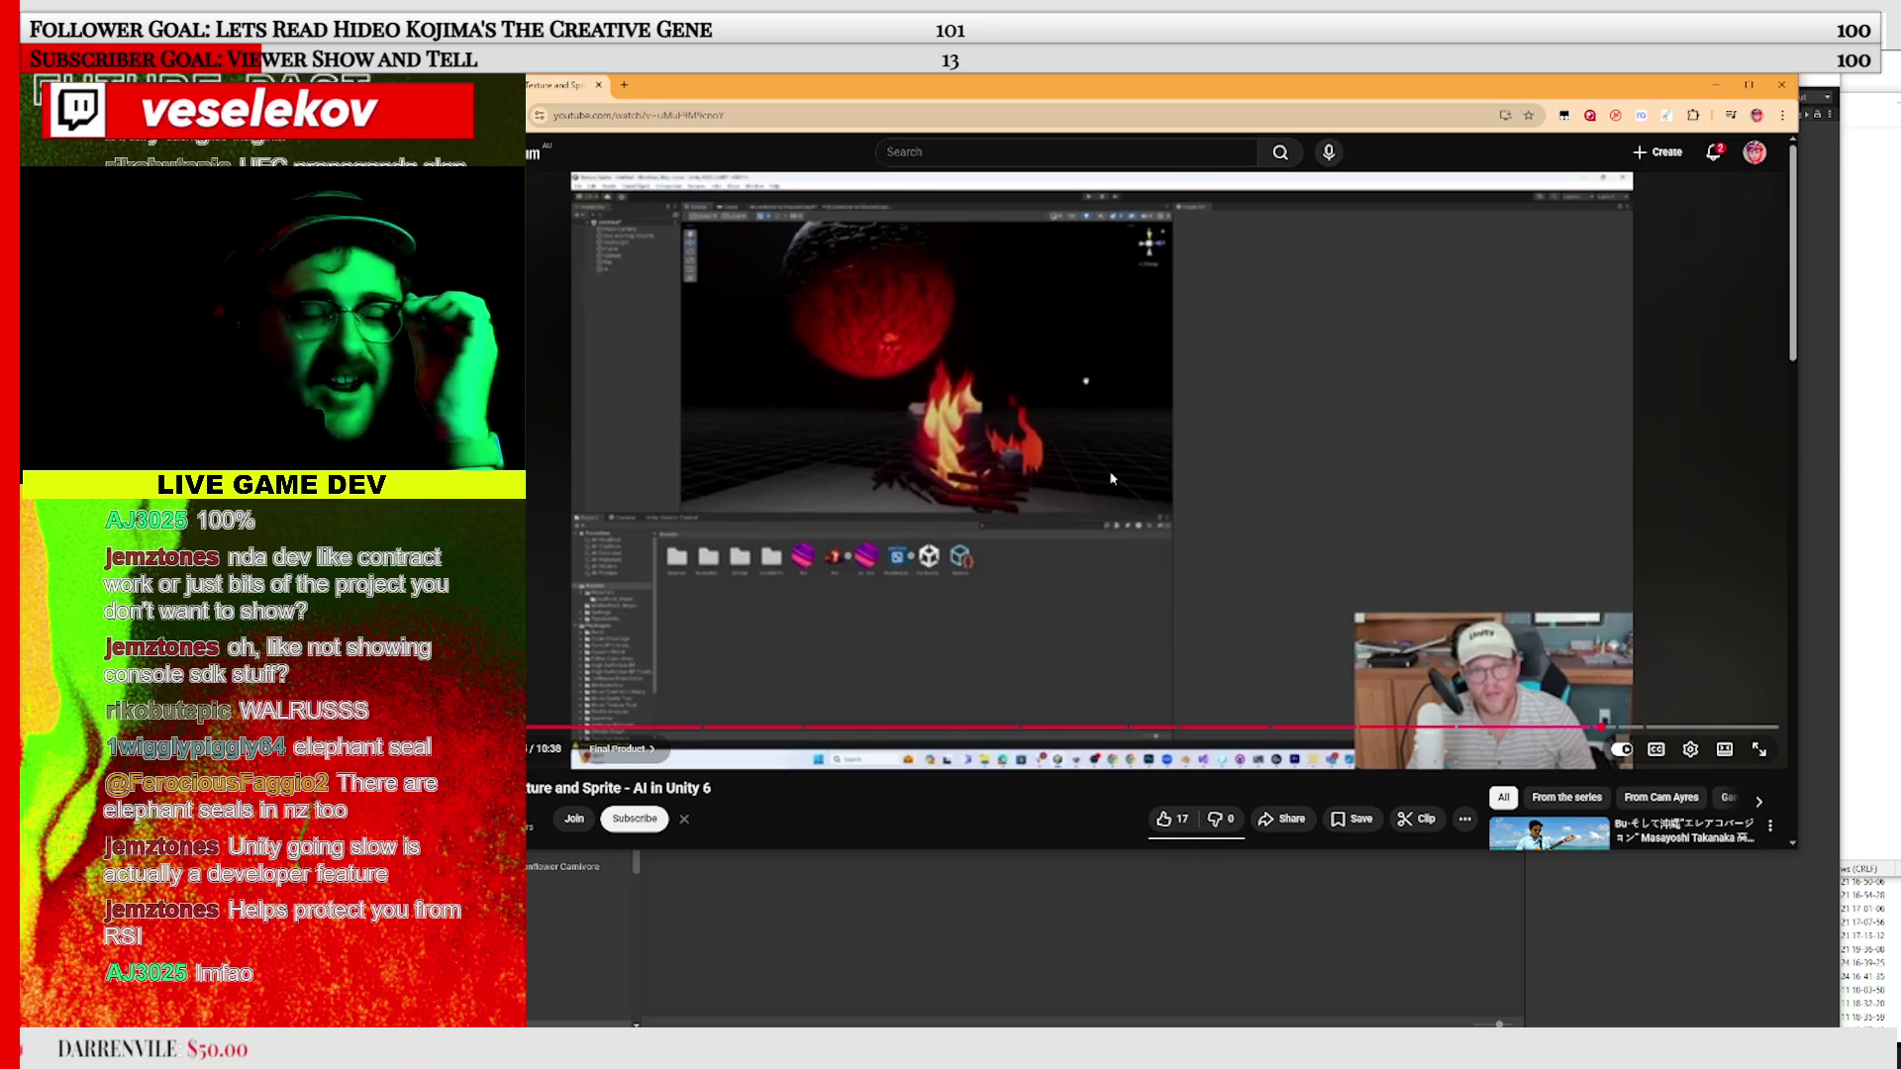
click(1094, 510)
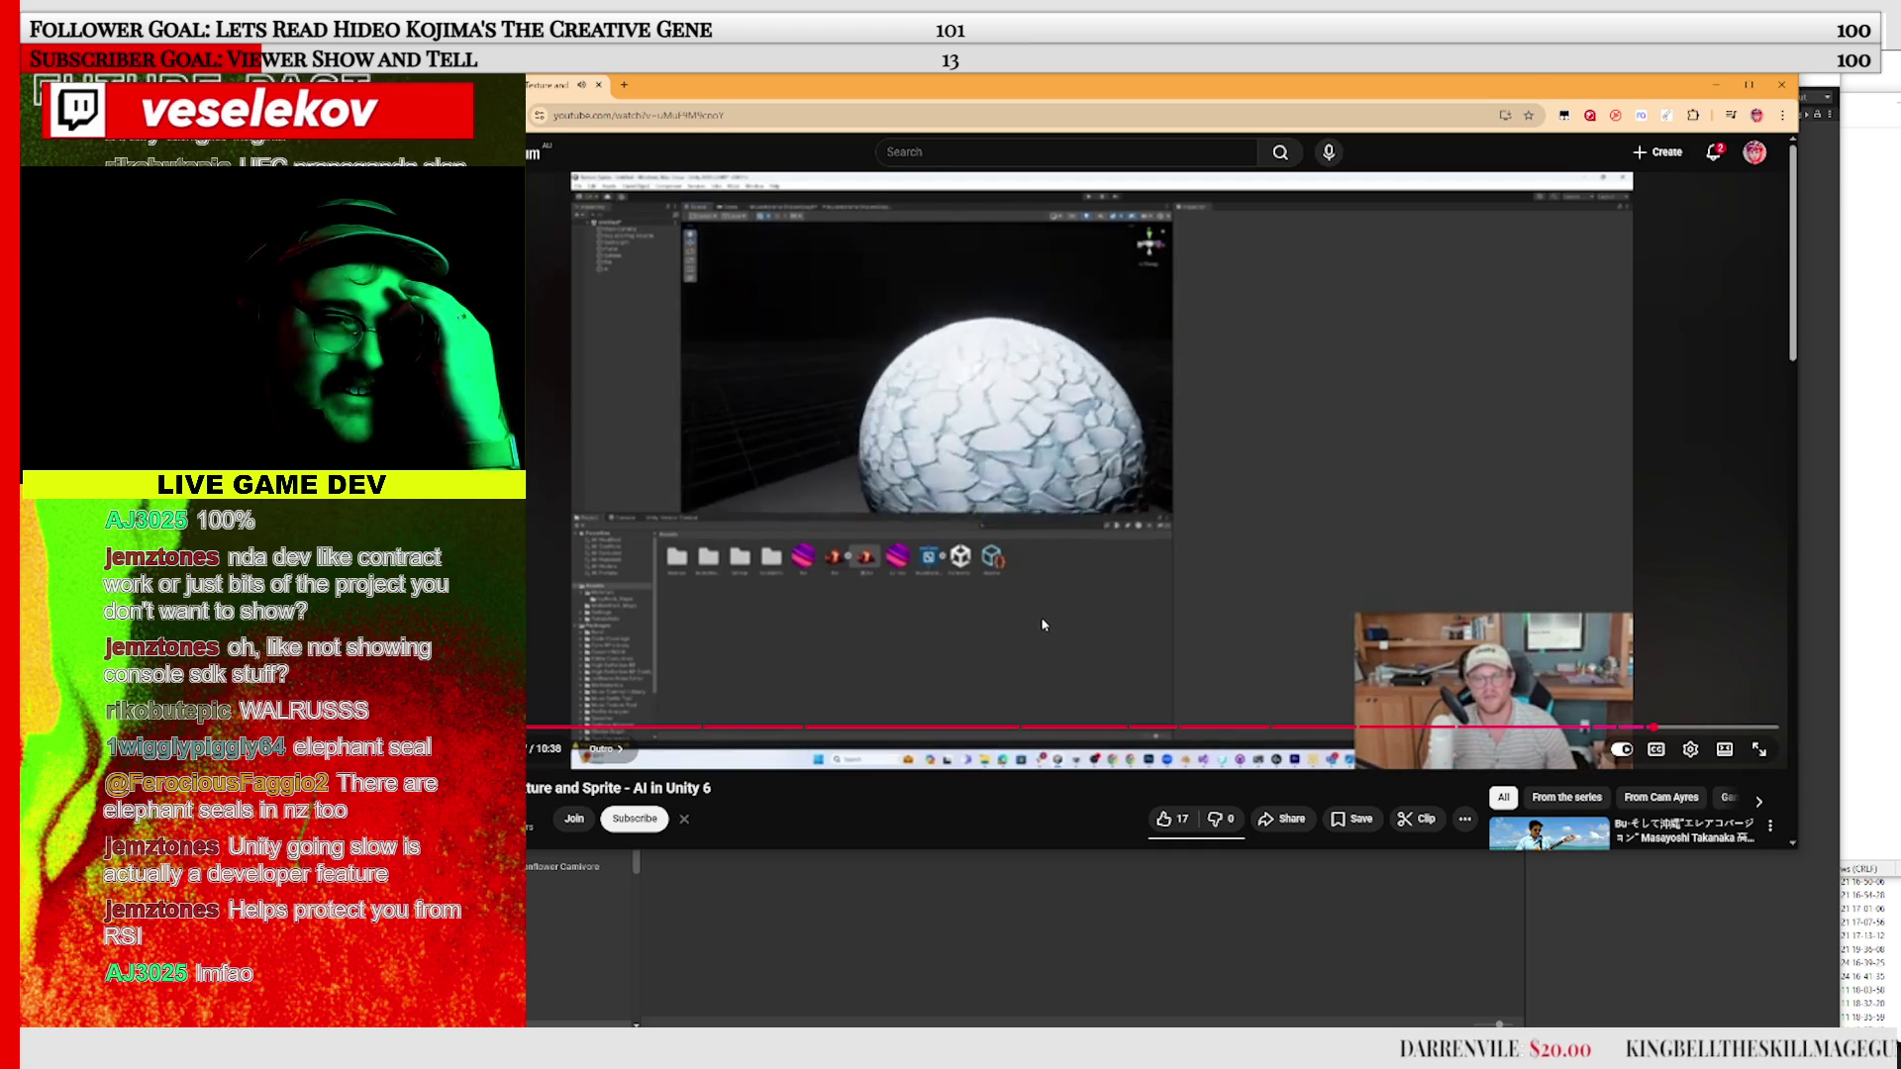
Pause on the icy cracked sphere, glance at the description, then play on to the red-glowing sphere and pause
click(1040, 554)
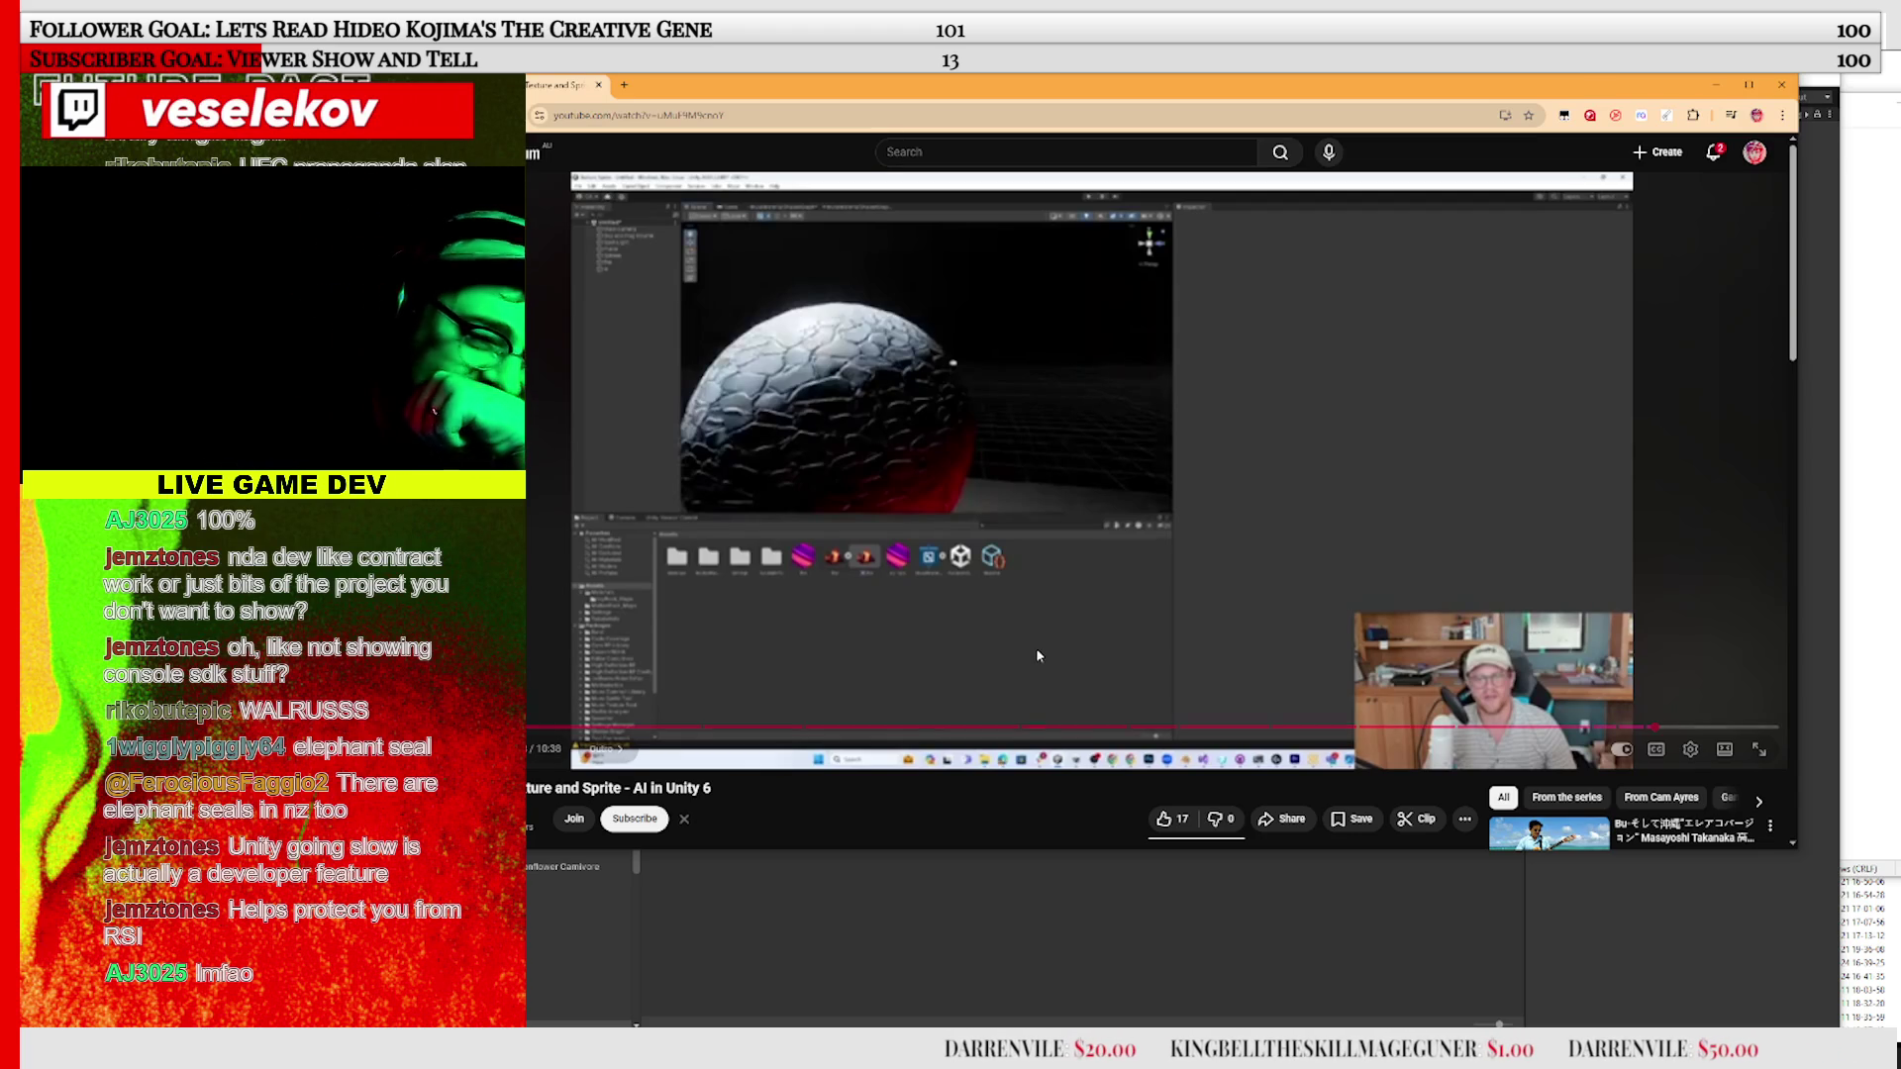
scroll(939, 769, down, 2)
scroll(938, 770, up, 2)
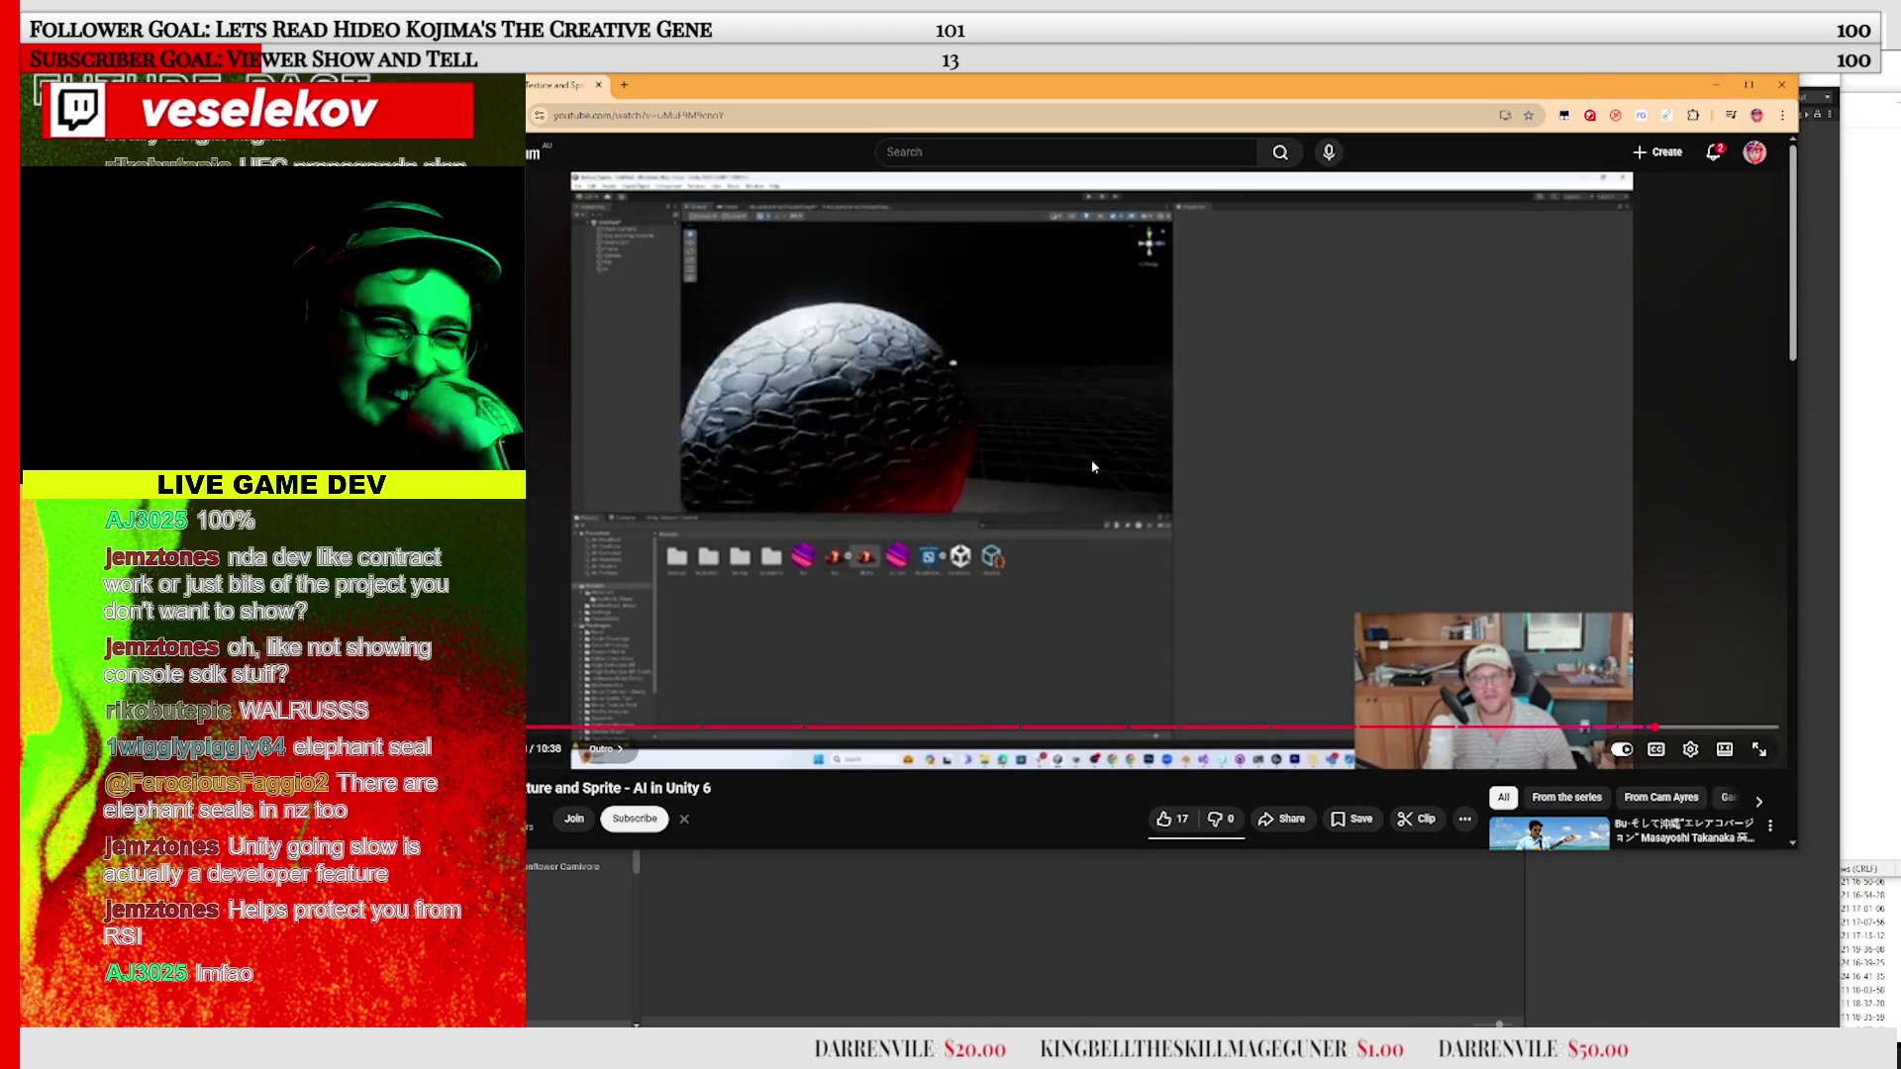
click(1064, 488)
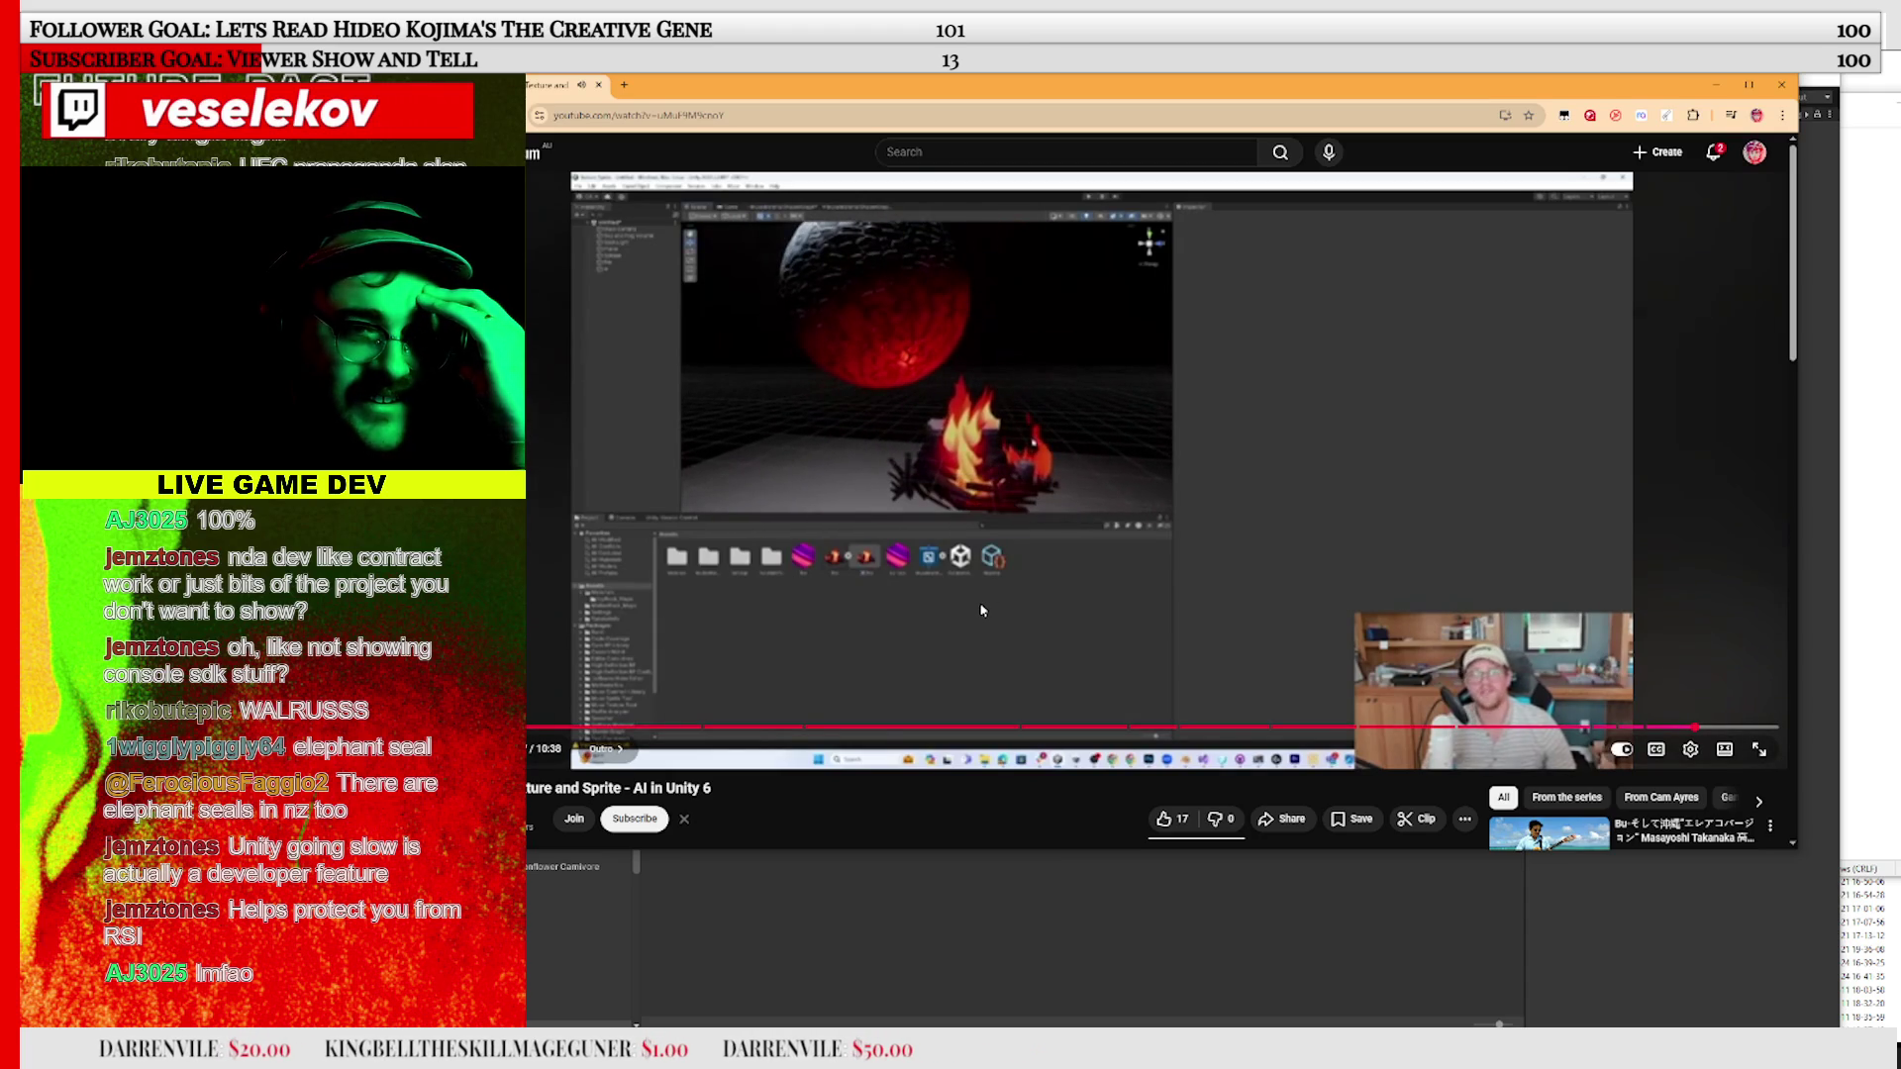
click(955, 612)
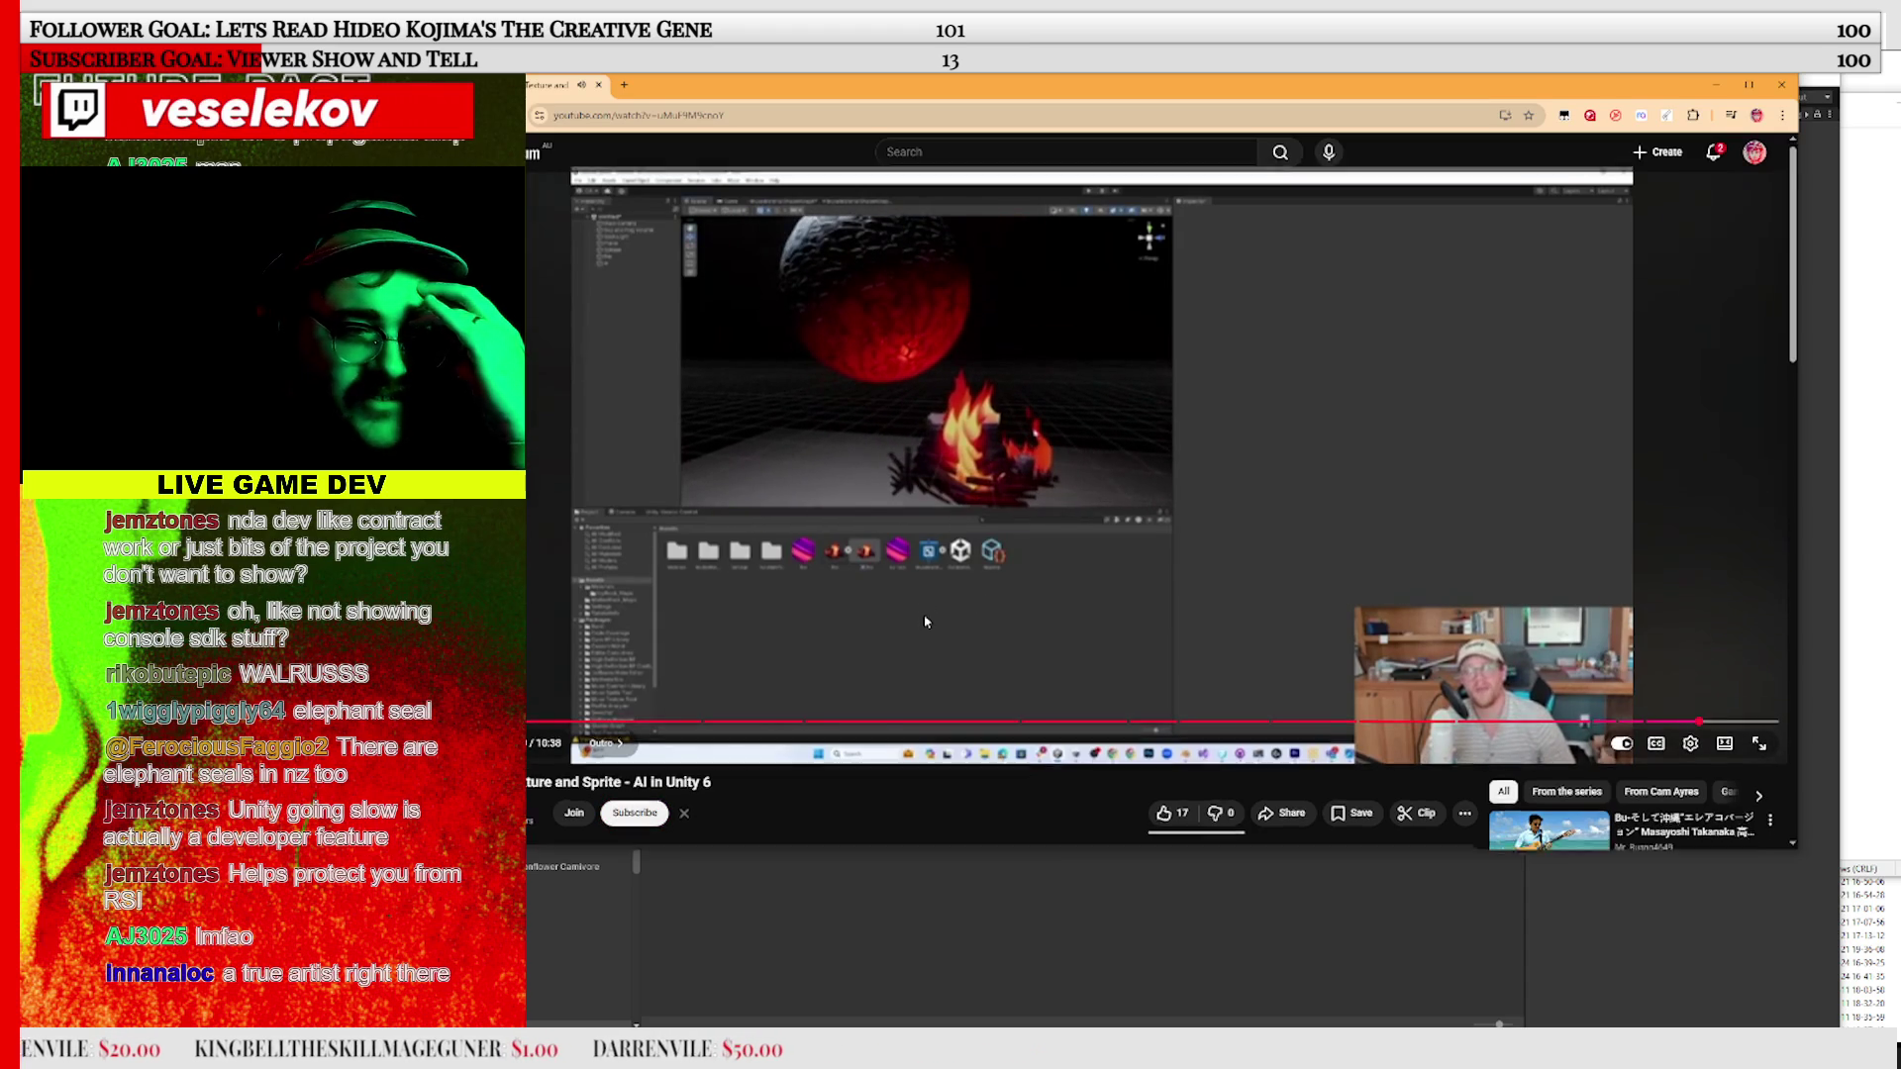
Open the creator's 'LinkedIn (Contact Me Here)' description link in a new tab and switch to it
scroll(893, 666, down, 3)
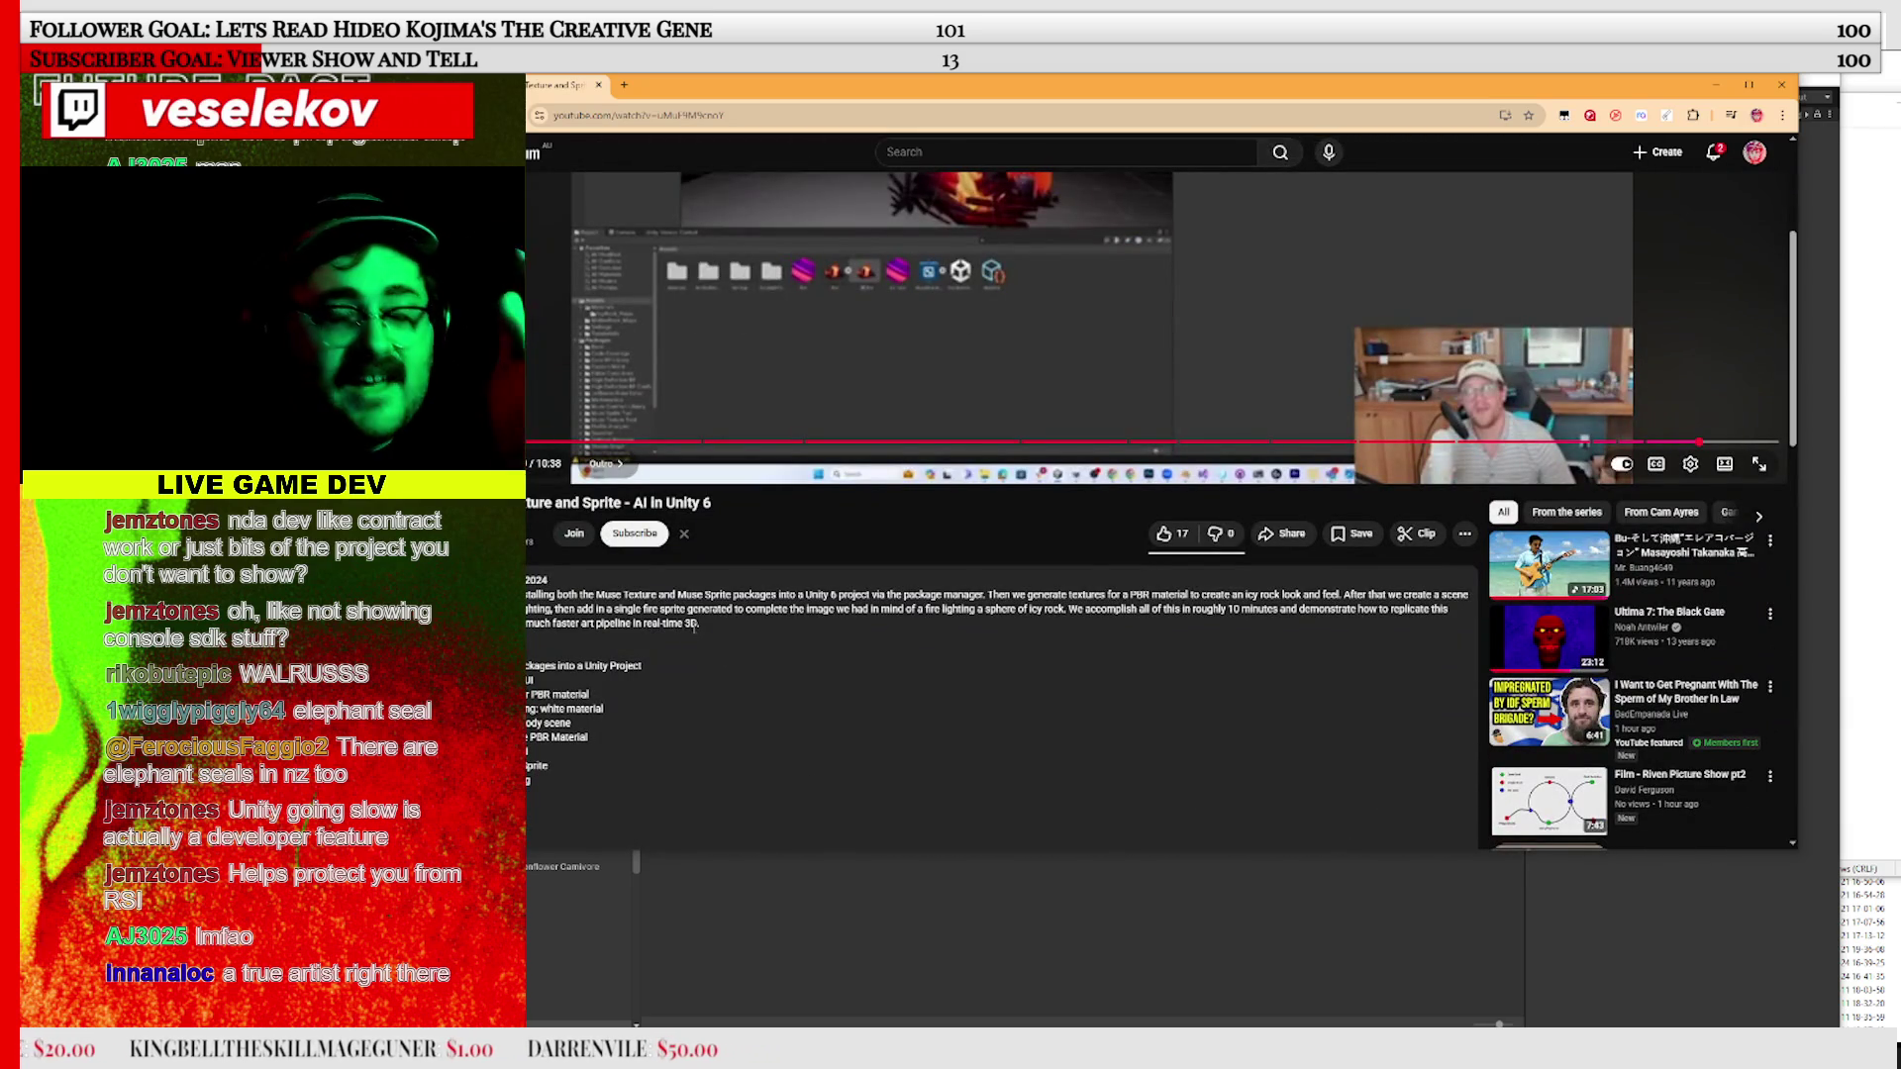
scroll(742, 639, down, 2)
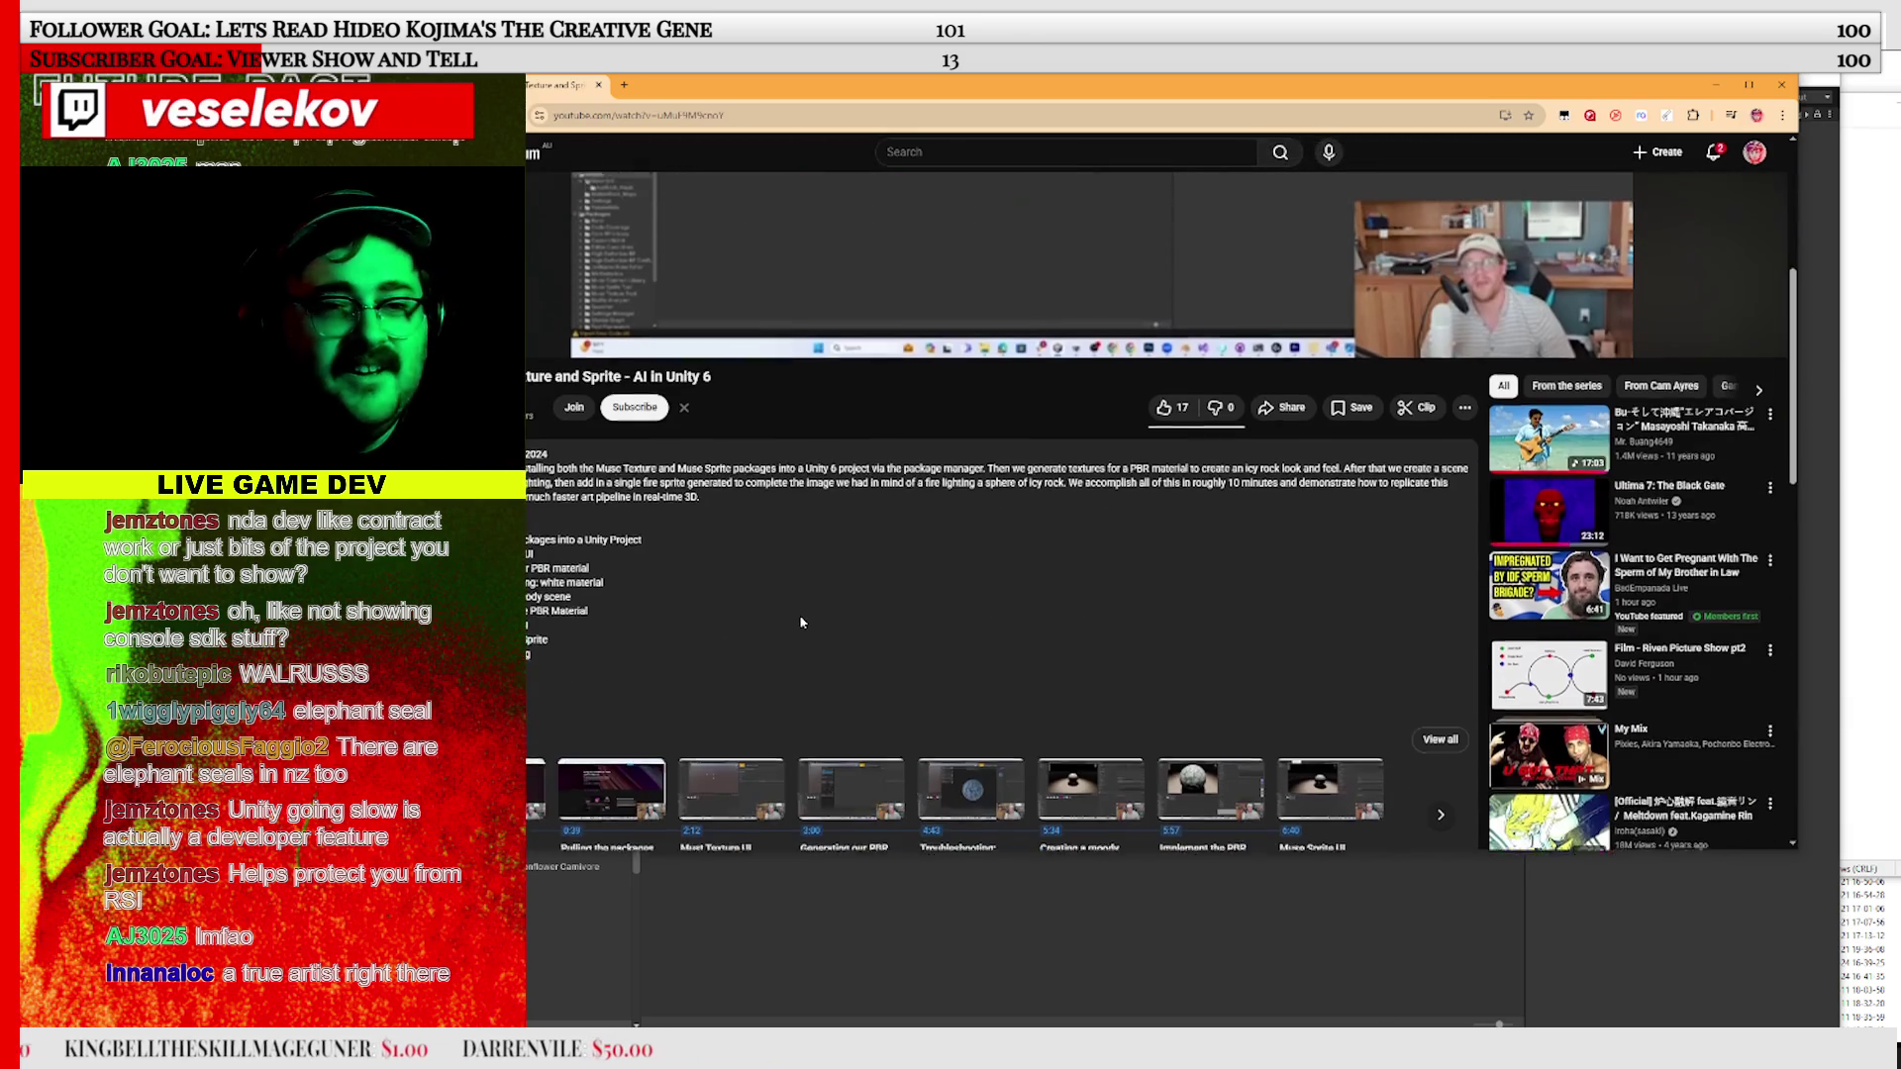
scroll(753, 658, down, 10)
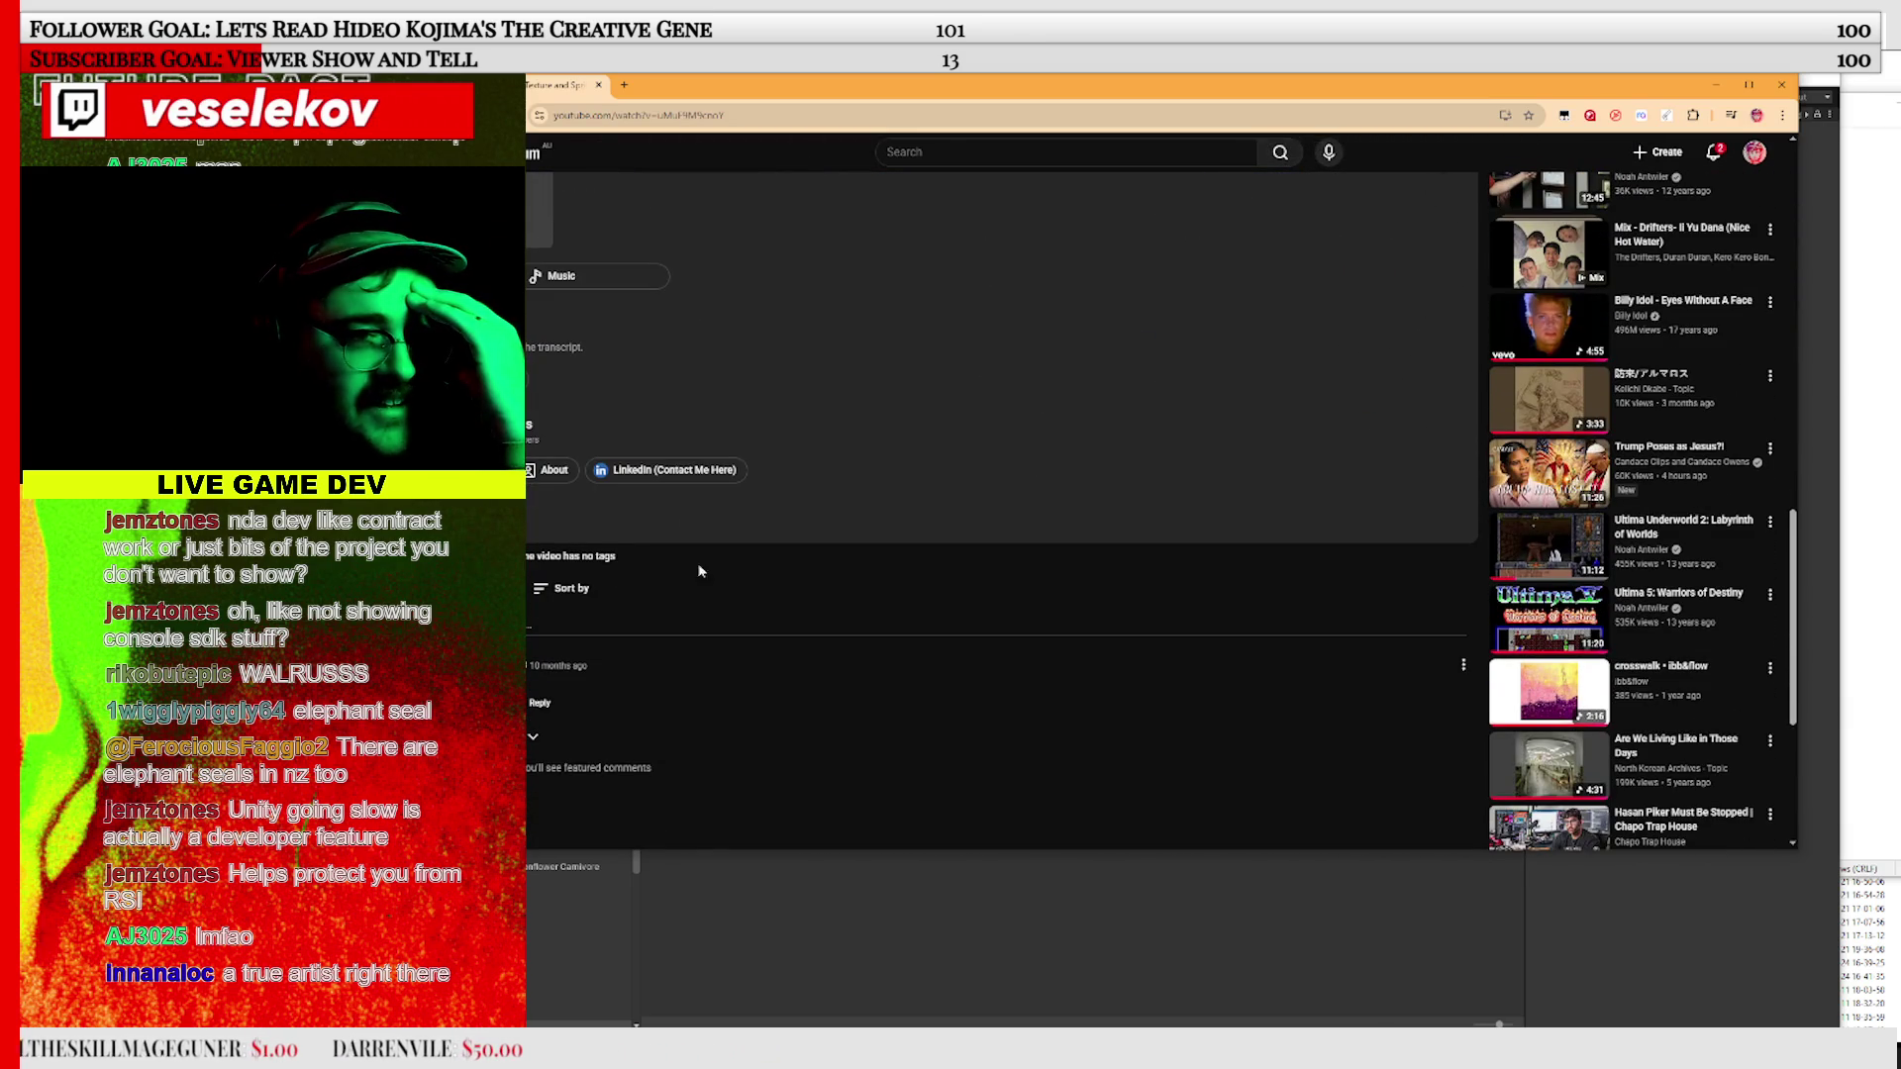
middle_click(673, 470)
click(572, 745)
scroll(773, 670, down, 2)
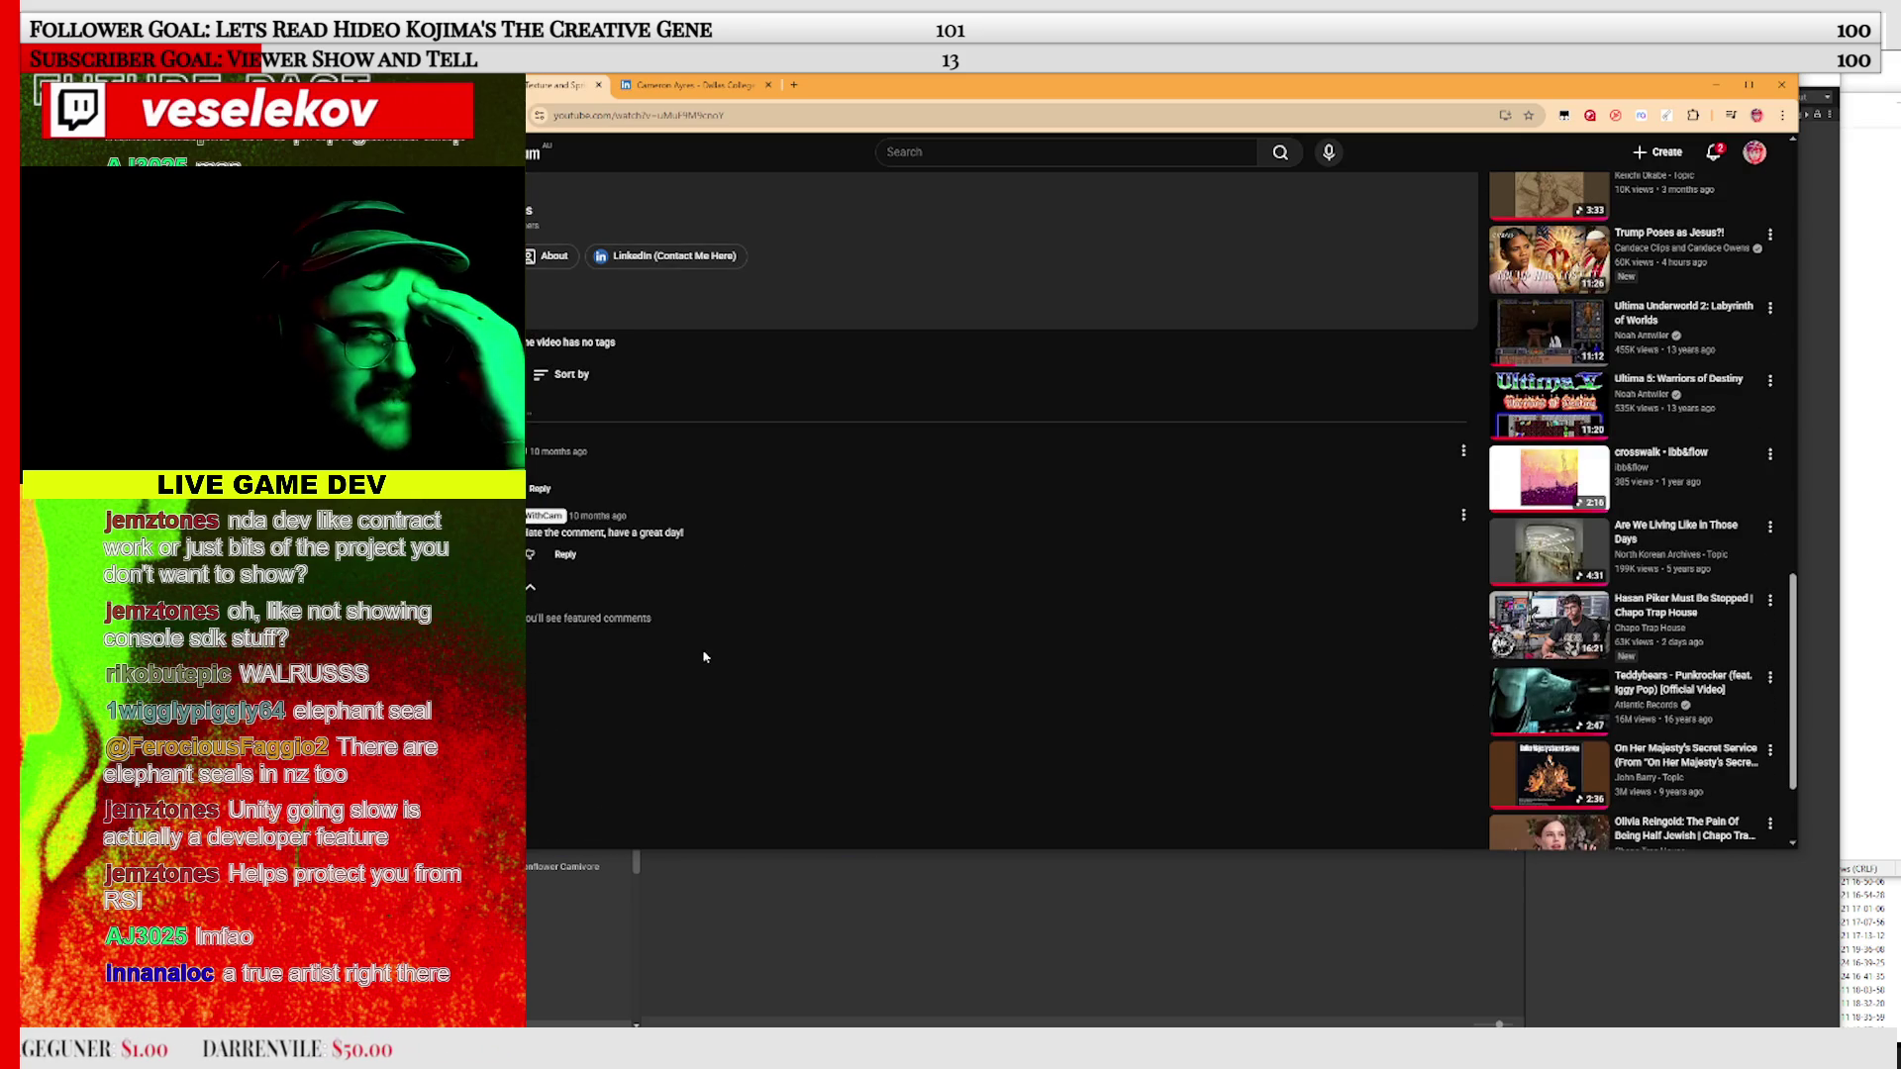
click(693, 85)
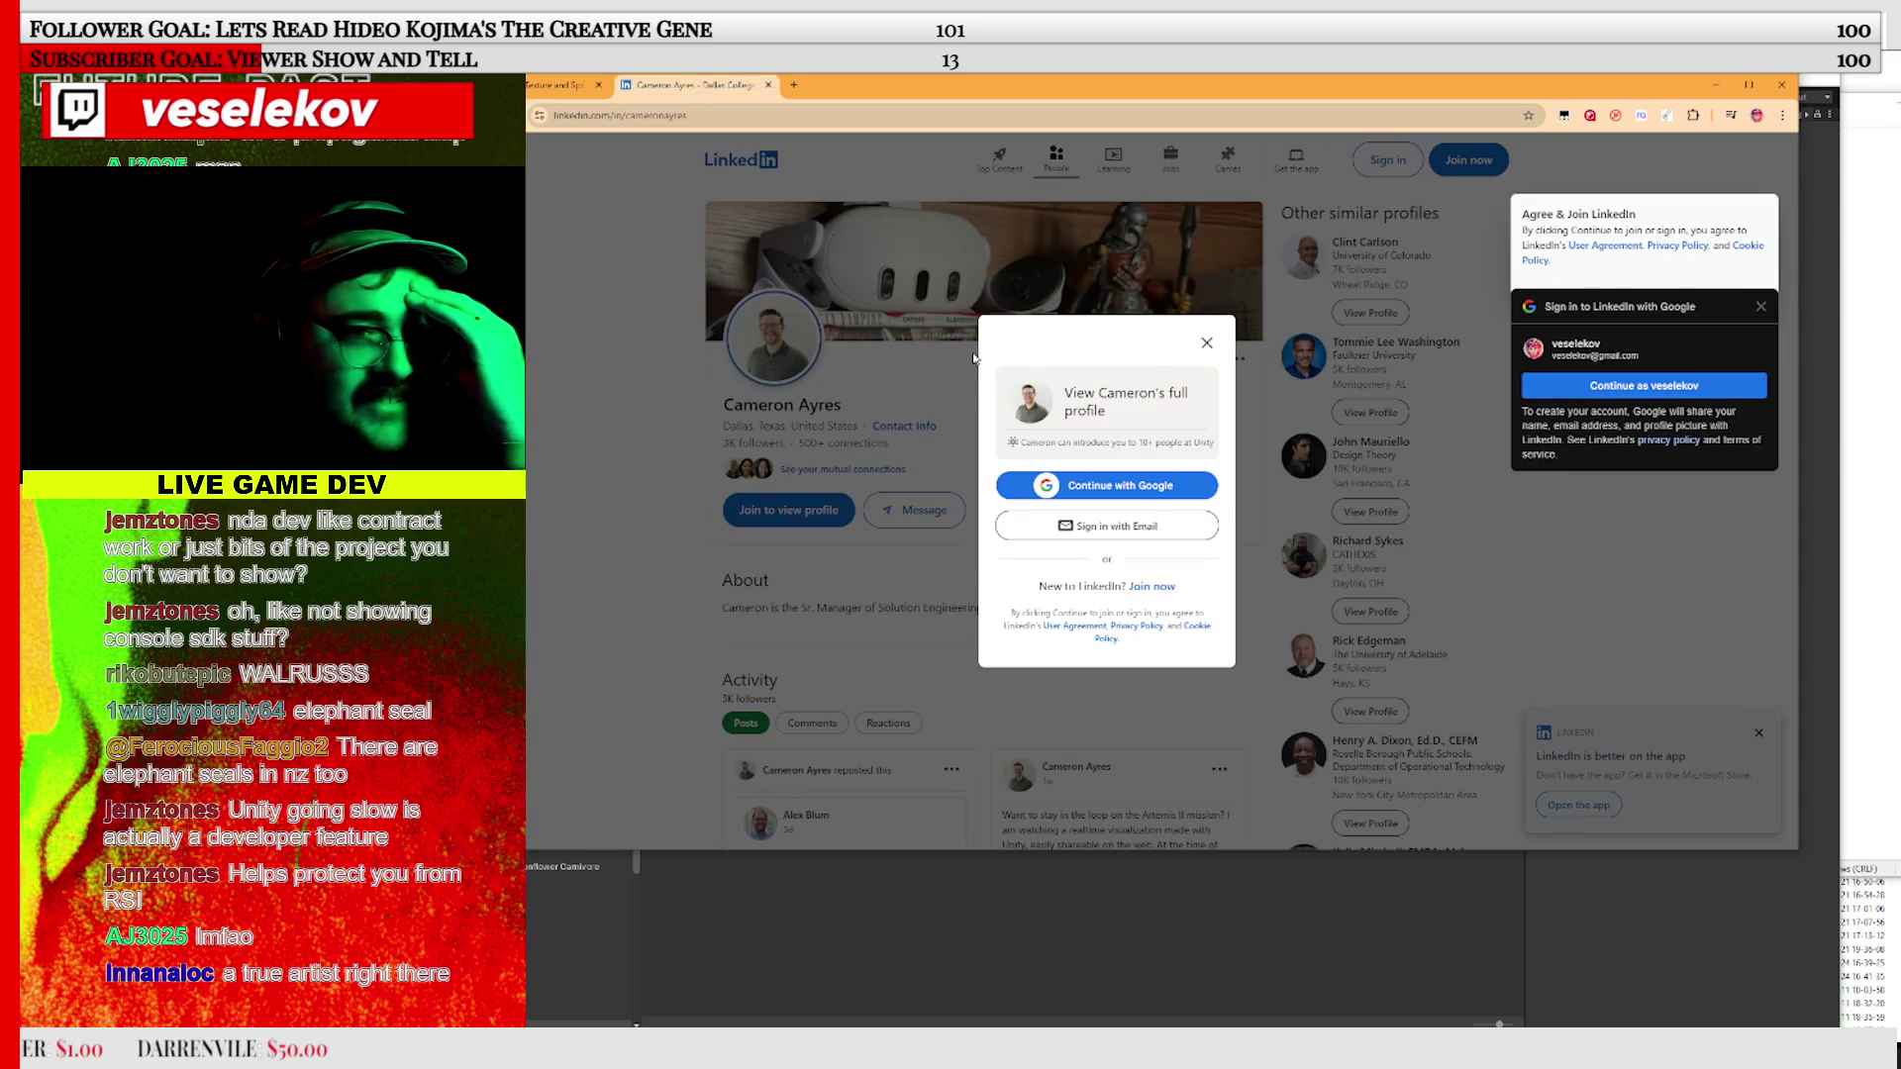
Dismiss the LinkedIn and Google sign-in prompts and expand the profile post's full text
click(1206, 345)
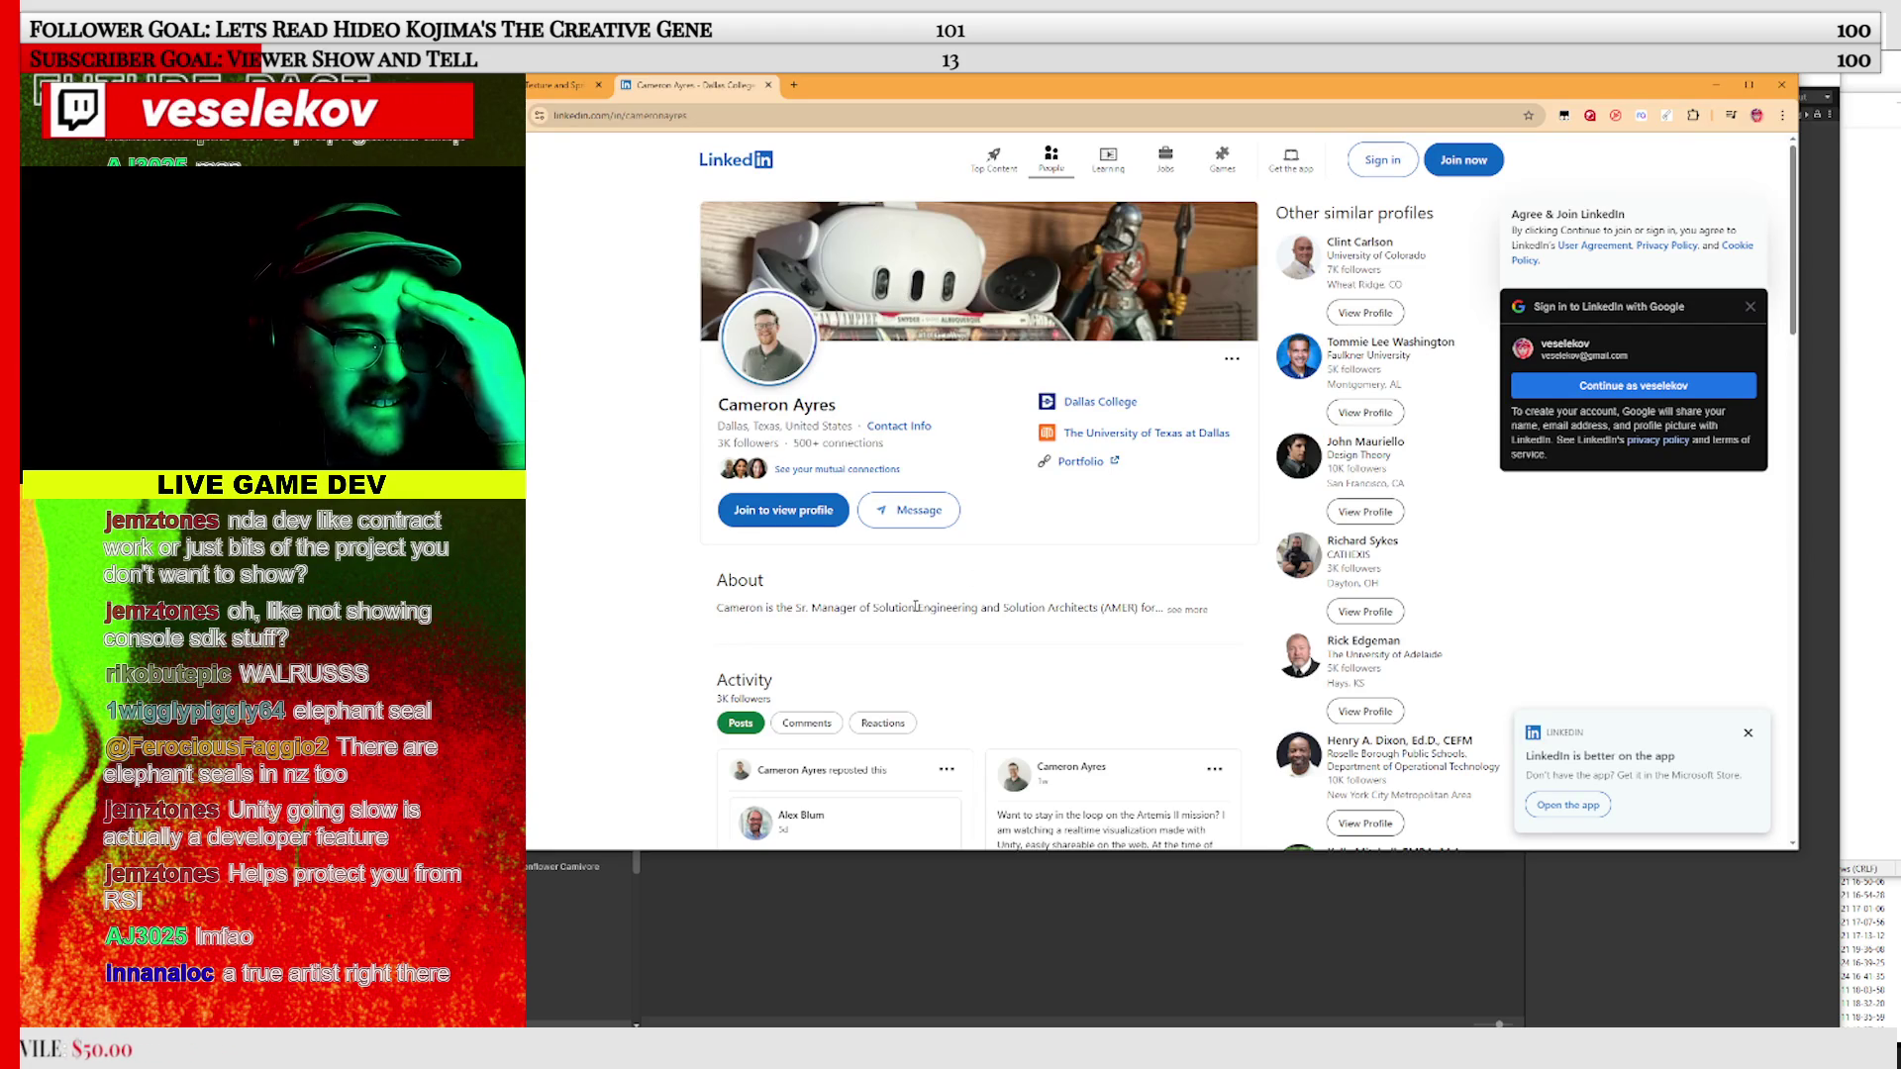
scroll(916, 606, down, 2)
click(1178, 396)
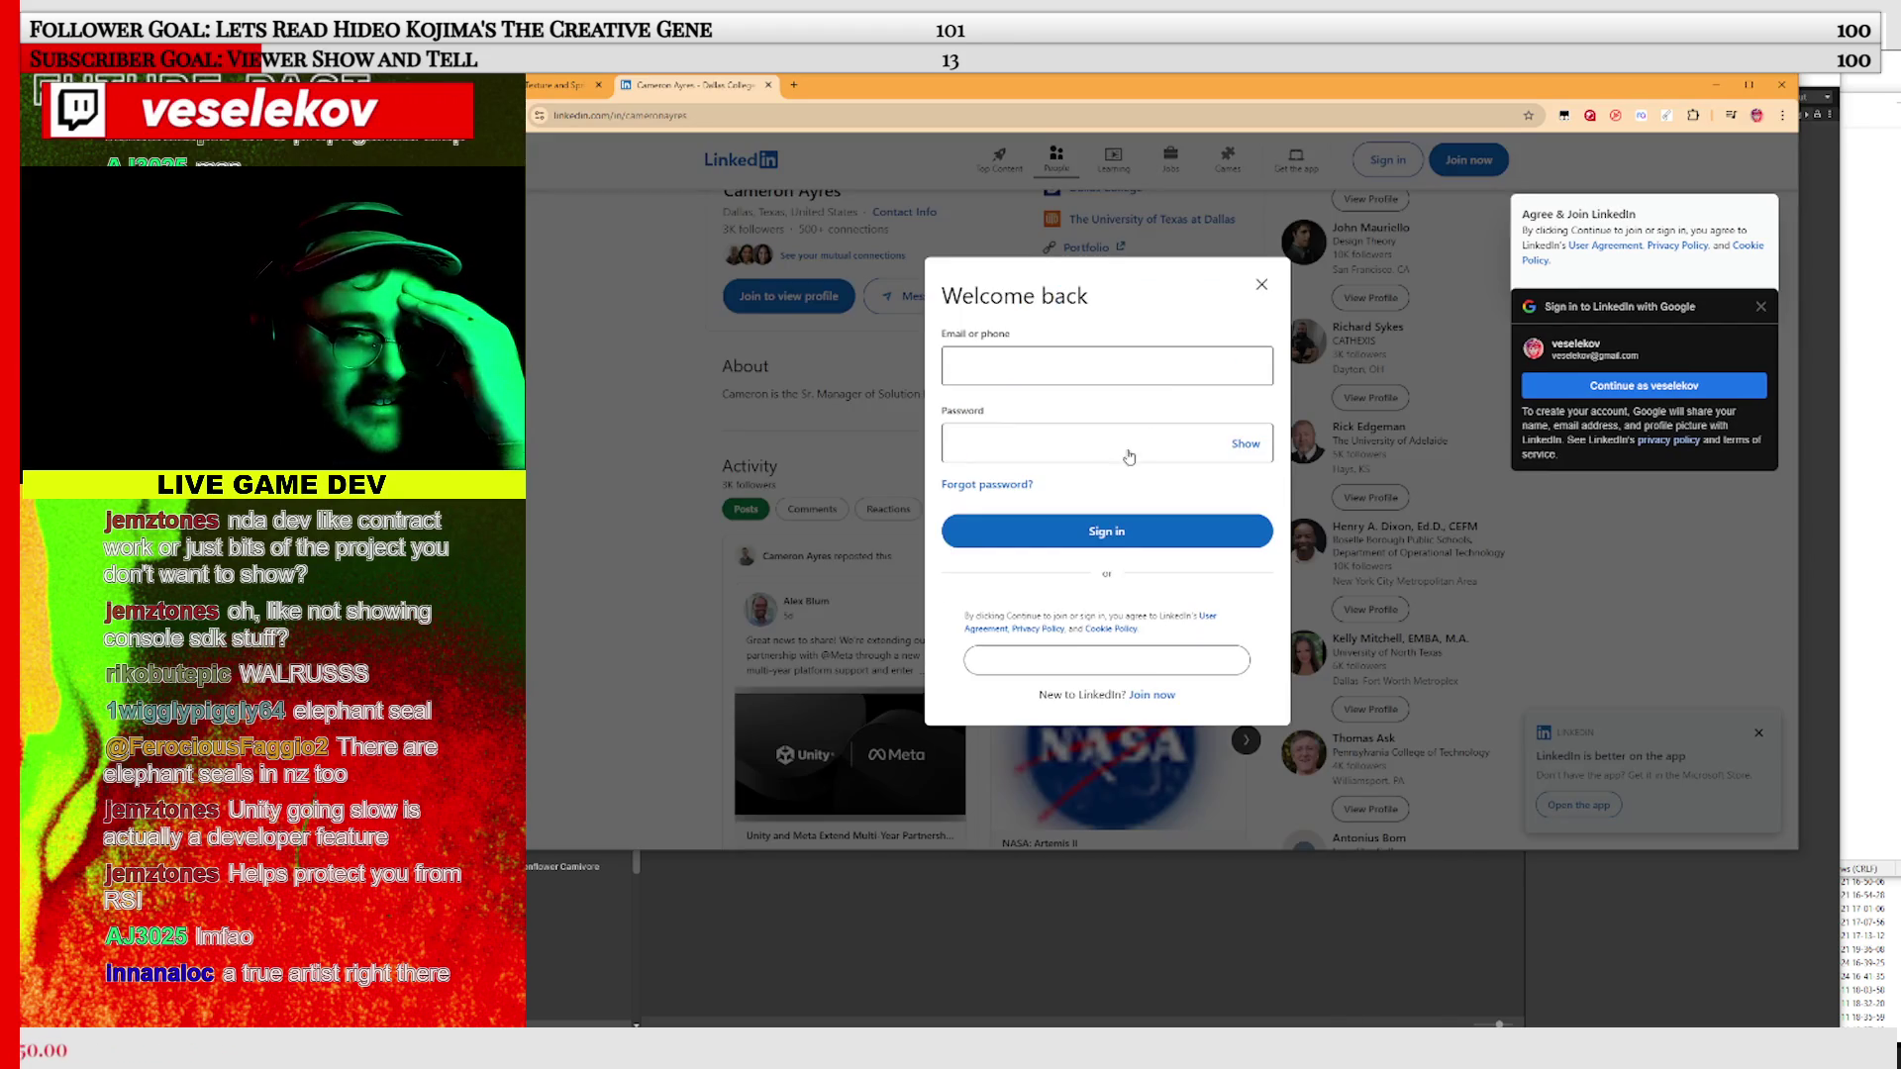
click(1259, 273)
scroll(1086, 397, down, 1)
scroll(1086, 397, down, 1)
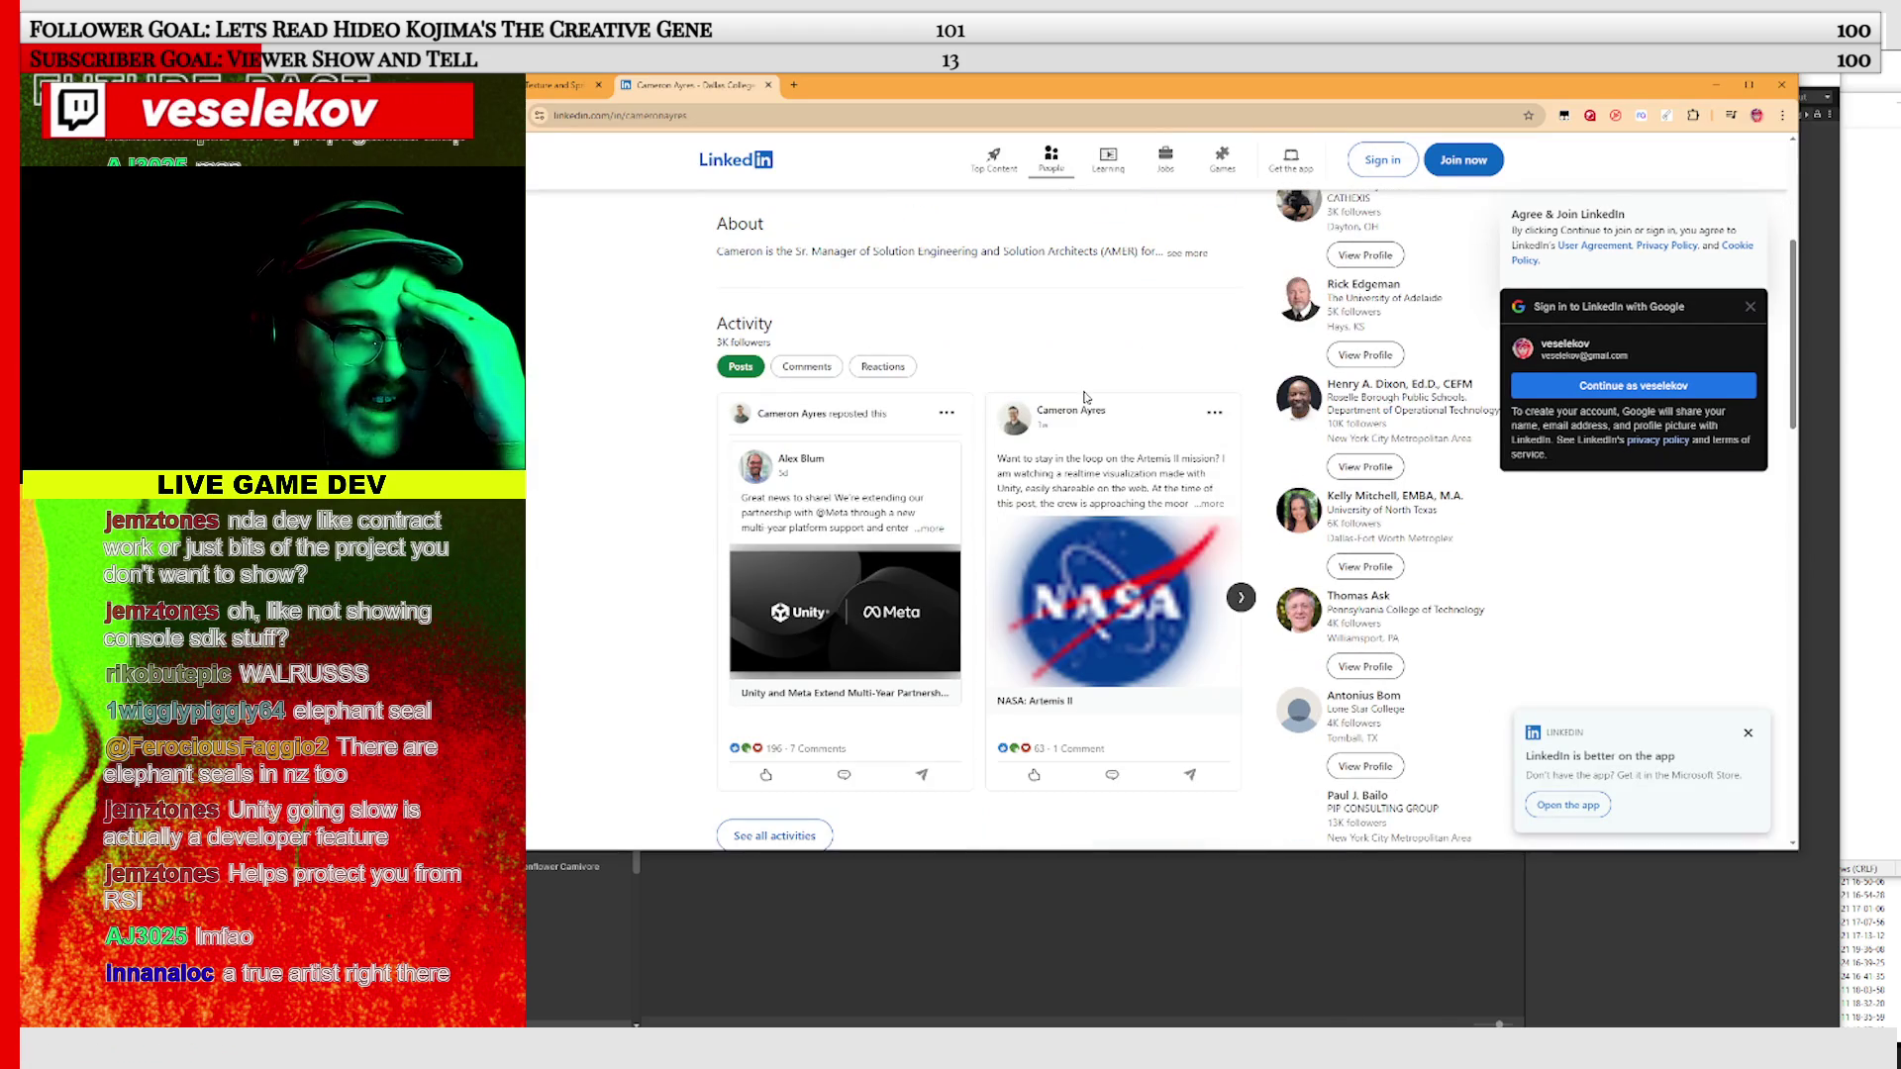
scroll(1122, 498, down, 1)
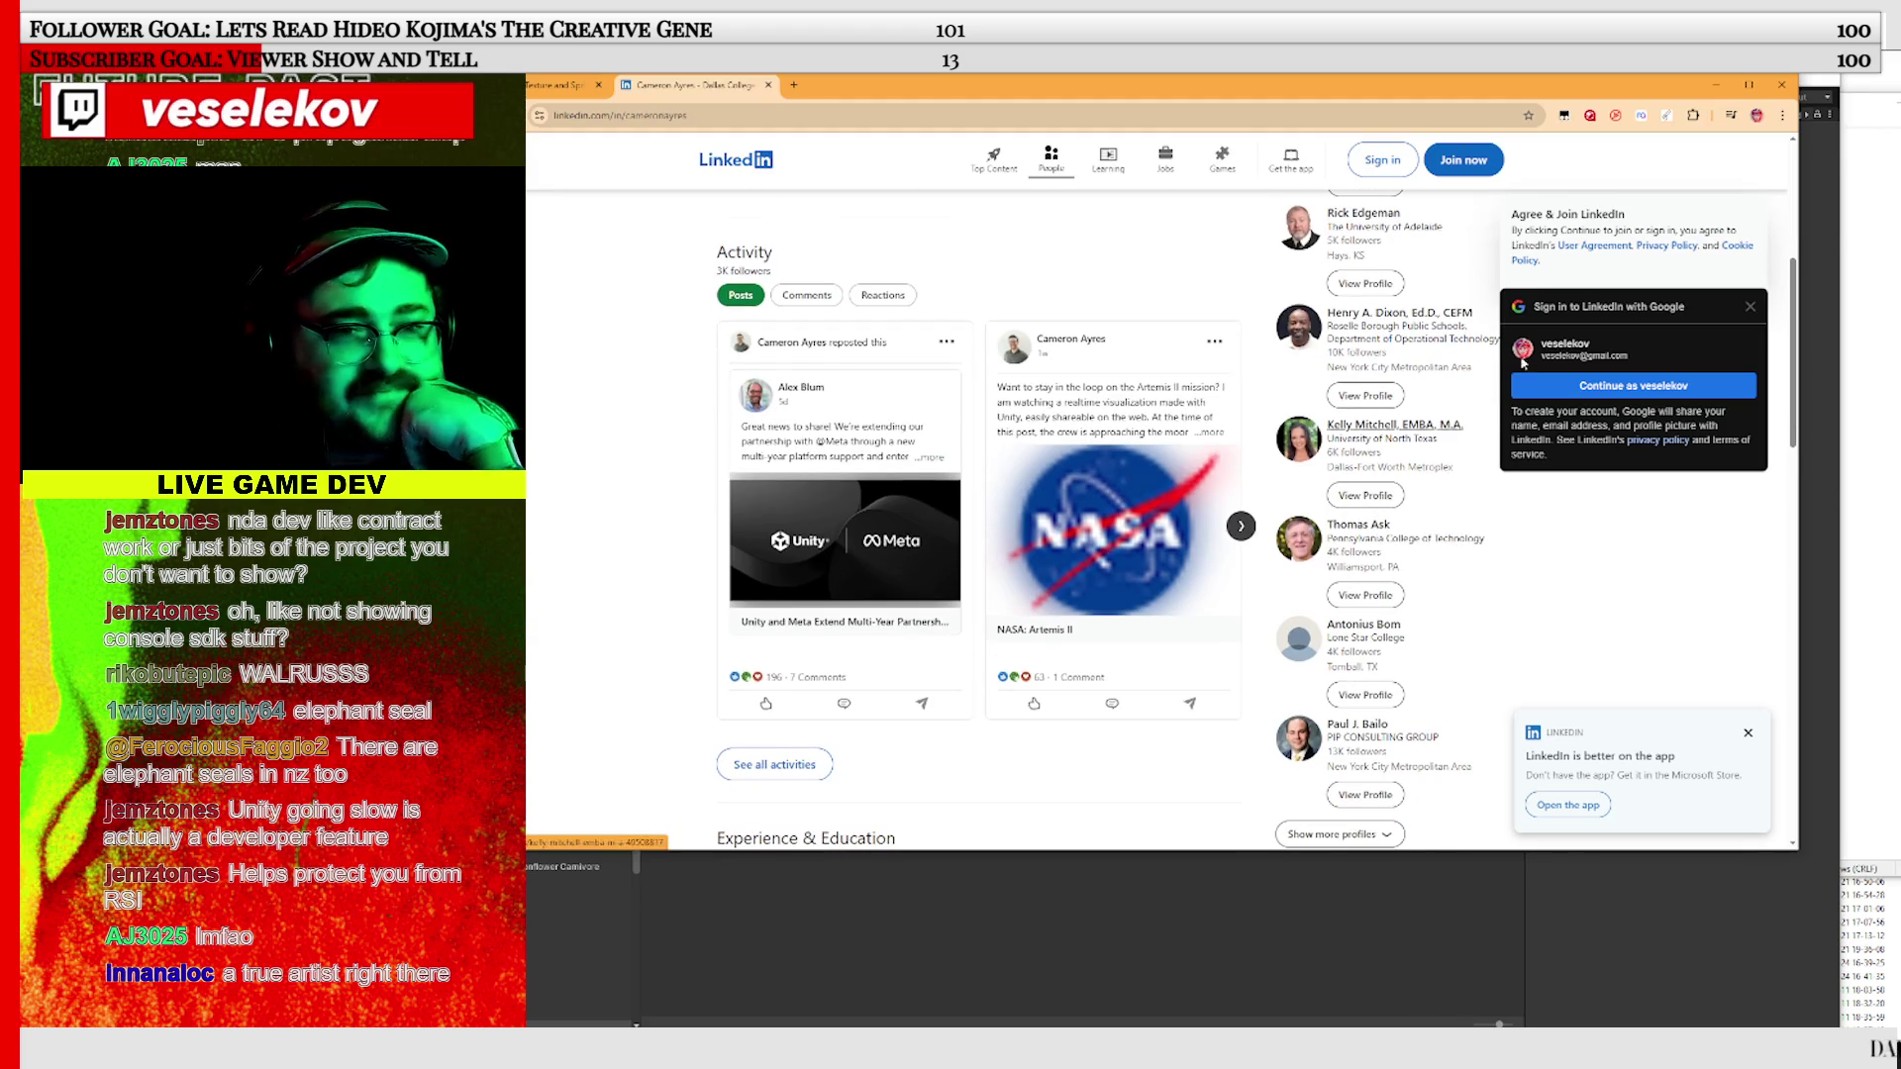
click(1751, 306)
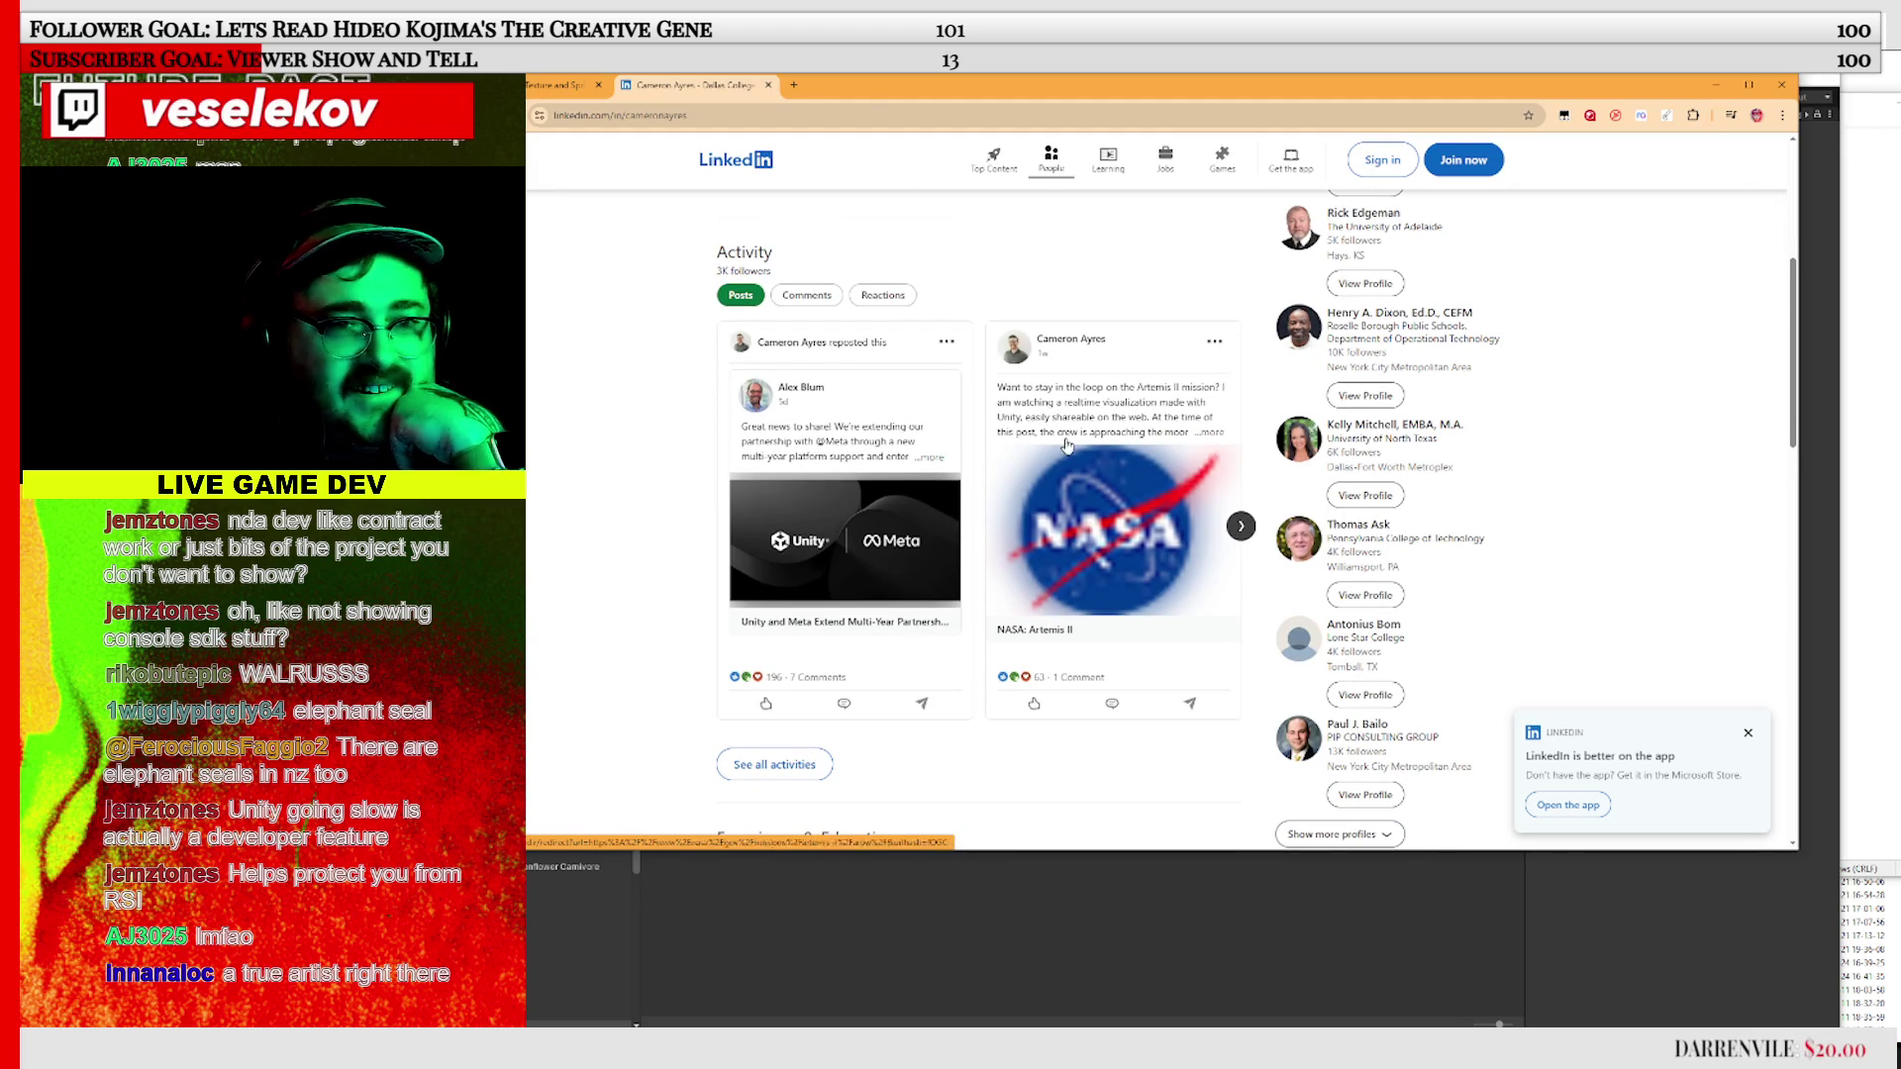
Scroll to the bottom of the LinkedIn profile and close its tab, returning to YouTube
scroll(1069, 443, down, 5)
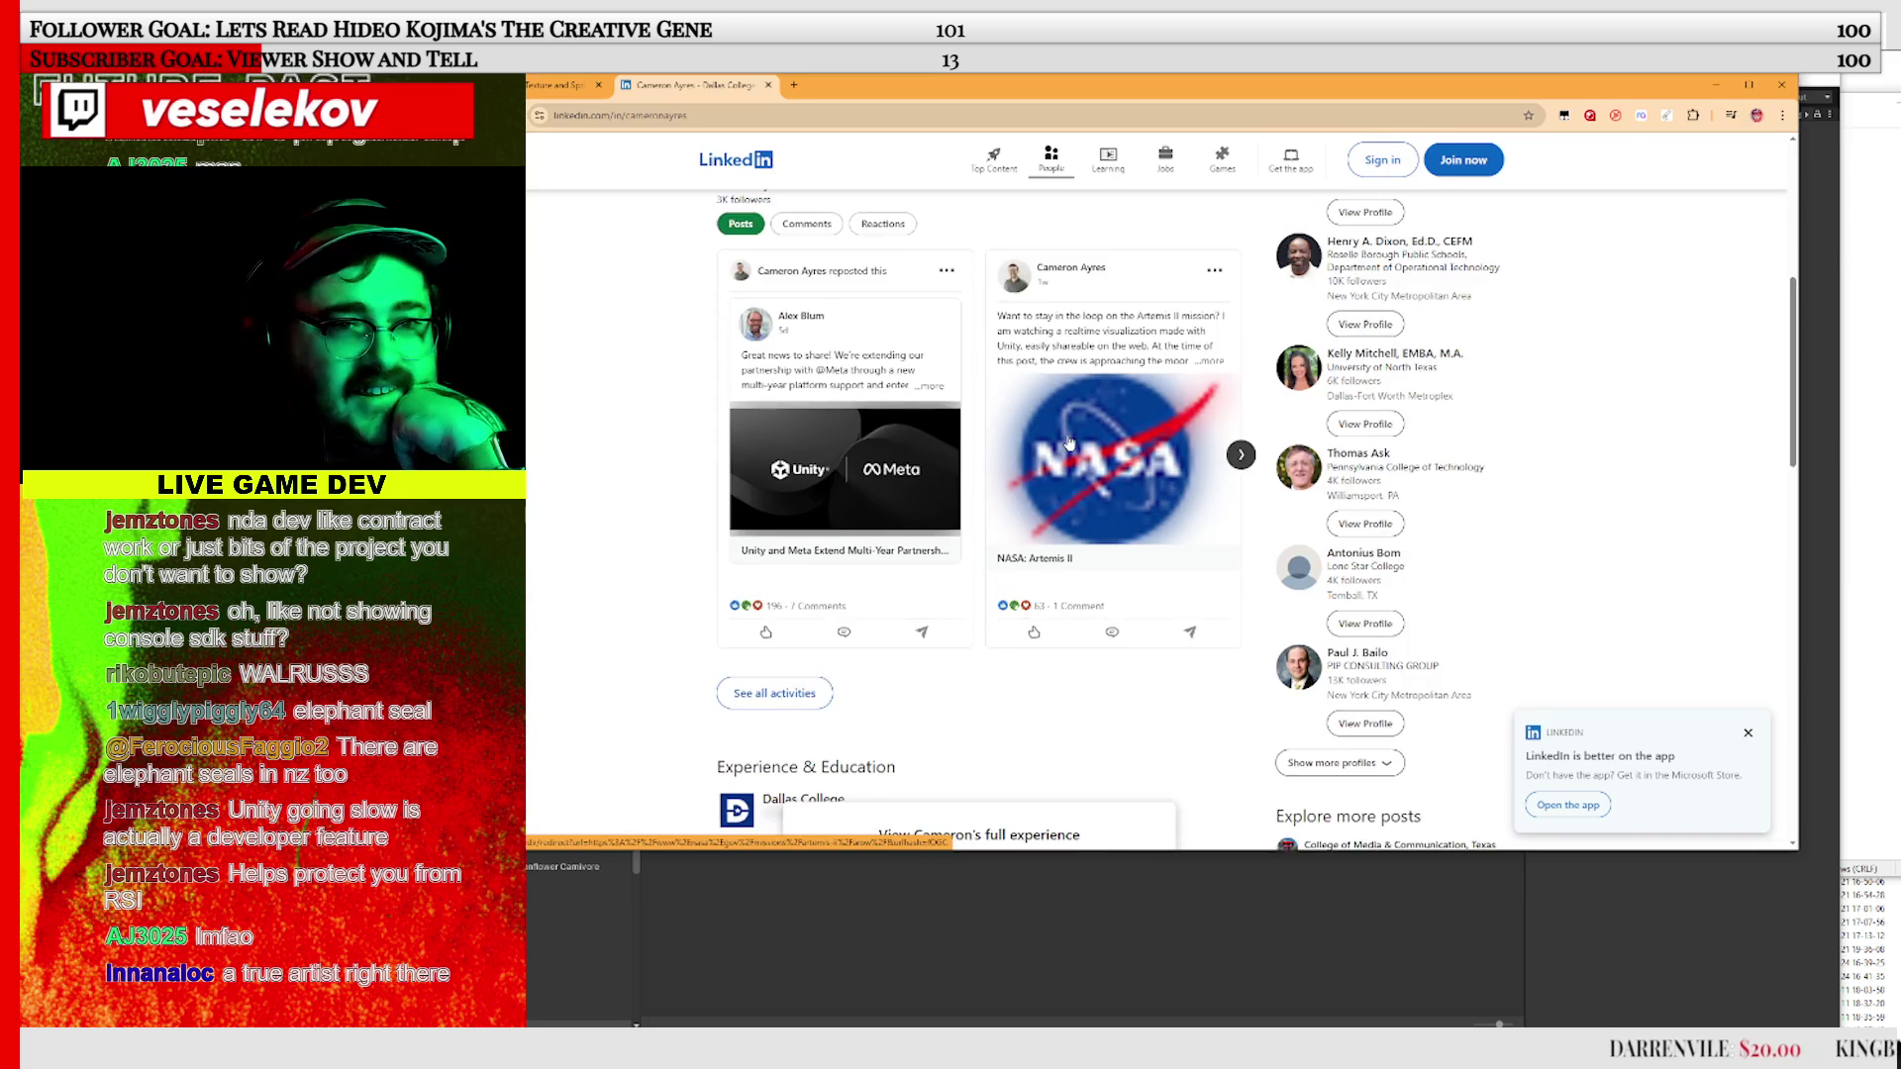
scroll(1084, 487, down, 4)
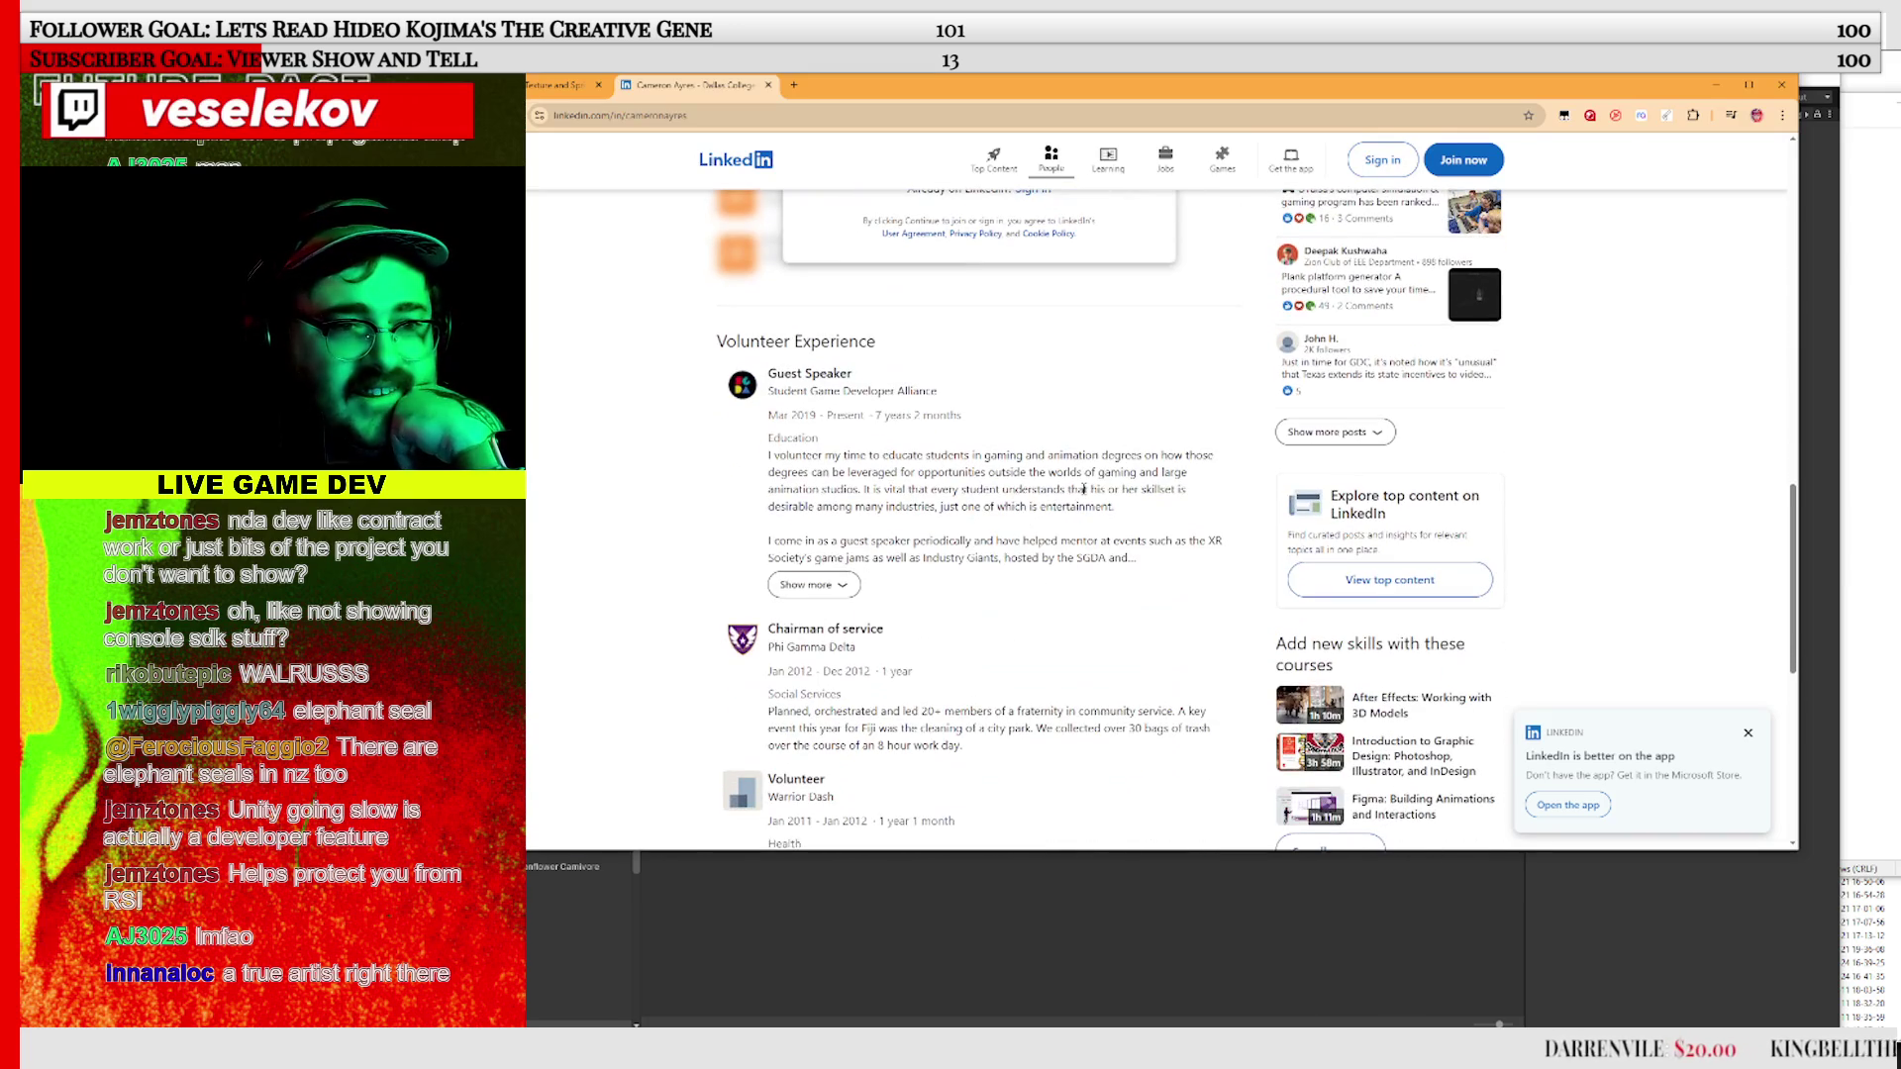
scroll(1078, 497, down, 2)
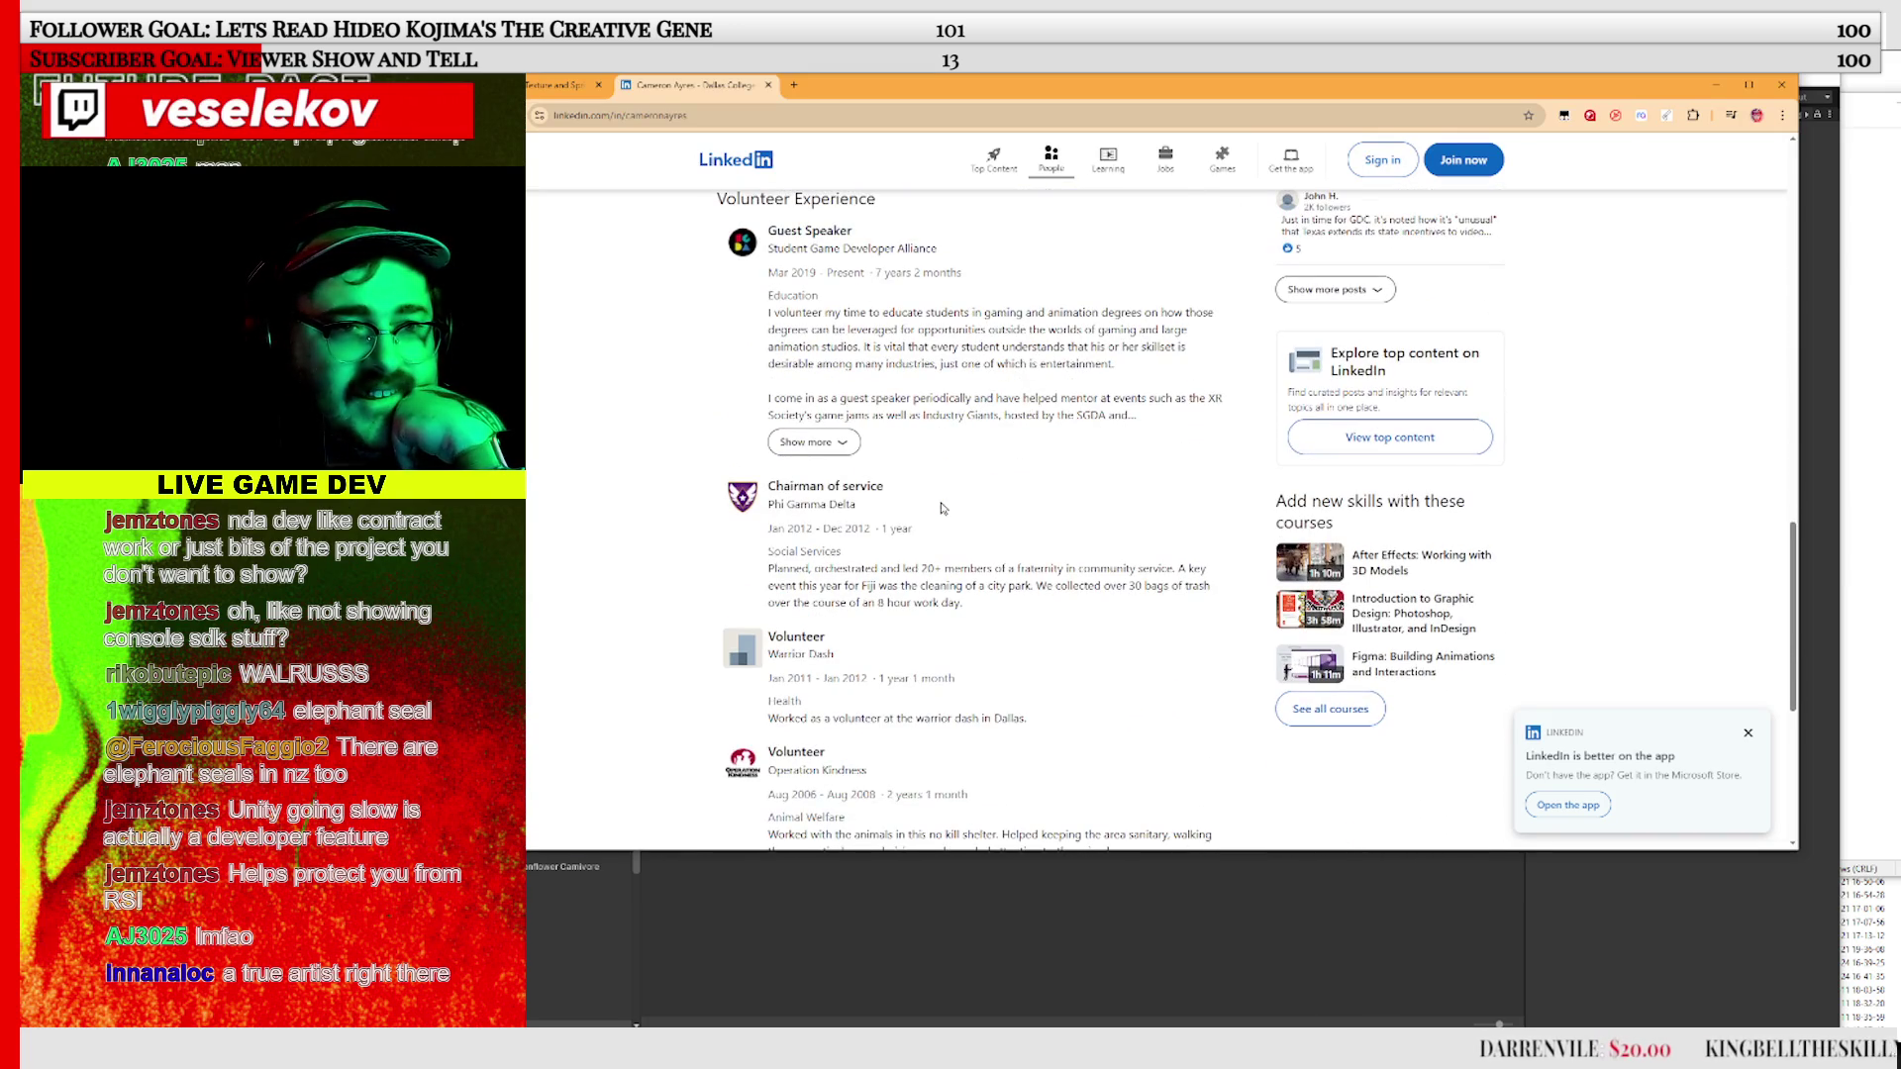
scroll(942, 508, down, 3)
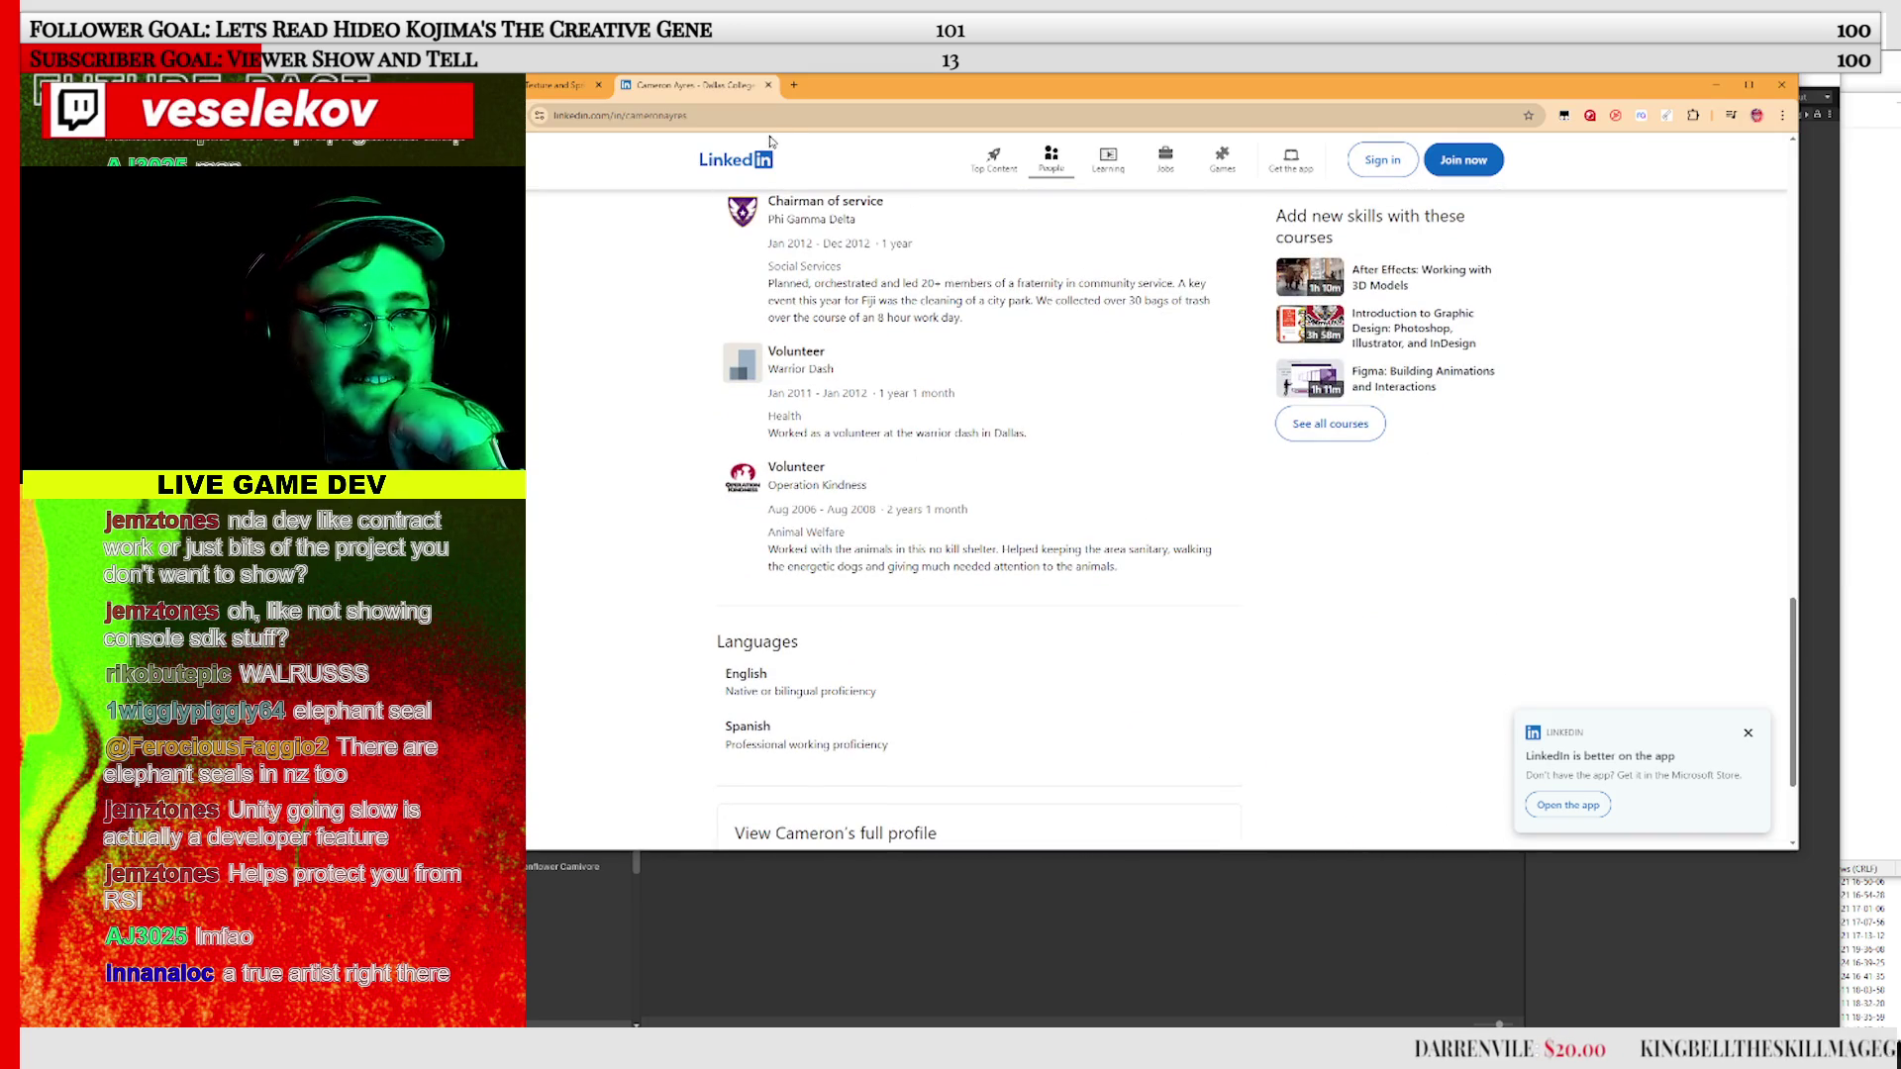
click(768, 85)
scroll(798, 239, up, 10)
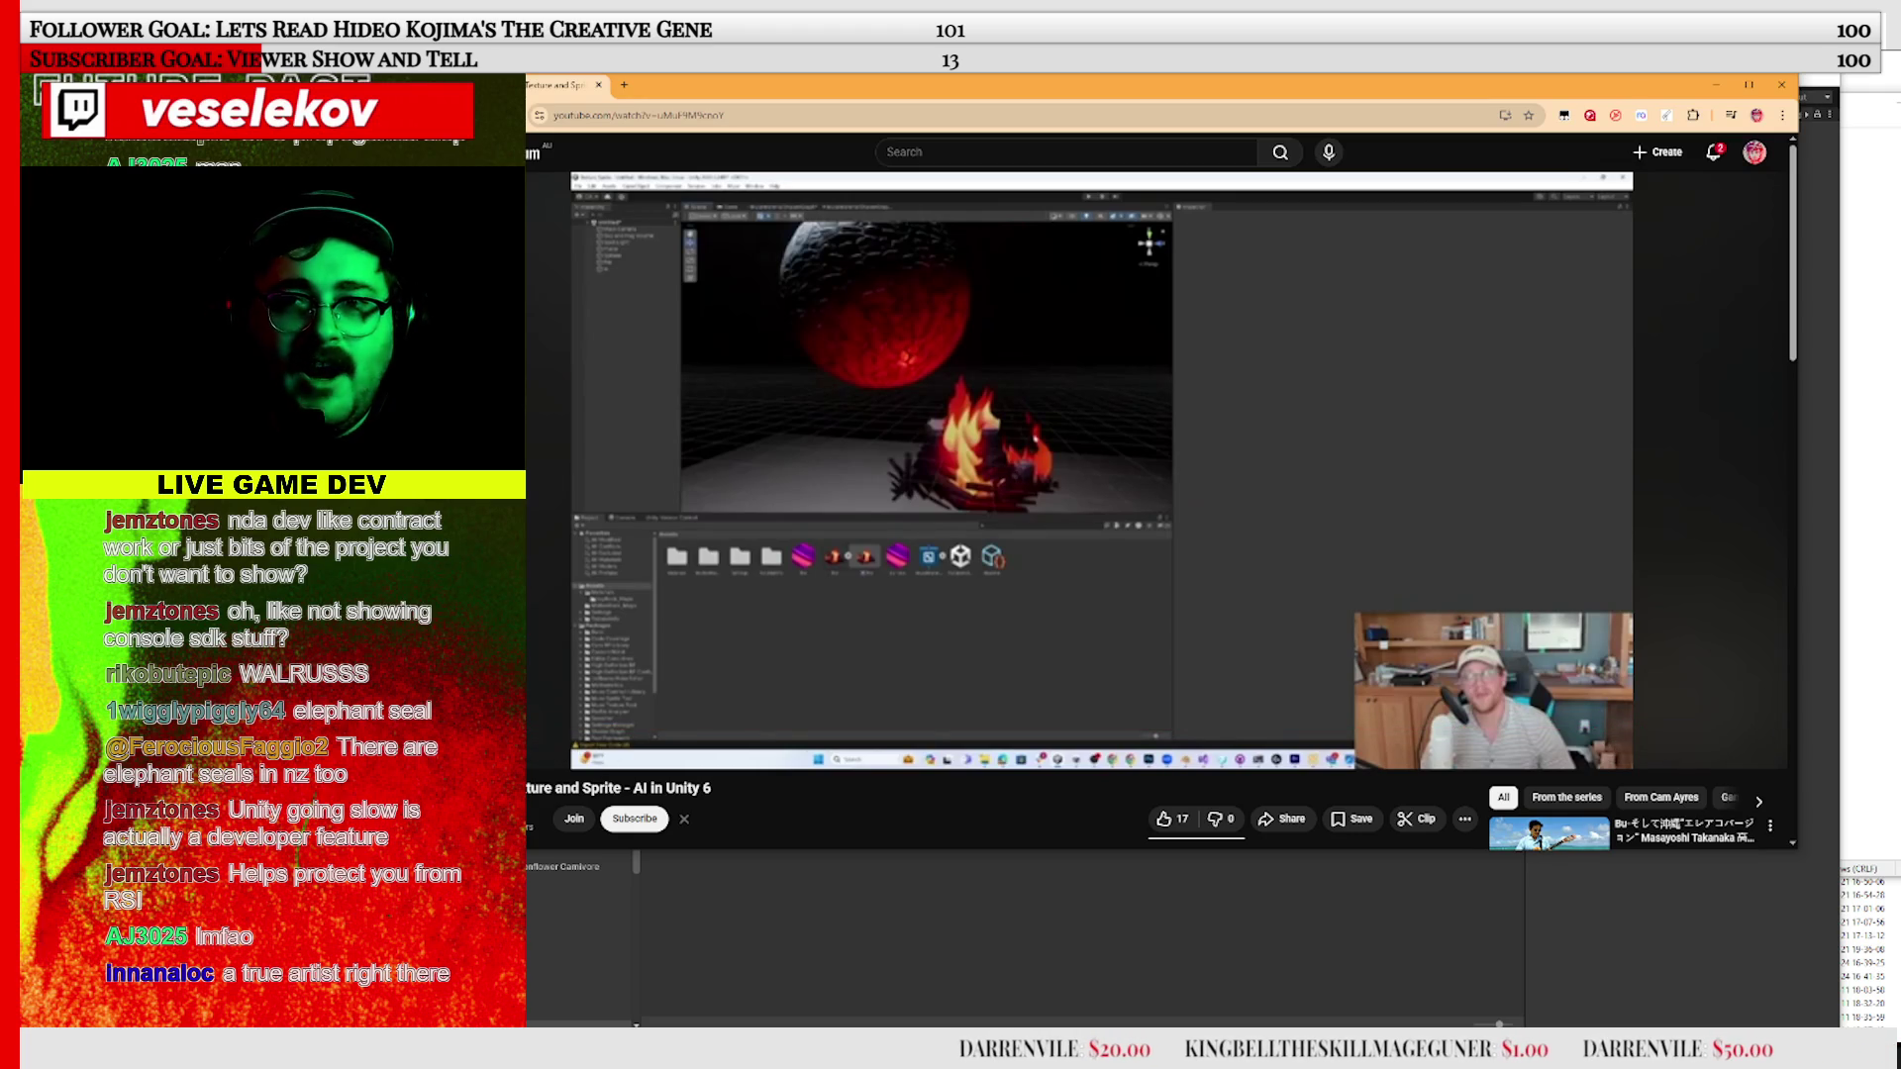
Jump to 'Creating Our Sprite', resume playback, skip to 'Adjust Lighting', then close the browser
mouse_move(1047, 420)
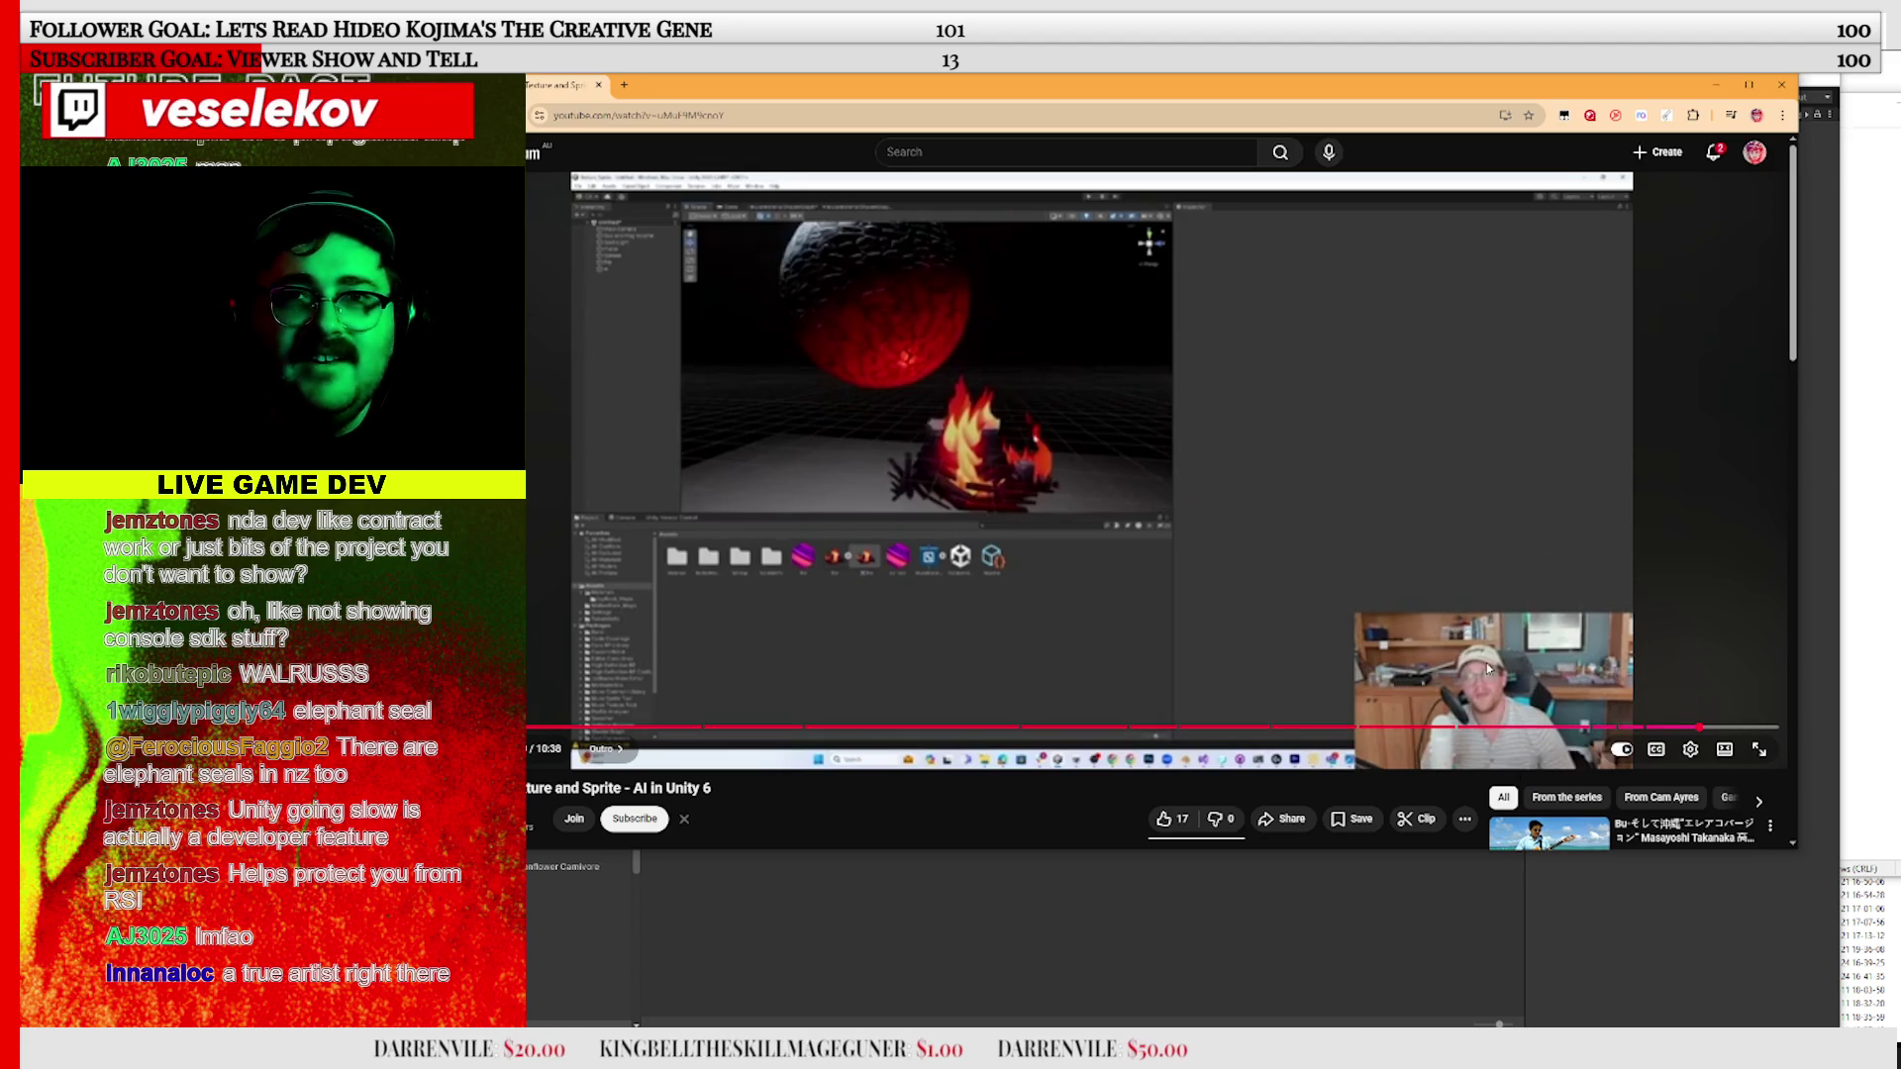
click(1429, 728)
click(1468, 663)
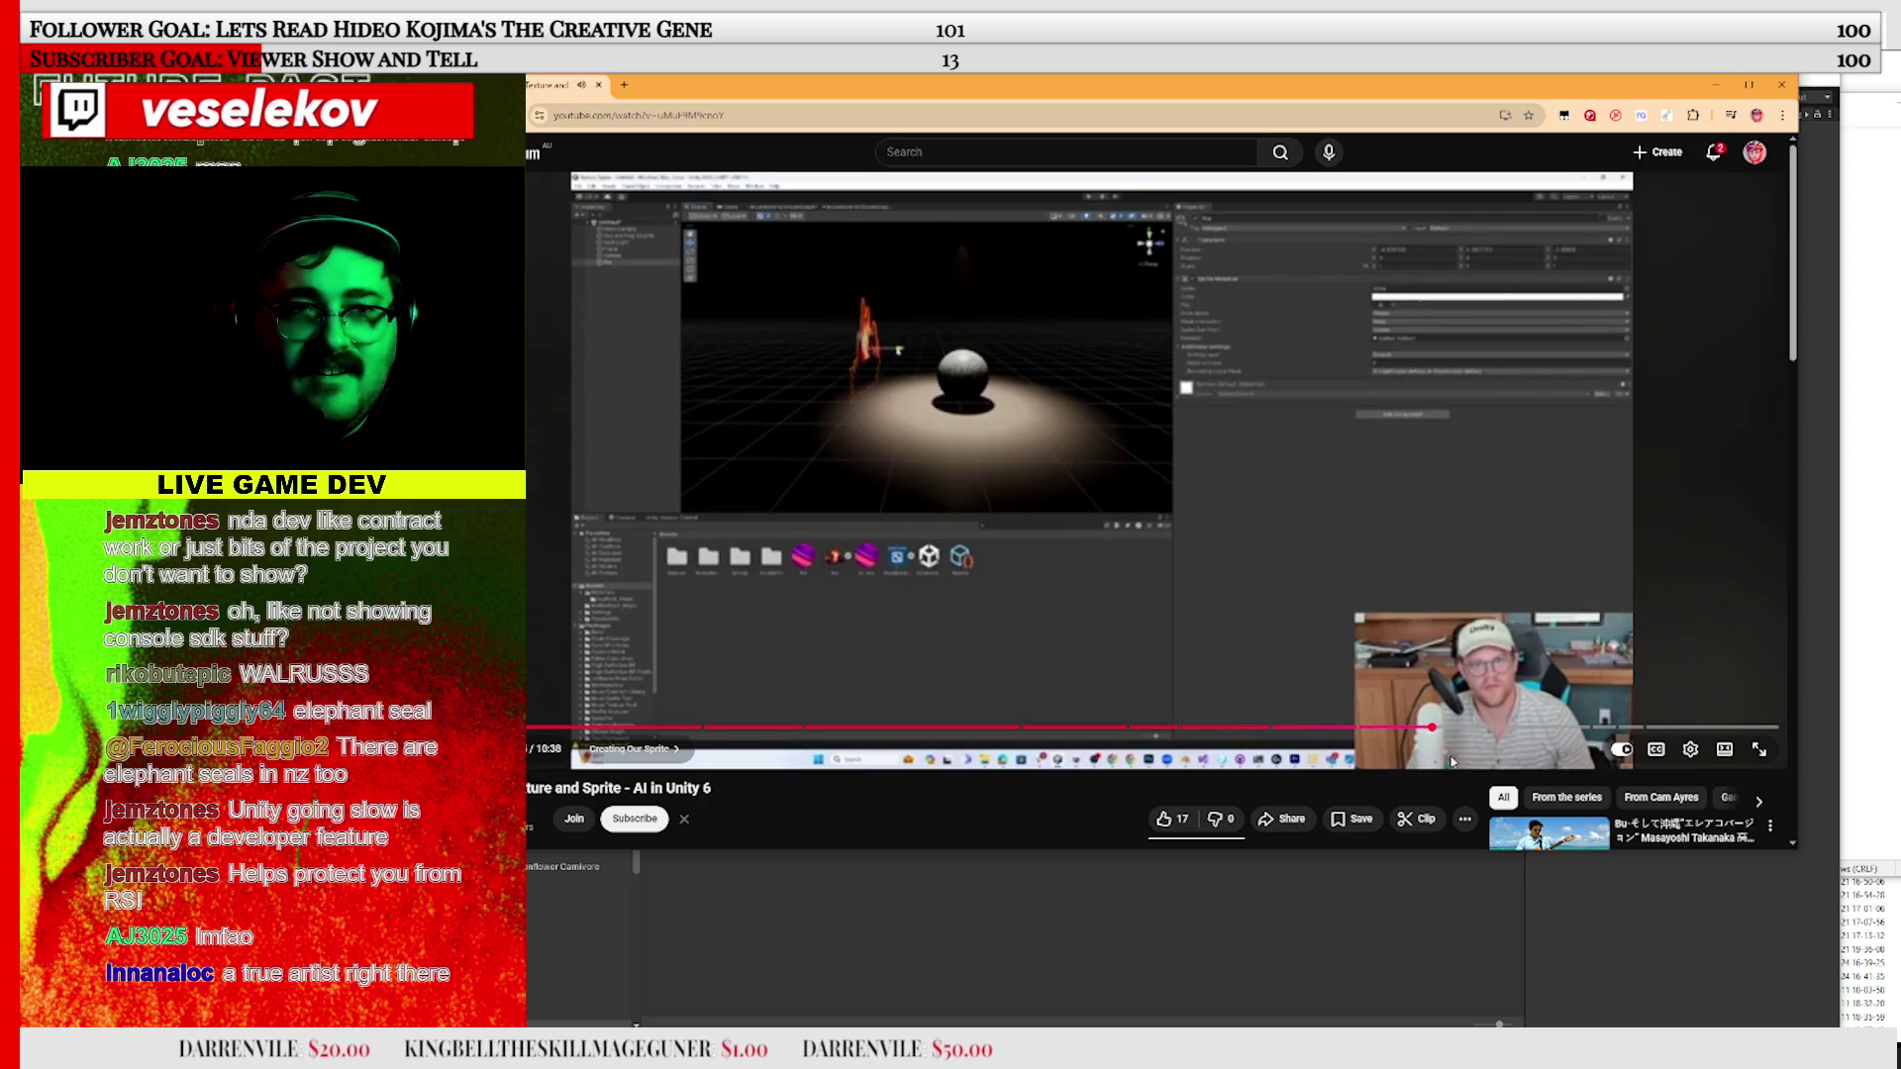
click(1529, 727)
click(957, 478)
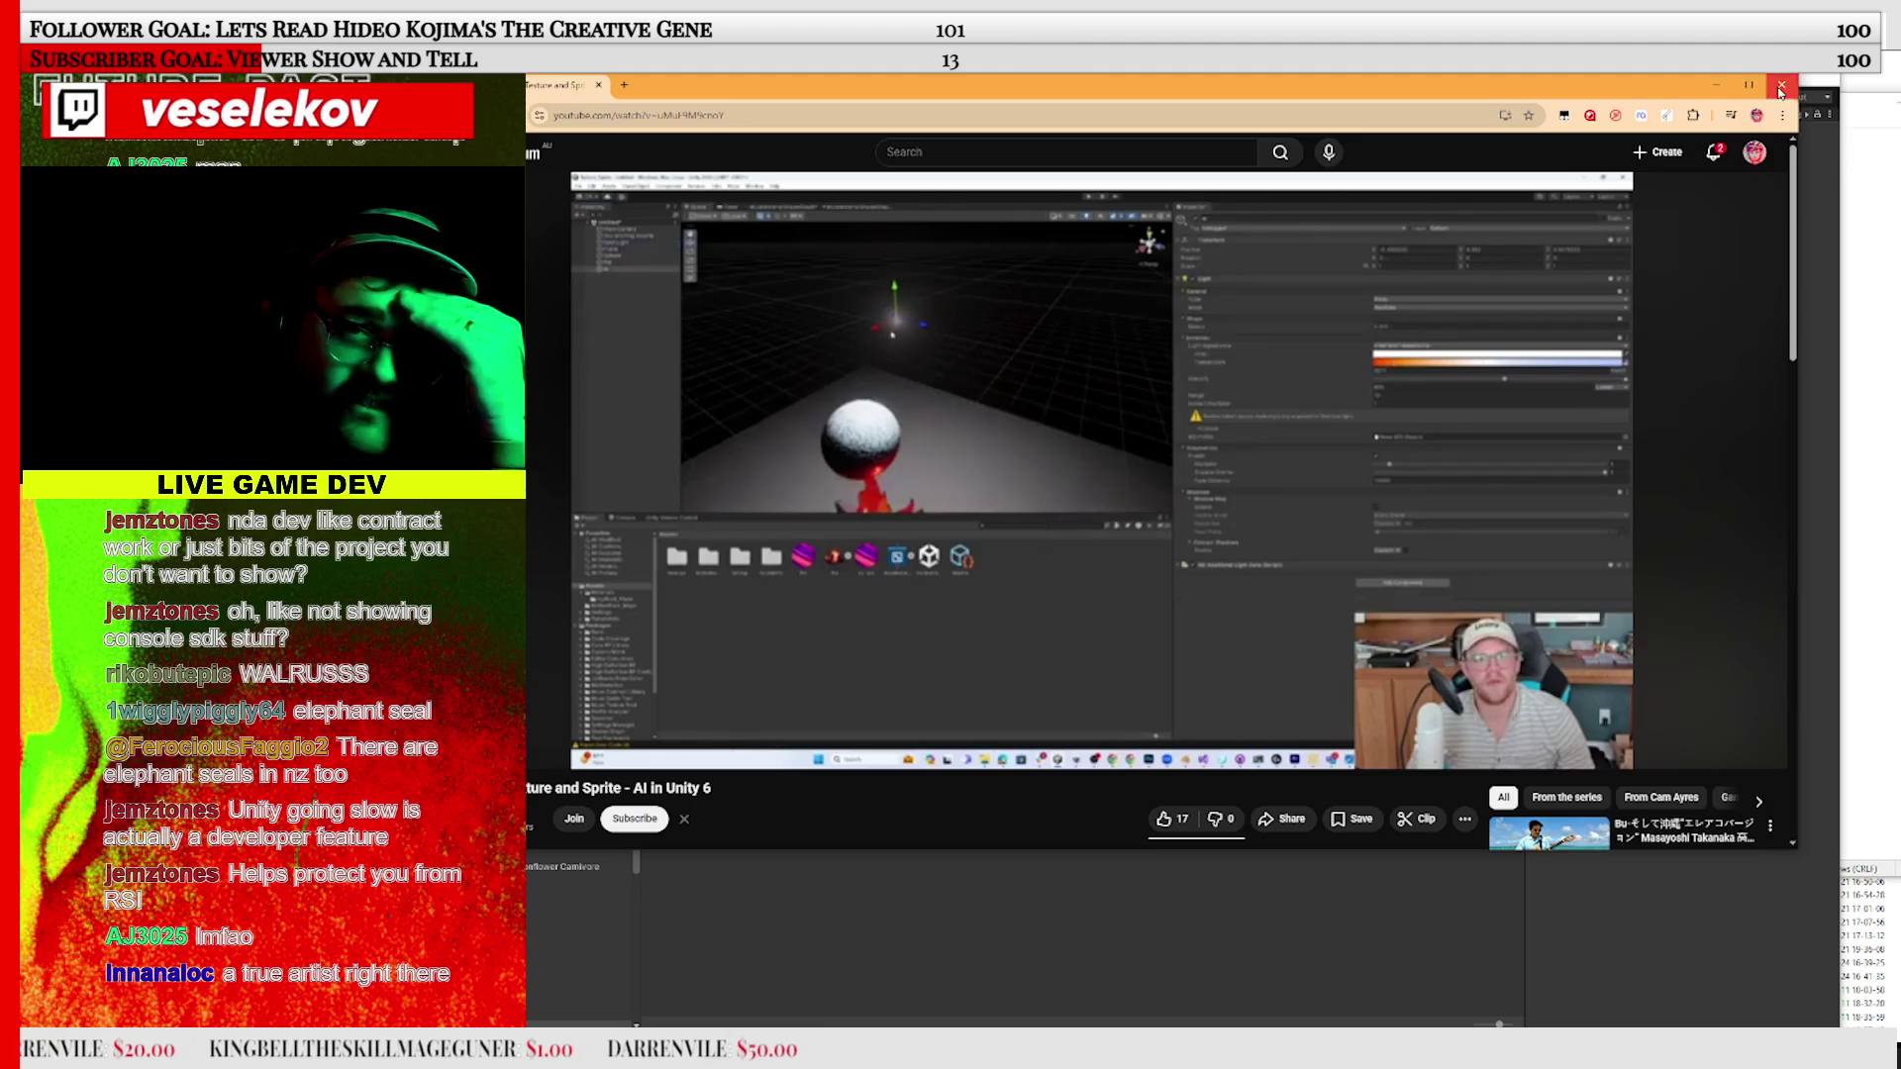
click(1780, 90)
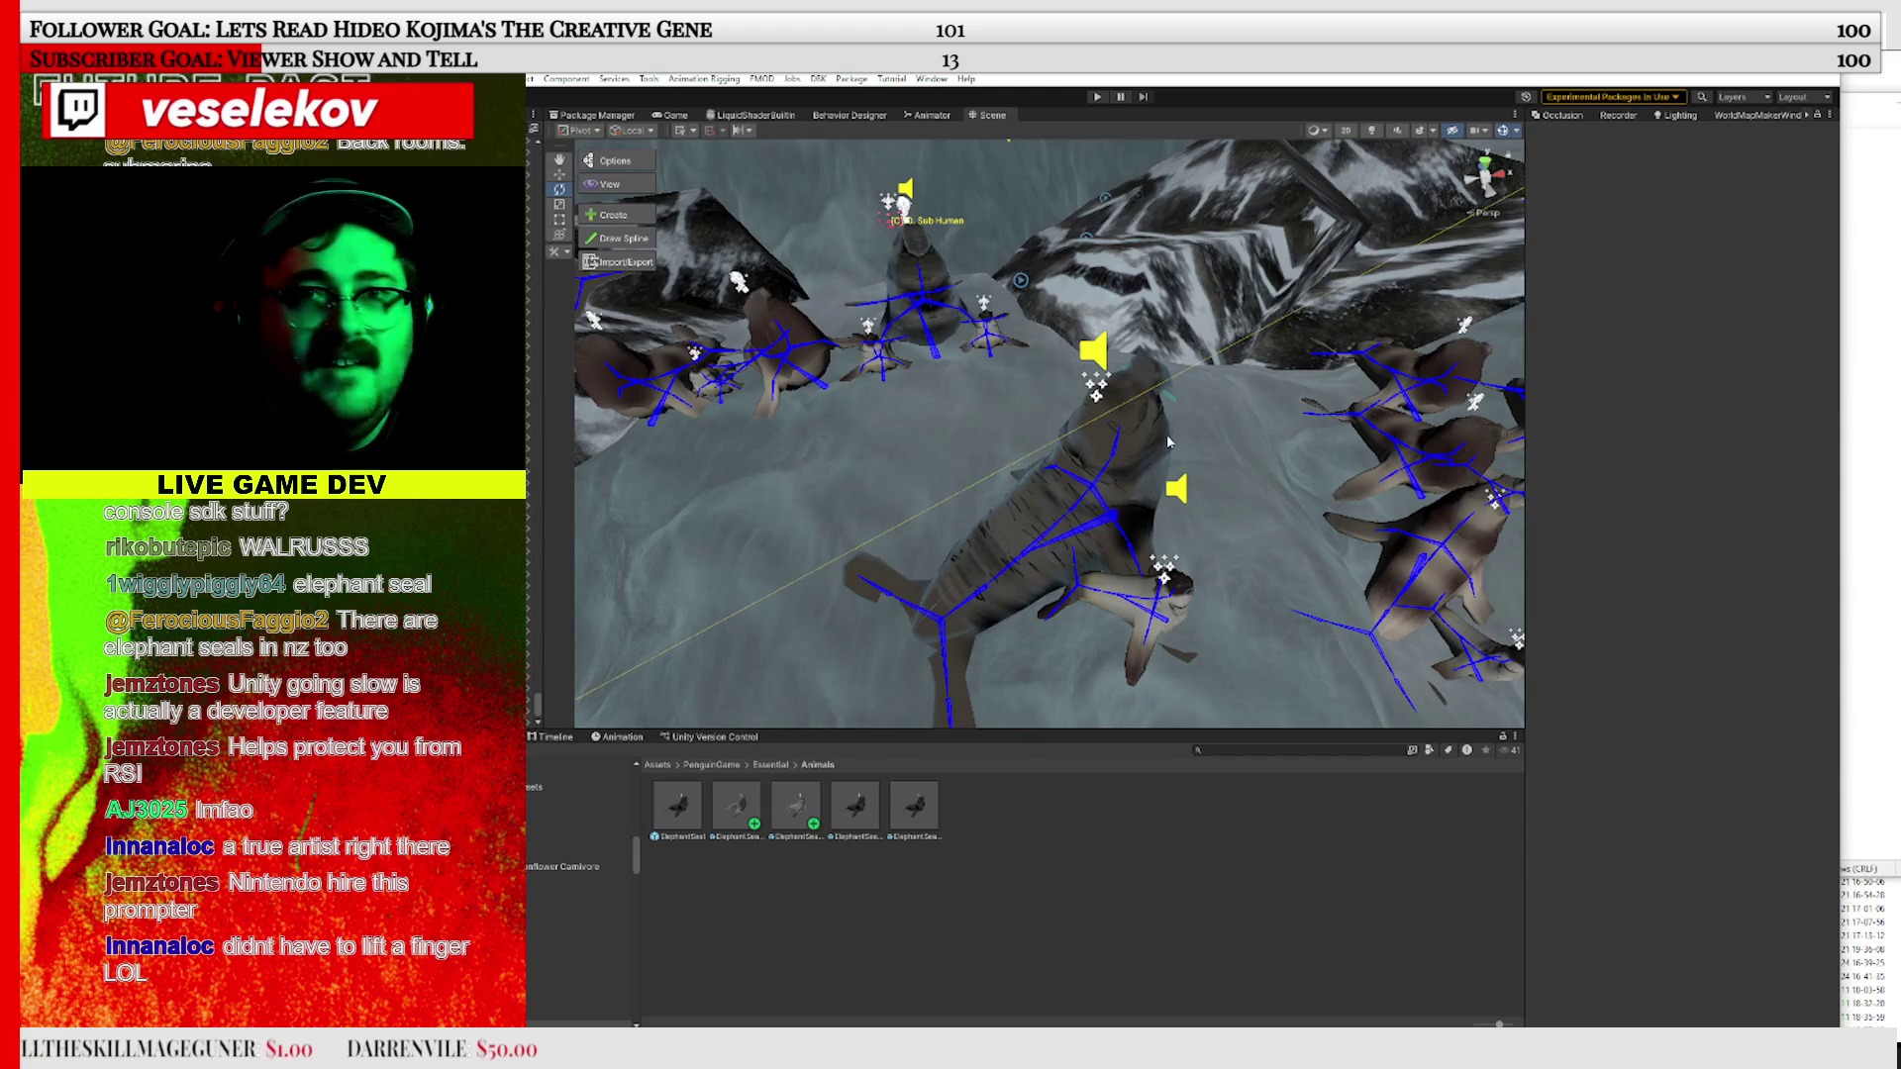
Drop another ElephantSeal prefab onto the snowy terrain, rotate it to a new heading, and save the scene
mouse_move(1065, 421)
mouse_down()
mouse_move(1024, 487)
mouse_move(1065, 499)
mouse_up()
mouse_move(796, 804)
mouse_down()
mouse_move(762, 457)
mouse_move(576, 195)
mouse_up()
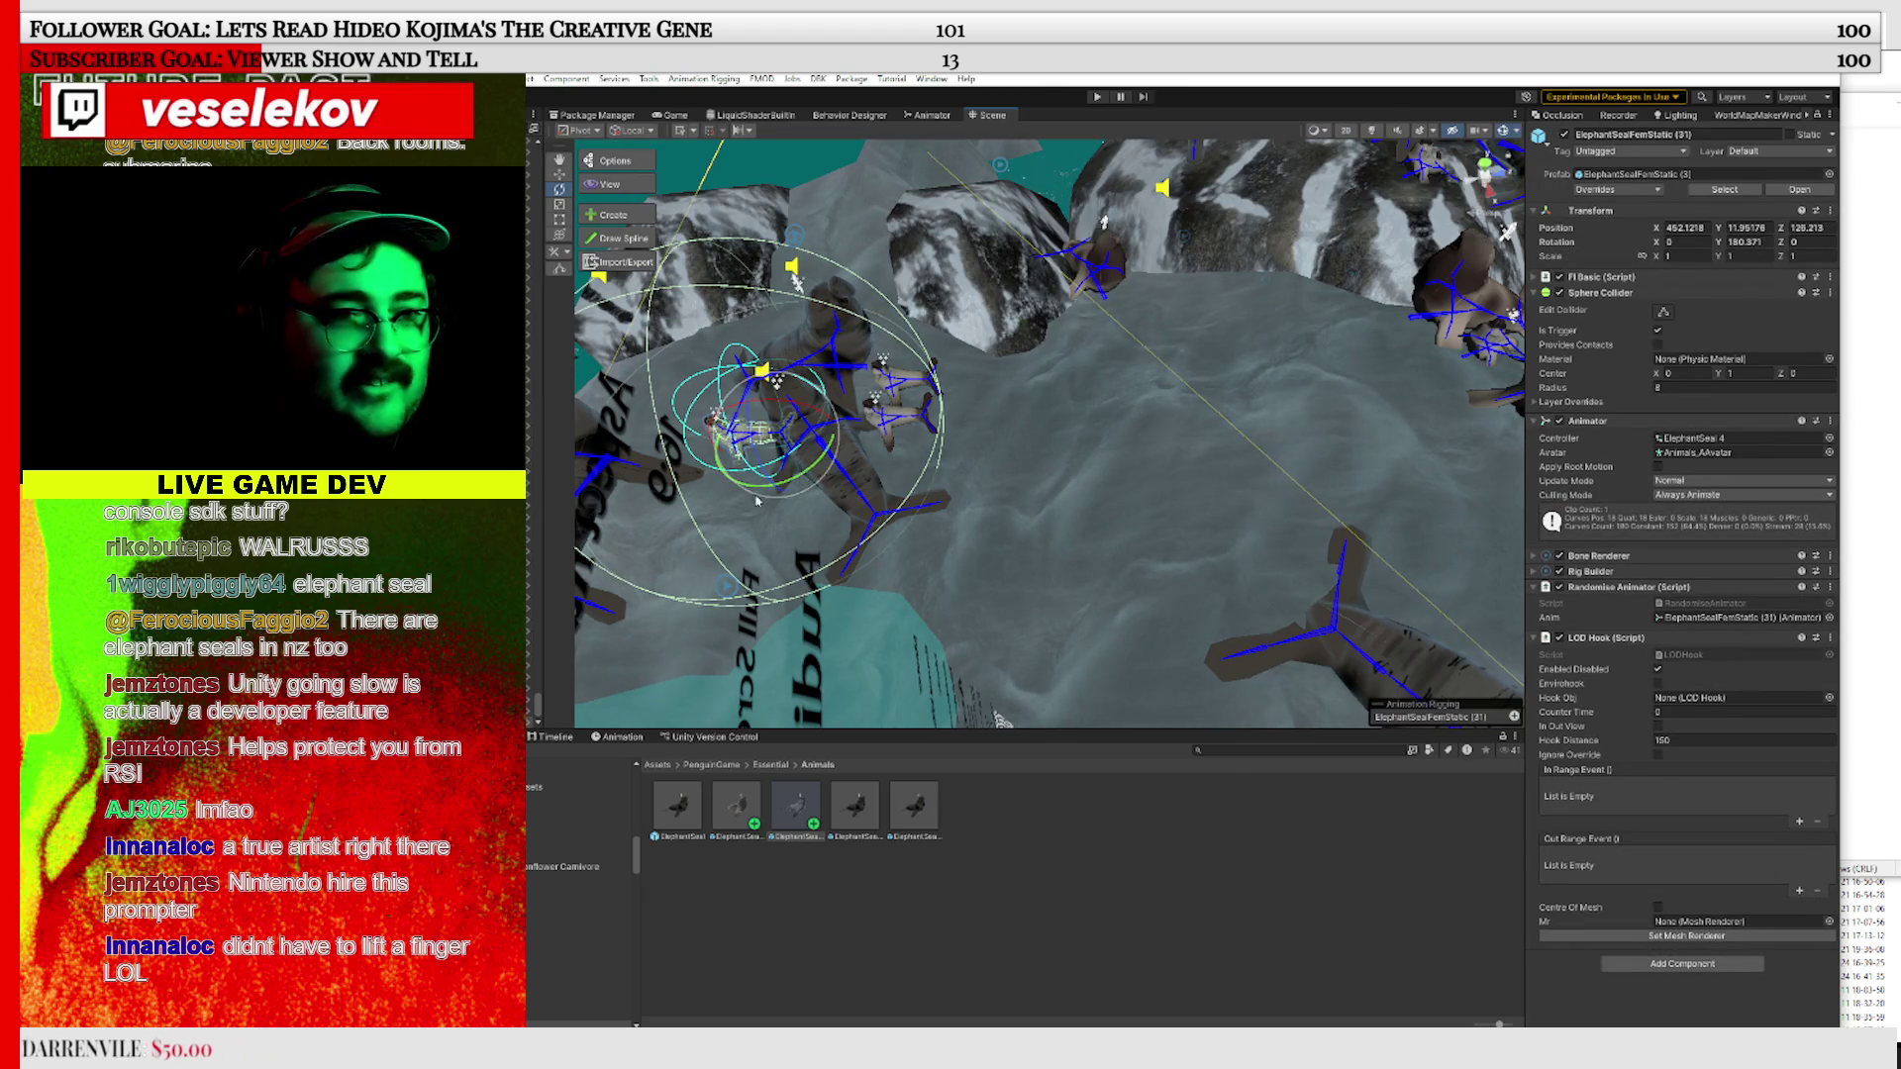
drag(608, 559, 626, 381)
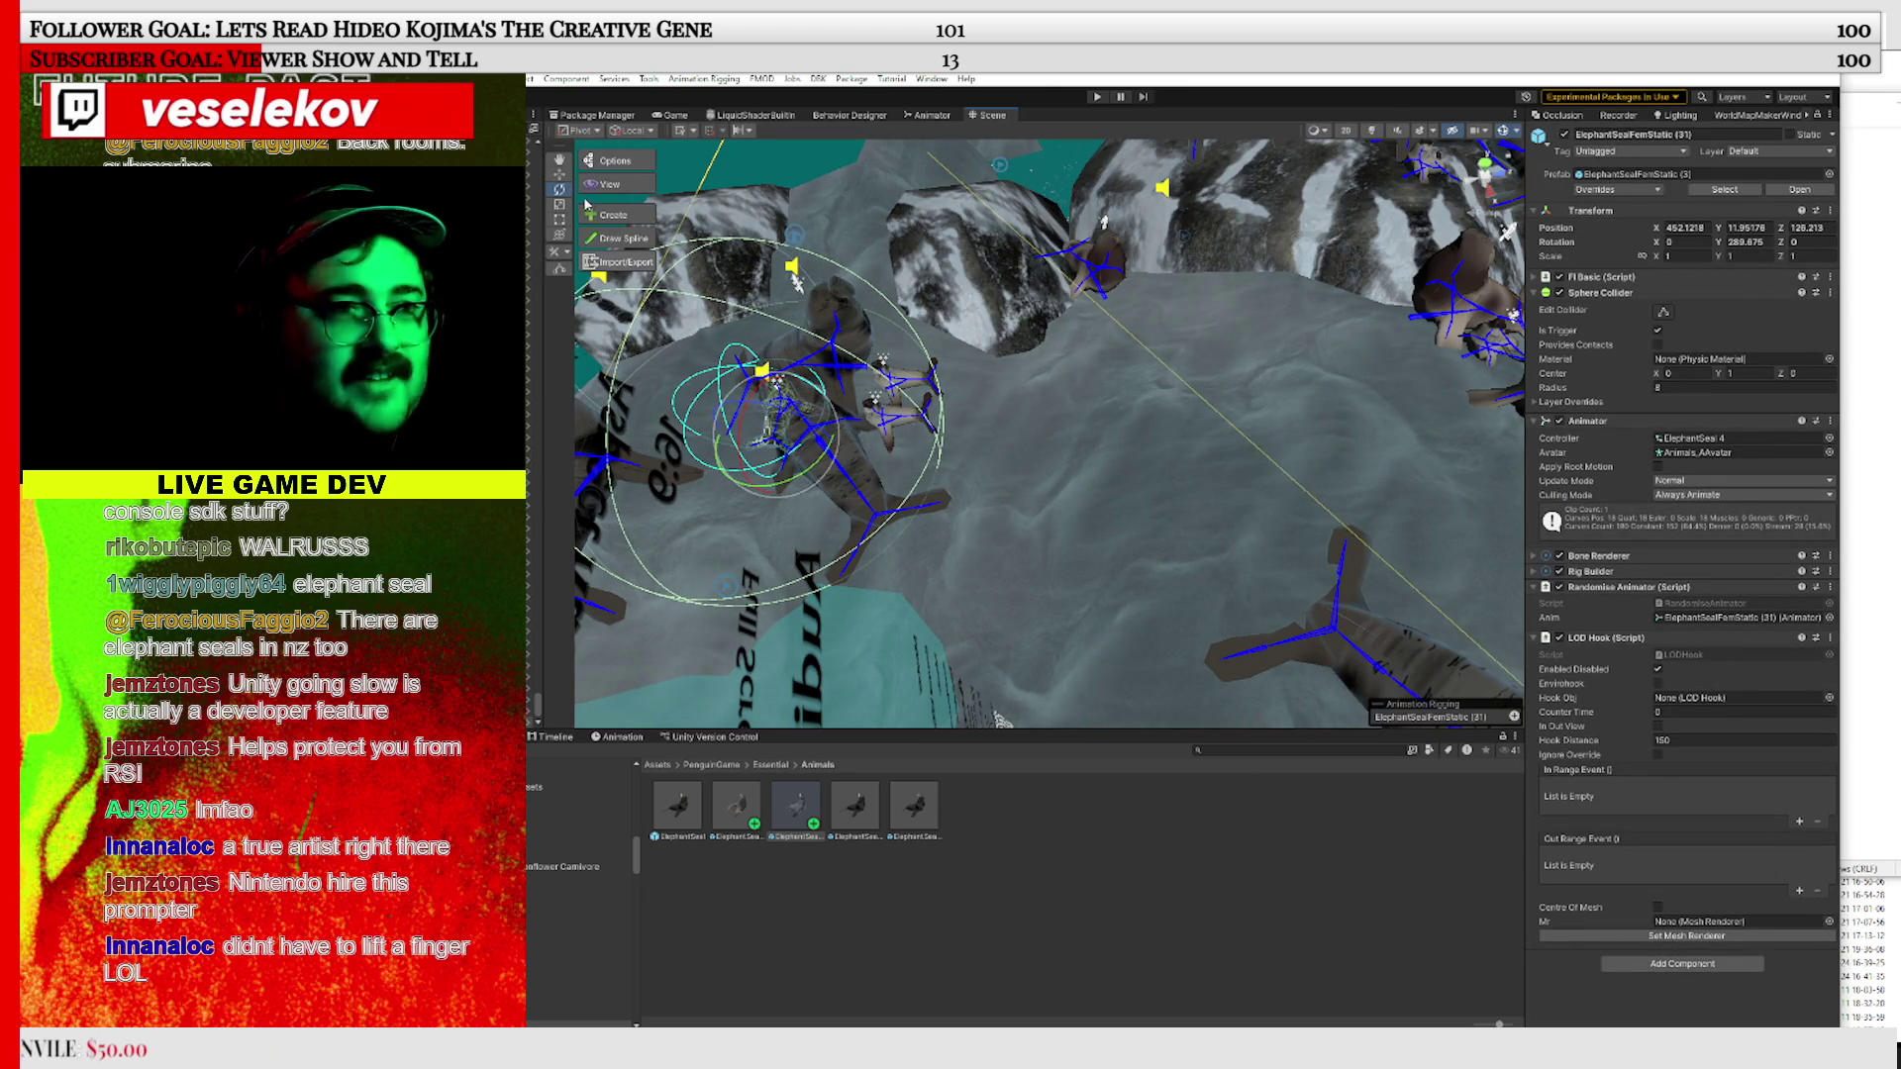
click(391, 78)
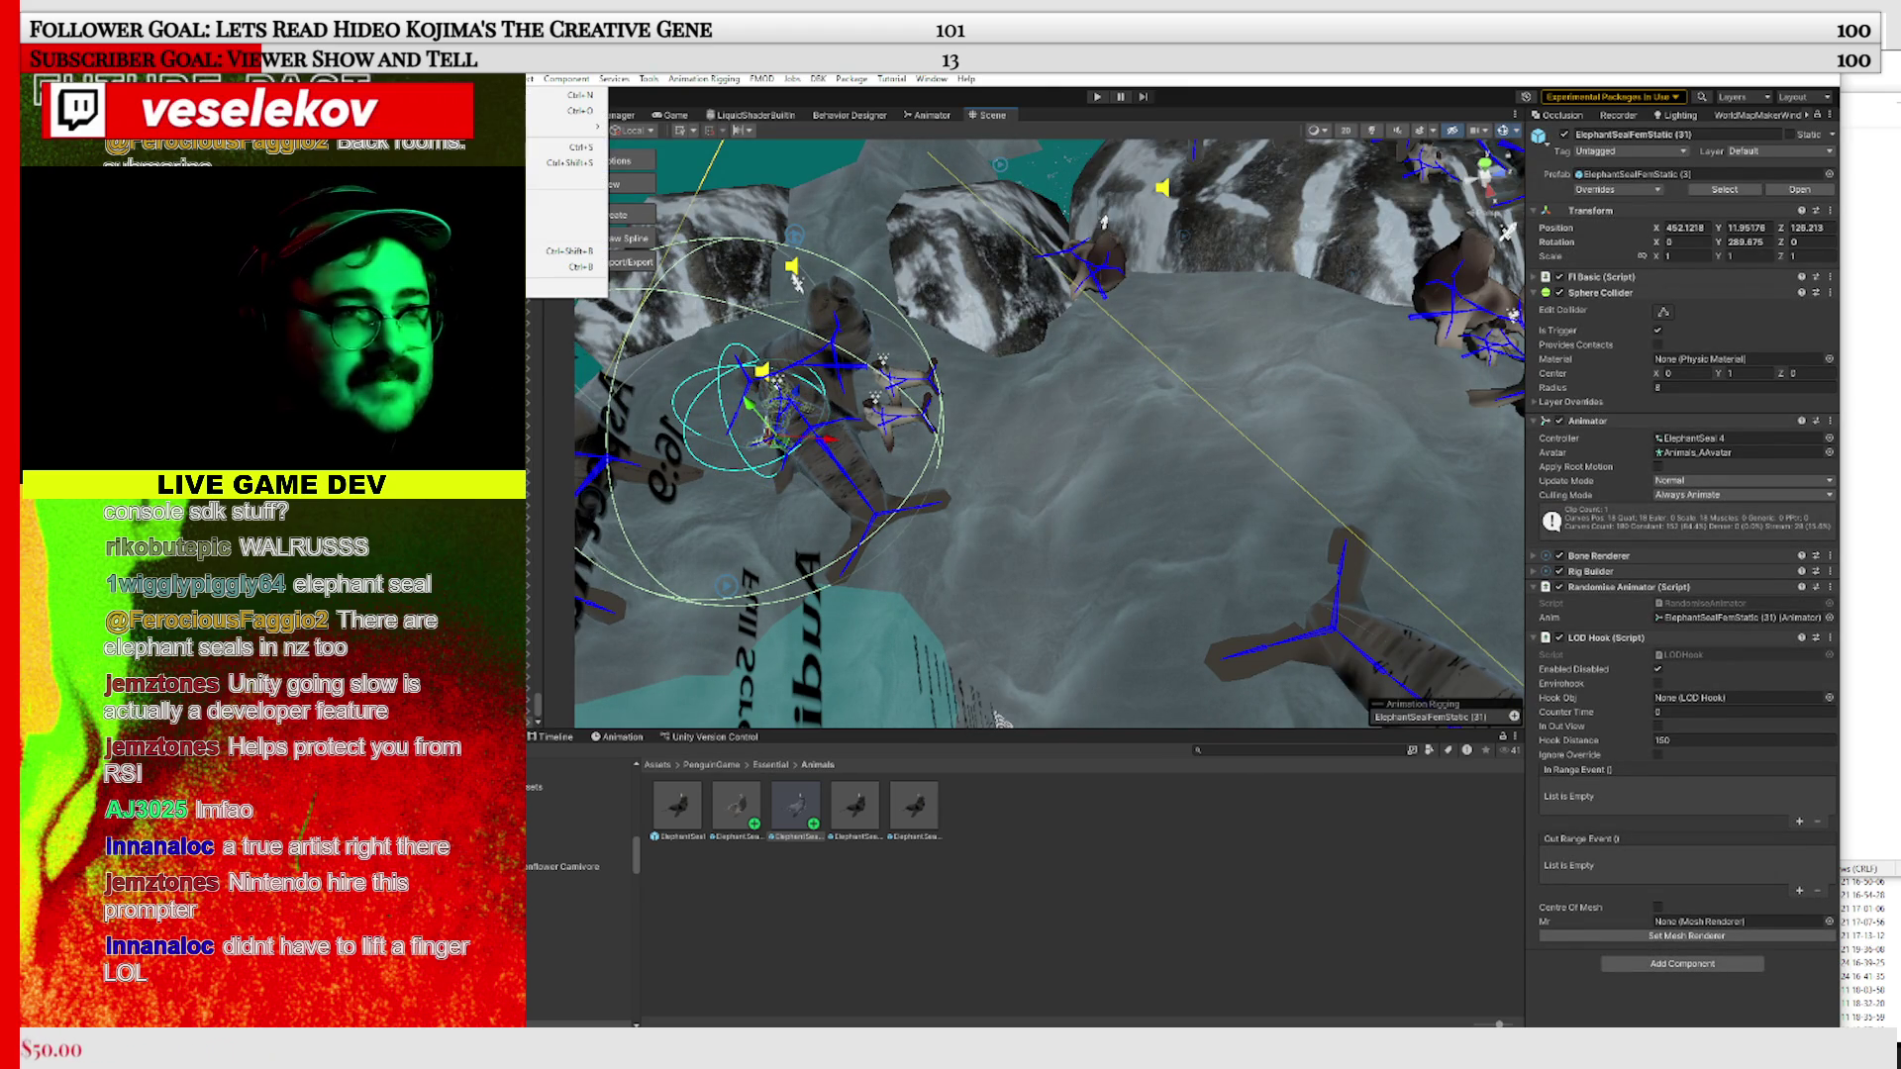
click(475, 163)
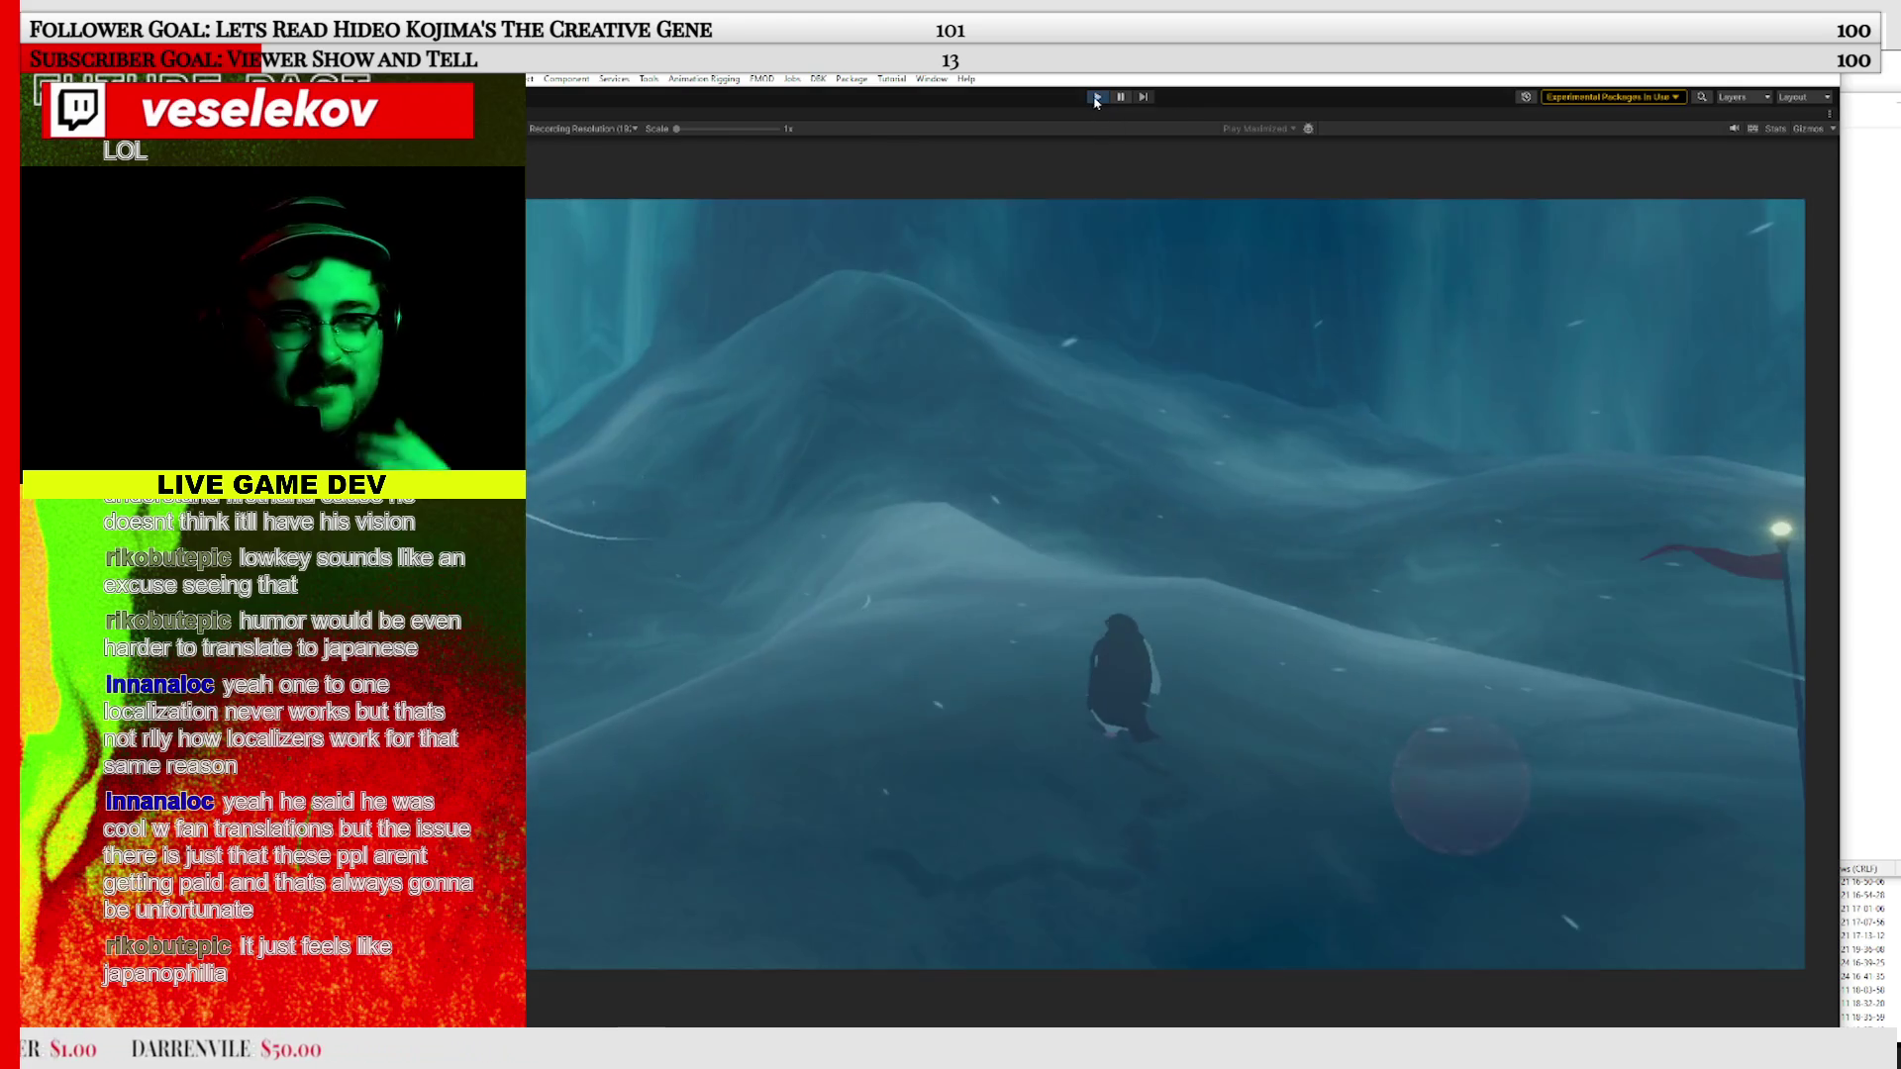
Exit Play mode, move the Notepad to-do list aside, and close the Videos folder window
click(1096, 98)
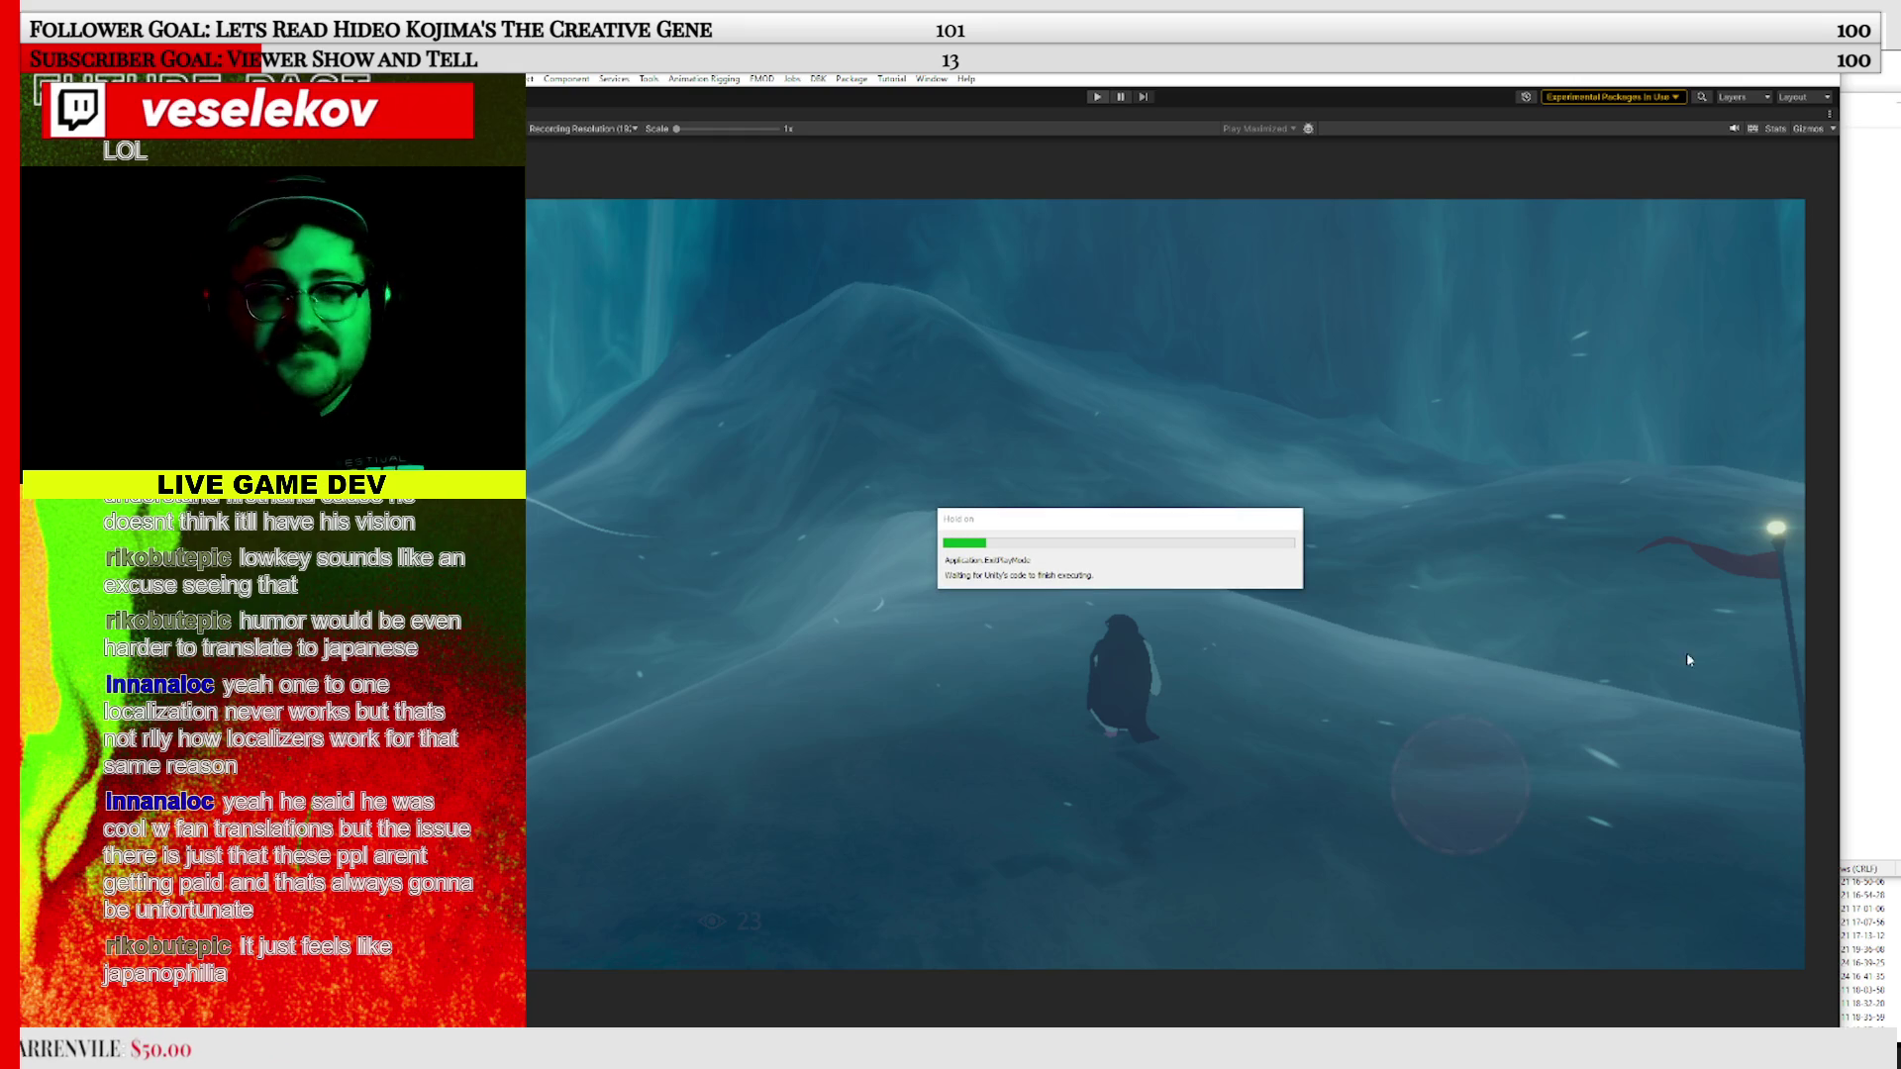
click(1871, 115)
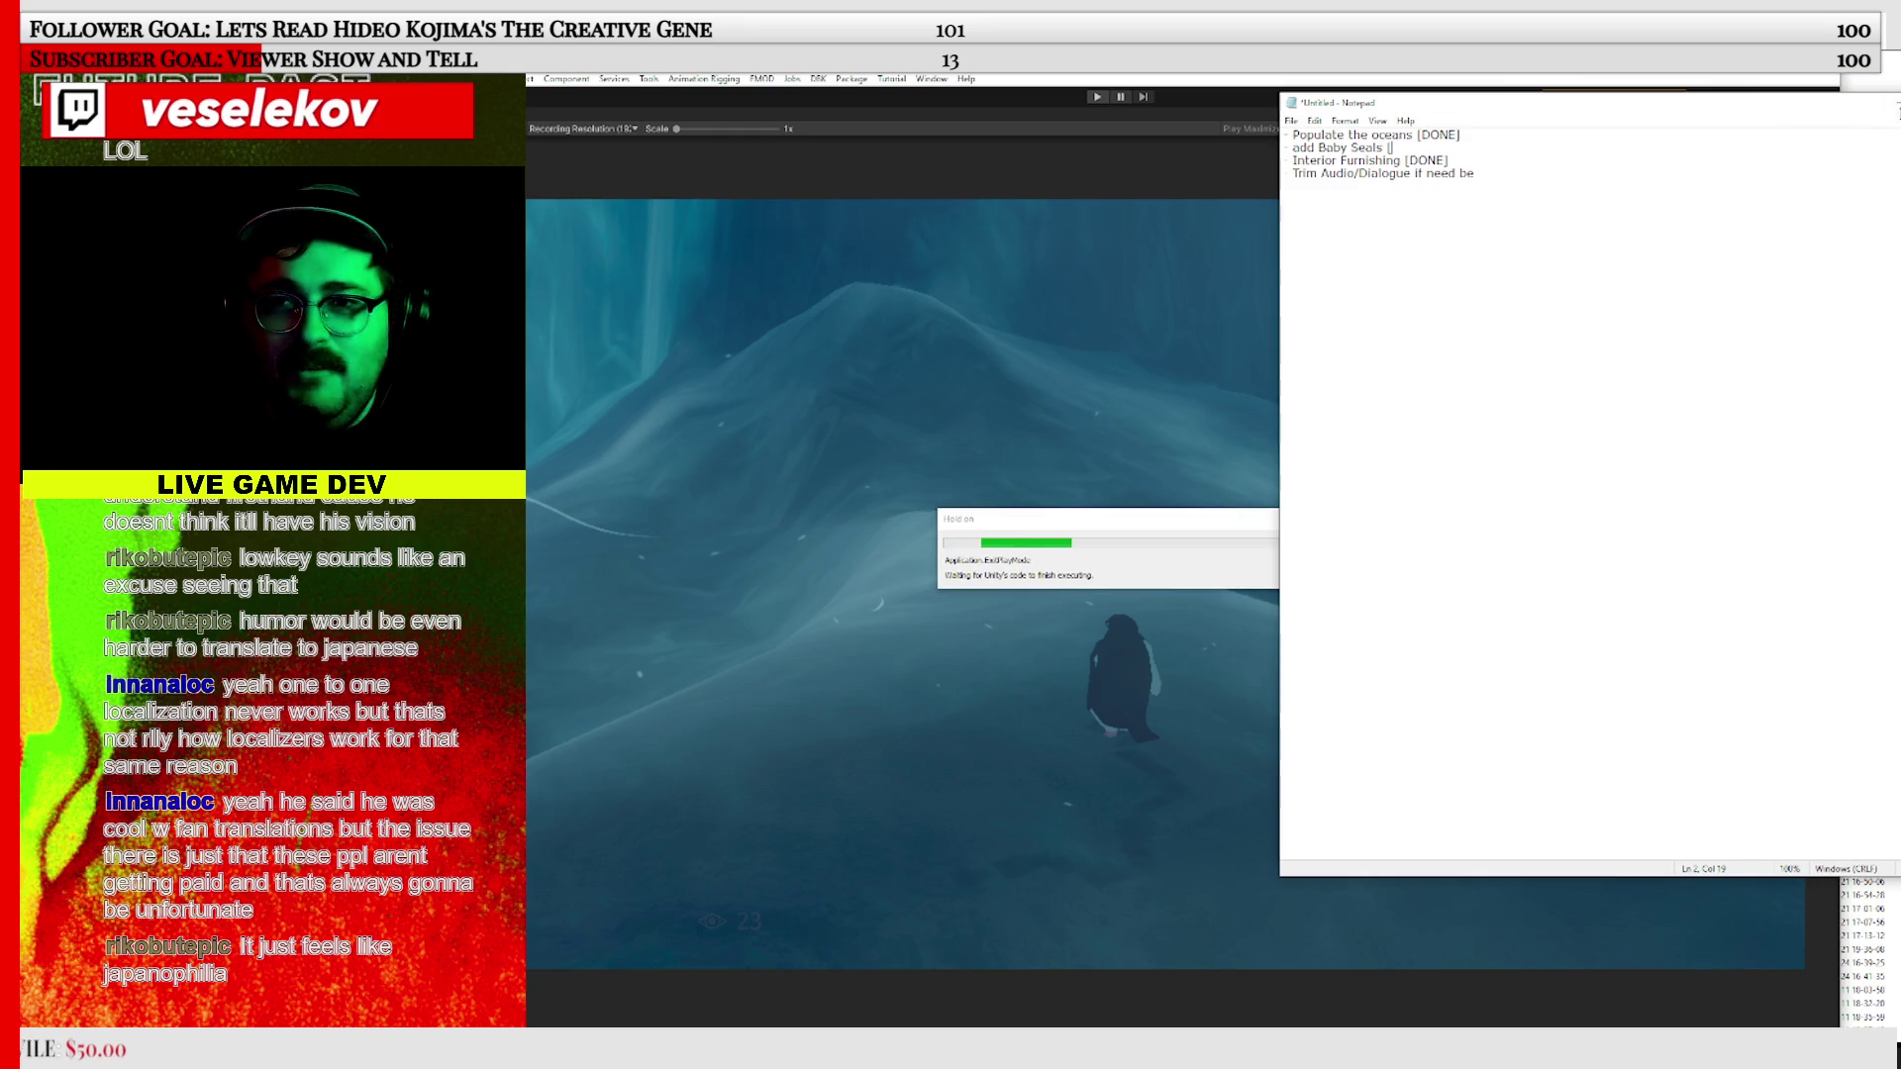
drag(1870, 116, 1900, 160)
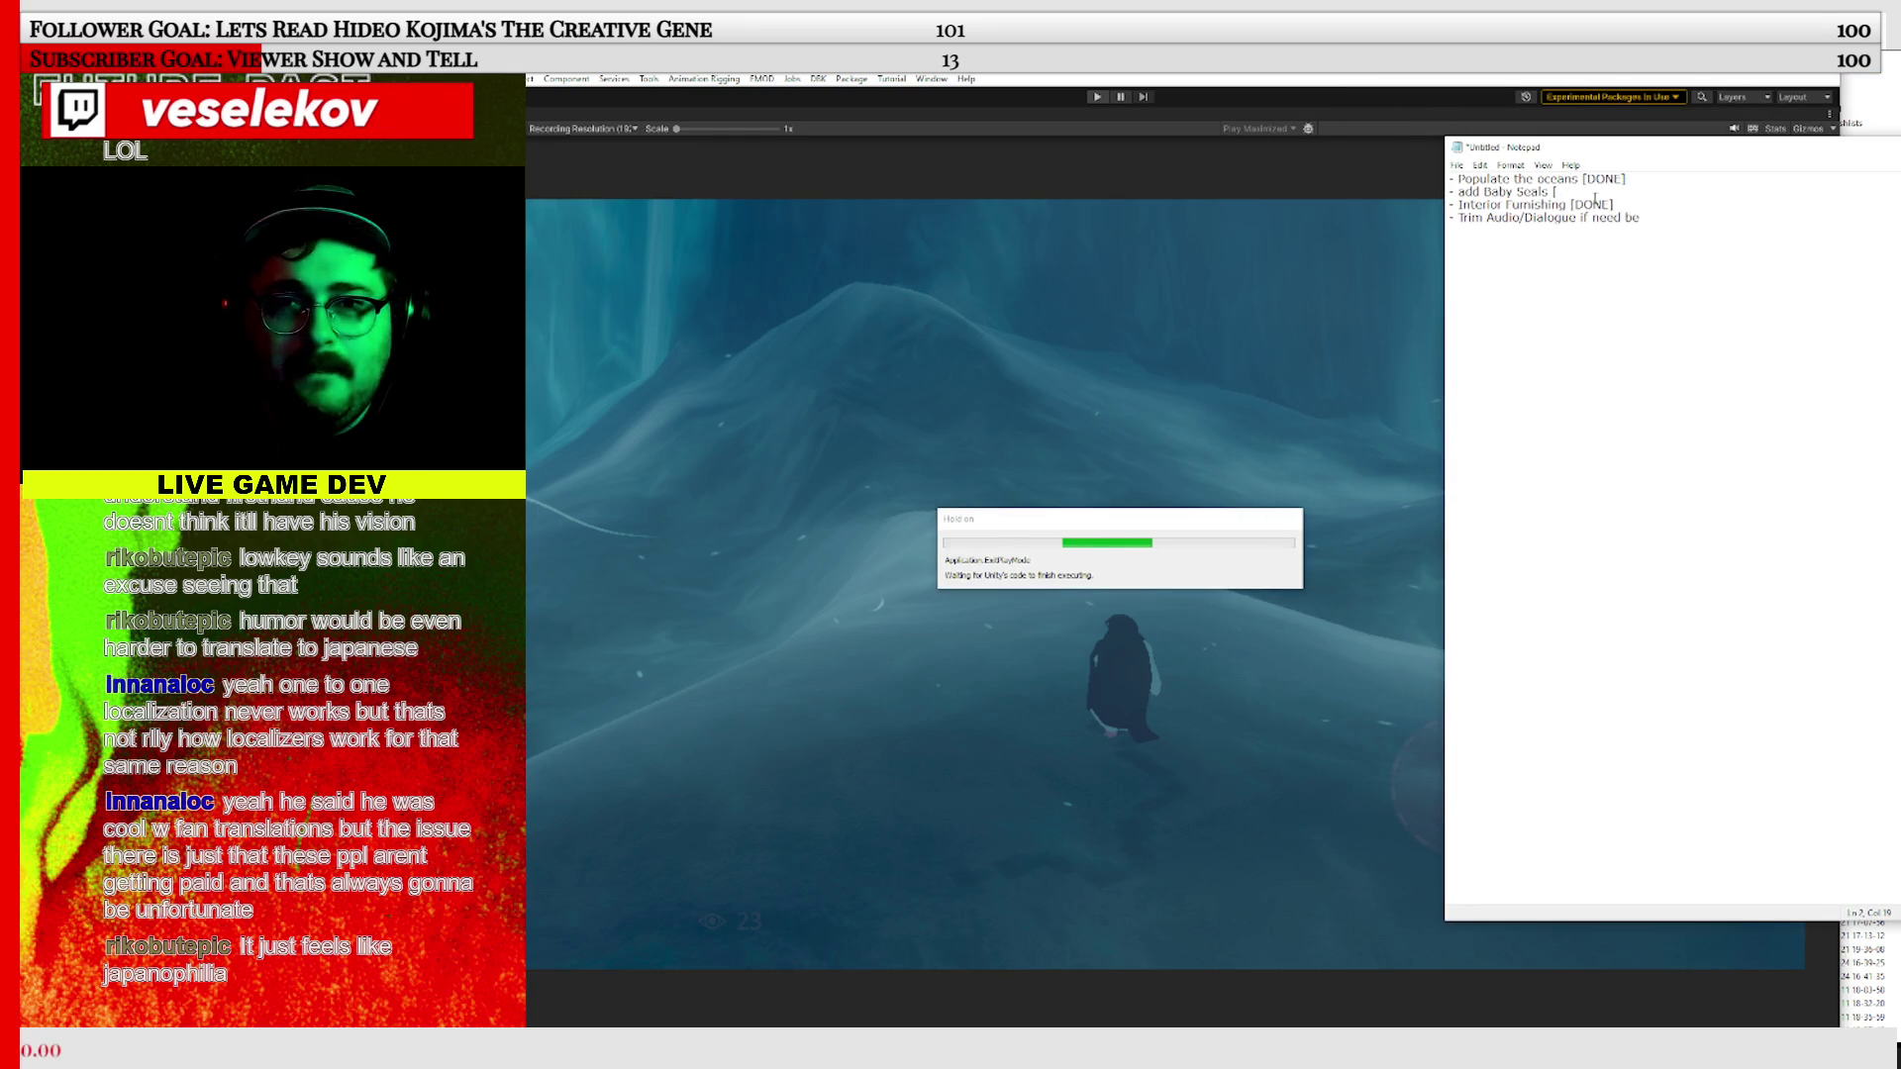
click(1641, 218)
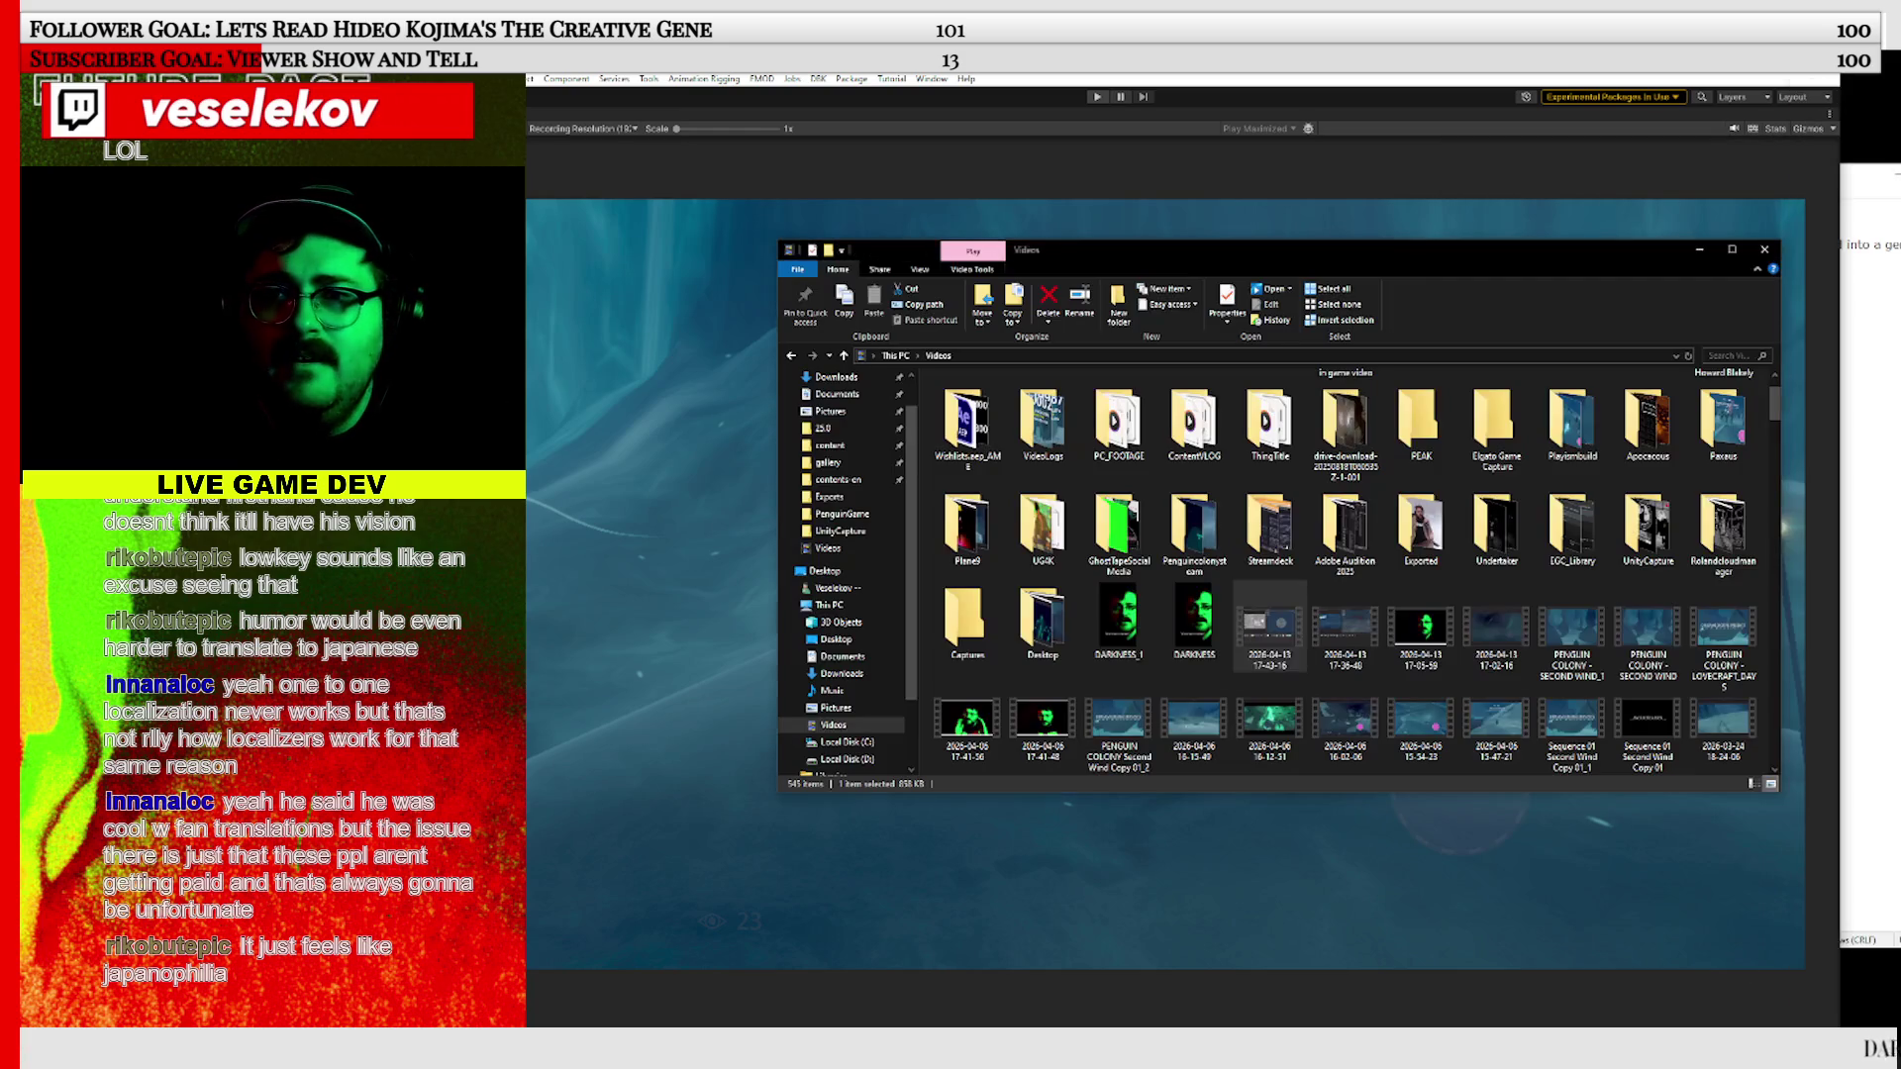
click(1764, 250)
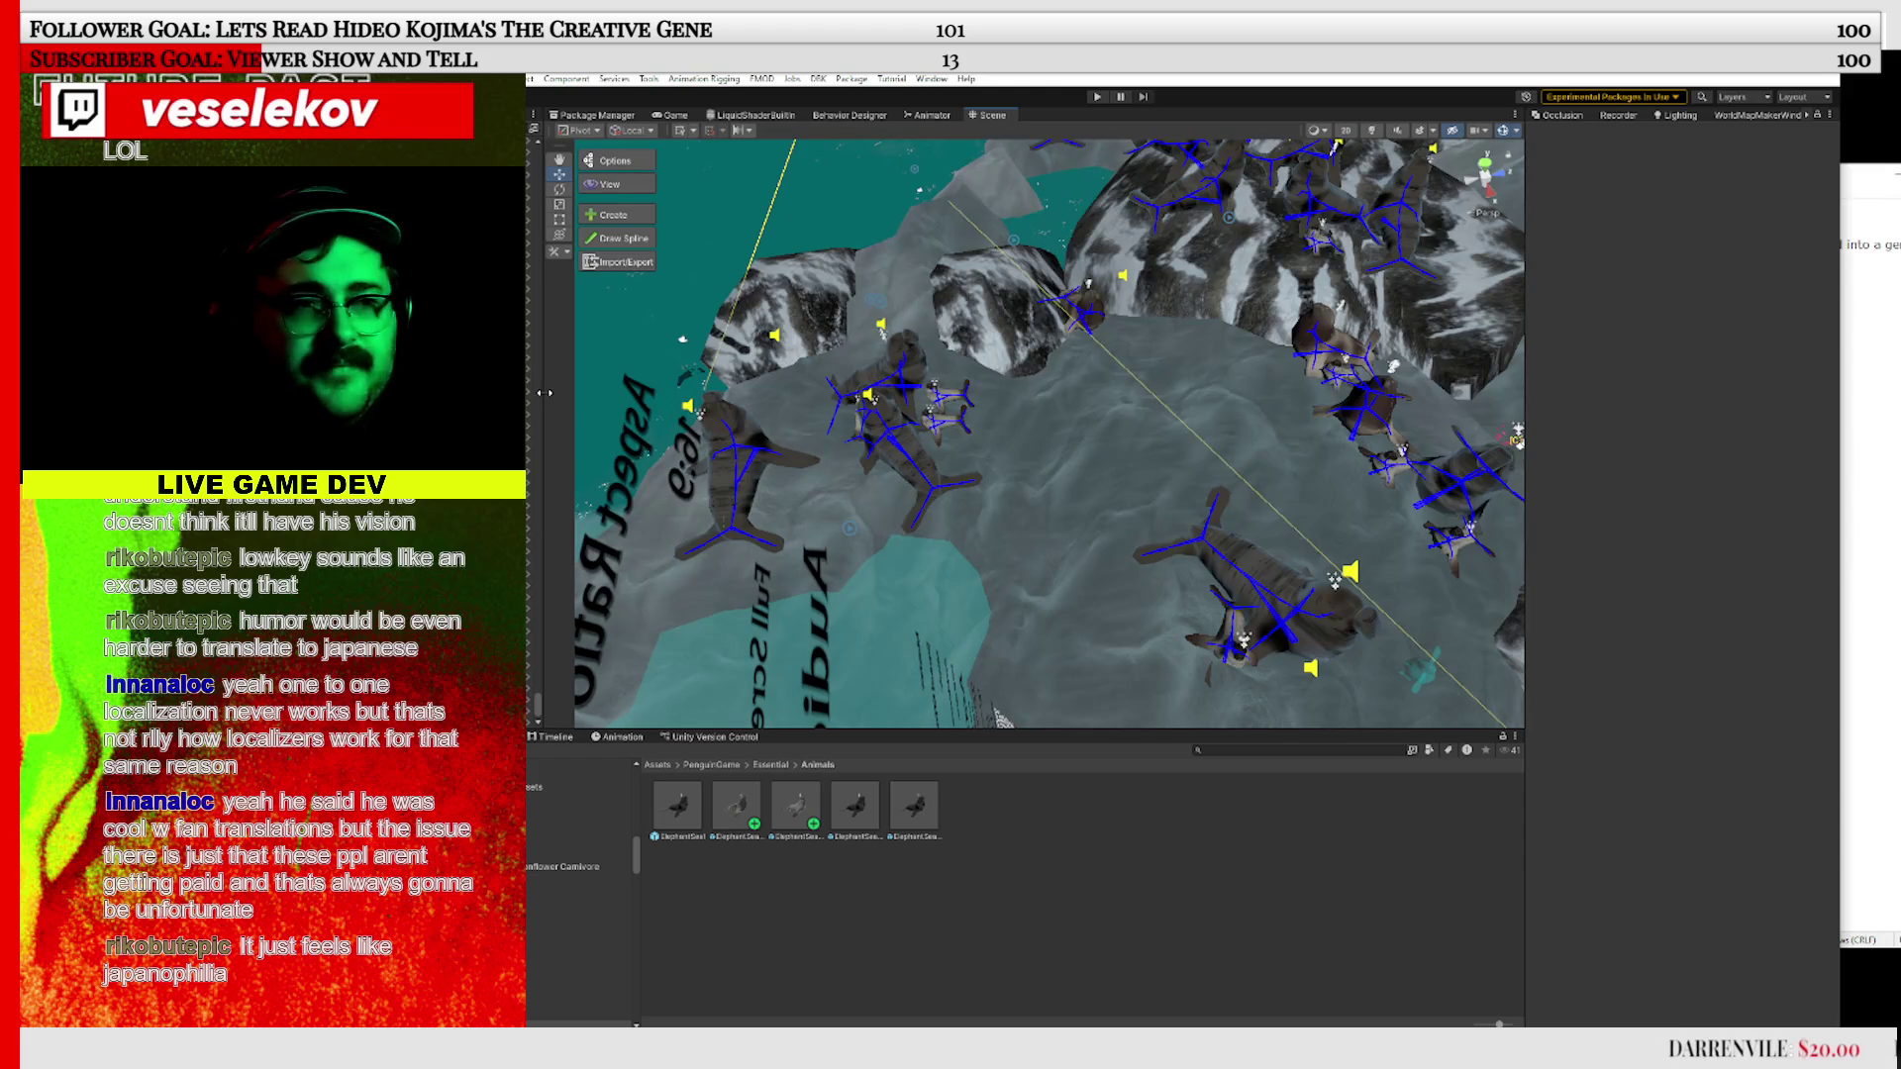
Bring an ElephantSeal prefab into the scene, duplicate it with Ctrl+D, and drop the copy left of the group
drag(568, 398, 642, 398)
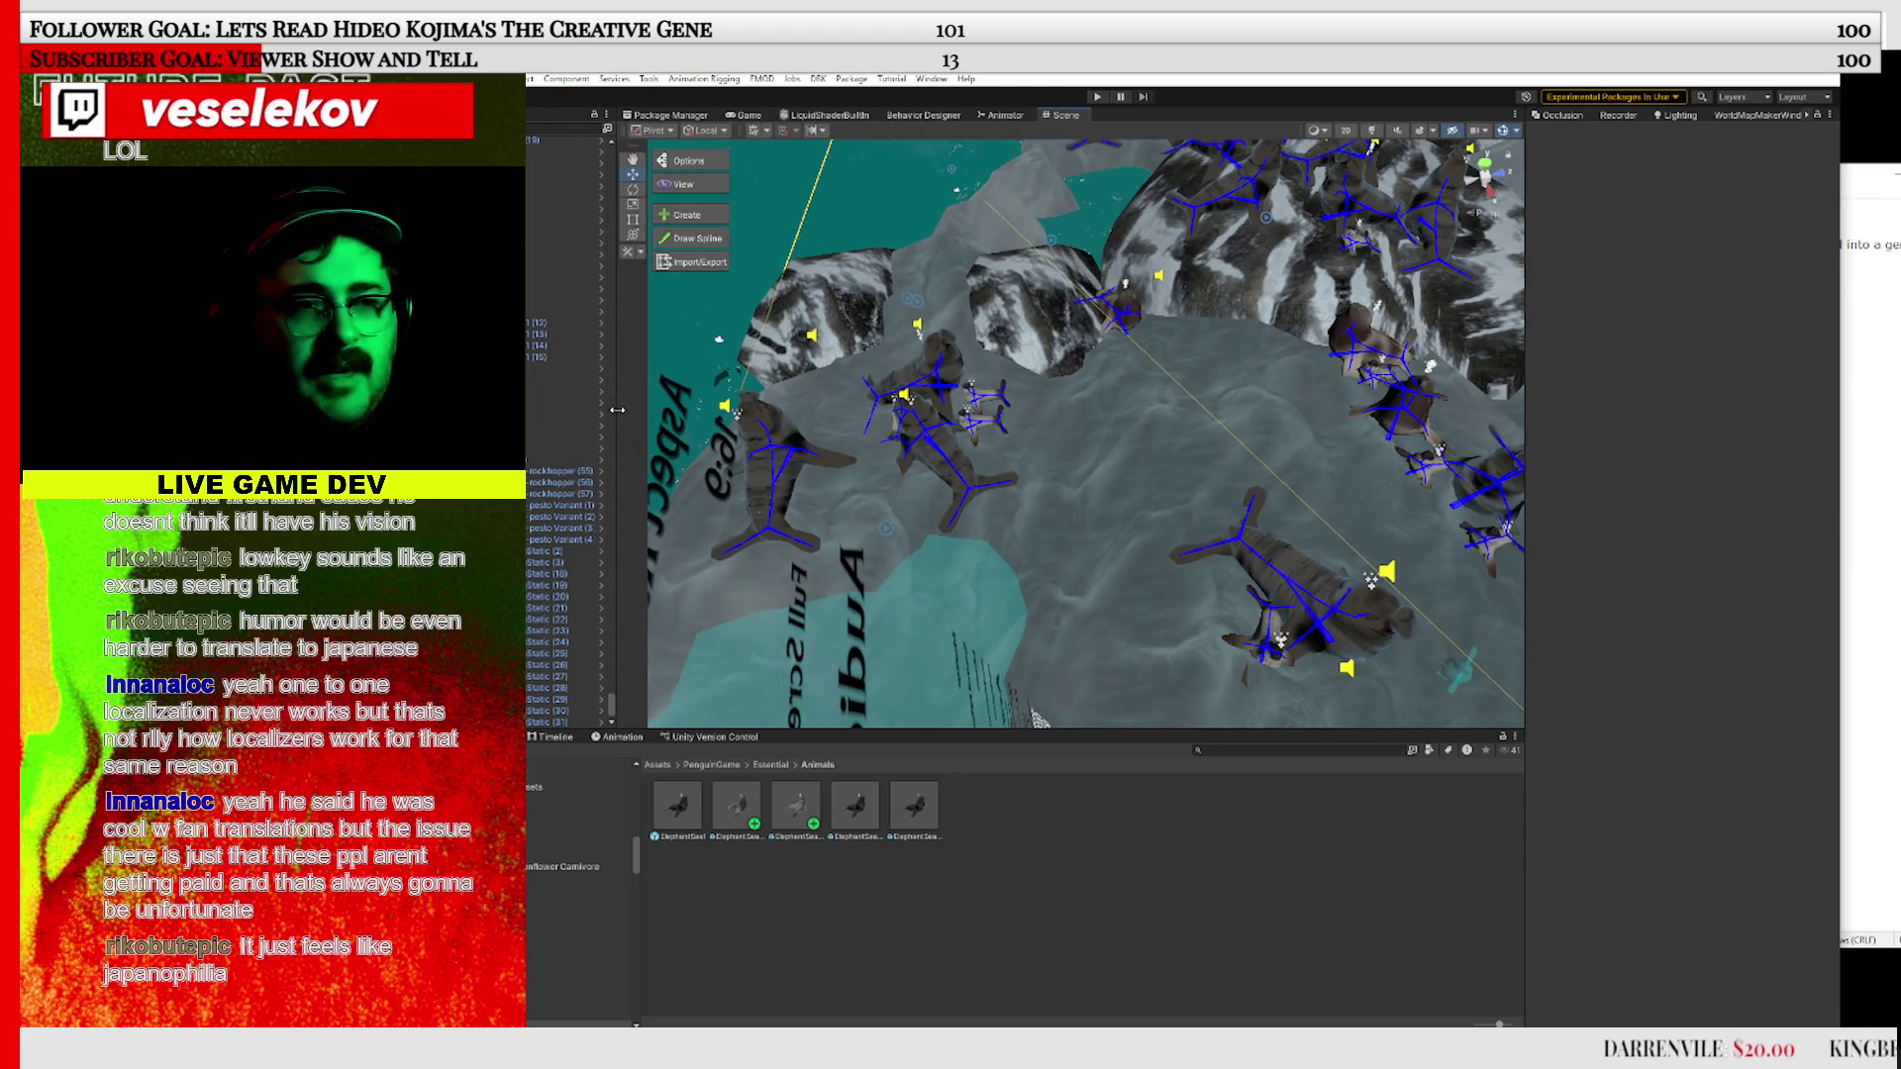
mouse_move(1095, 584)
mouse_down()
mouse_move(1307, 581)
mouse_move(1279, 585)
mouse_move(1429, 338)
mouse_move(1198, 309)
mouse_up()
drag(1171, 536, 1137, 462)
scroll(1137, 461, up, 2)
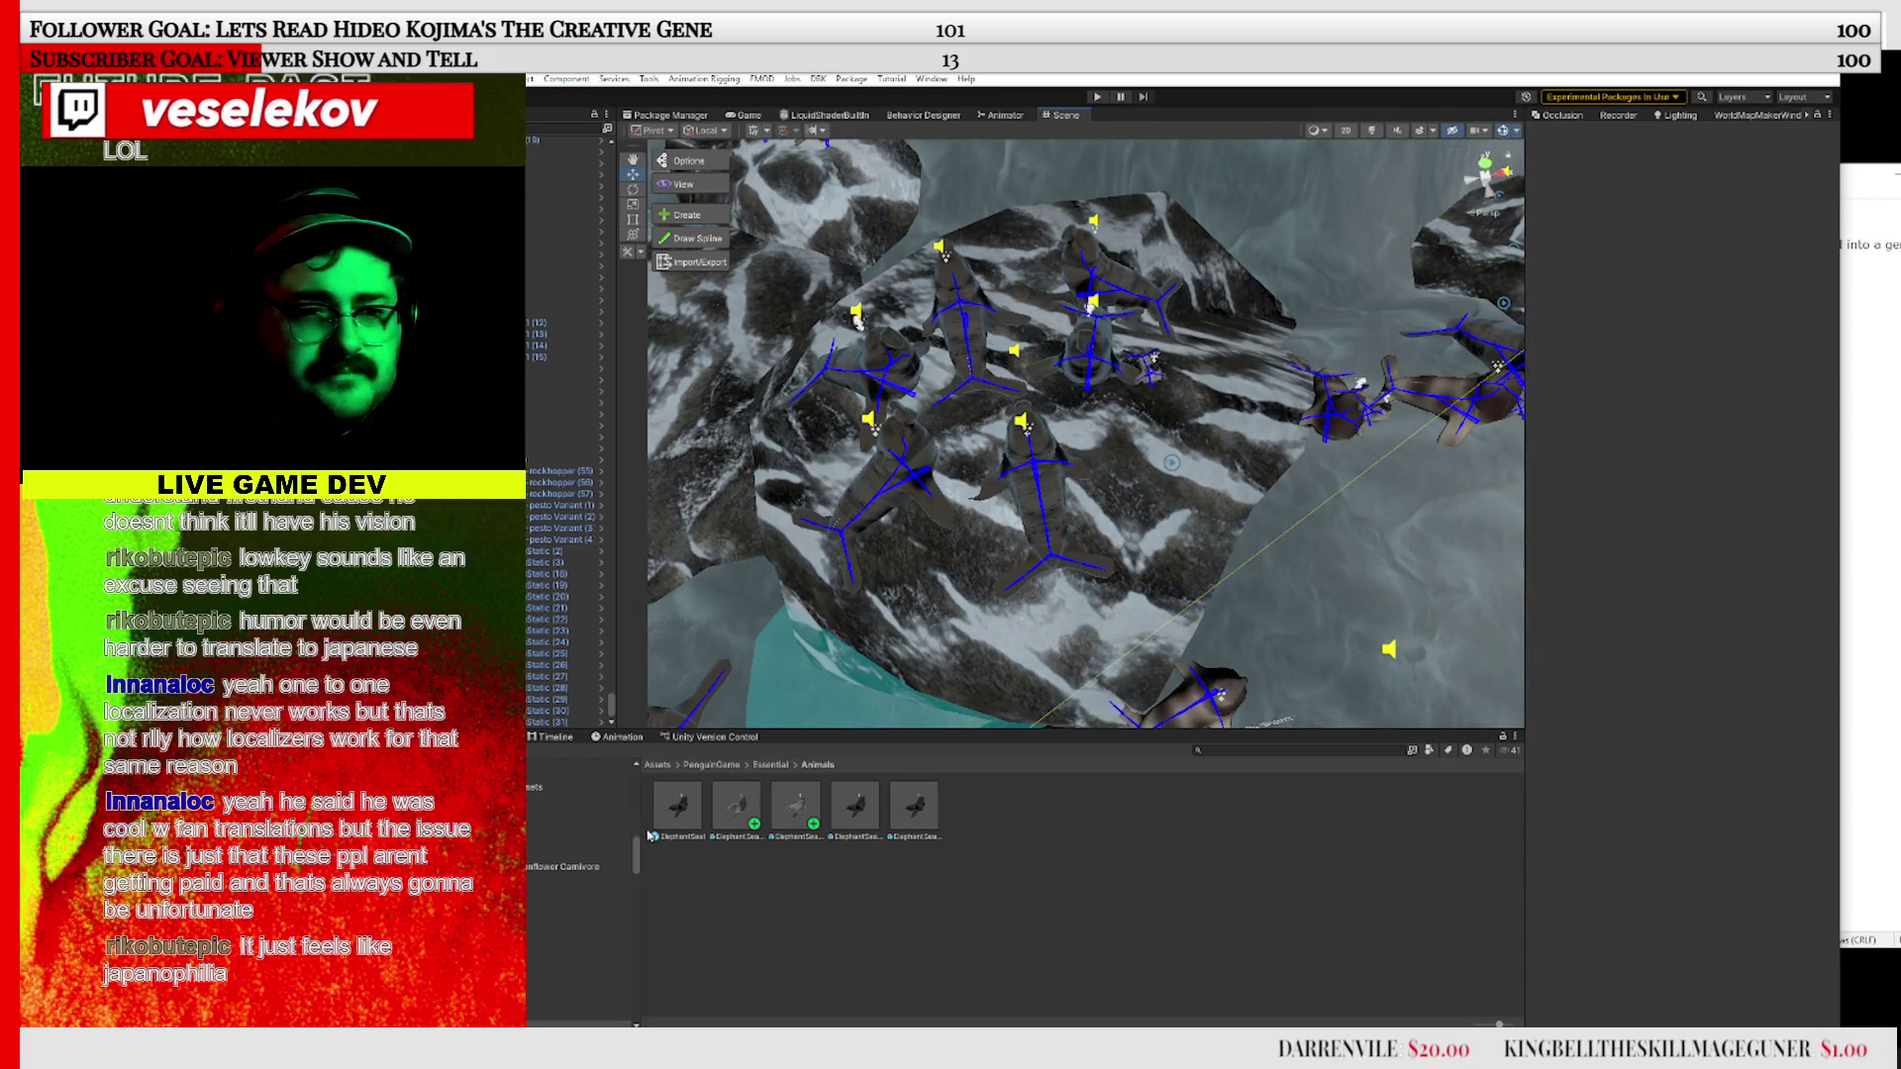
click(737, 804)
drag(865, 618, 1028, 340)
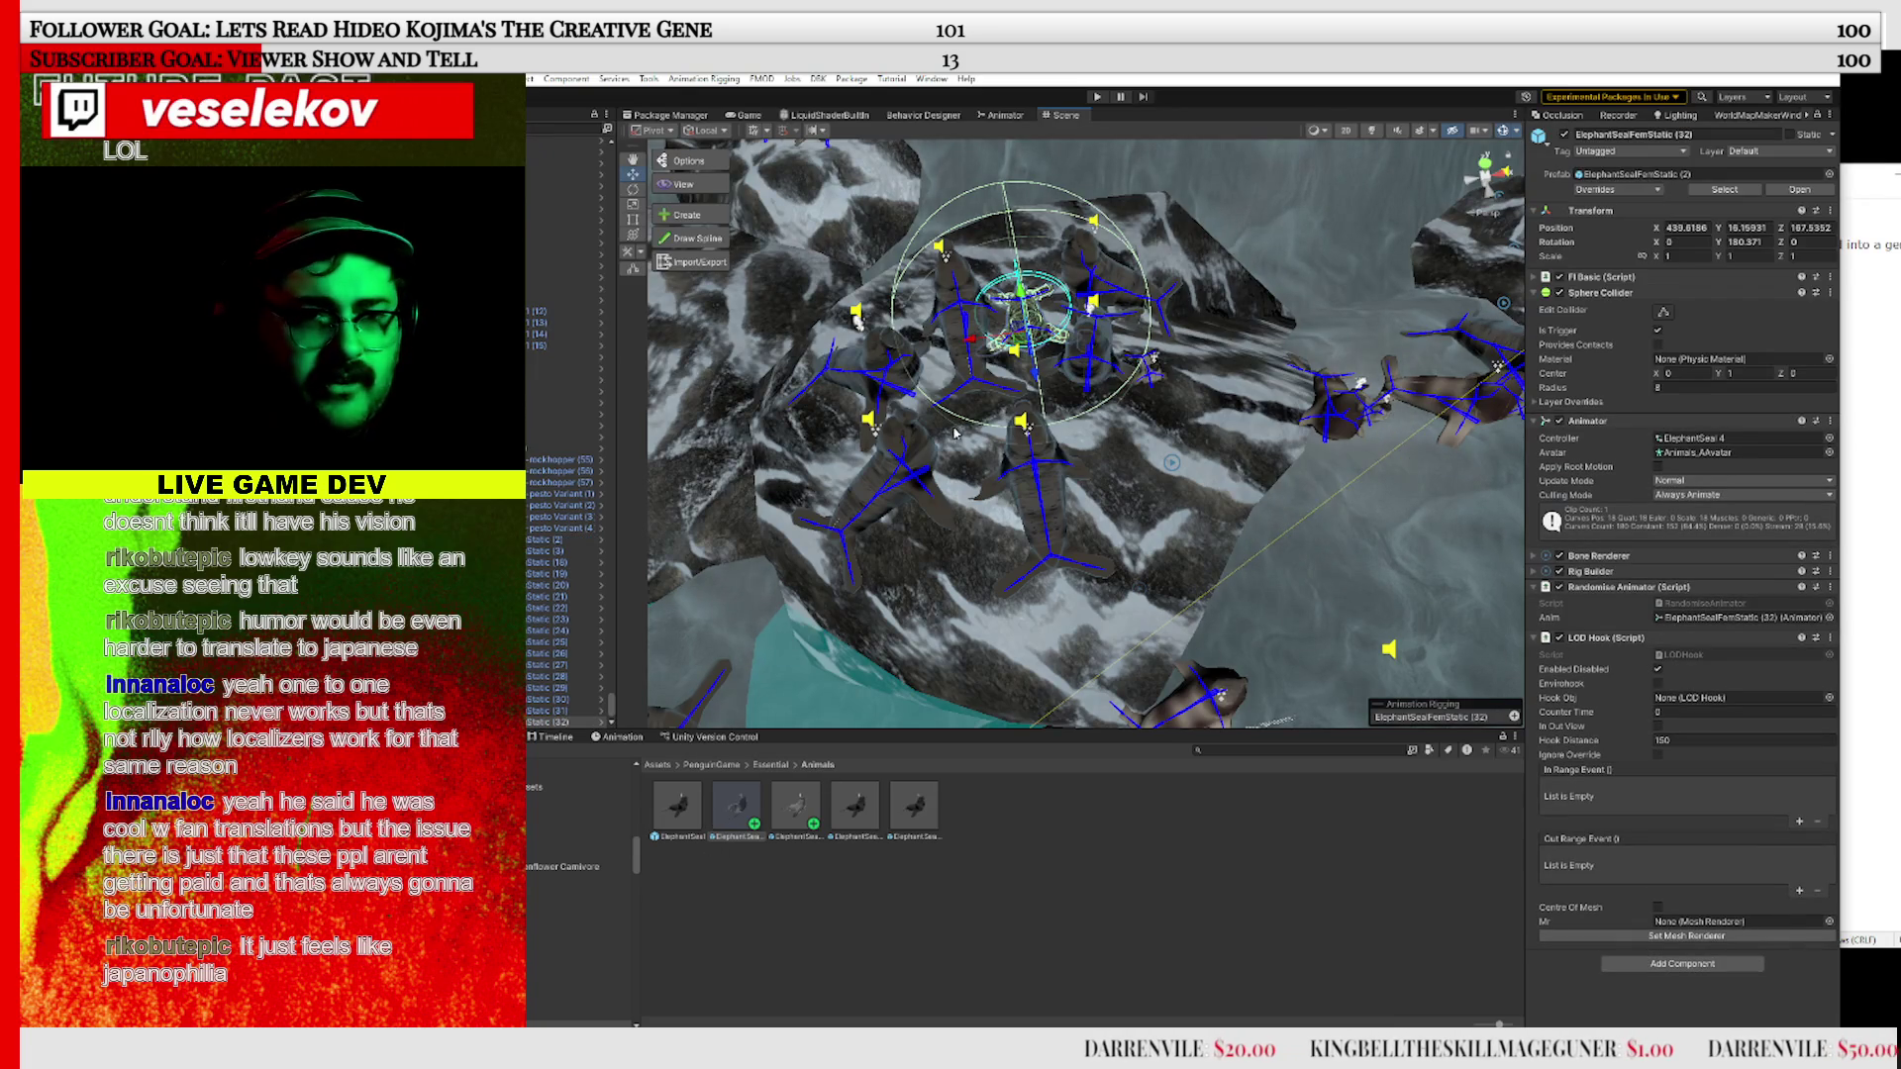
key(ctrl+d)
mouse_move(920, 357)
mouse_down()
mouse_move(919, 381)
mouse_move(857, 372)
mouse_up()
Rotate the newly placed seals on the rocks to different headings
key(e)
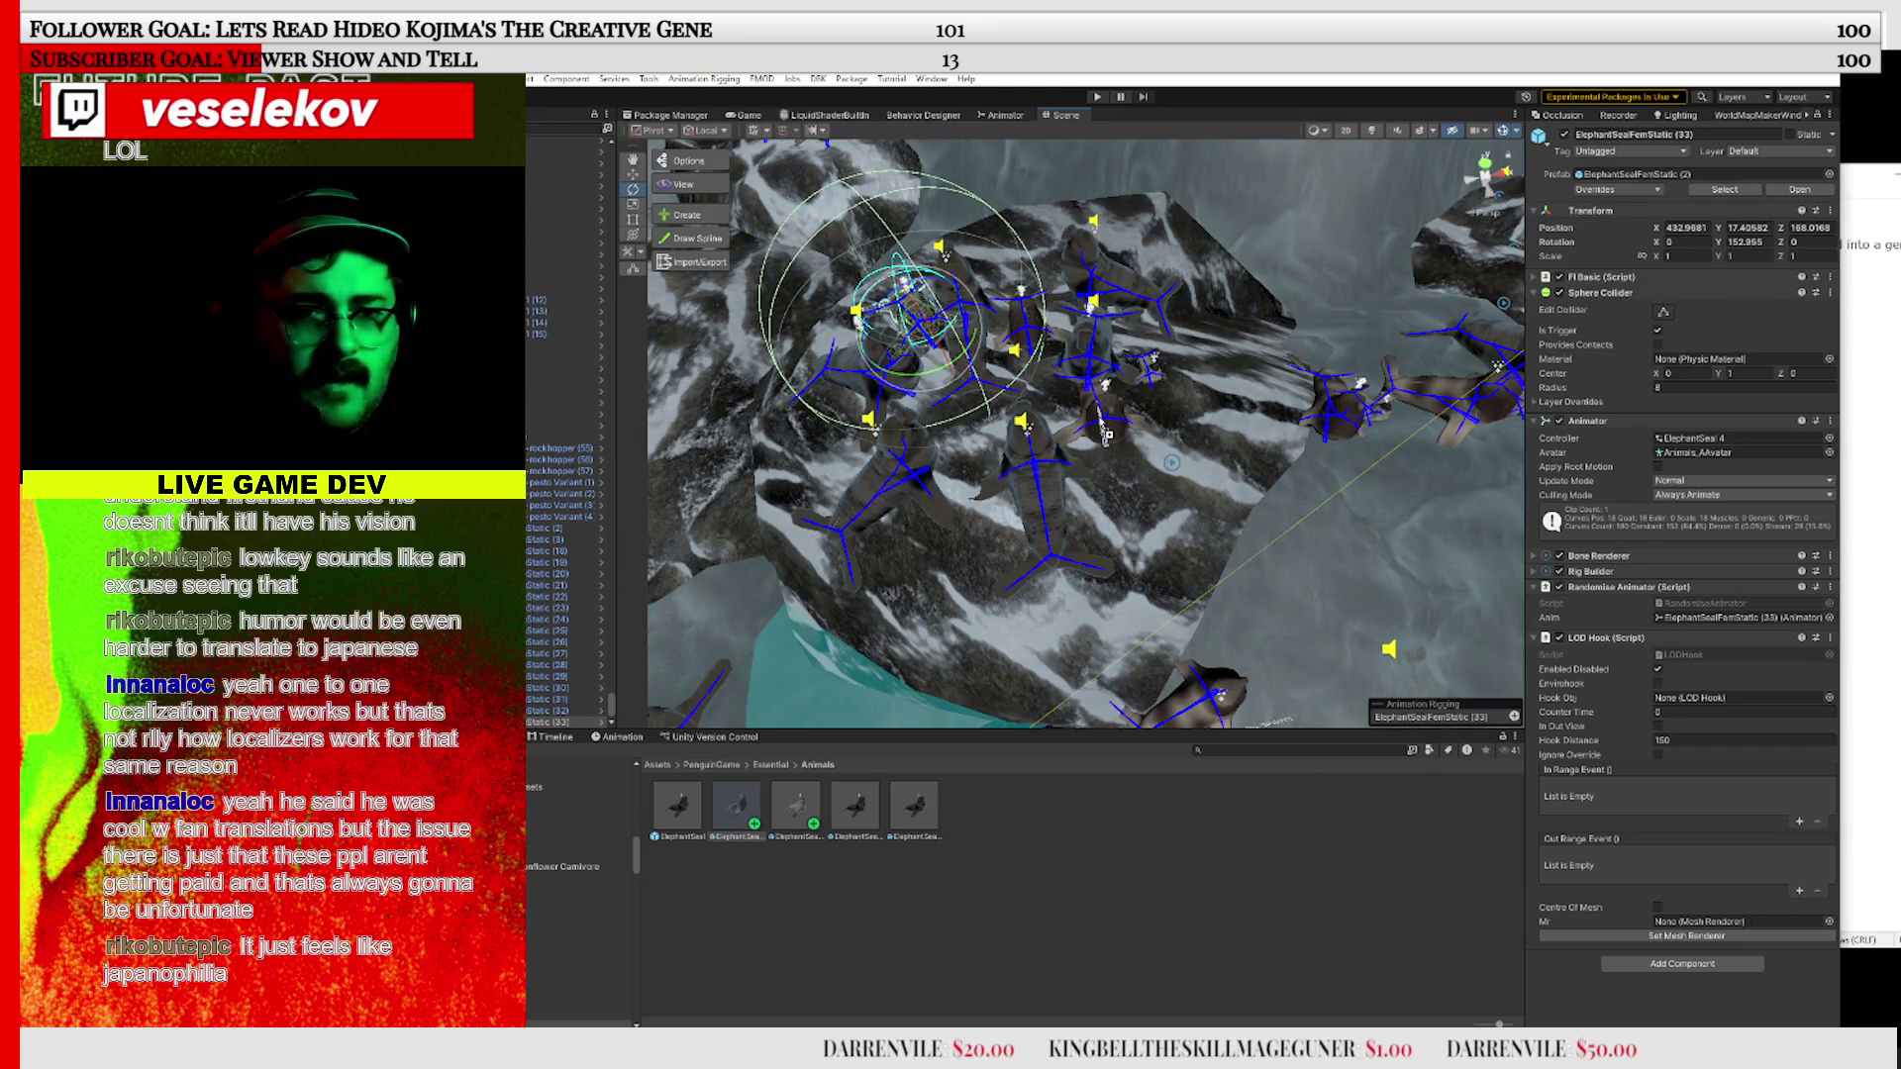
click(1137, 446)
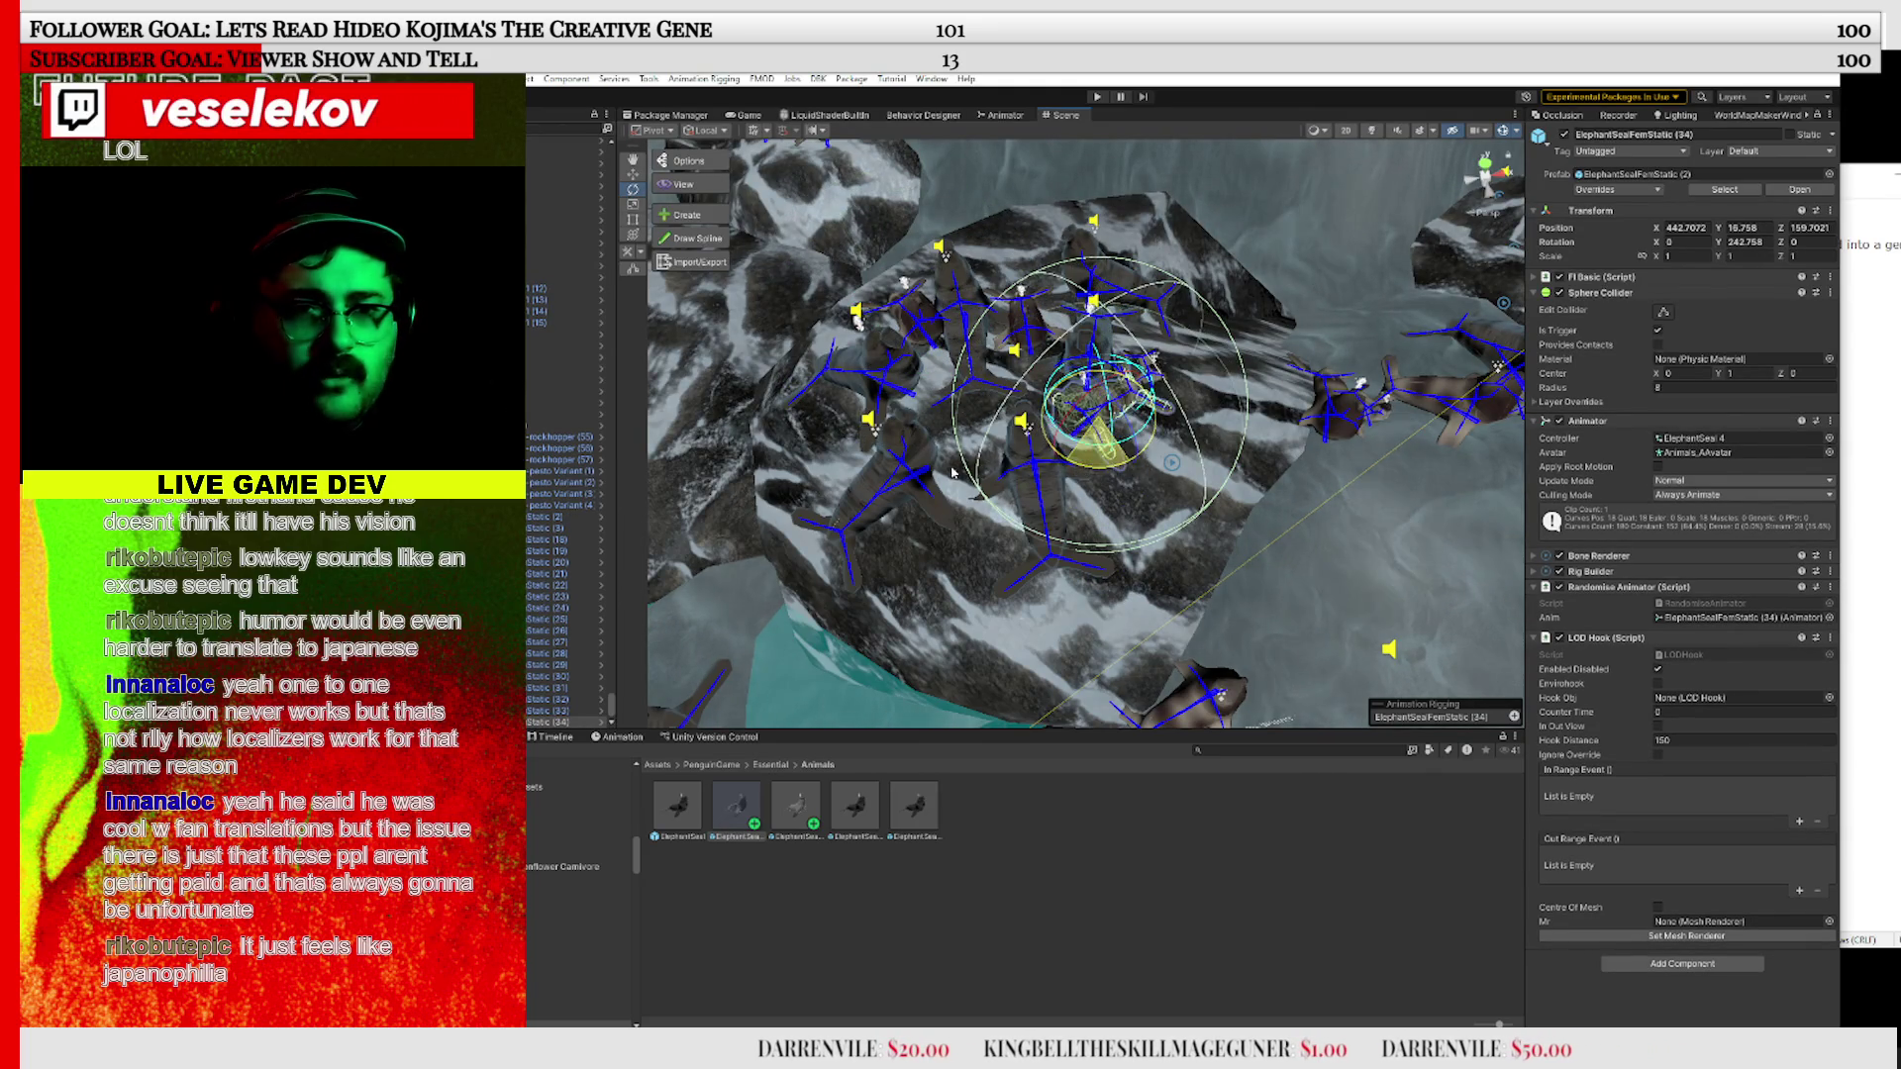
drag(937, 473, 975, 425)
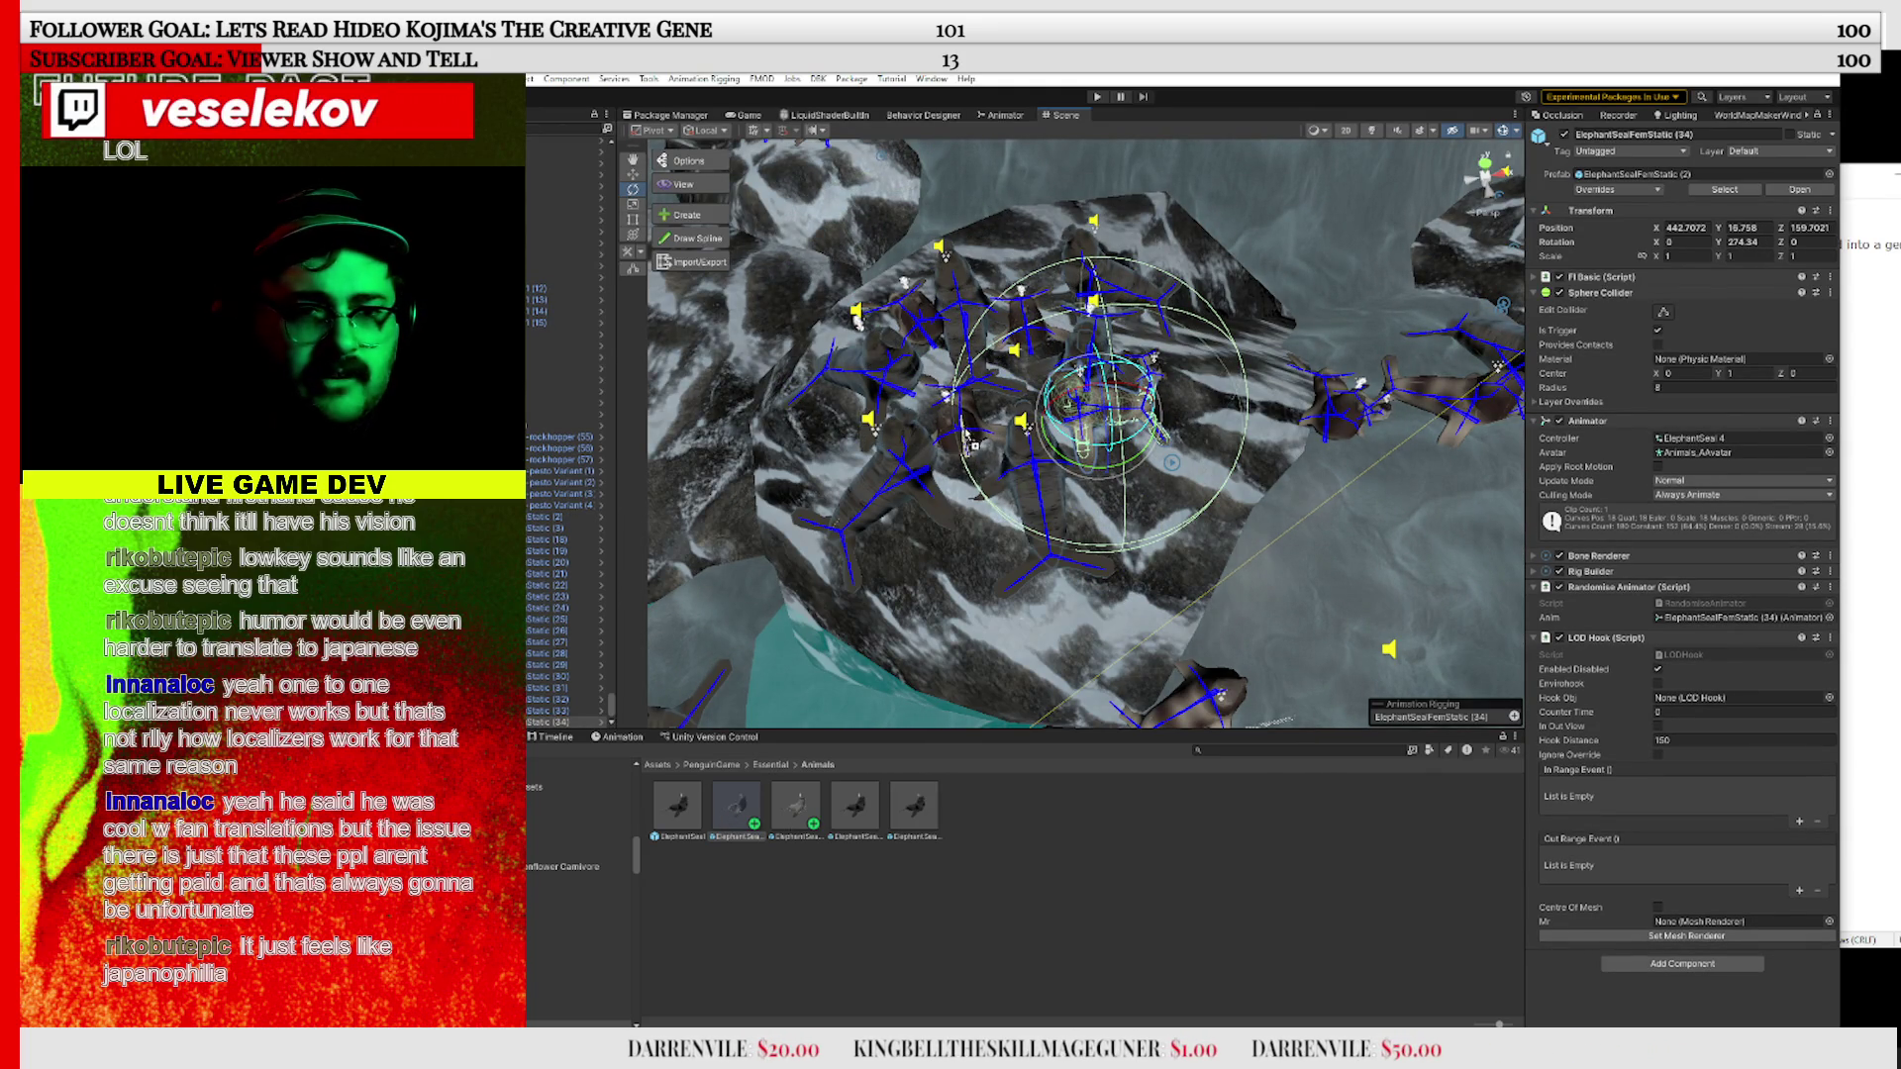
click(984, 482)
drag(983, 483, 1101, 469)
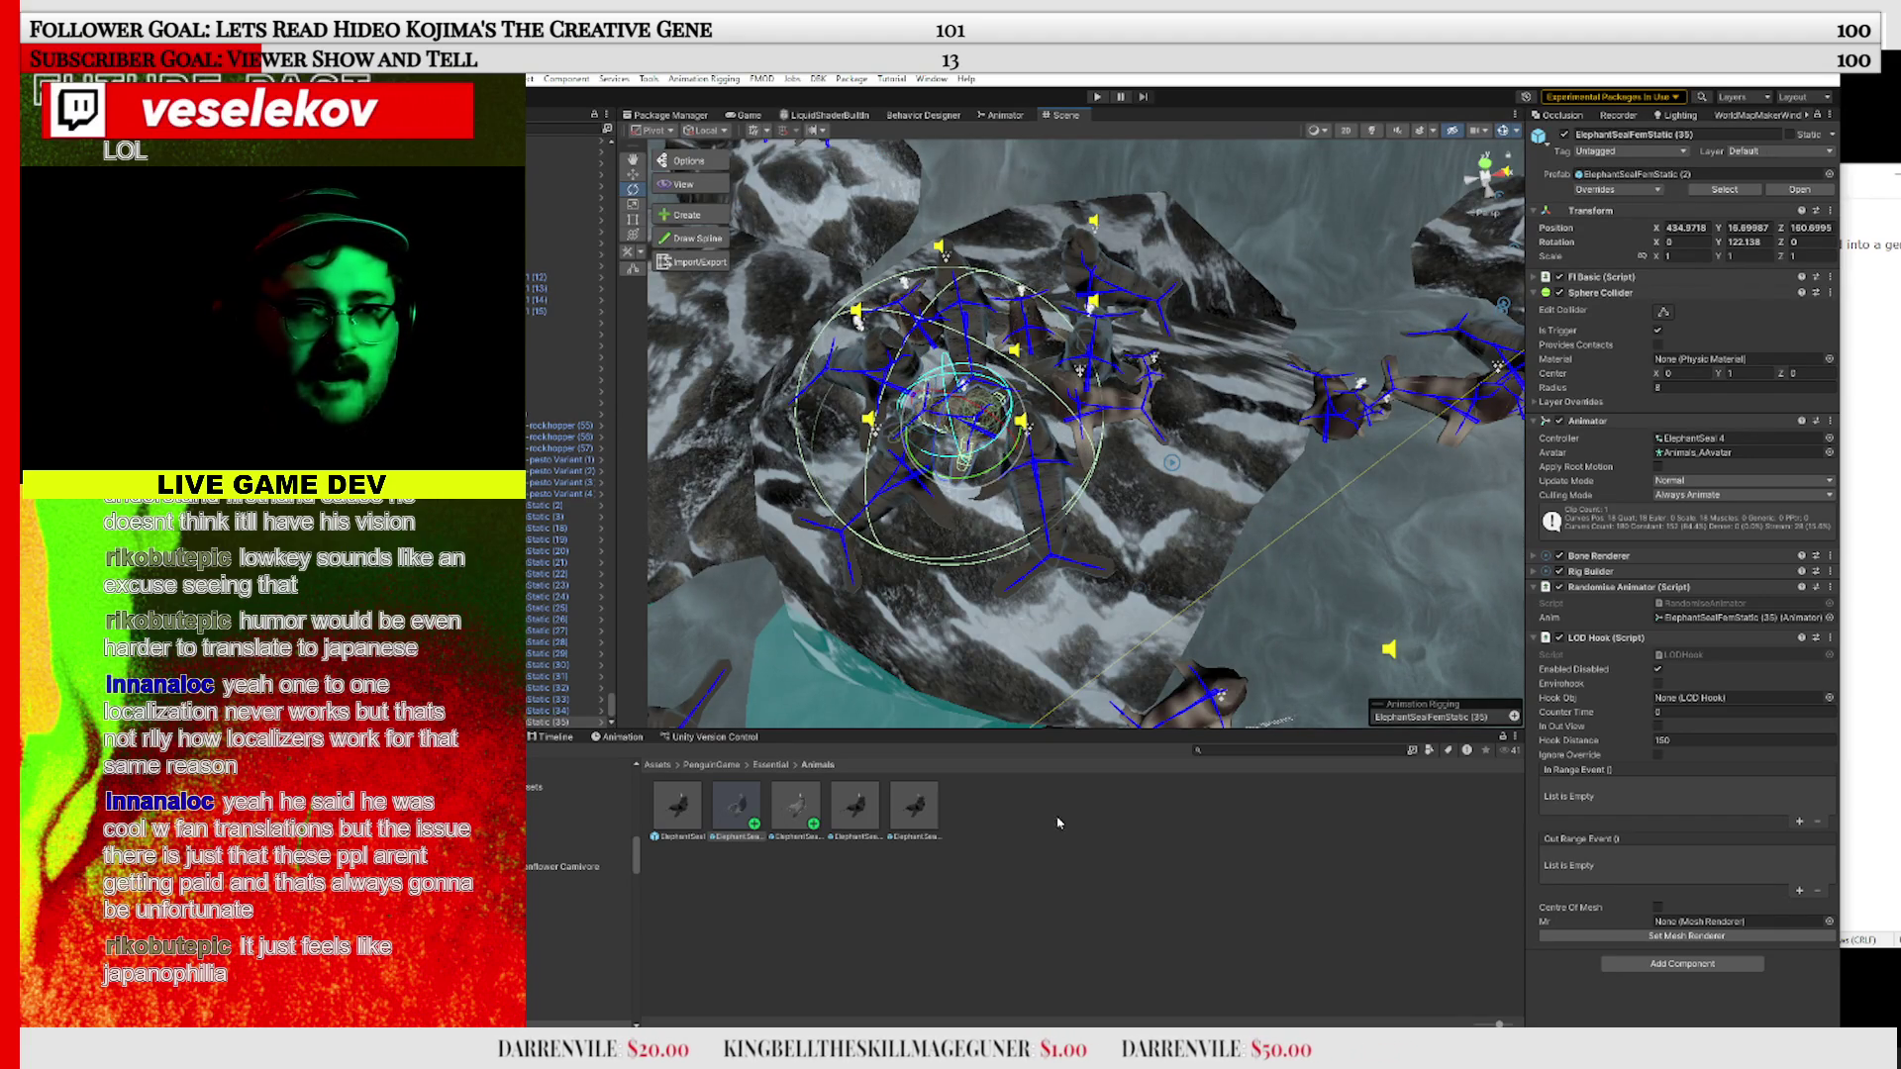
click(1117, 553)
Add another elephant seal from the Project panel onto fresh terrain
mouse_move(1116, 554)
mouse_down()
mouse_move(1276, 409)
mouse_move(1267, 435)
mouse_up()
key(e)
mouse_move(737, 807)
mouse_down()
mouse_move(1019, 500)
mouse_move(1030, 527)
mouse_move(970, 529)
mouse_up()
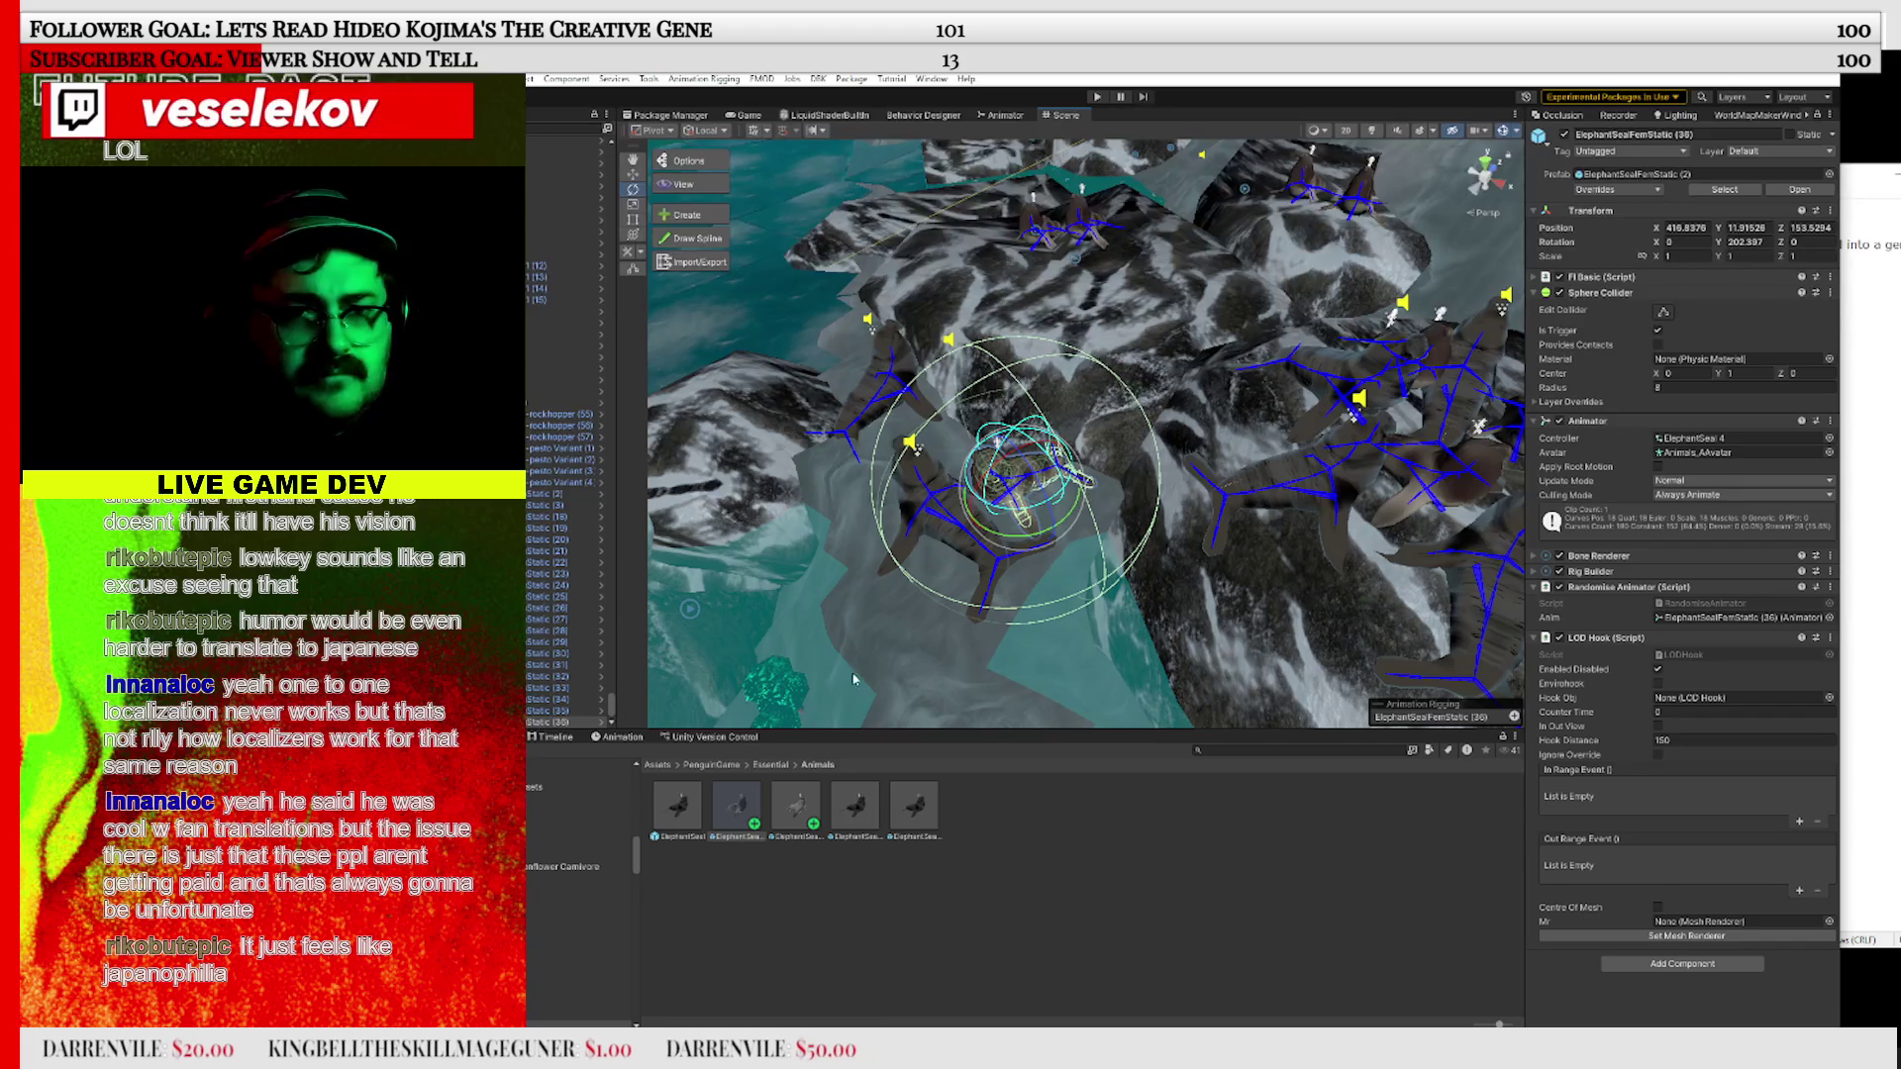
mouse_move(1102, 344)
mouse_down()
mouse_move(1089, 297)
mouse_move(1025, 293)
mouse_move(1000, 346)
mouse_up()
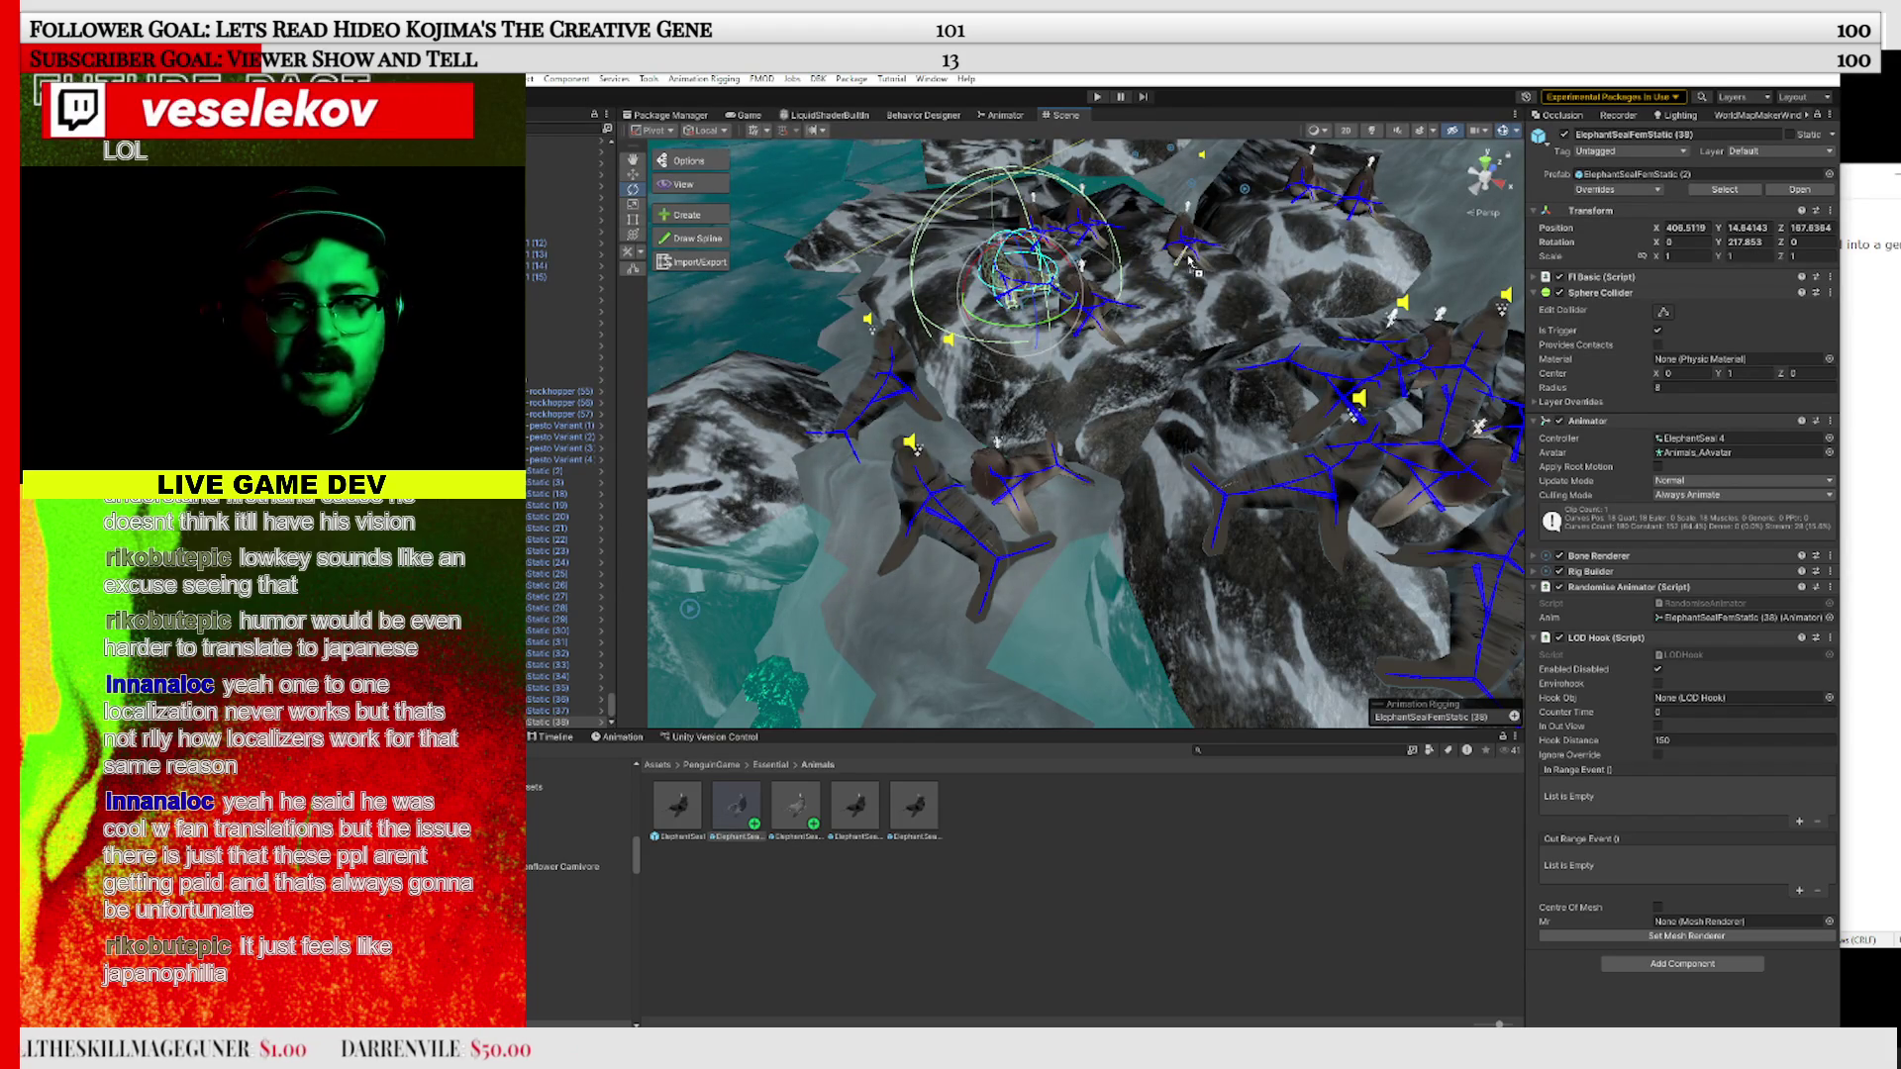
Rotate two seals to headings of about 129 and 123 degrees
click(1187, 260)
drag(1255, 294, 1263, 198)
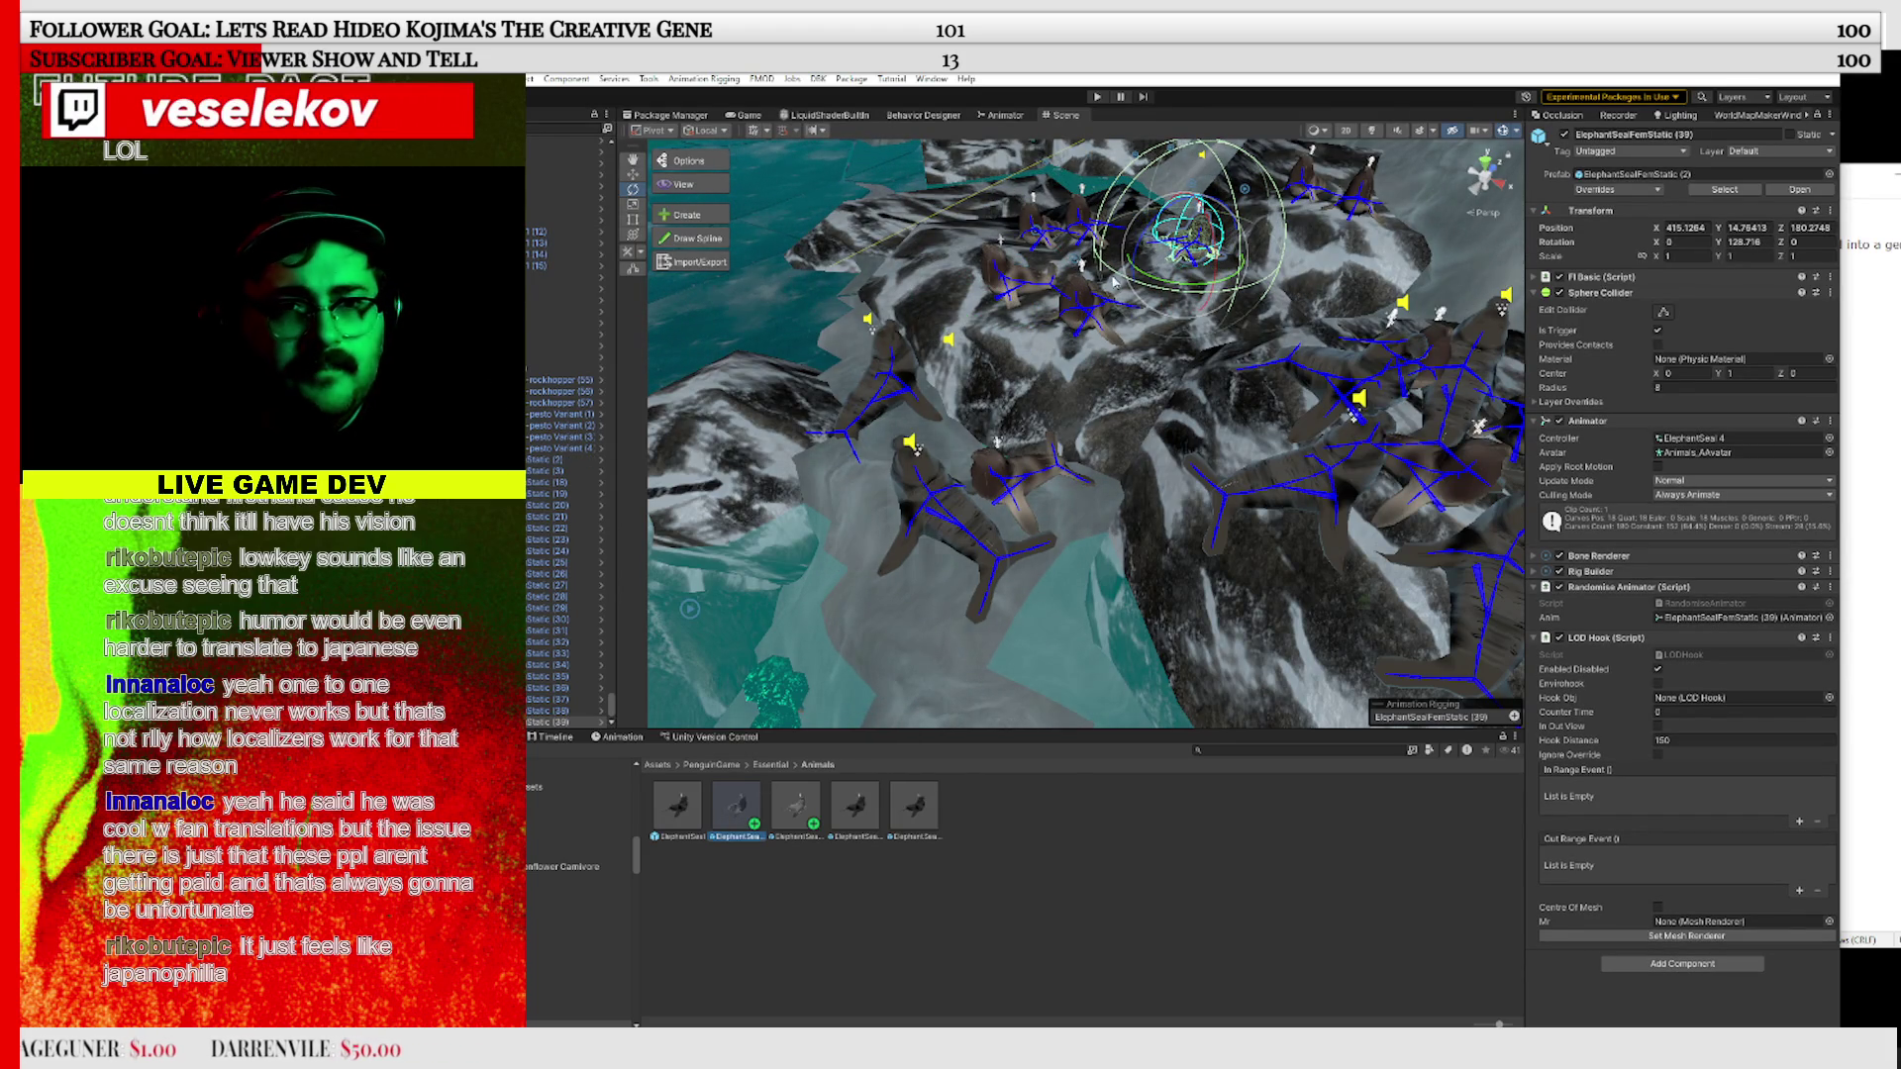
click(1109, 307)
drag(1109, 307, 1230, 316)
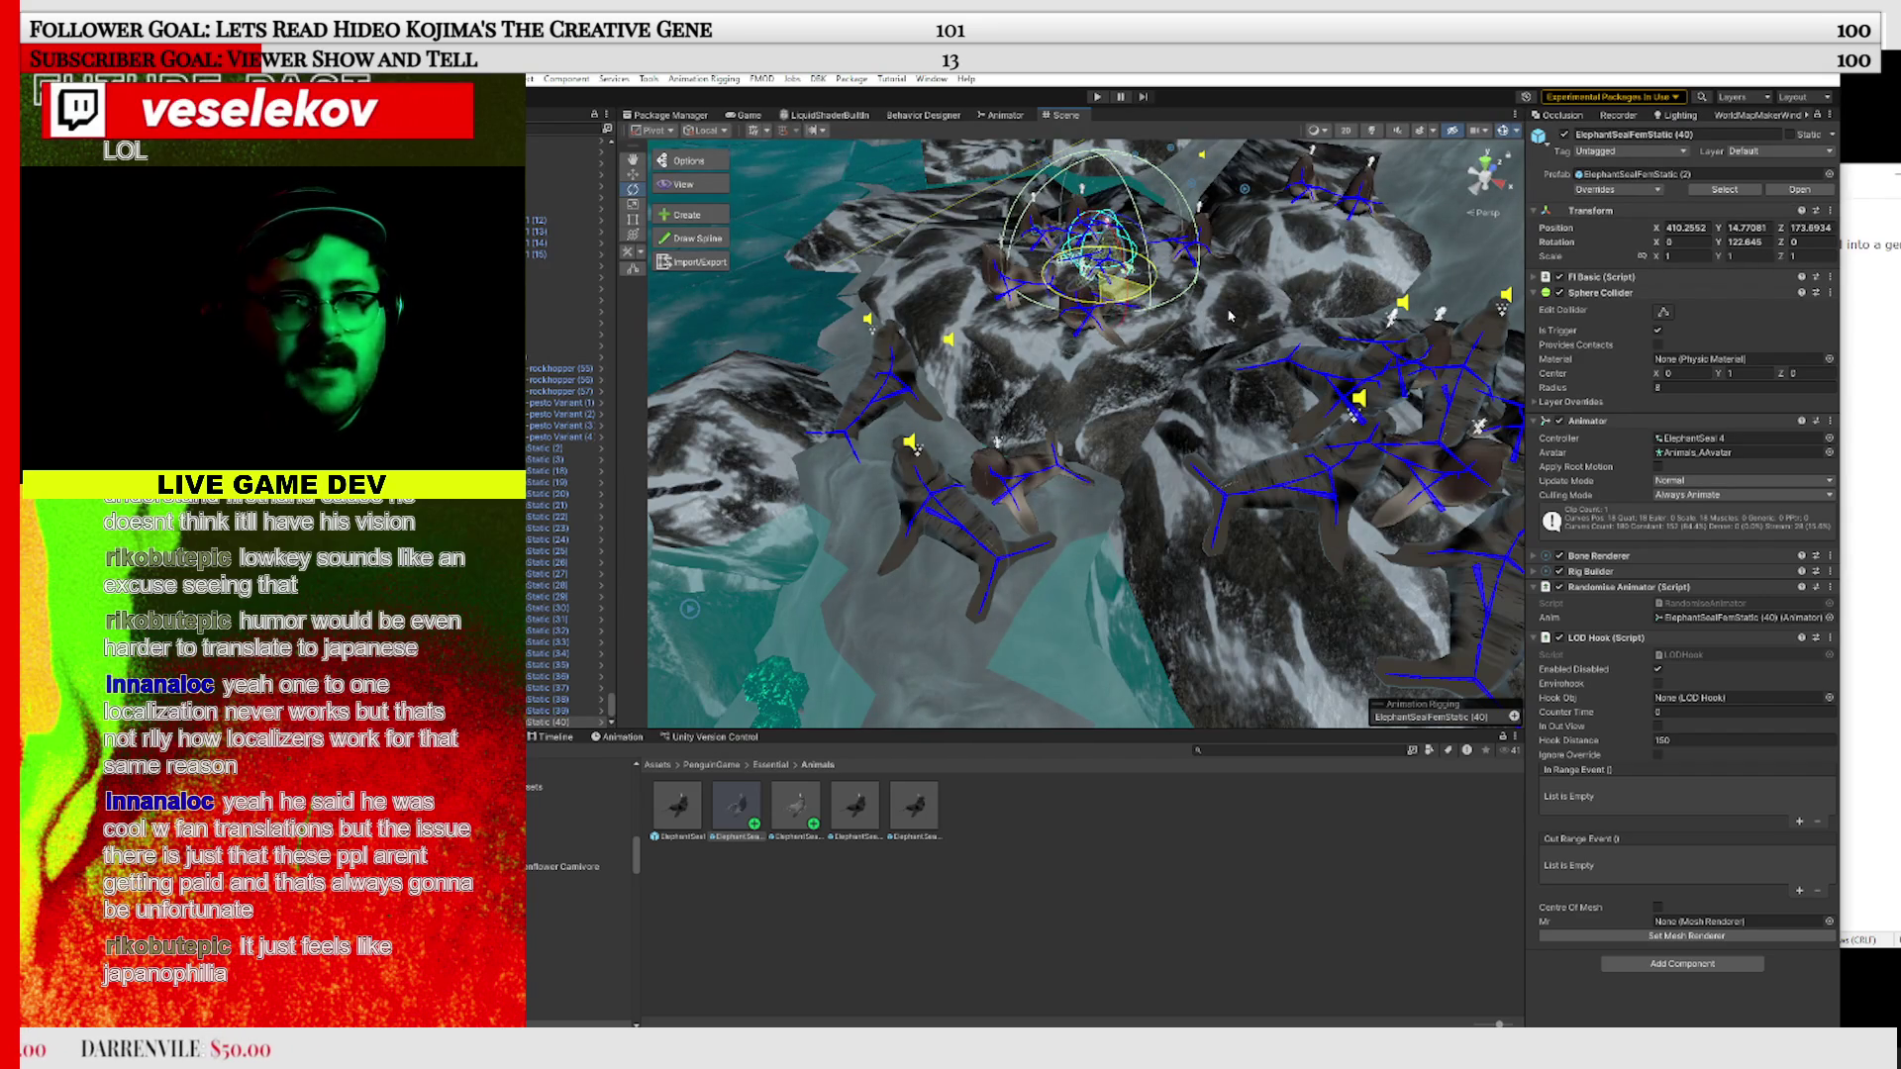
click(1076, 458)
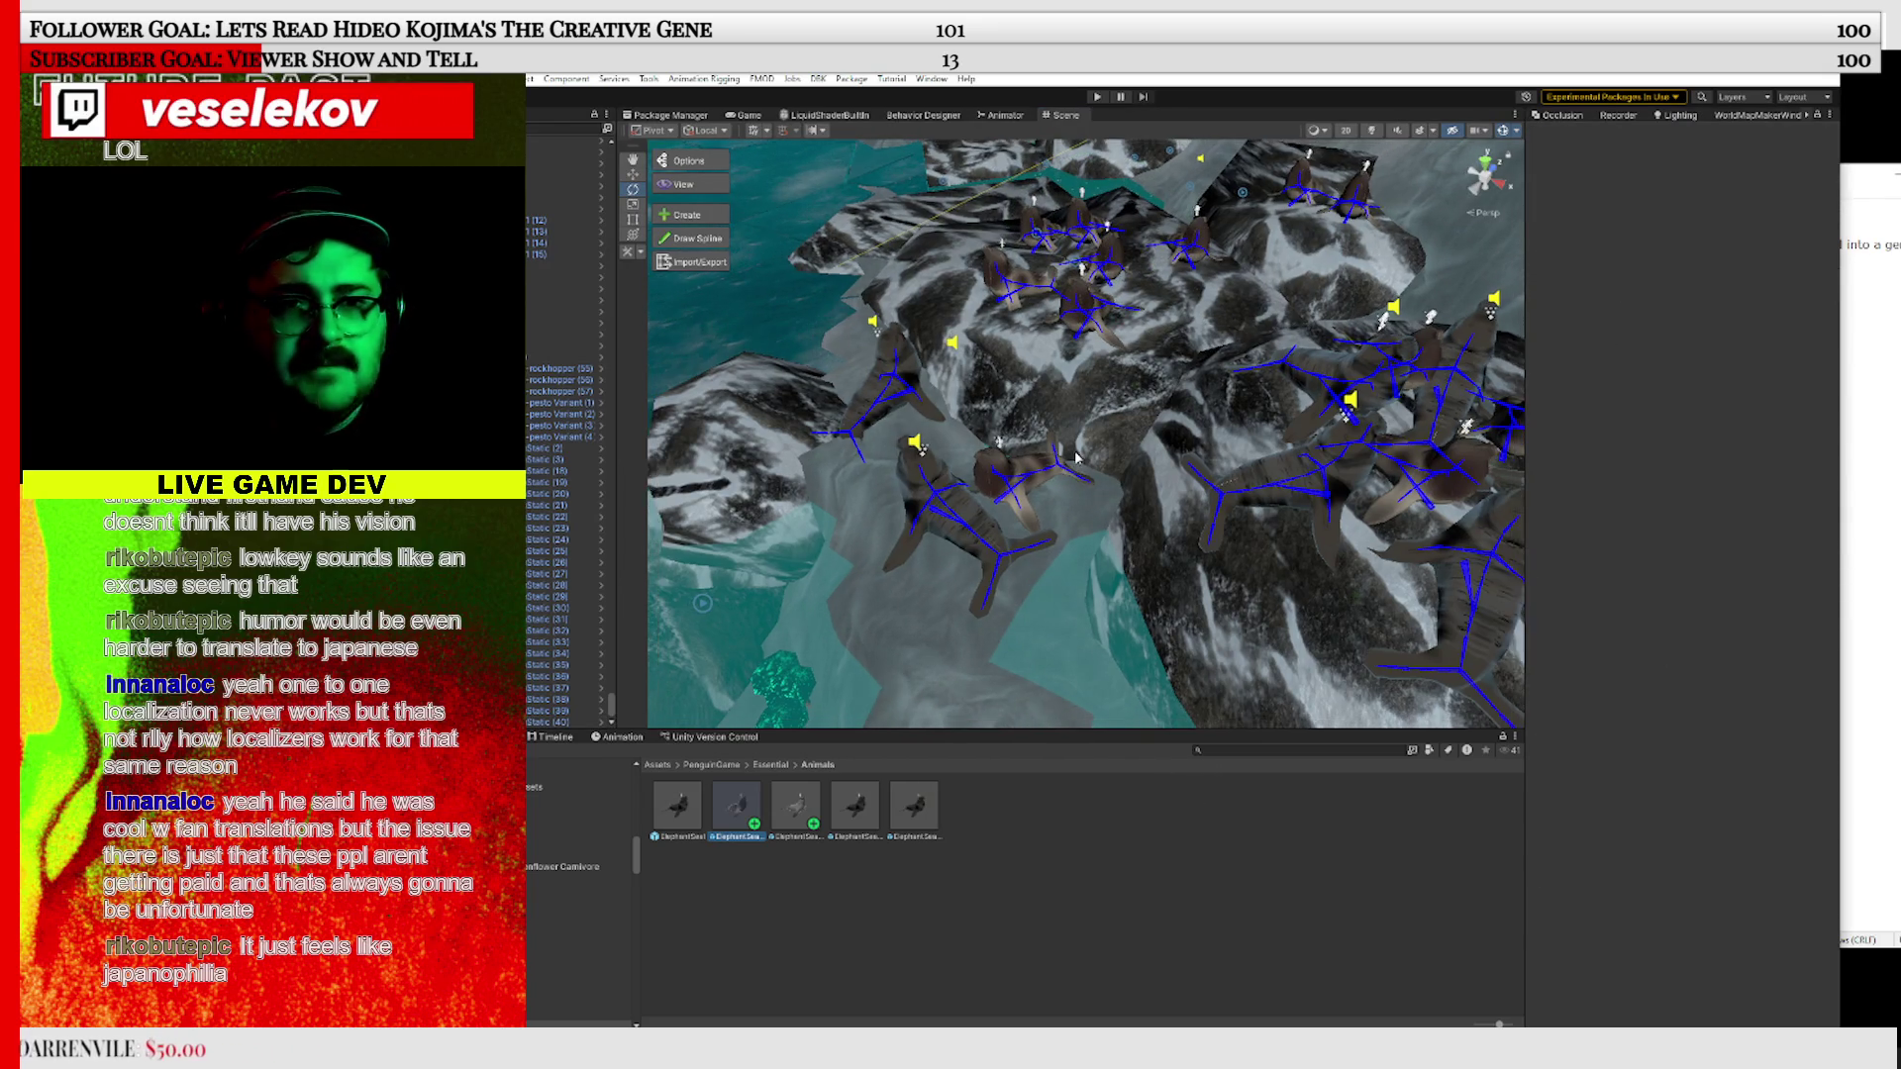
Orbit the view and rotate one elephant seal to face another direction
scroll(1076, 457, down, 6)
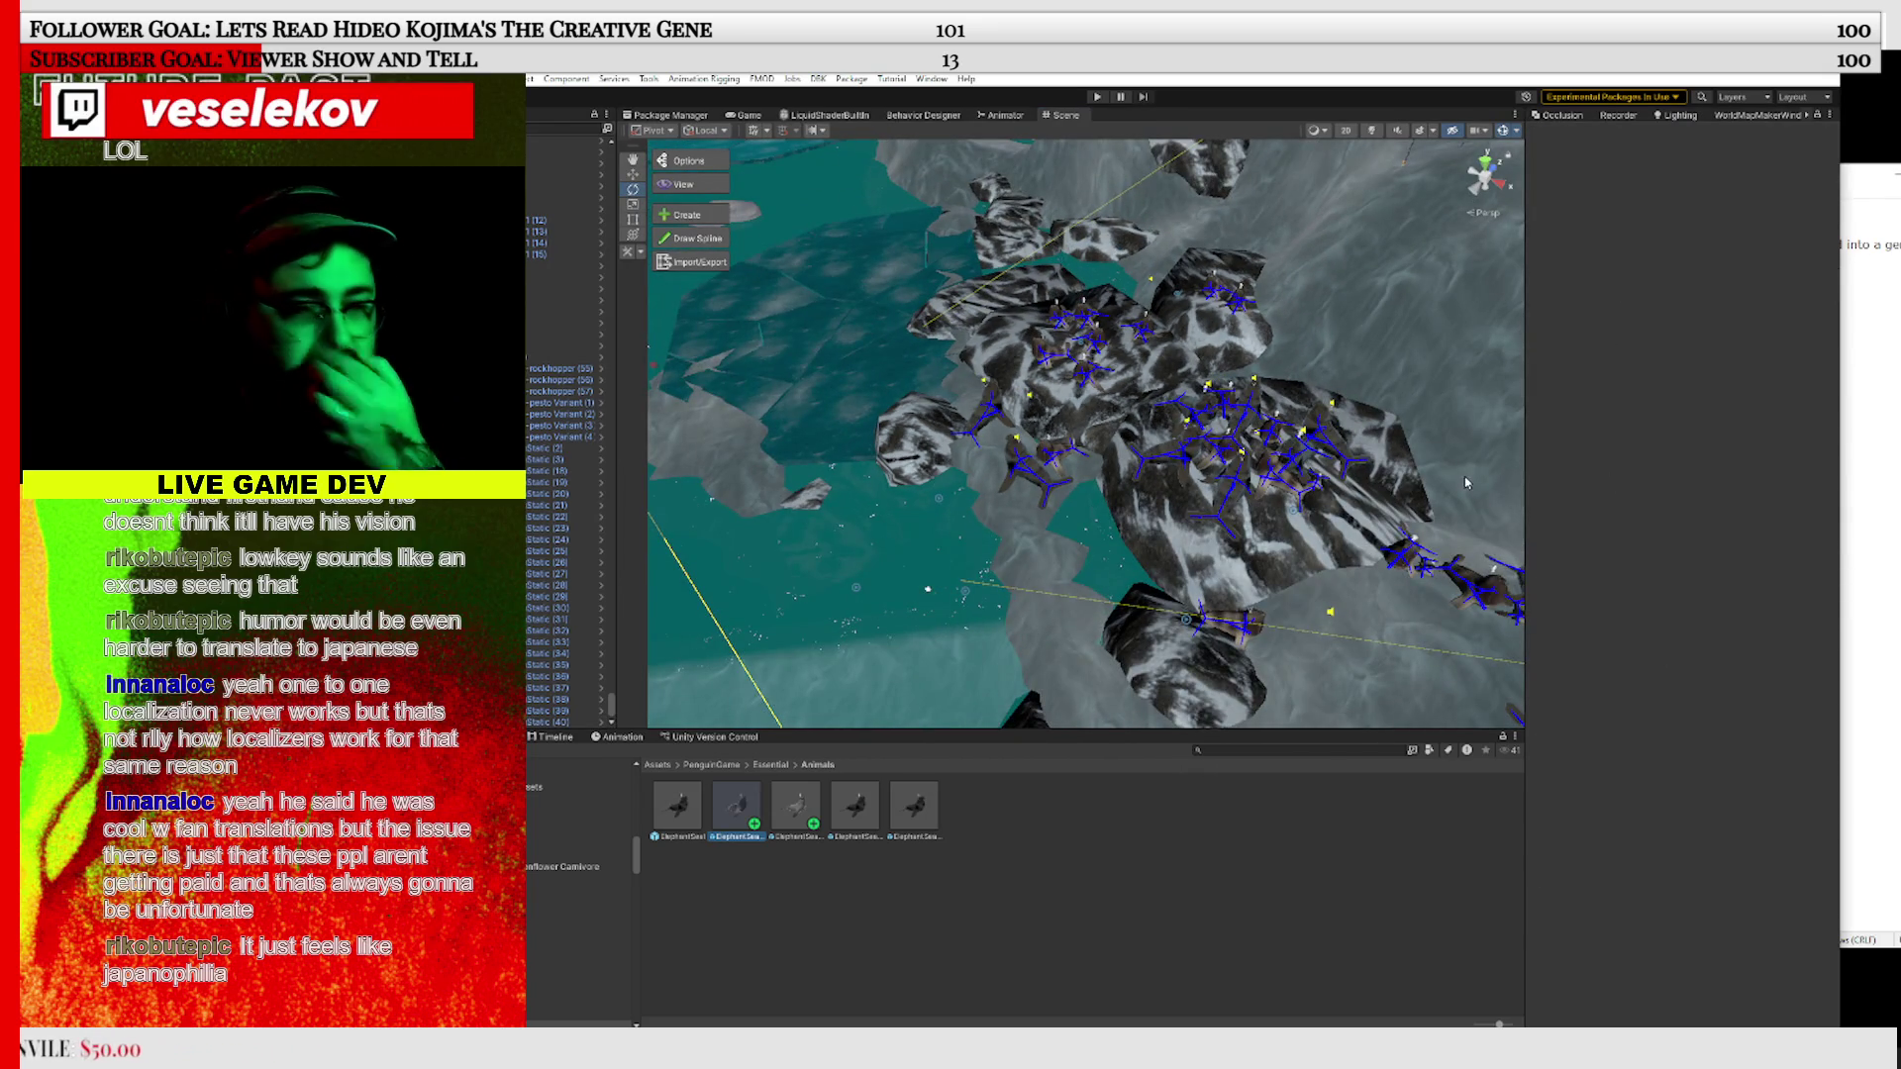
mouse_move(1467, 482)
mouse_down()
mouse_move(1010, 421)
mouse_move(1192, 404)
mouse_move(1138, 518)
mouse_move(964, 522)
mouse_move(1035, 565)
mouse_move(938, 691)
mouse_up()
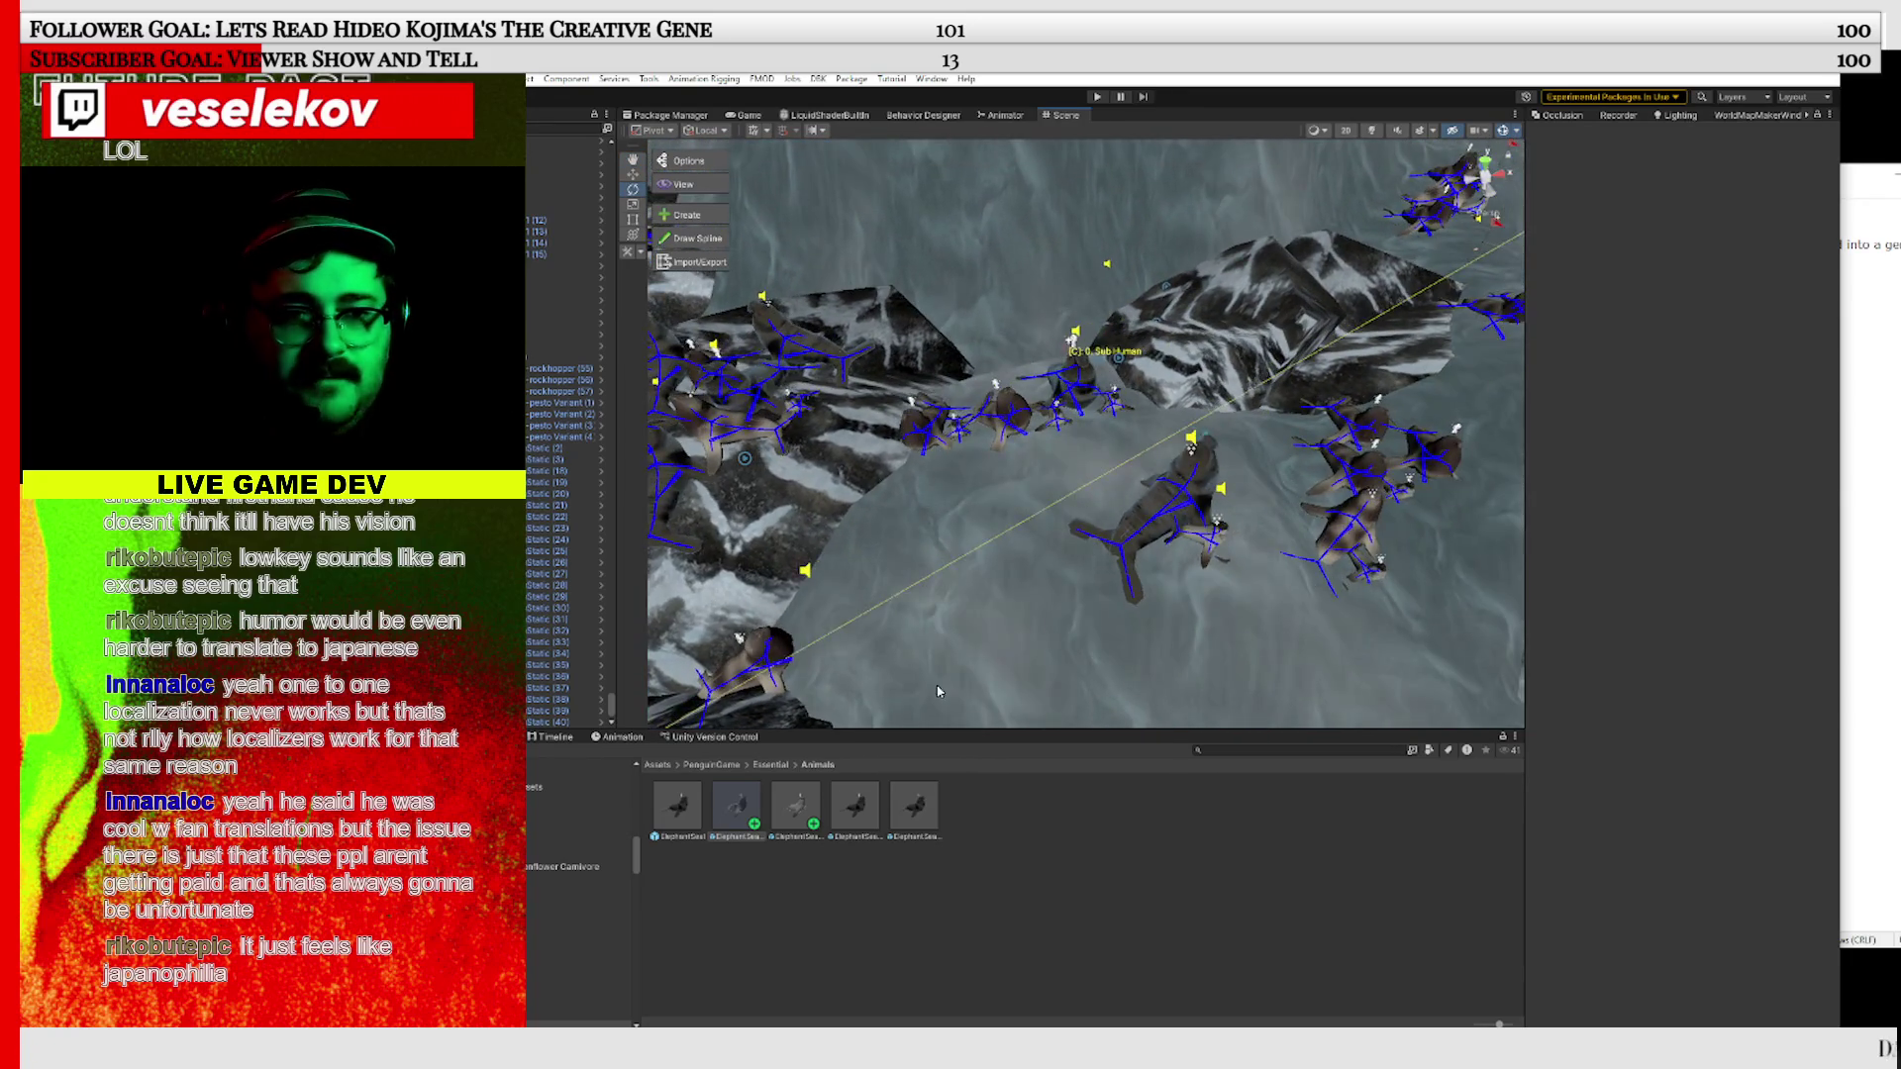
scroll(939, 691, up, 3)
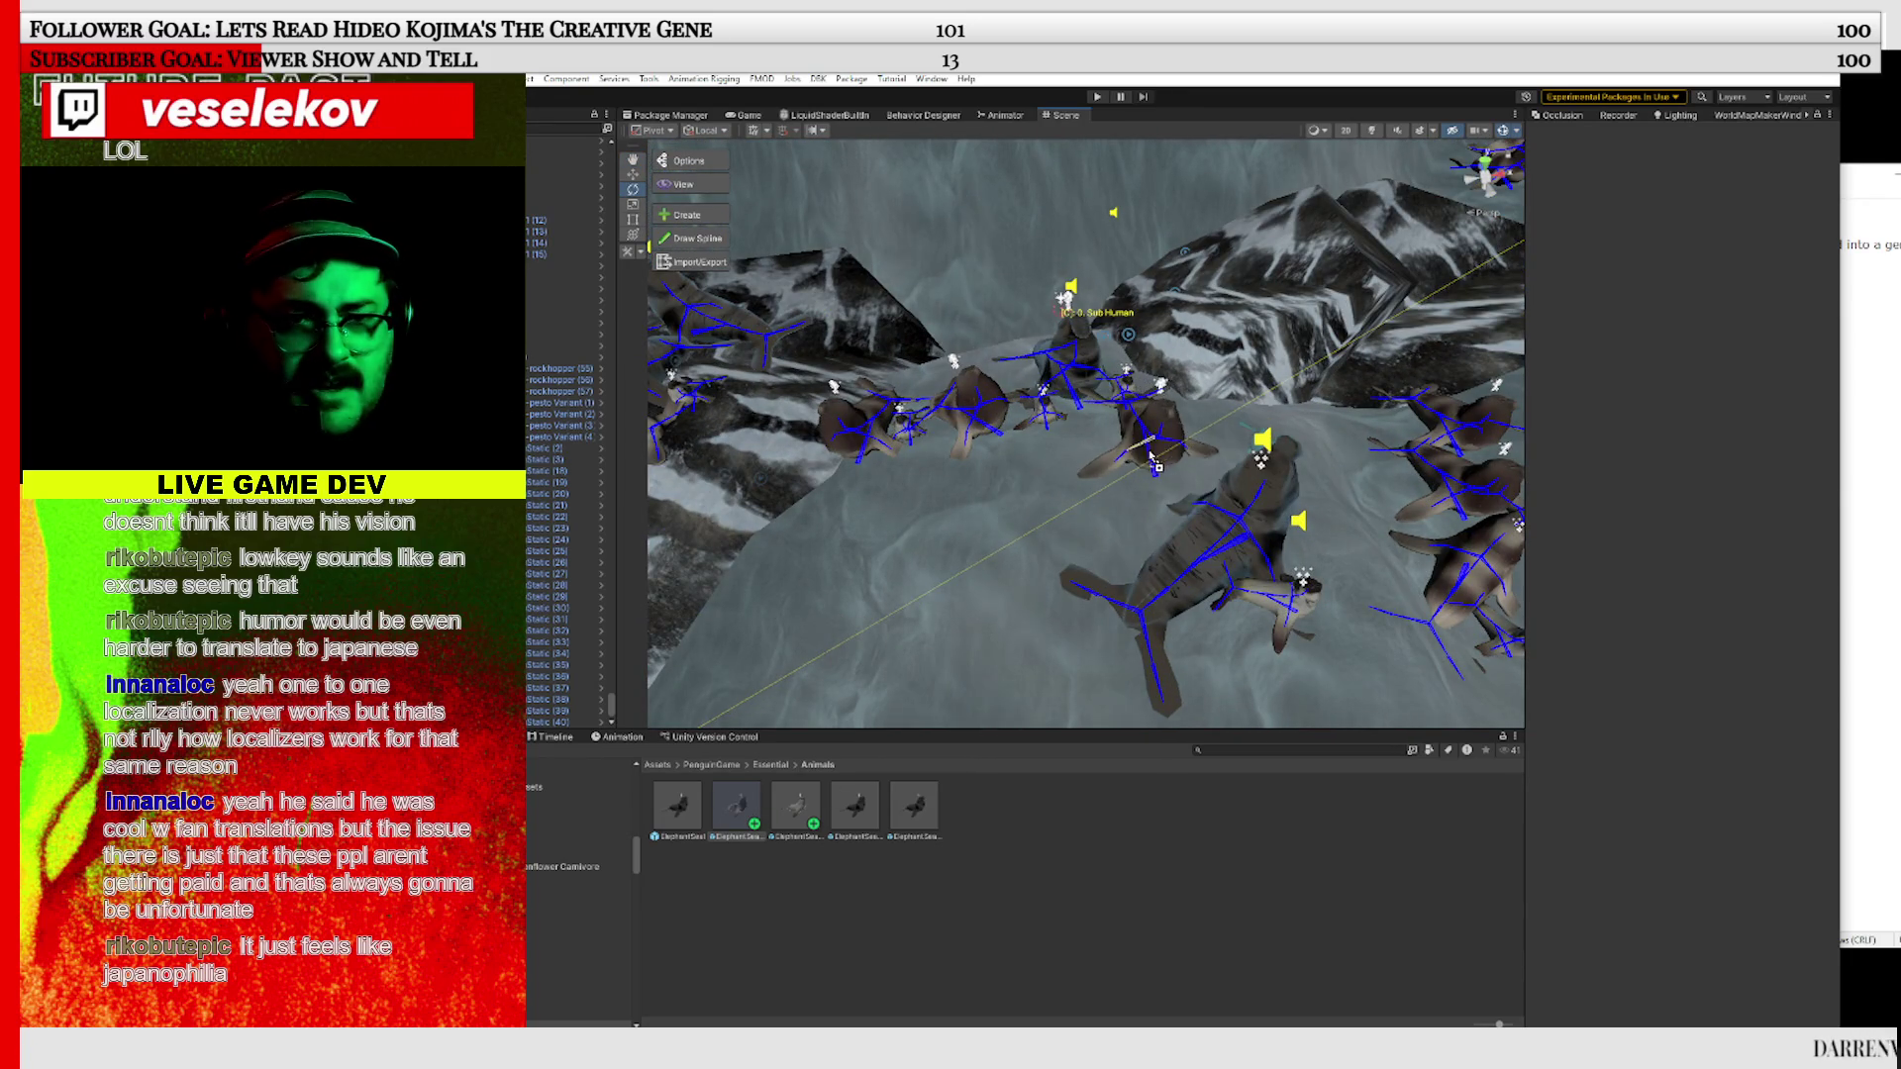
click(1200, 410)
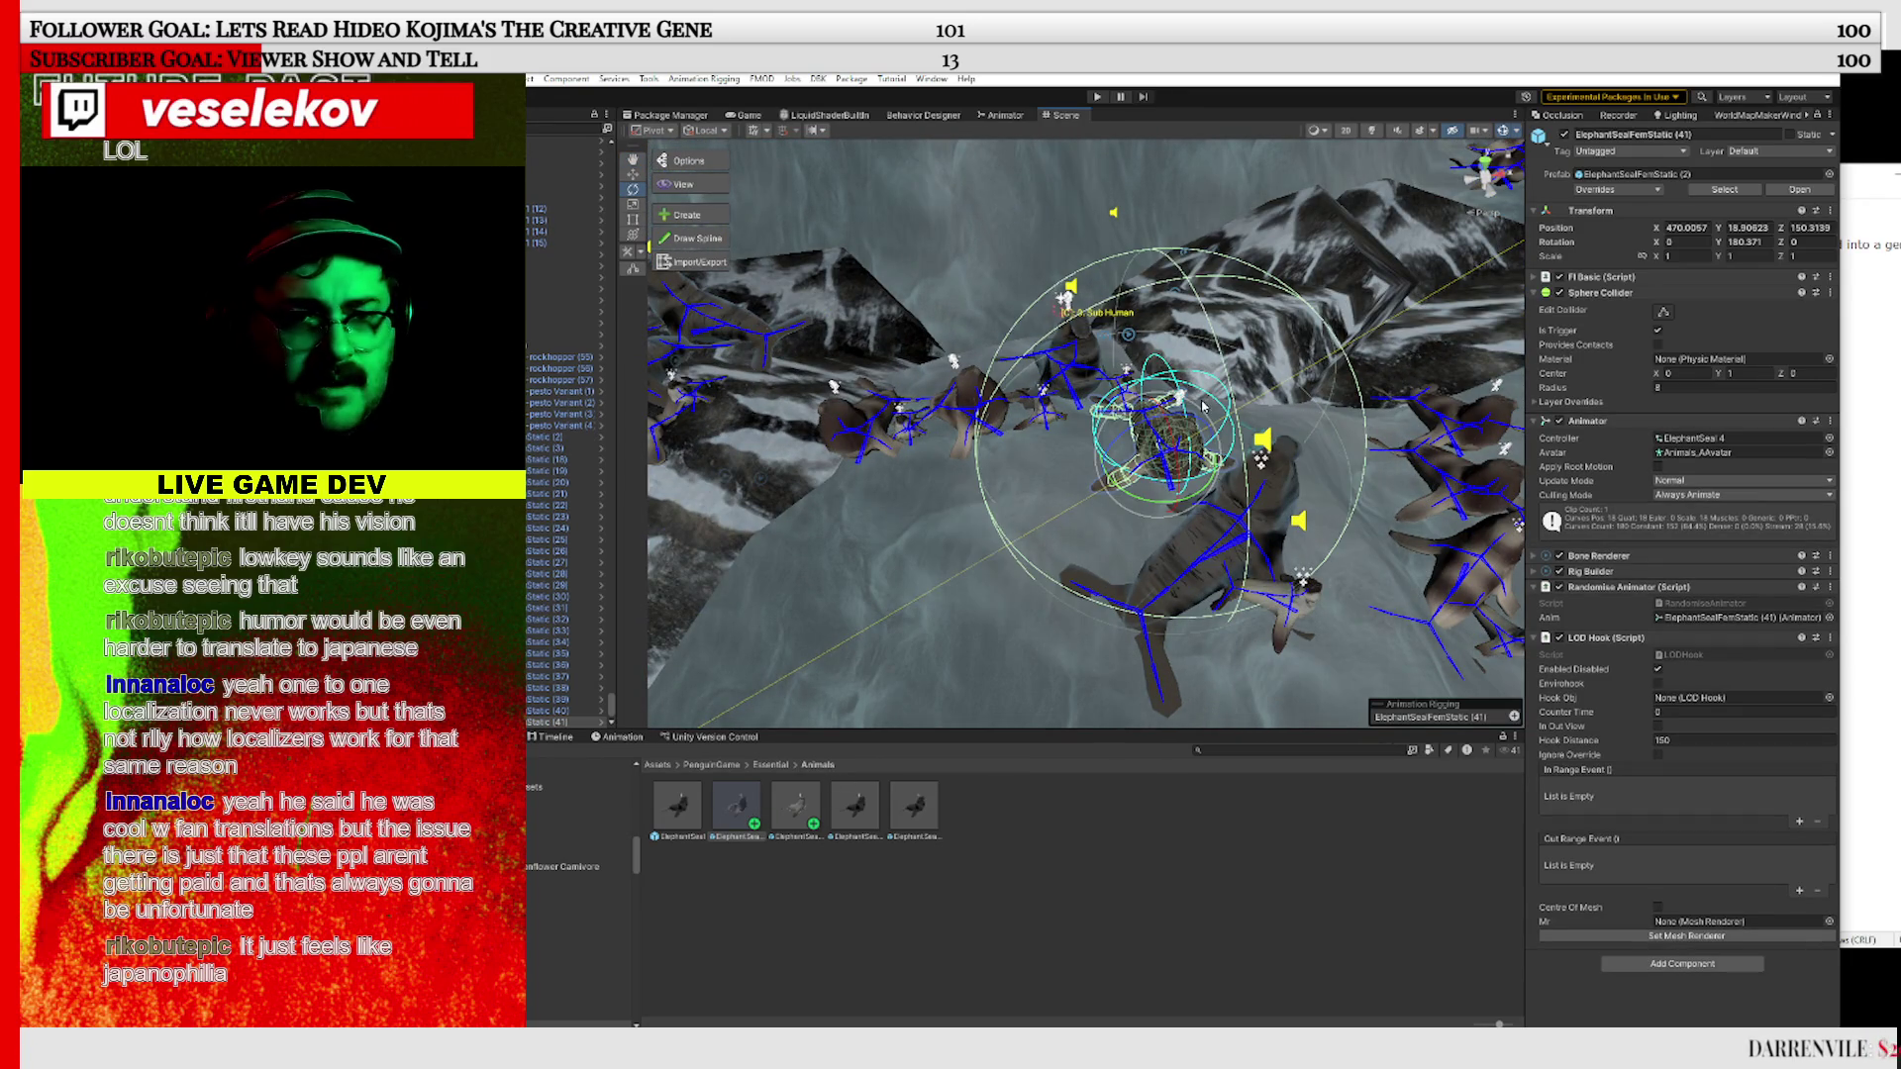
mouse_move(1203, 406)
mouse_down()
mouse_move(1089, 515)
mouse_move(874, 791)
mouse_move(847, 693)
mouse_move(1040, 510)
mouse_up()
Save the scene, then bring the GameMaker website over Unity and accept its cookies
click(382, 79)
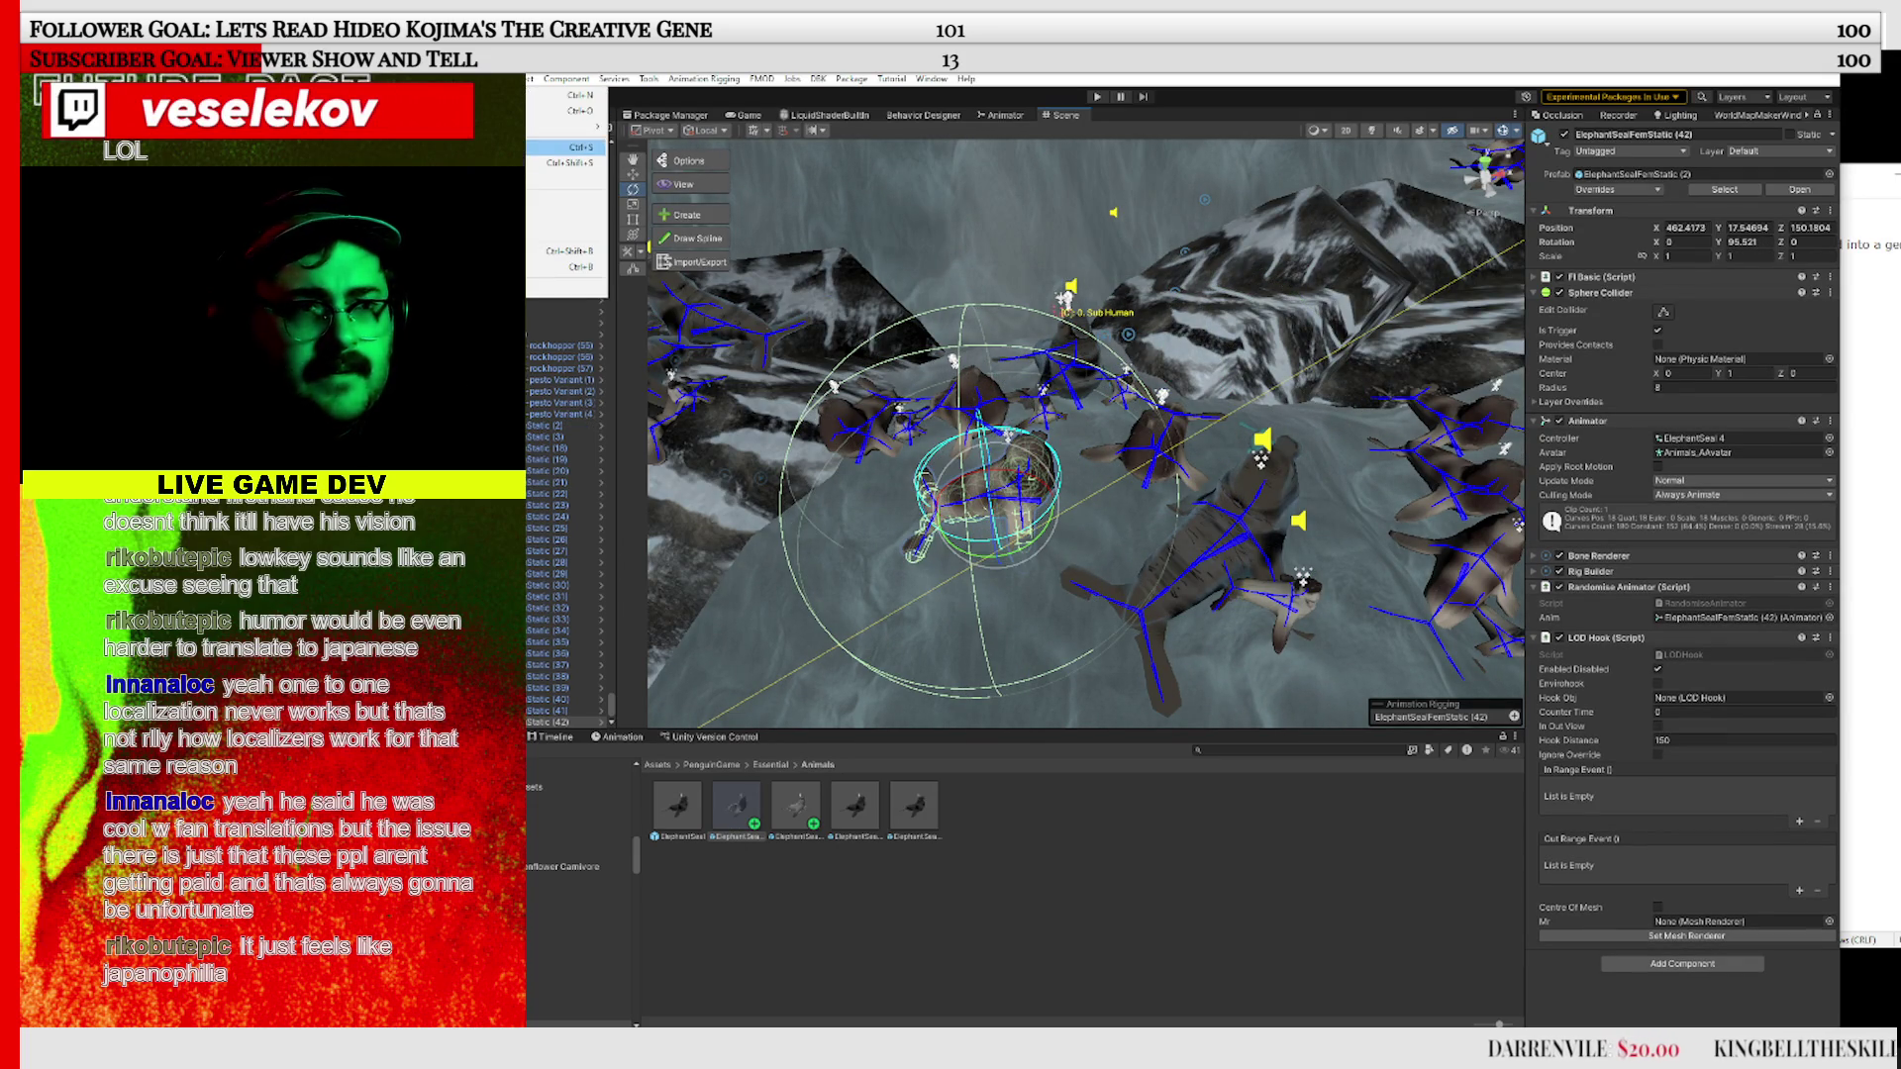
click(446, 146)
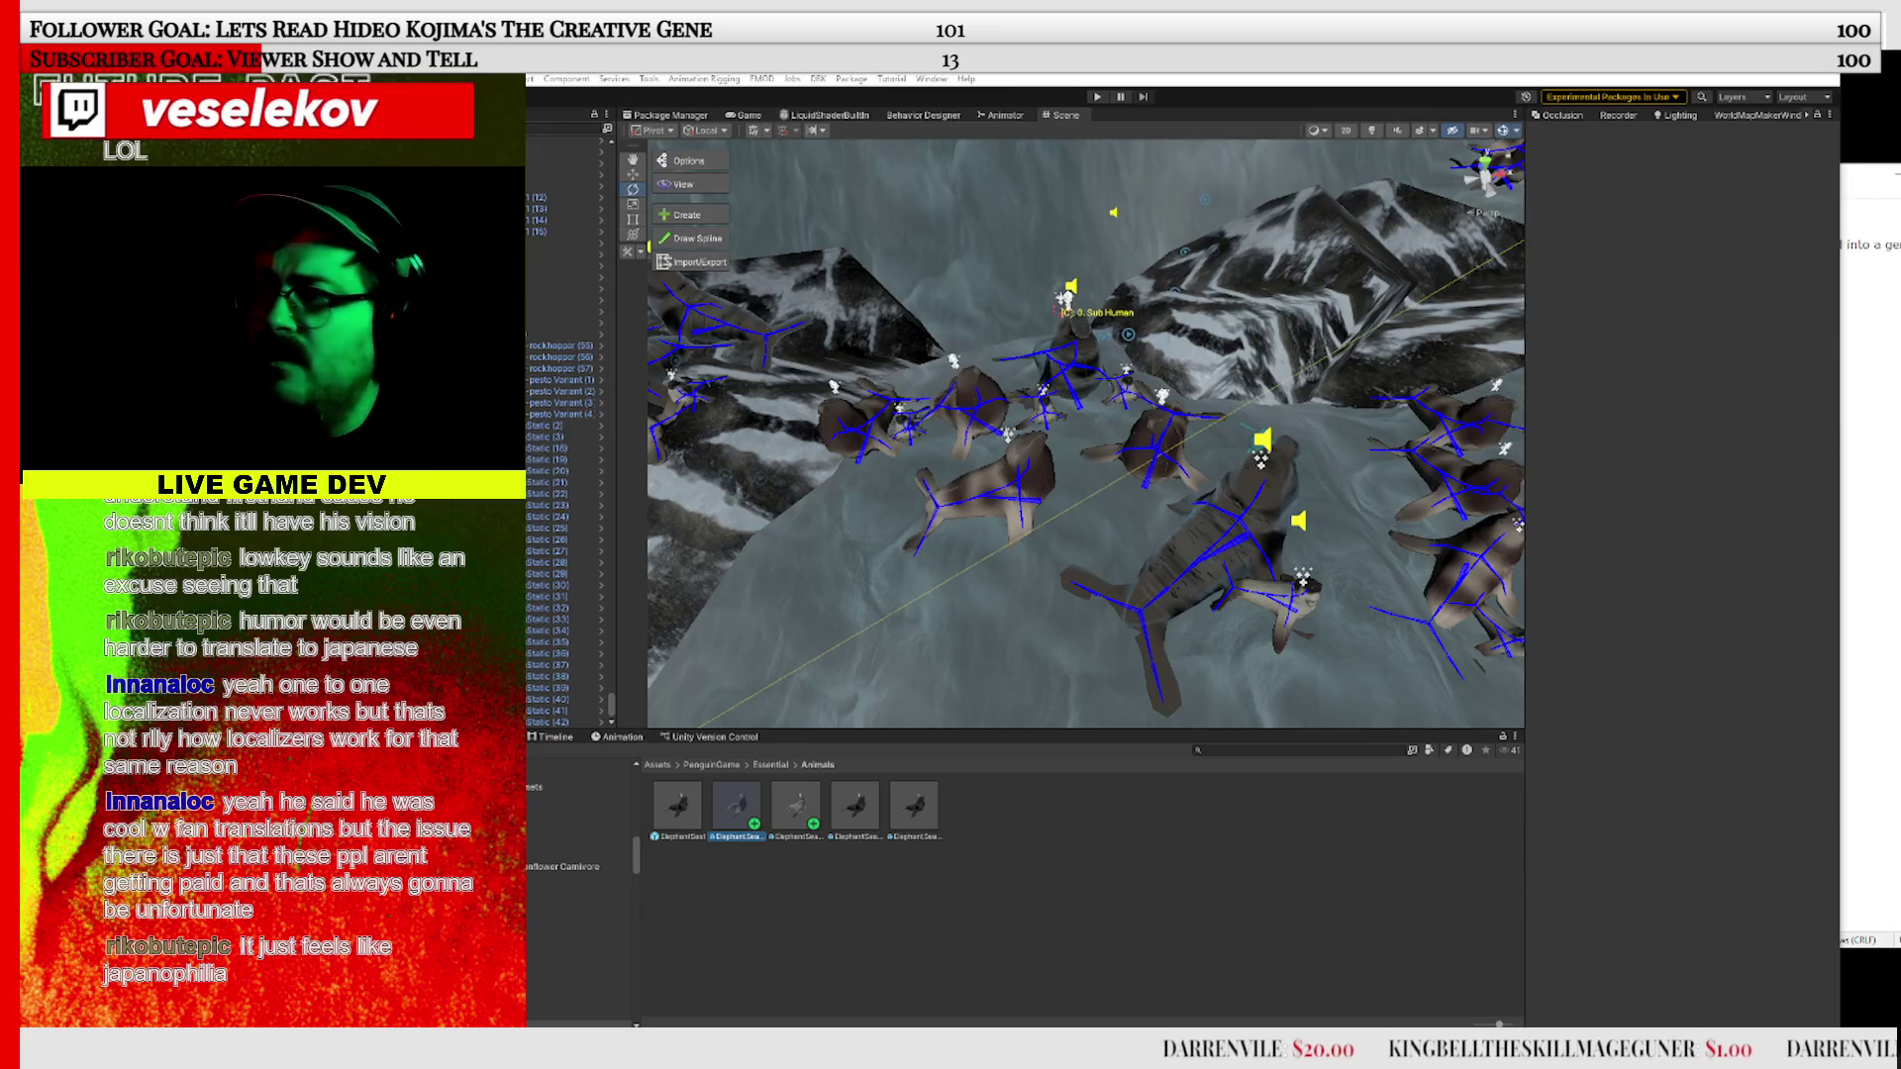
mouse_move(1881, 416)
mouse_down()
mouse_move(1239, 319)
mouse_move(693, 200)
mouse_move(693, 148)
mouse_up()
click(629, 368)
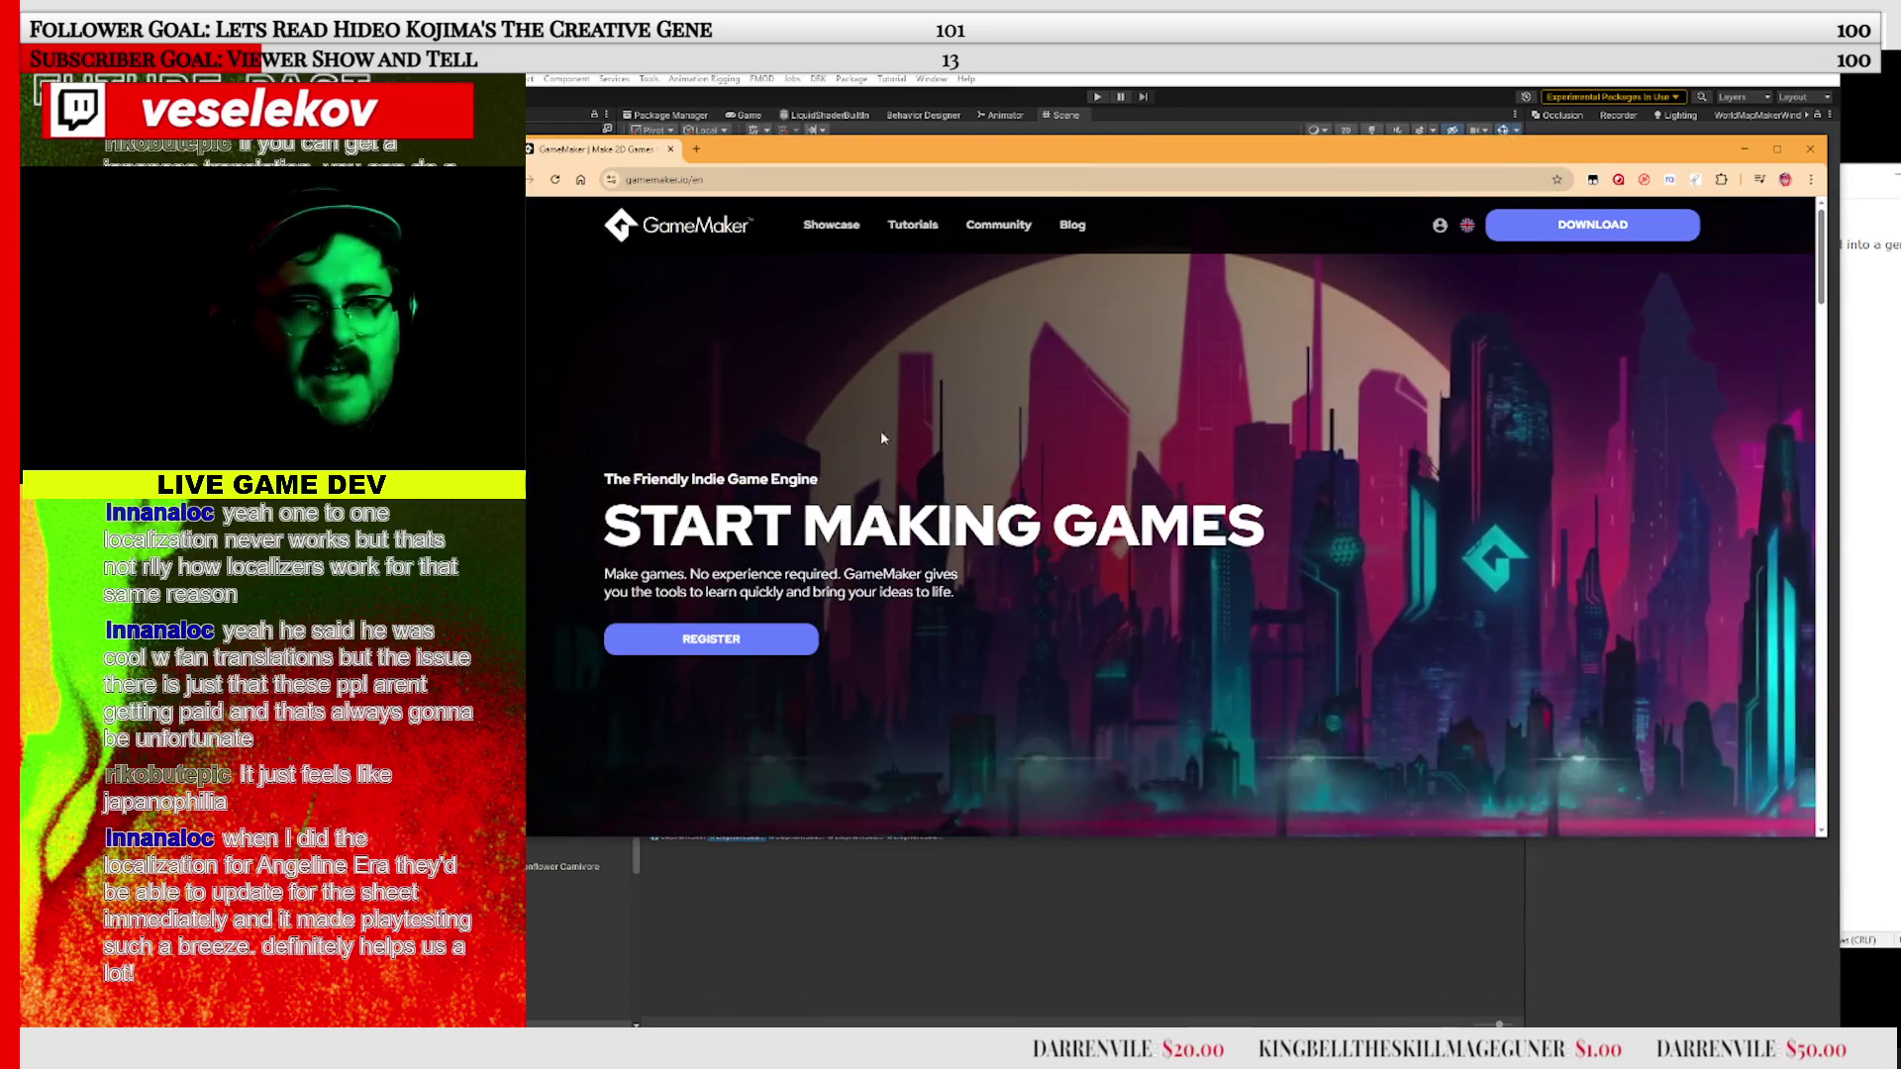
Read down the GameMaker homepage to the footer's Download, Features, Pricing and Marketplace links
scroll(896, 425, down, 3)
scroll(910, 416, down, 8)
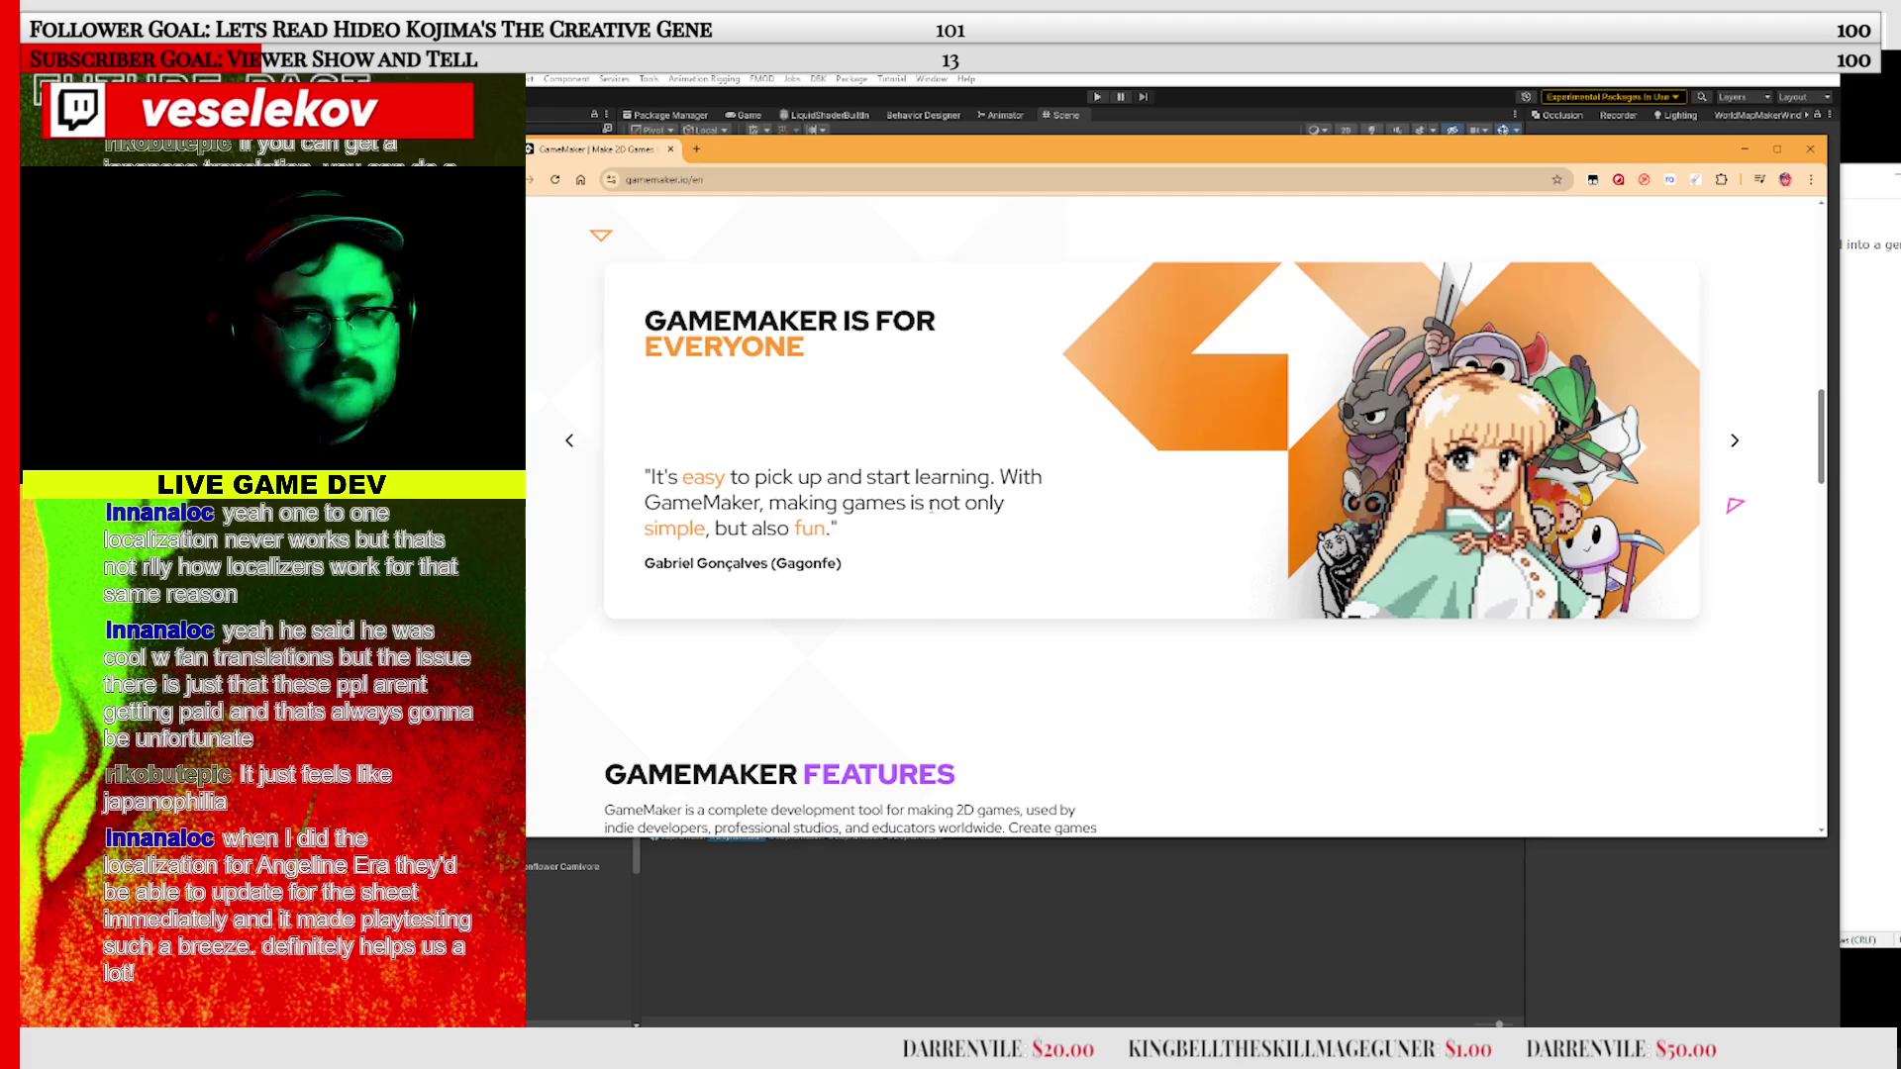
scroll(930, 507, down, 4)
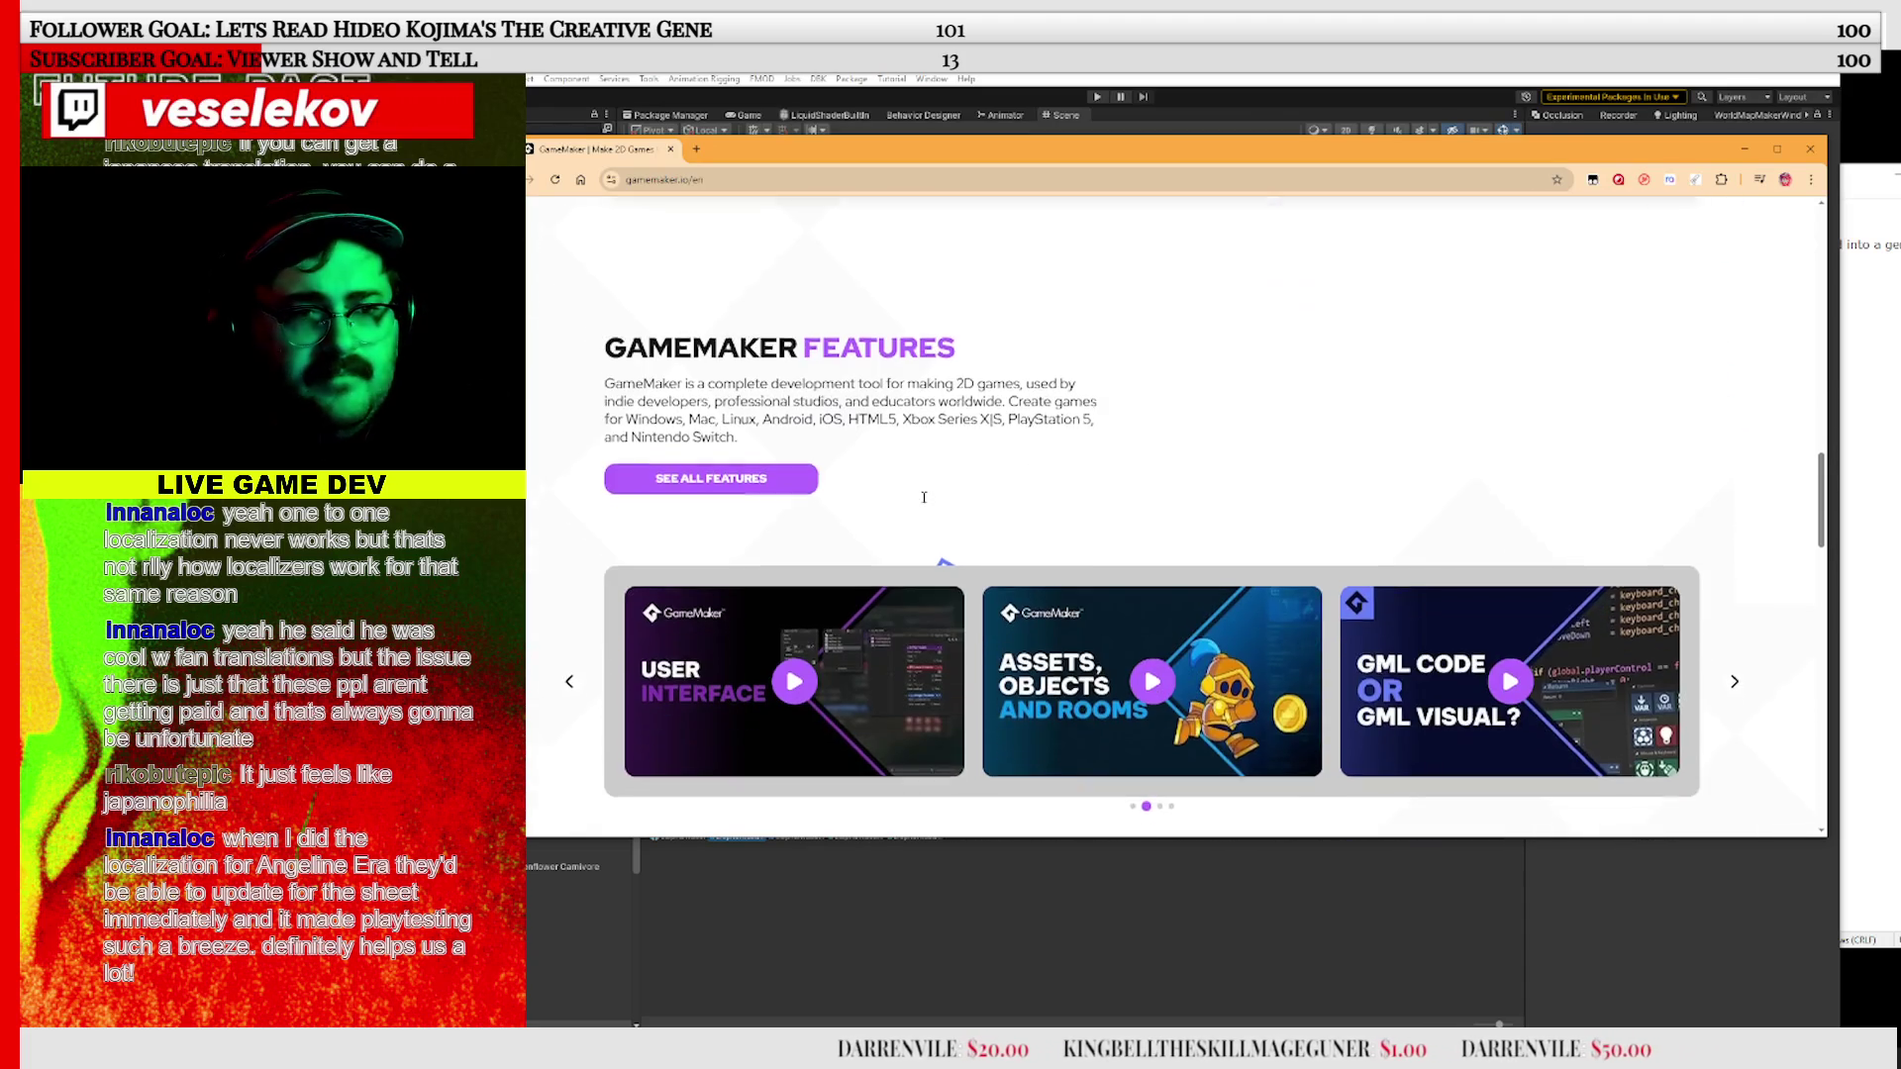
scroll(924, 497, down, 3)
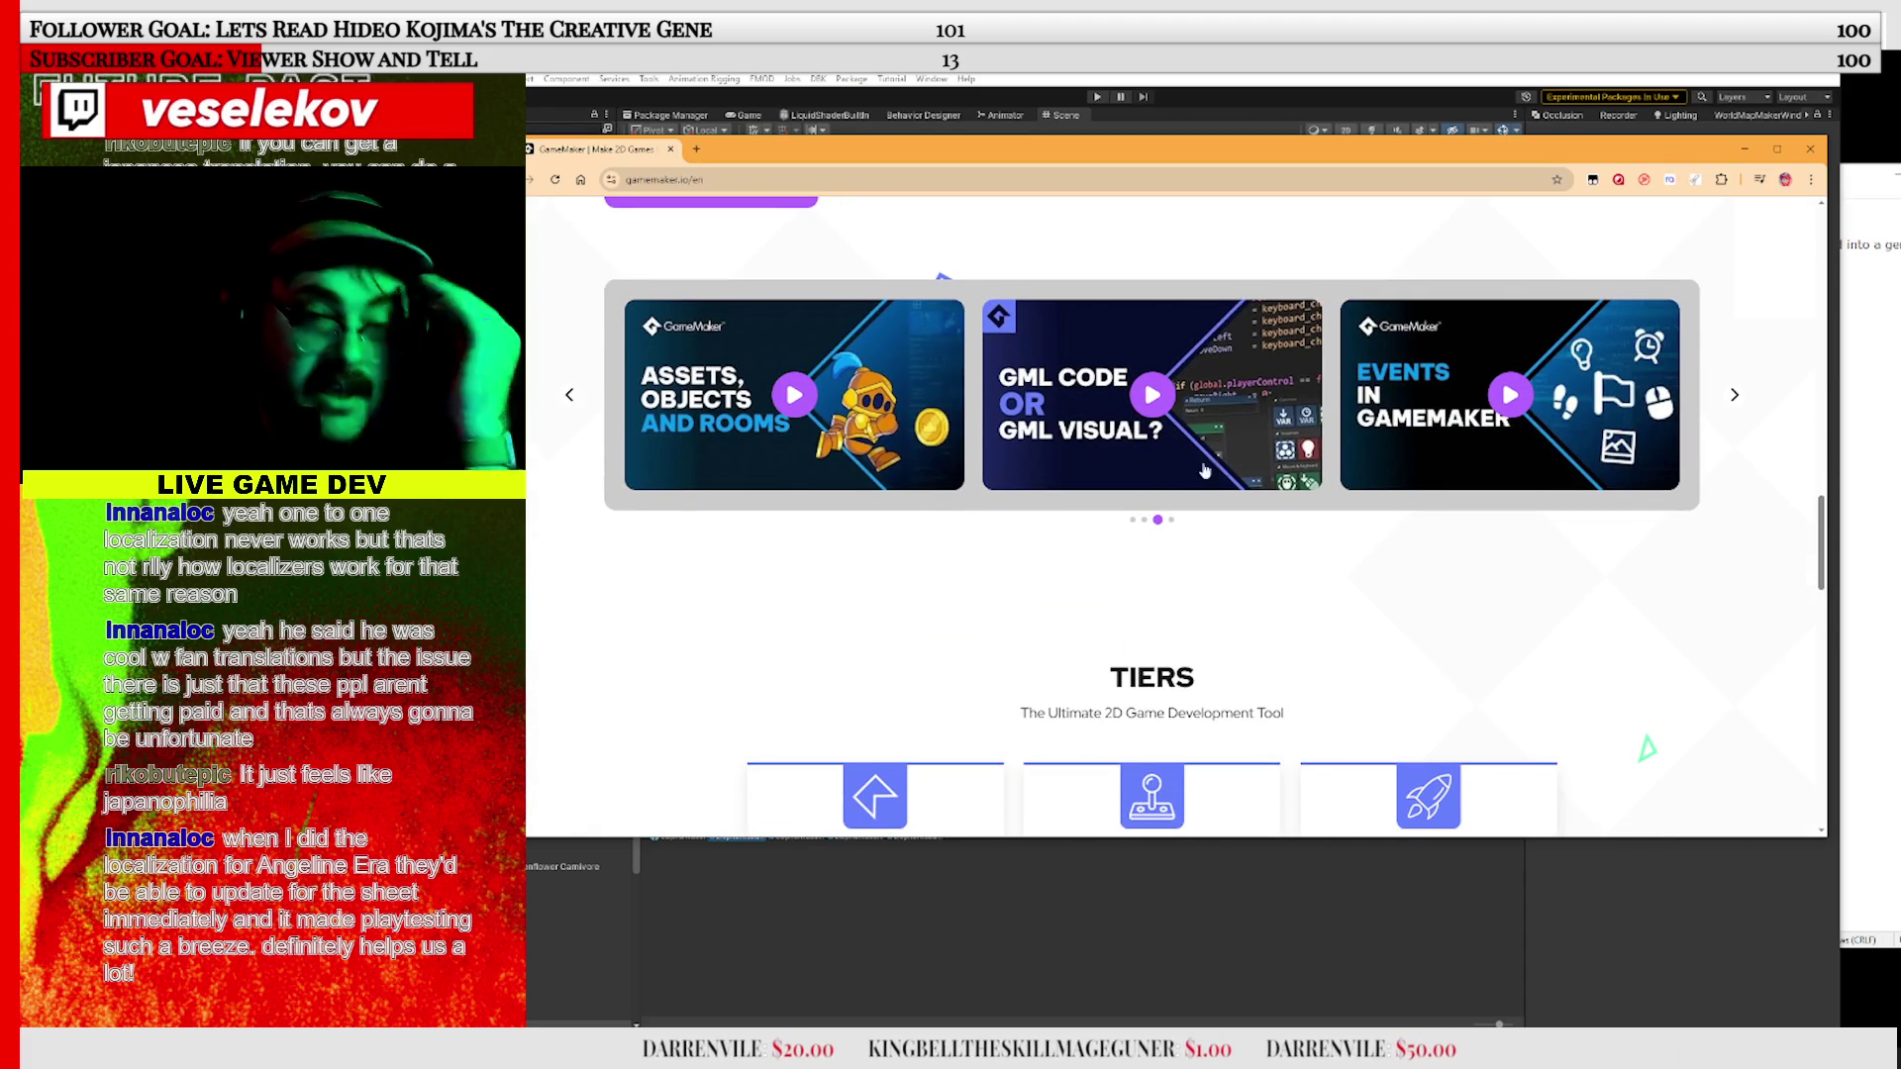
scroll(1082, 550, down, 3)
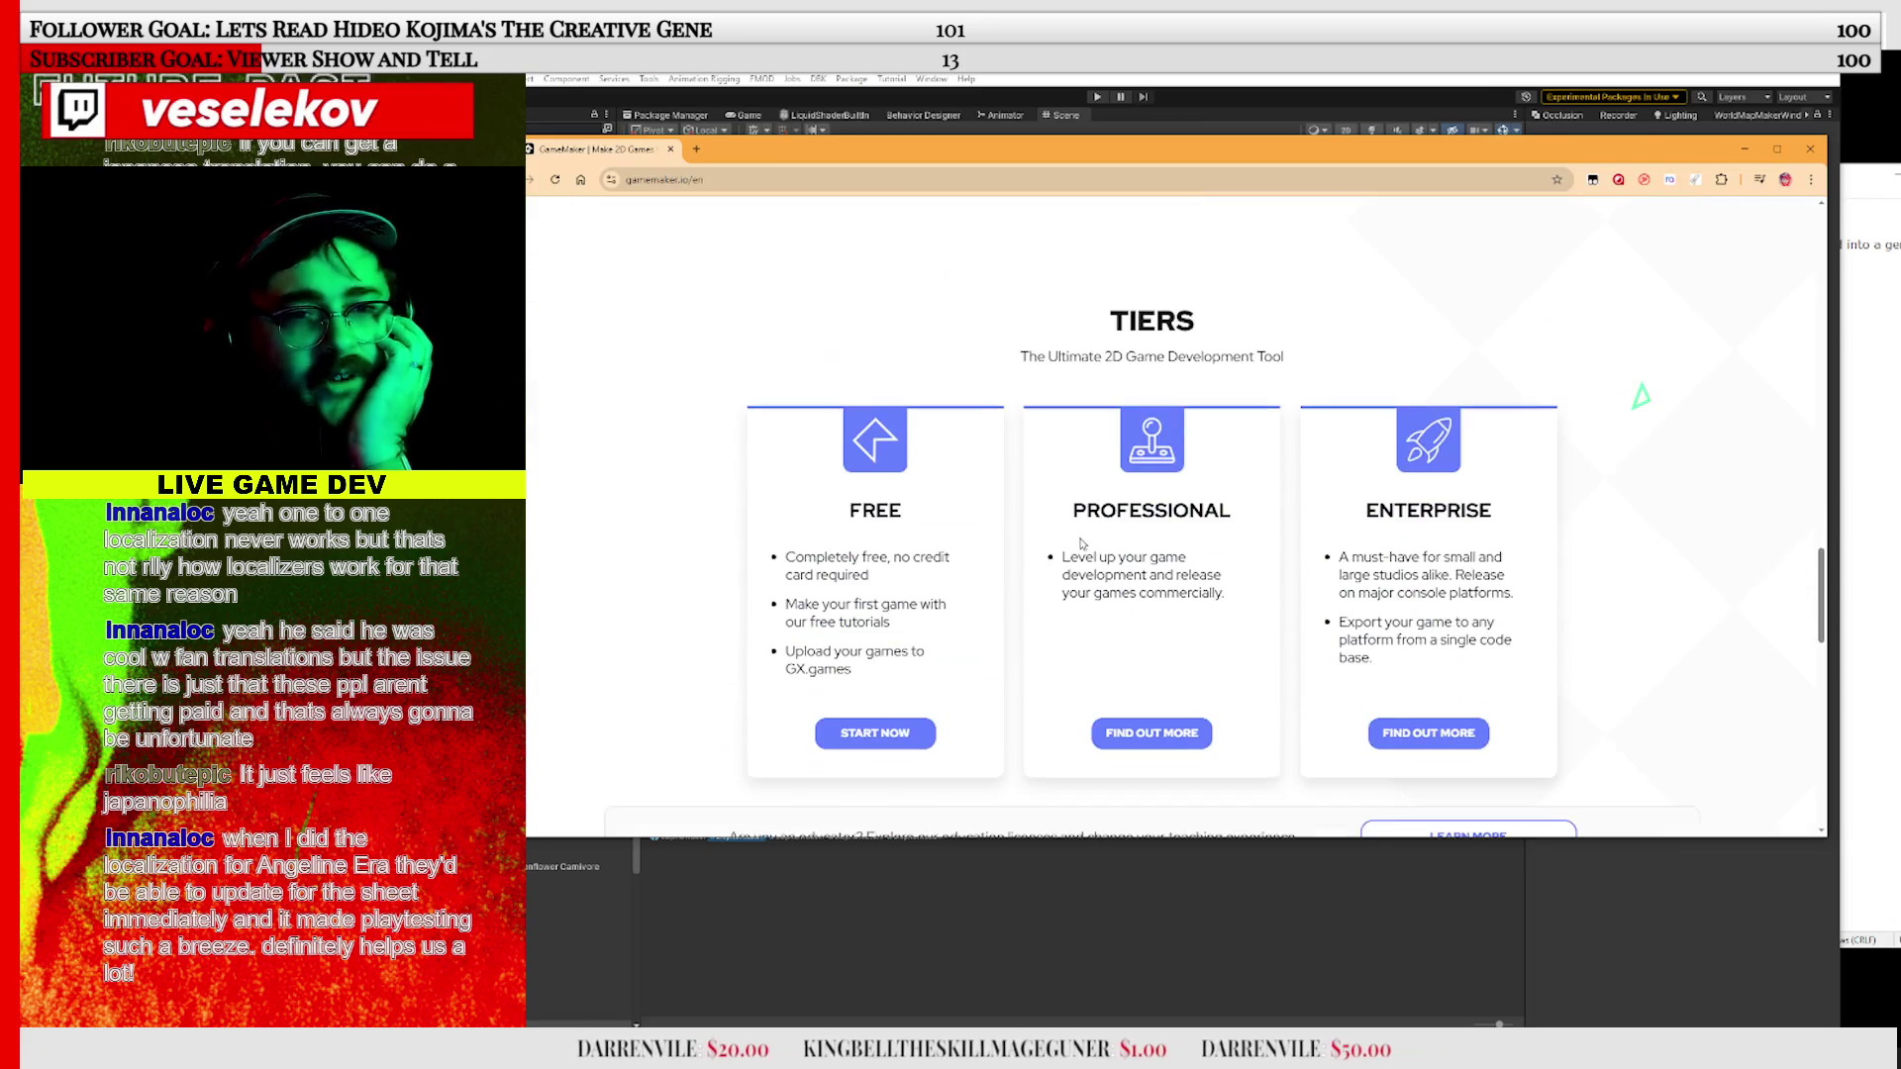
scroll(1081, 530, down, 2)
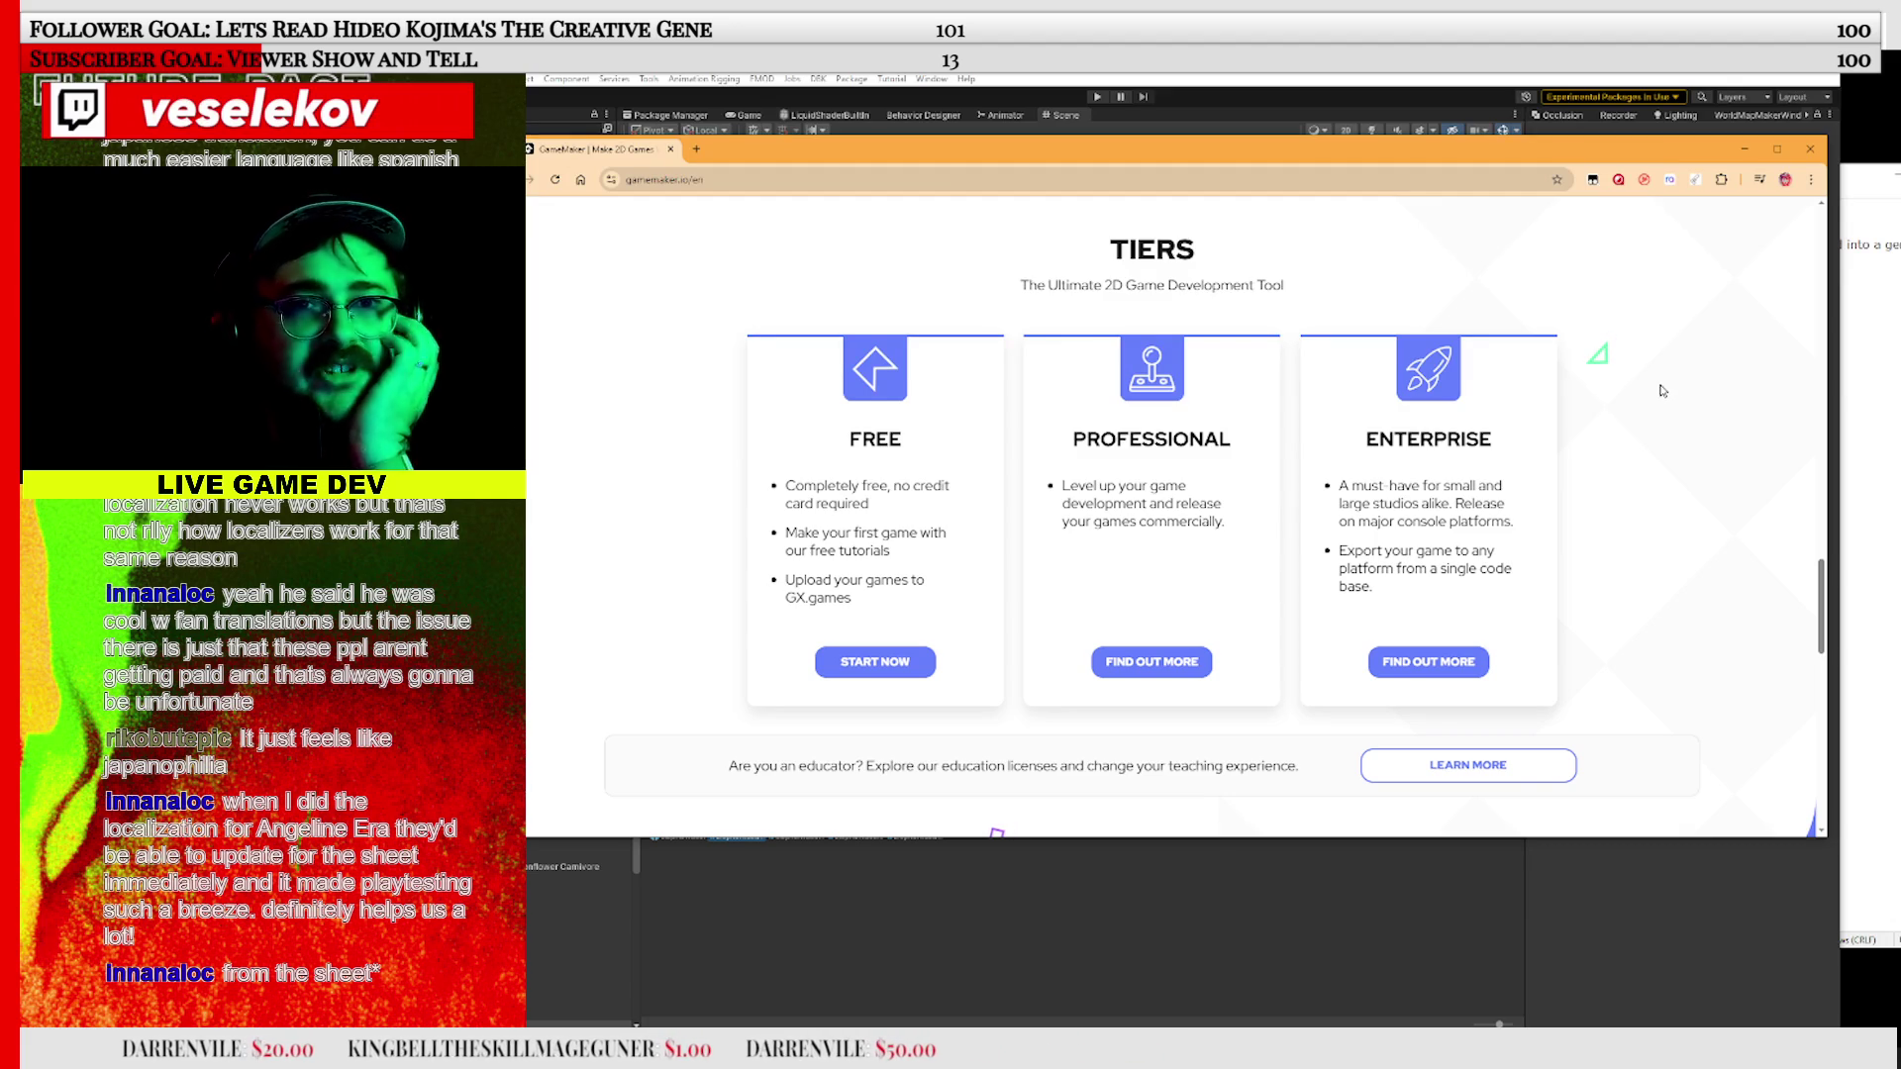
scroll(1662, 391, down, 8)
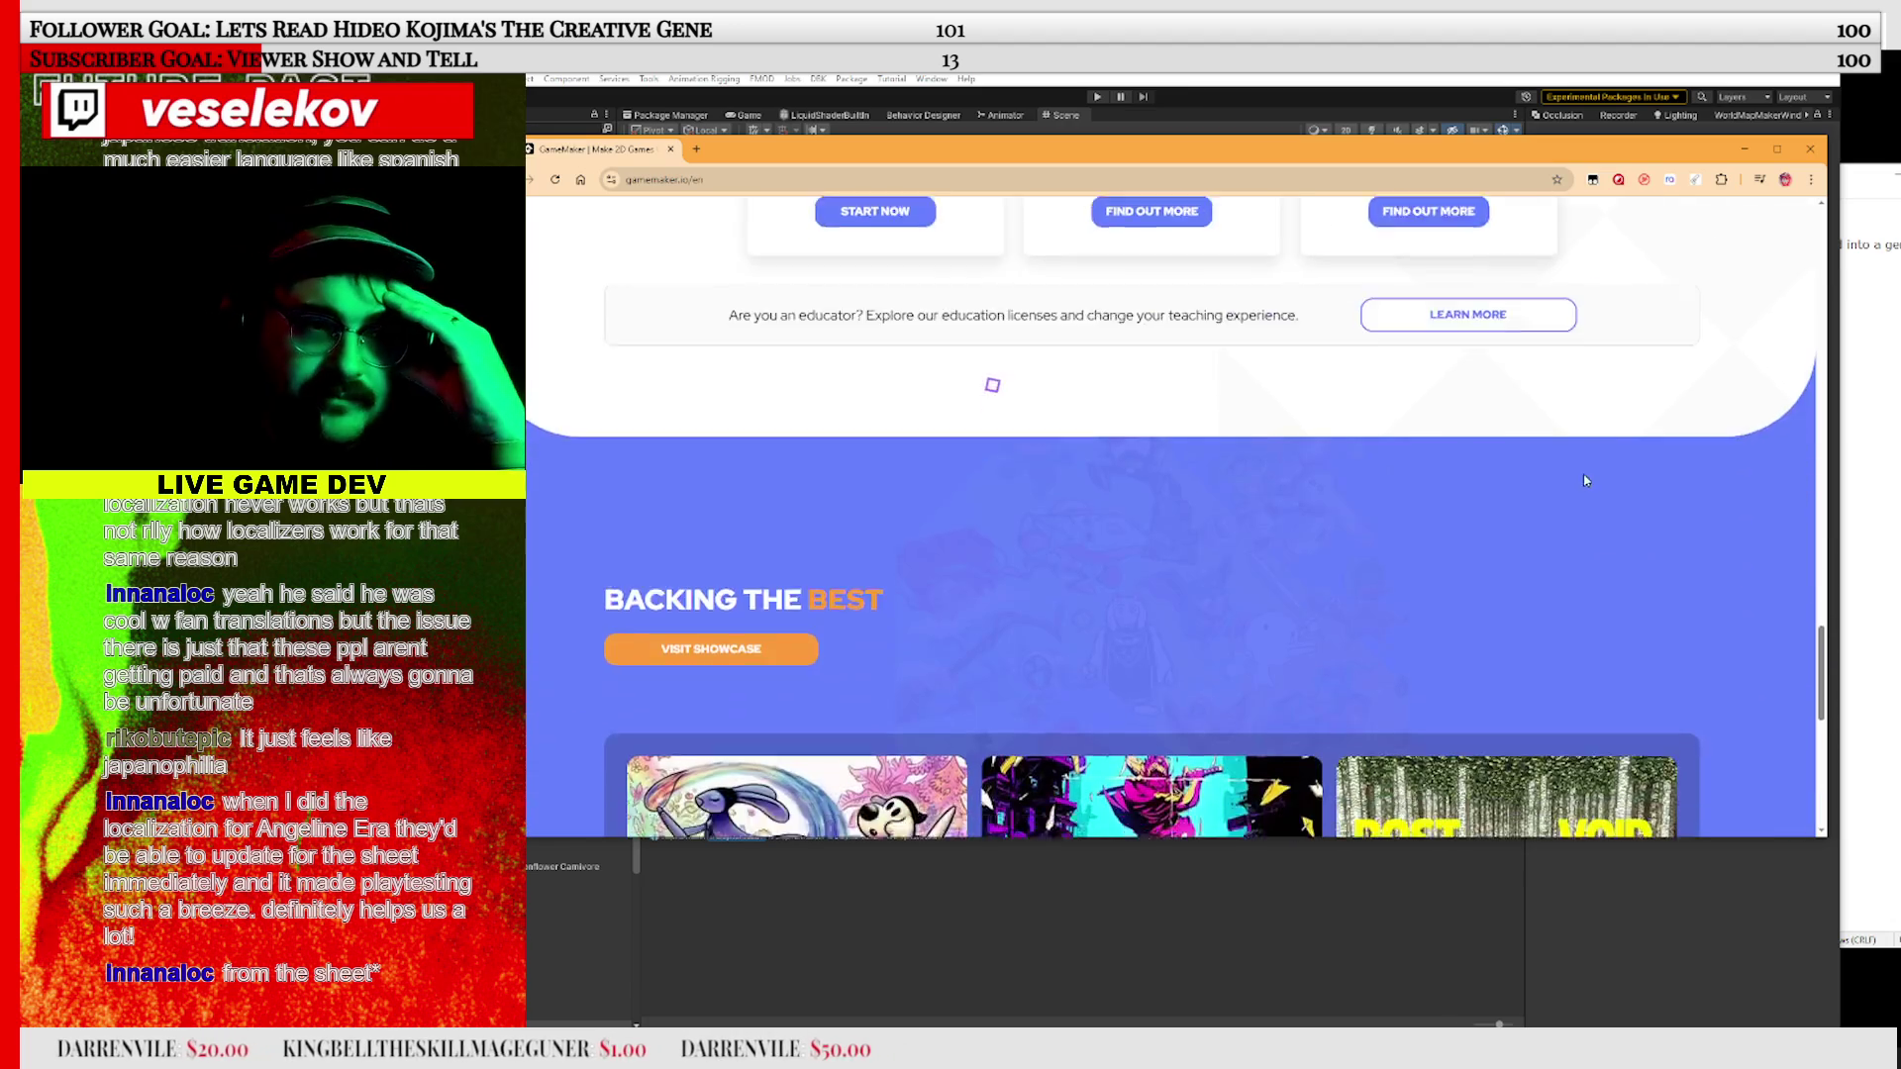
scroll(1710, 401, down, 3)
scroll(1710, 403, up, 5)
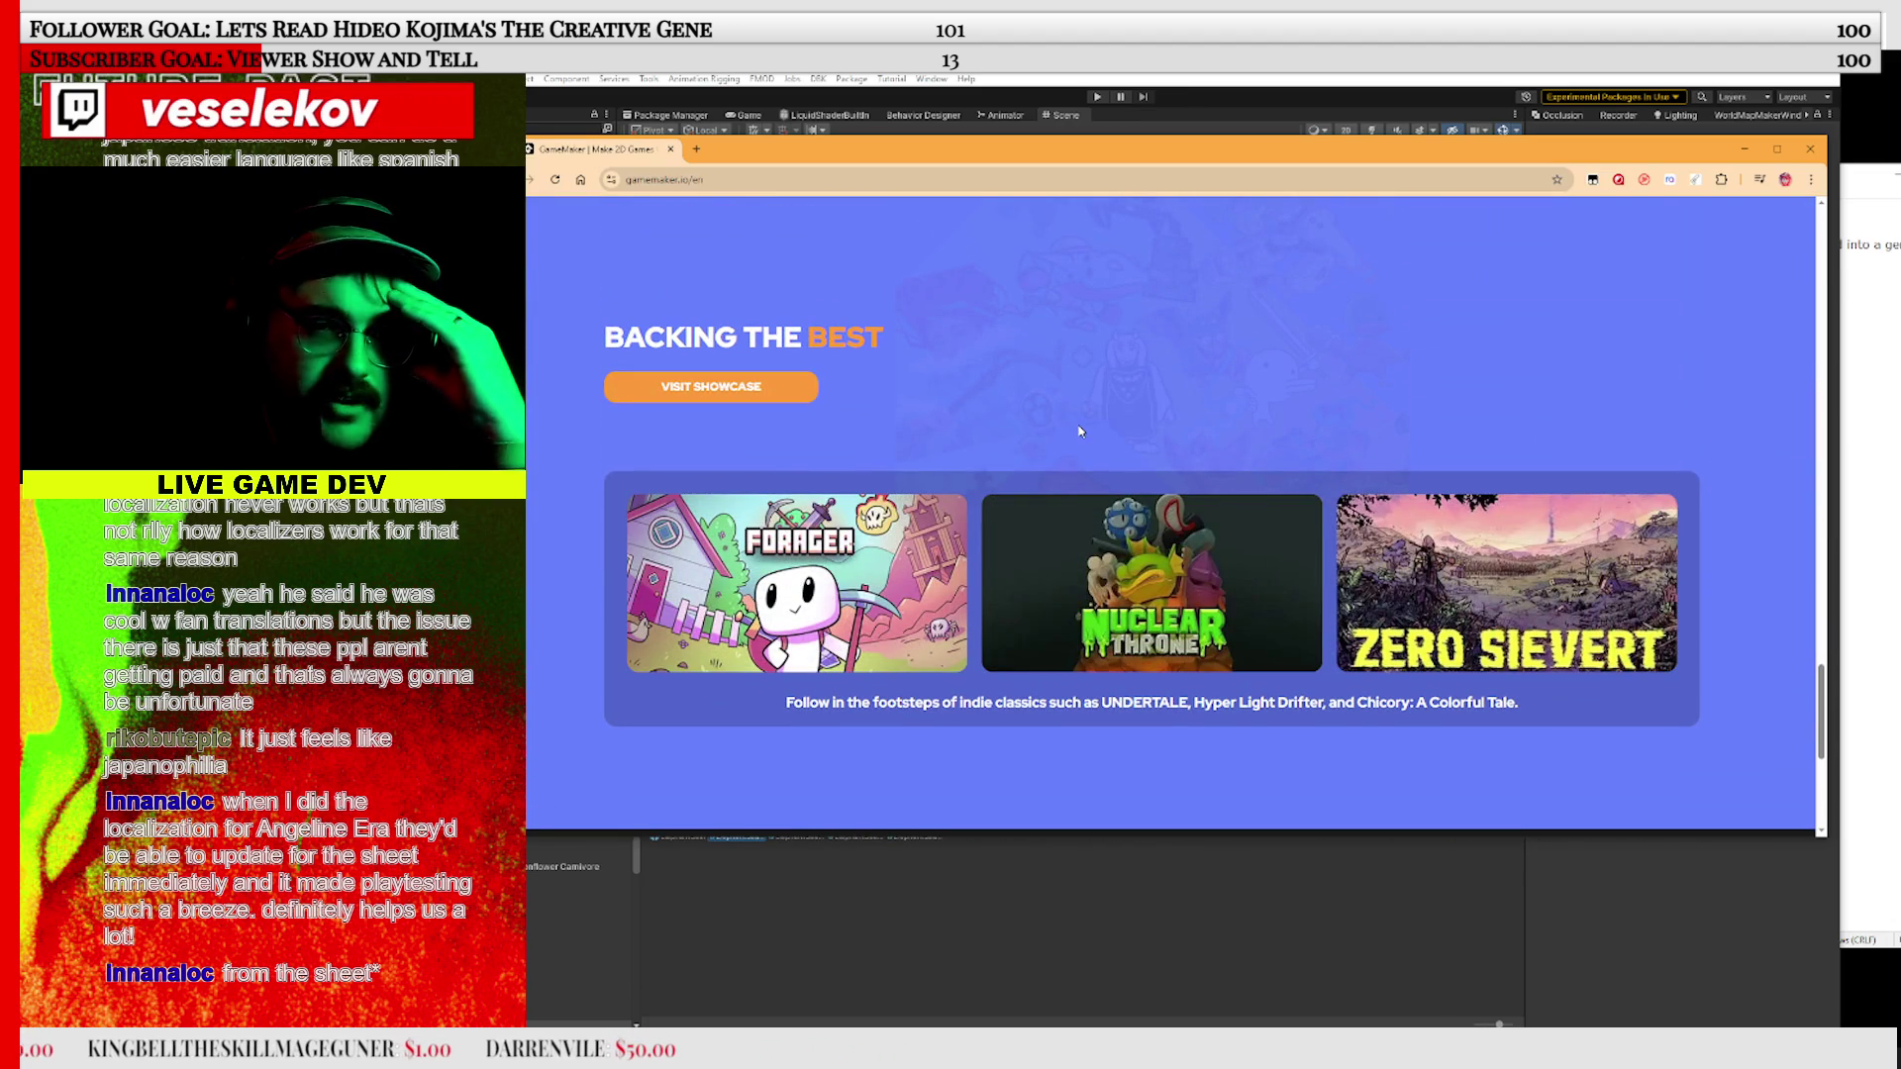
scroll(1080, 432, down, 4)
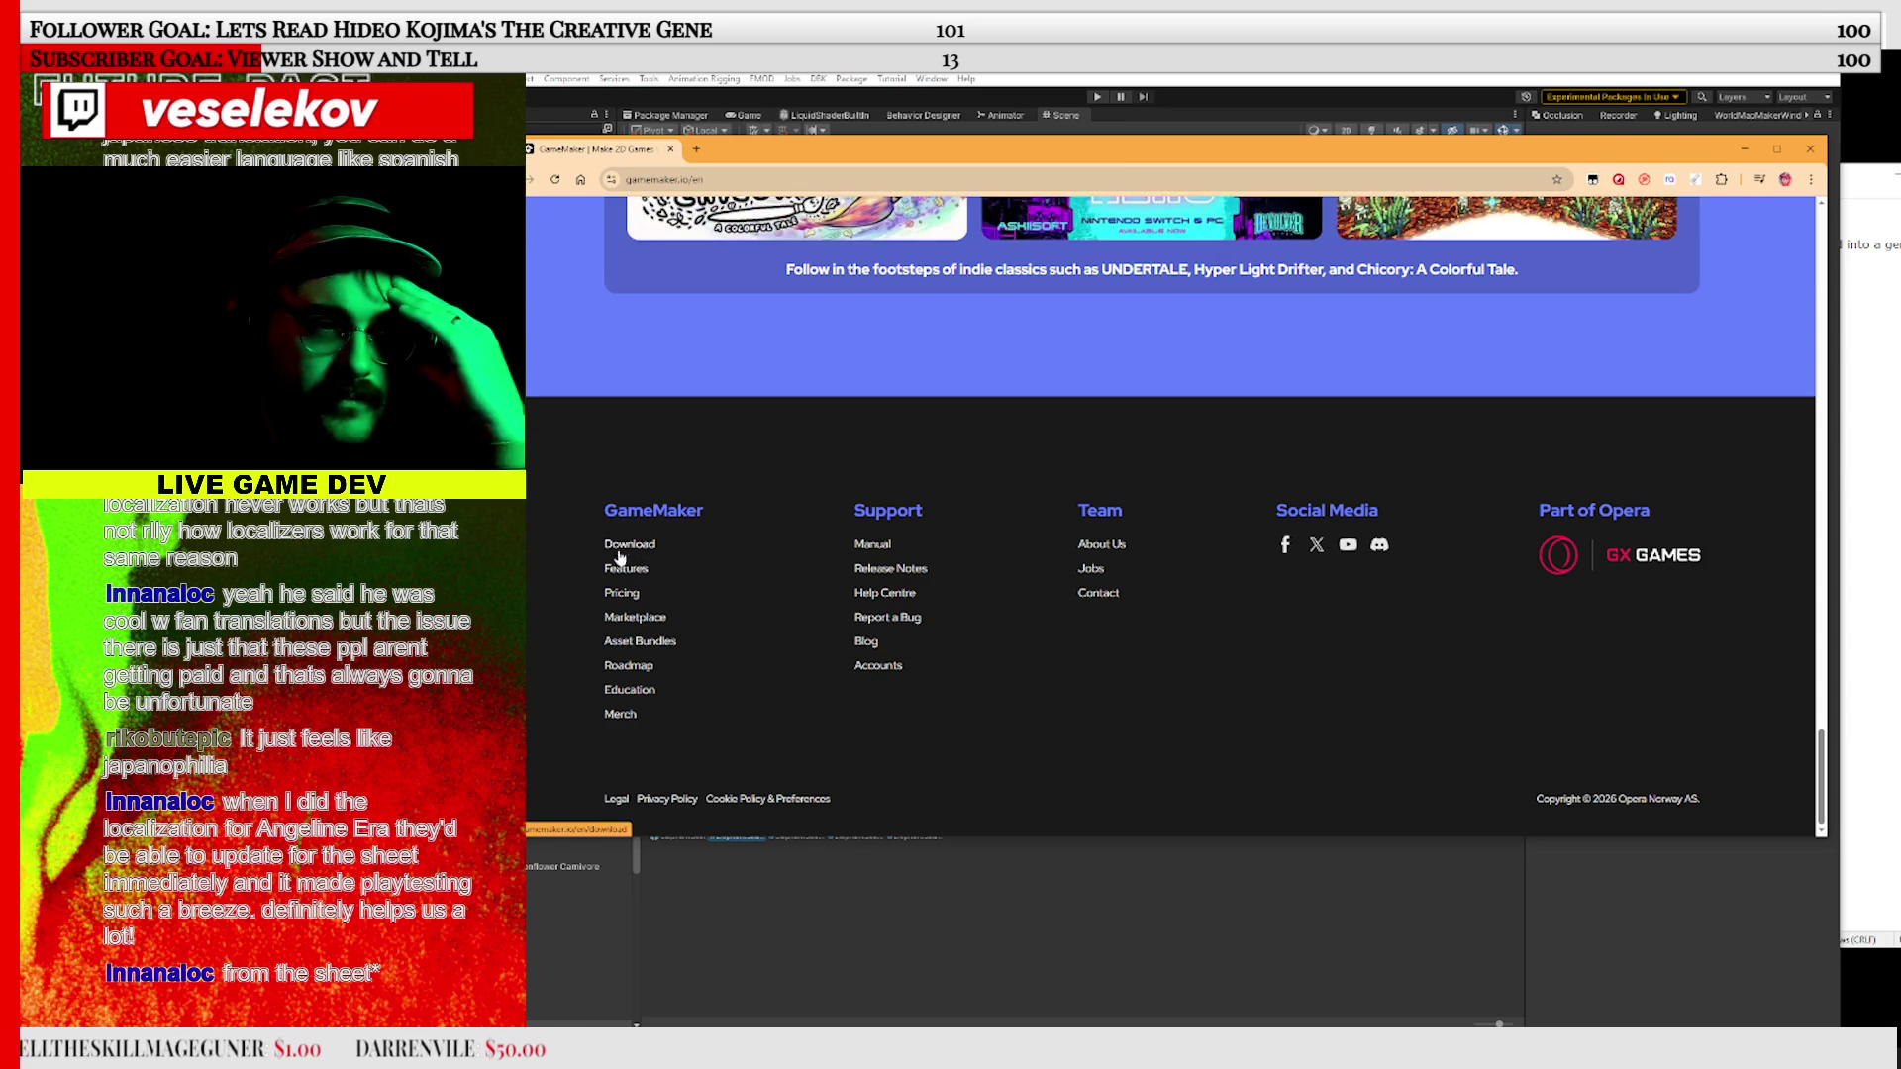
click(743, 184)
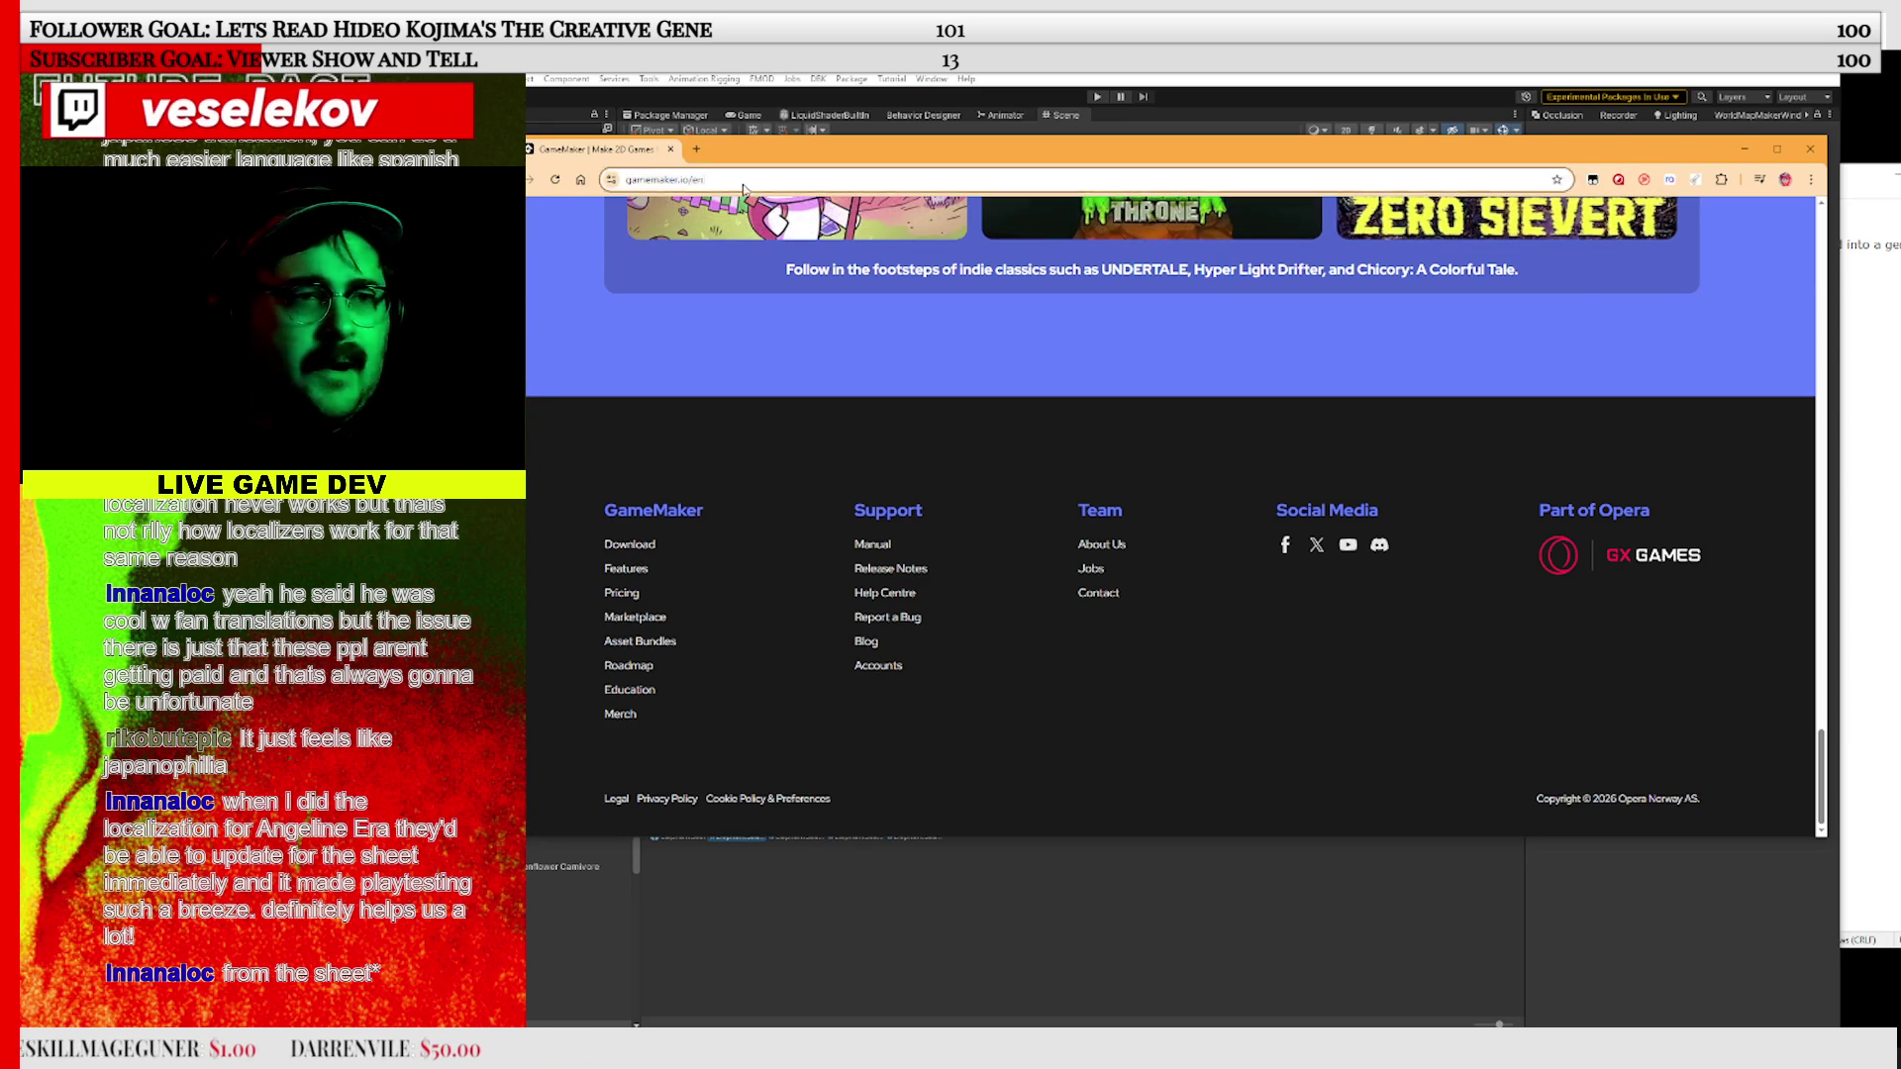
Search the web for 'game maker por', correcting a typo along the way
text(game me)
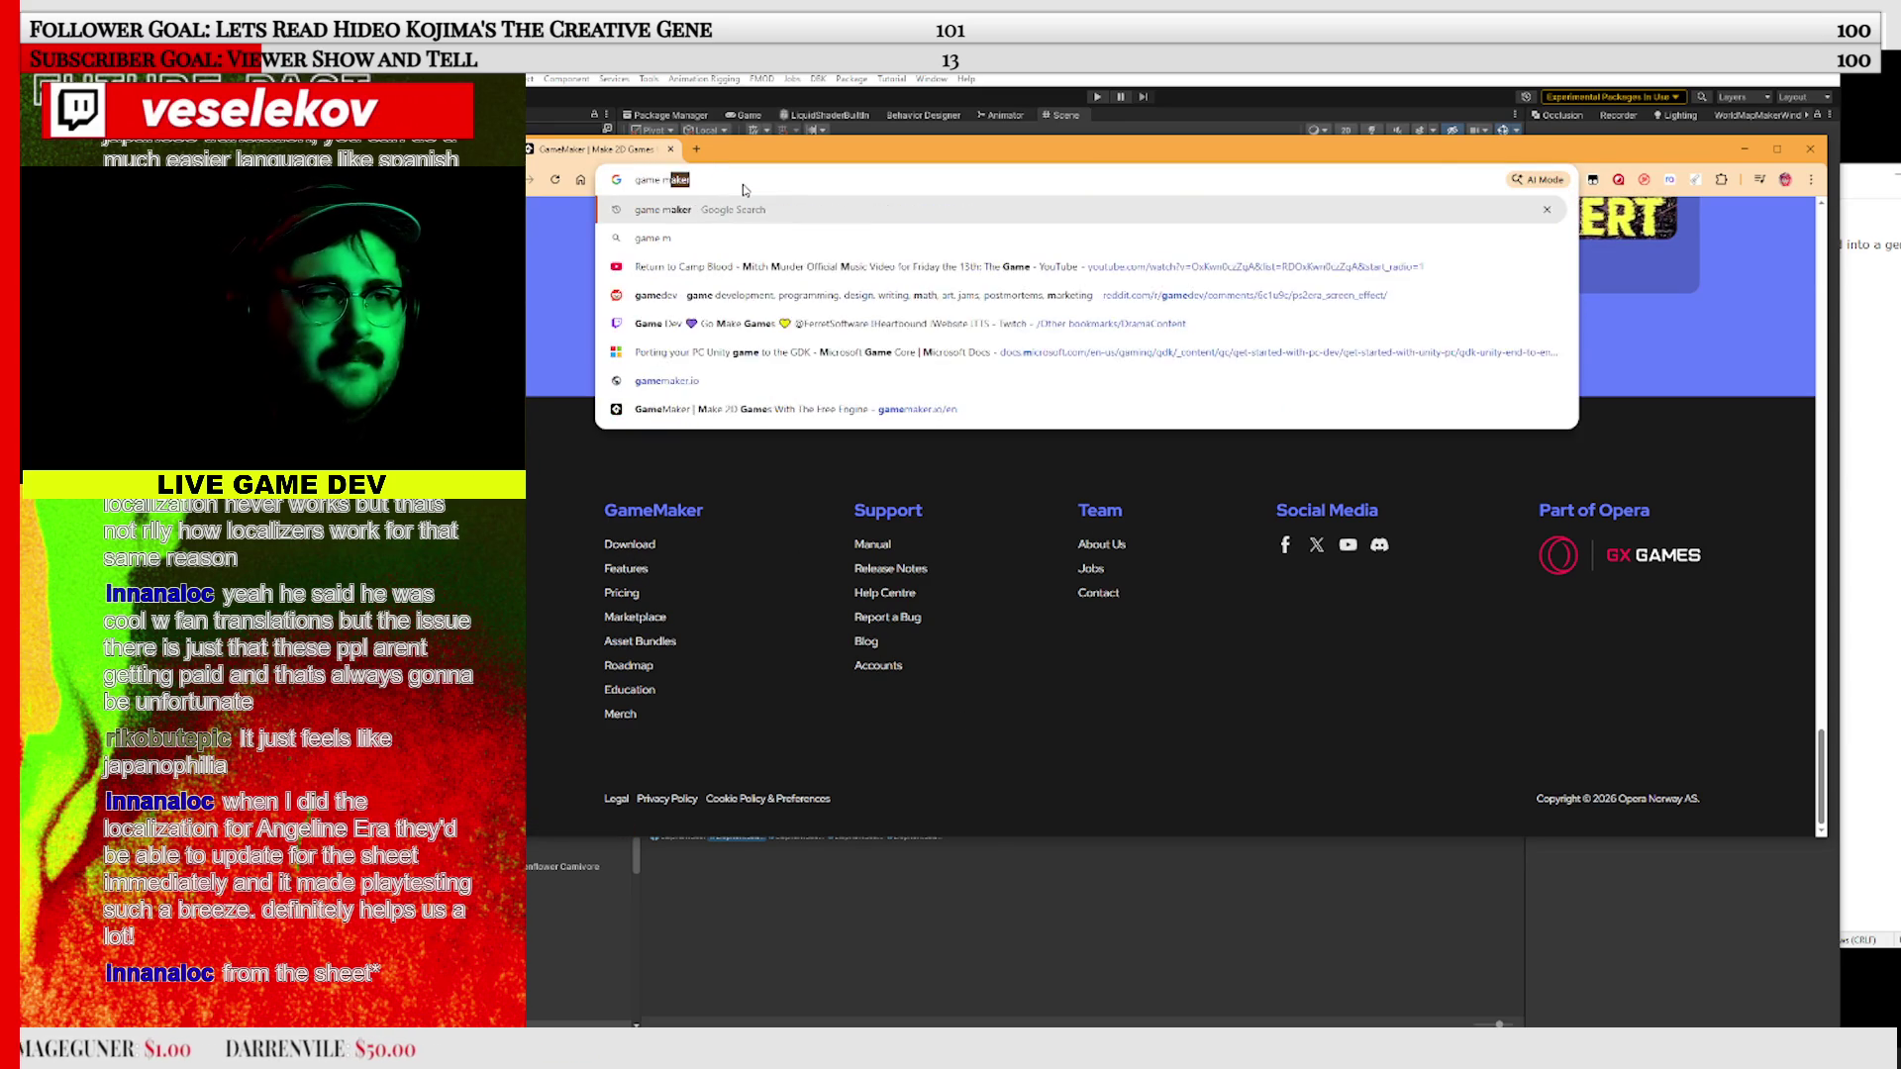
key(BackSpace)
text(aker )
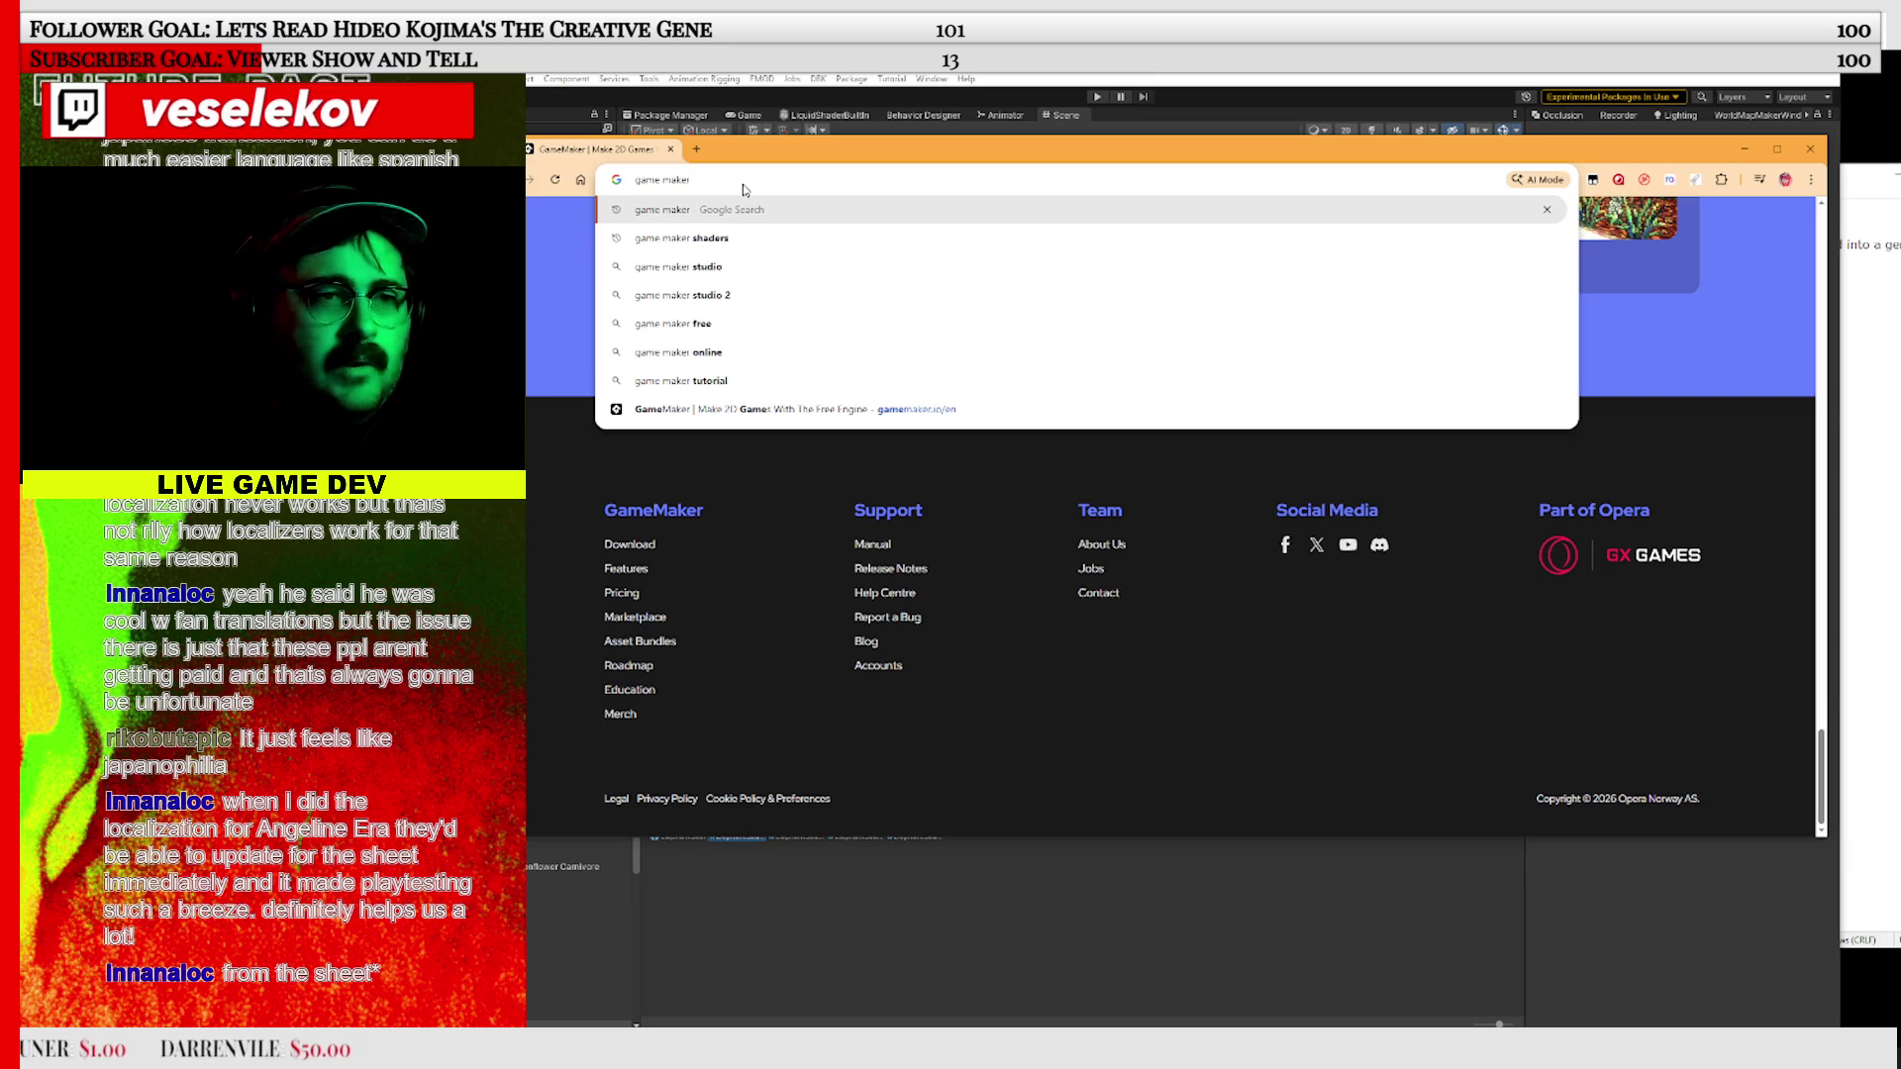
text(por)
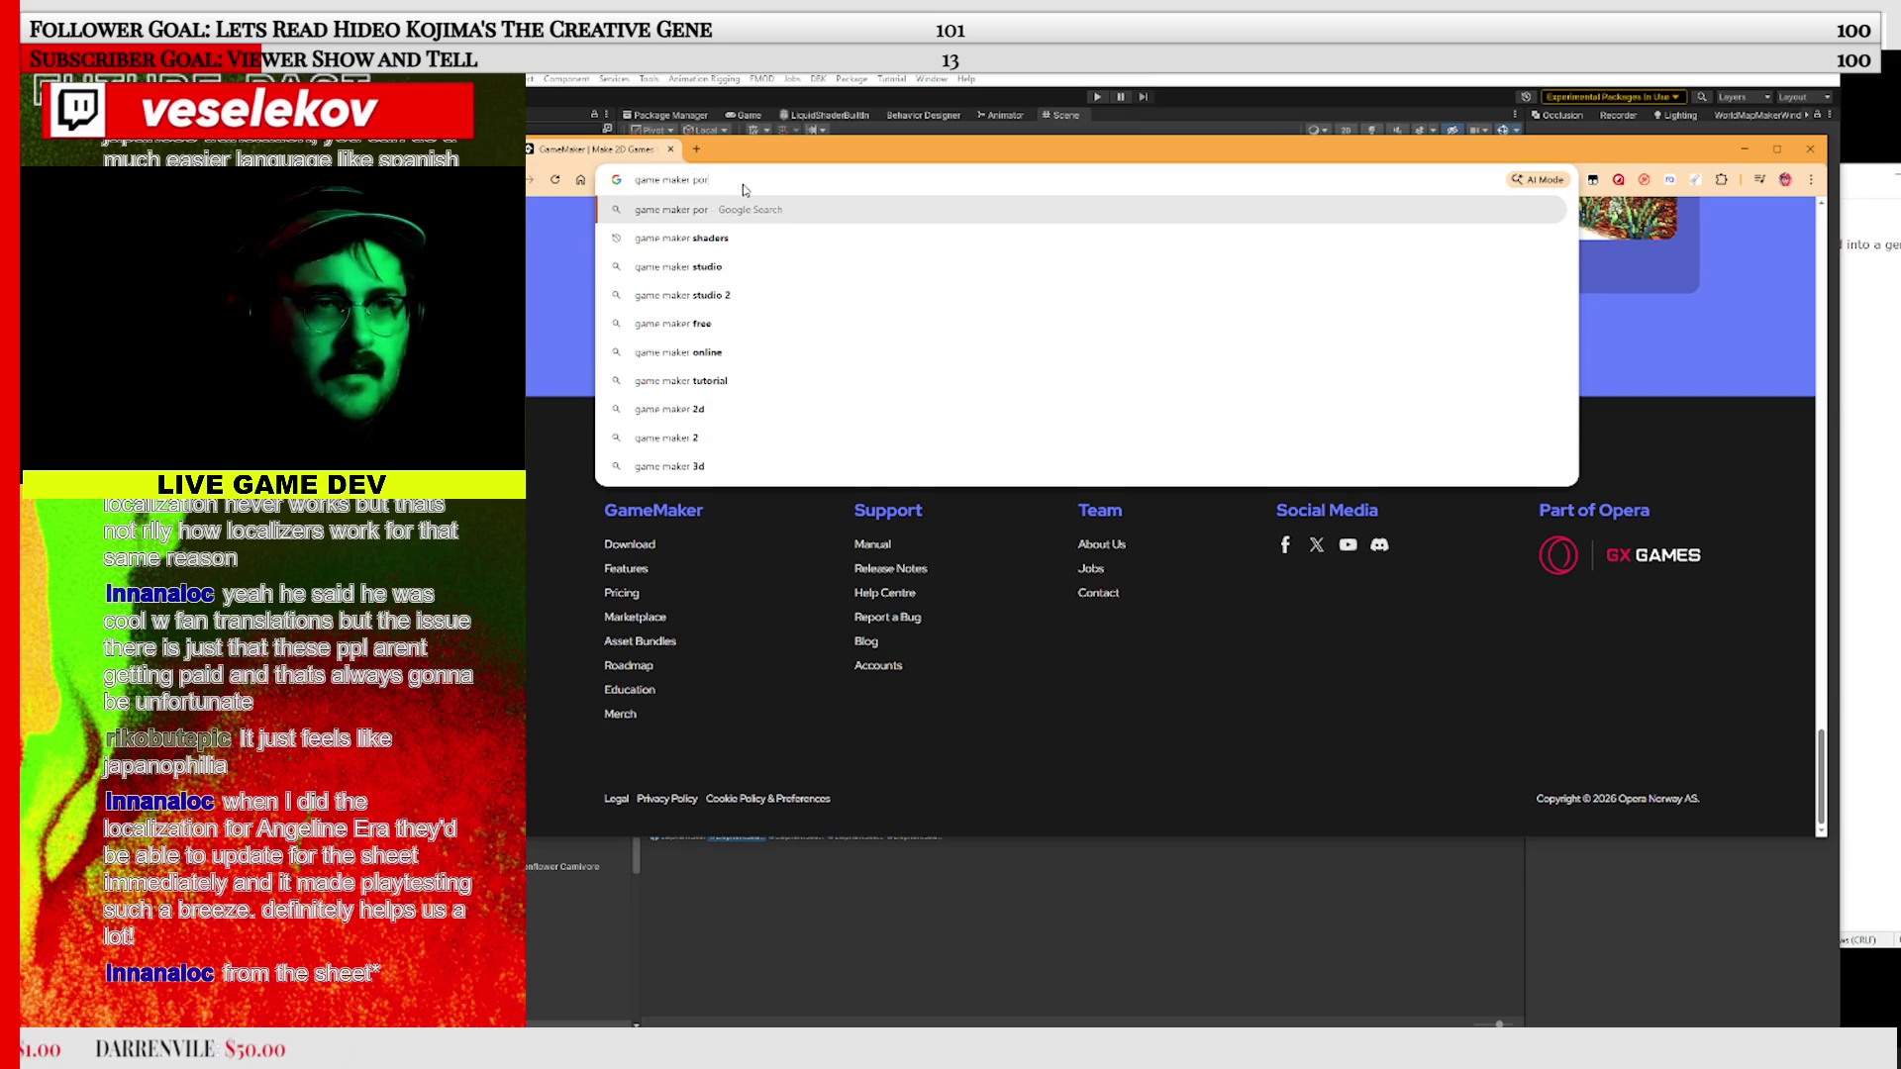
key(Return)
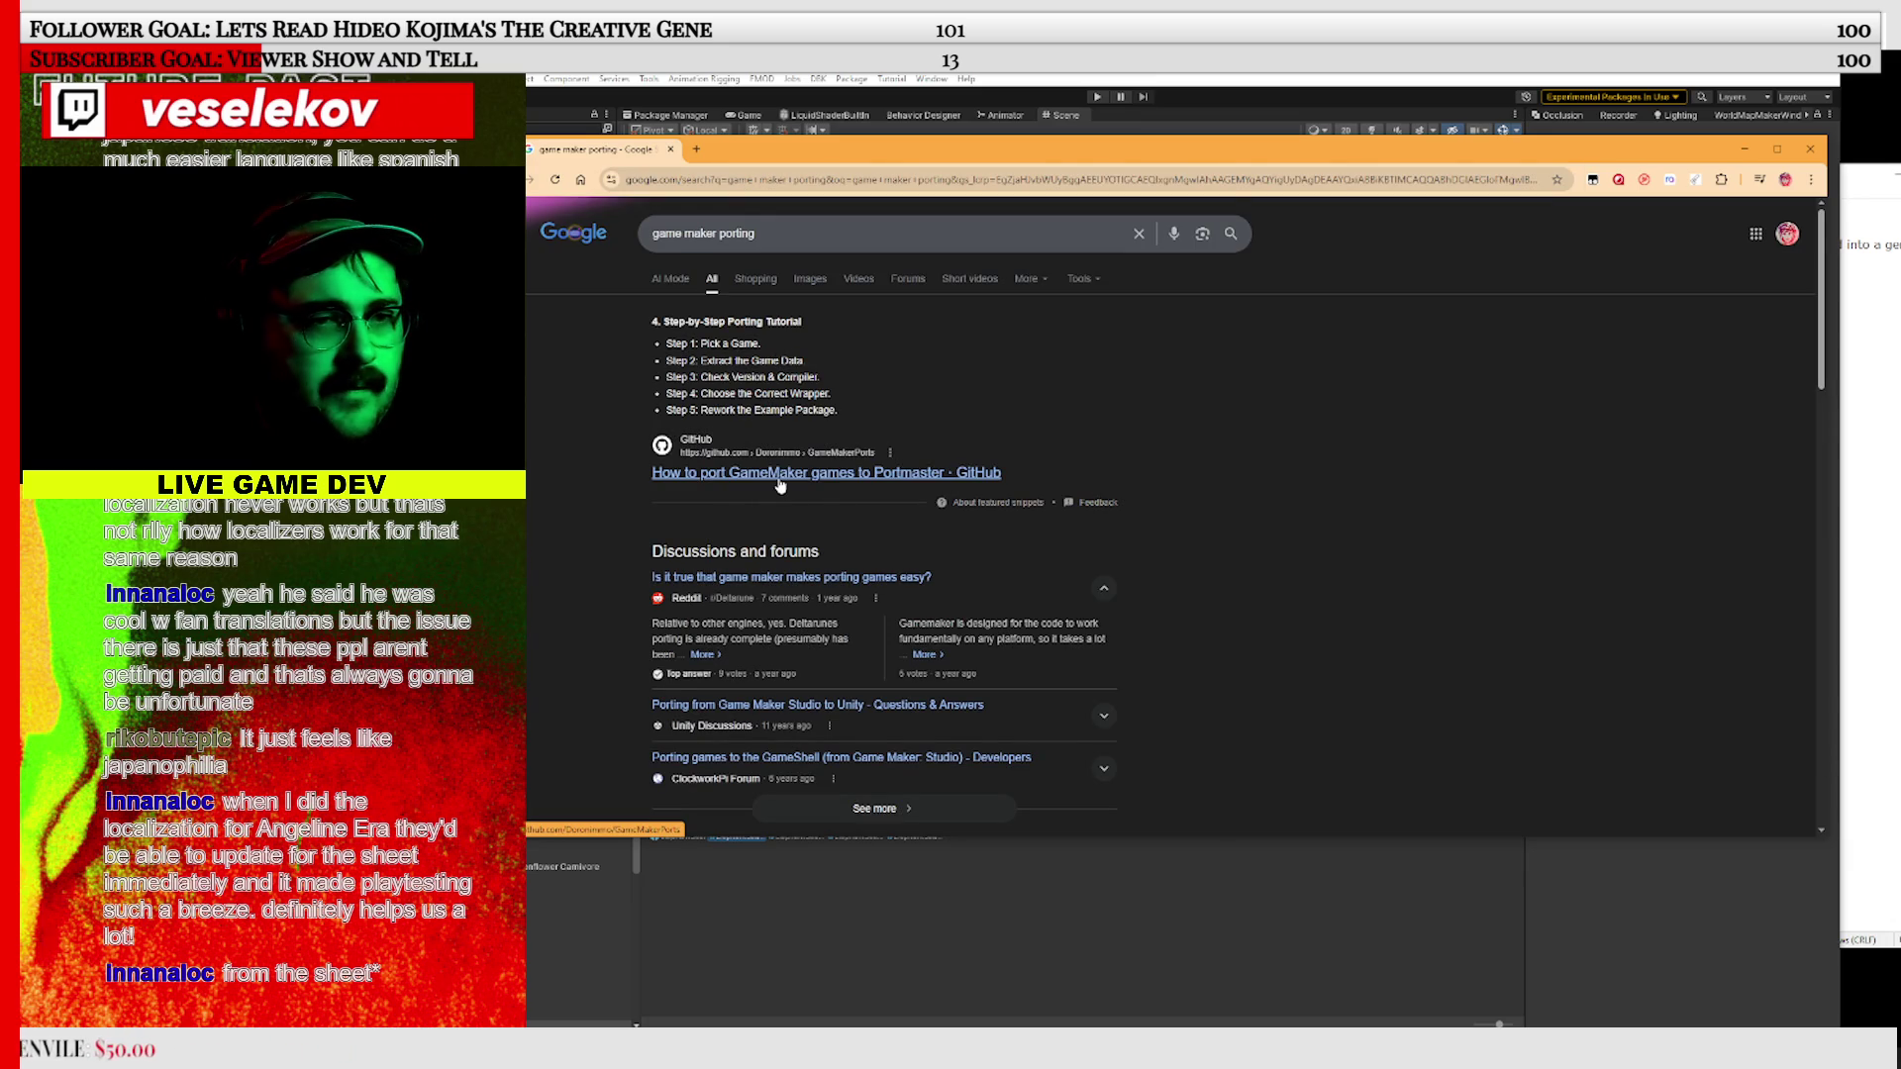
Find 'under' on the PortMaster porting page and highlight UnderTaleModTool in Step 1
scroll(780, 485, down, 2)
scroll(772, 335, down, 4)
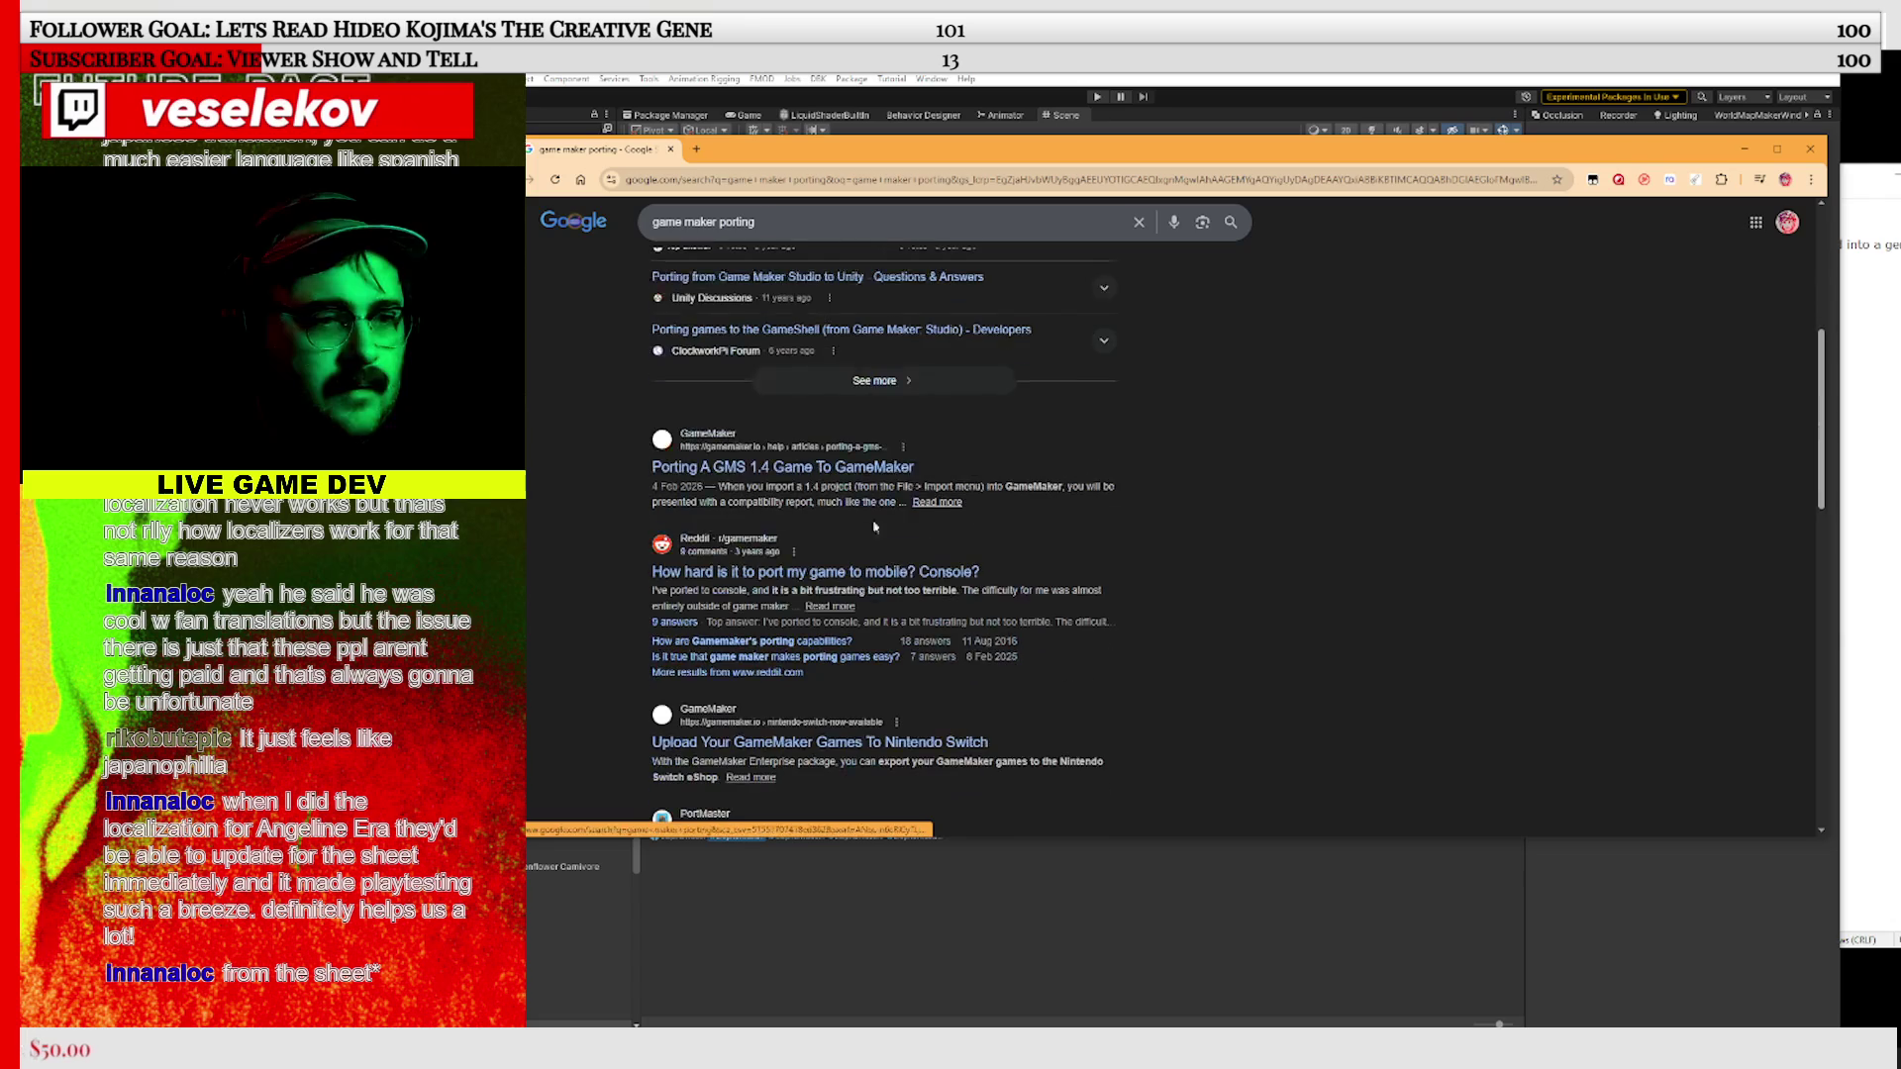
scroll(826, 571, down, 3)
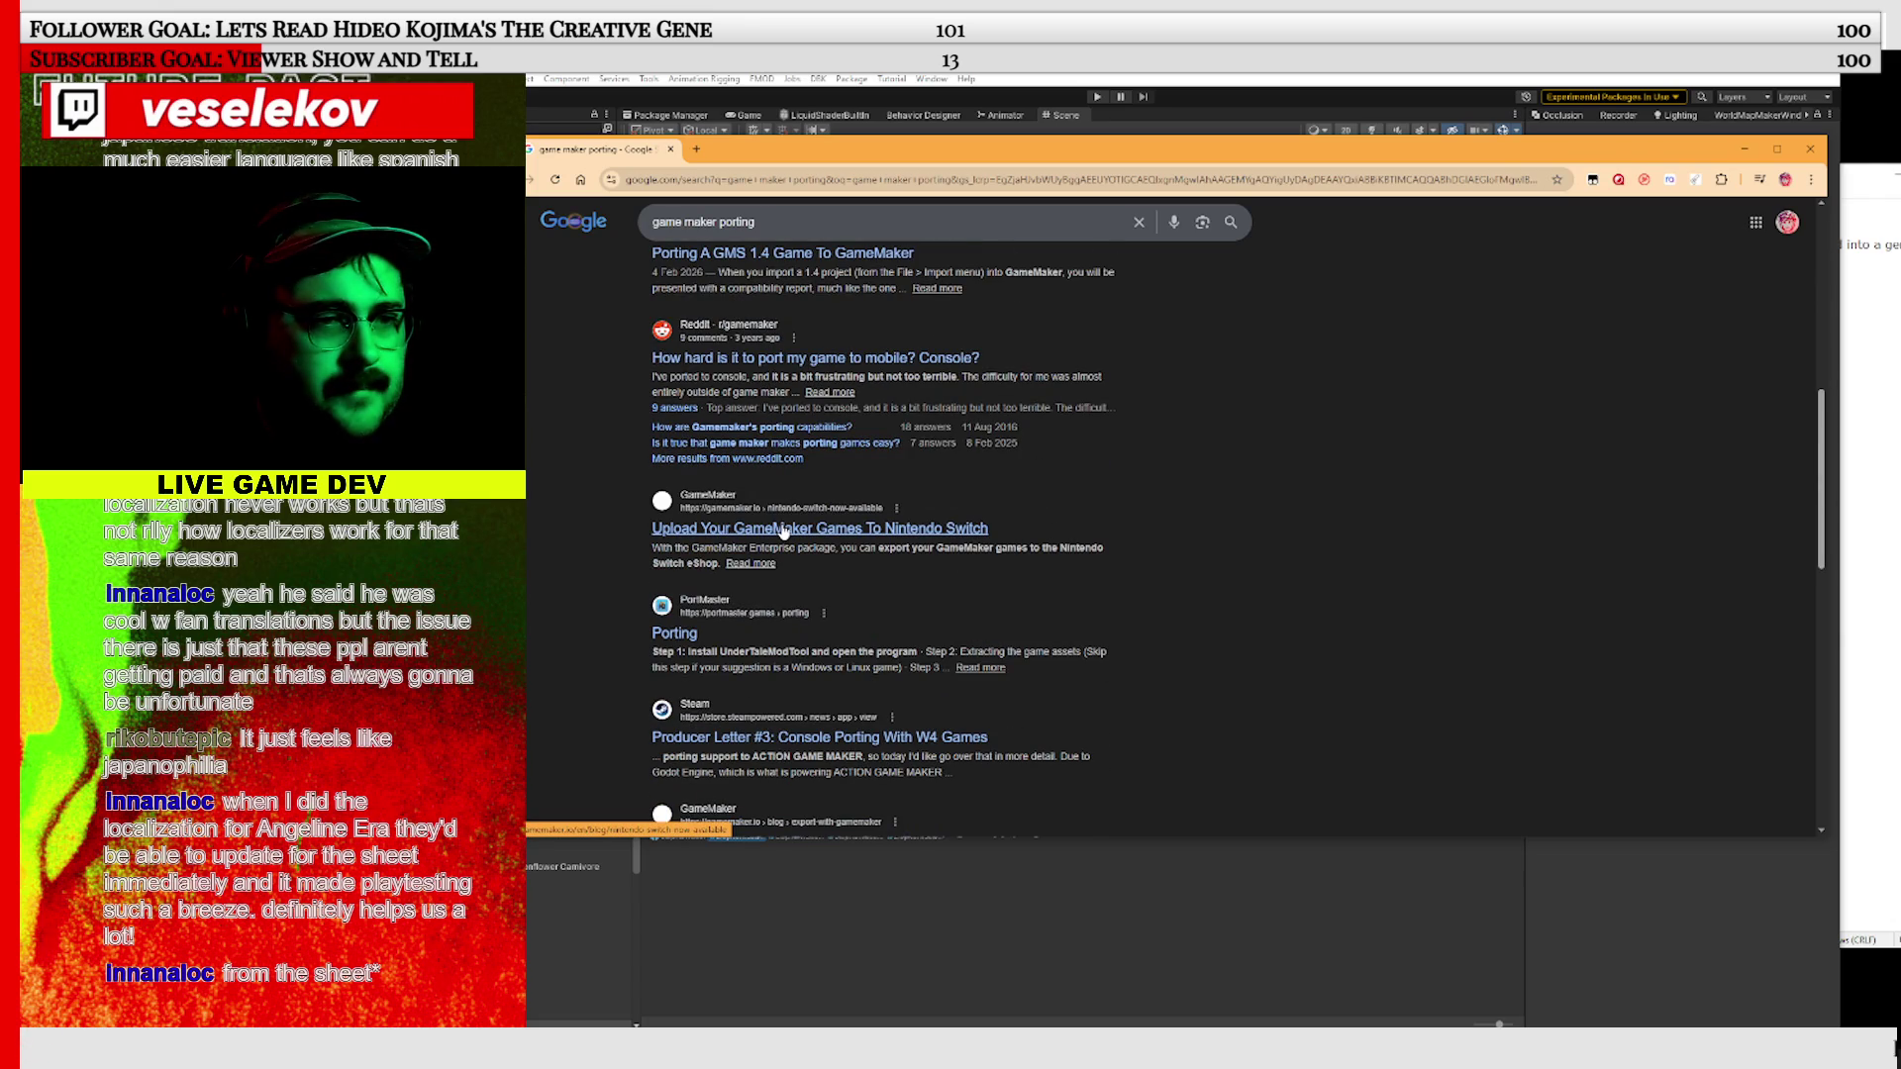
scroll(783, 532, down, 1)
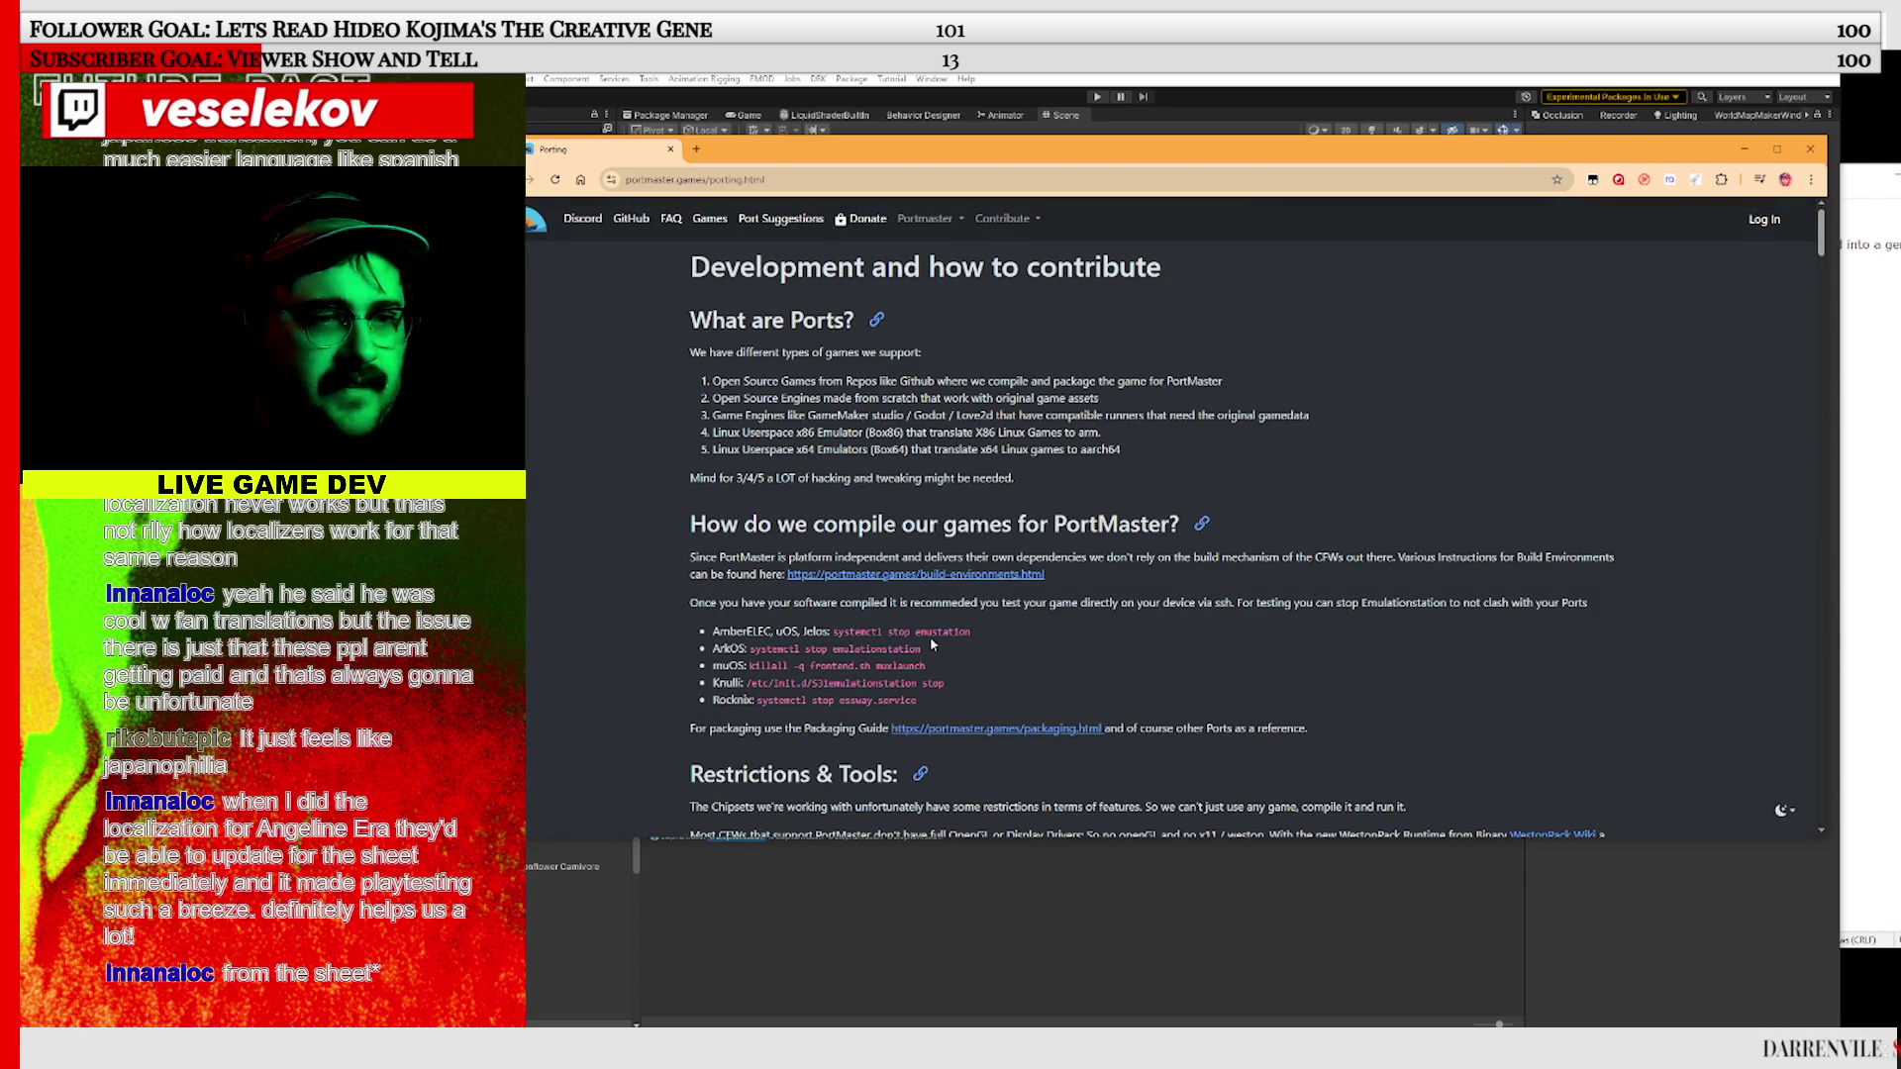
key(ctrl+f)
text(under)
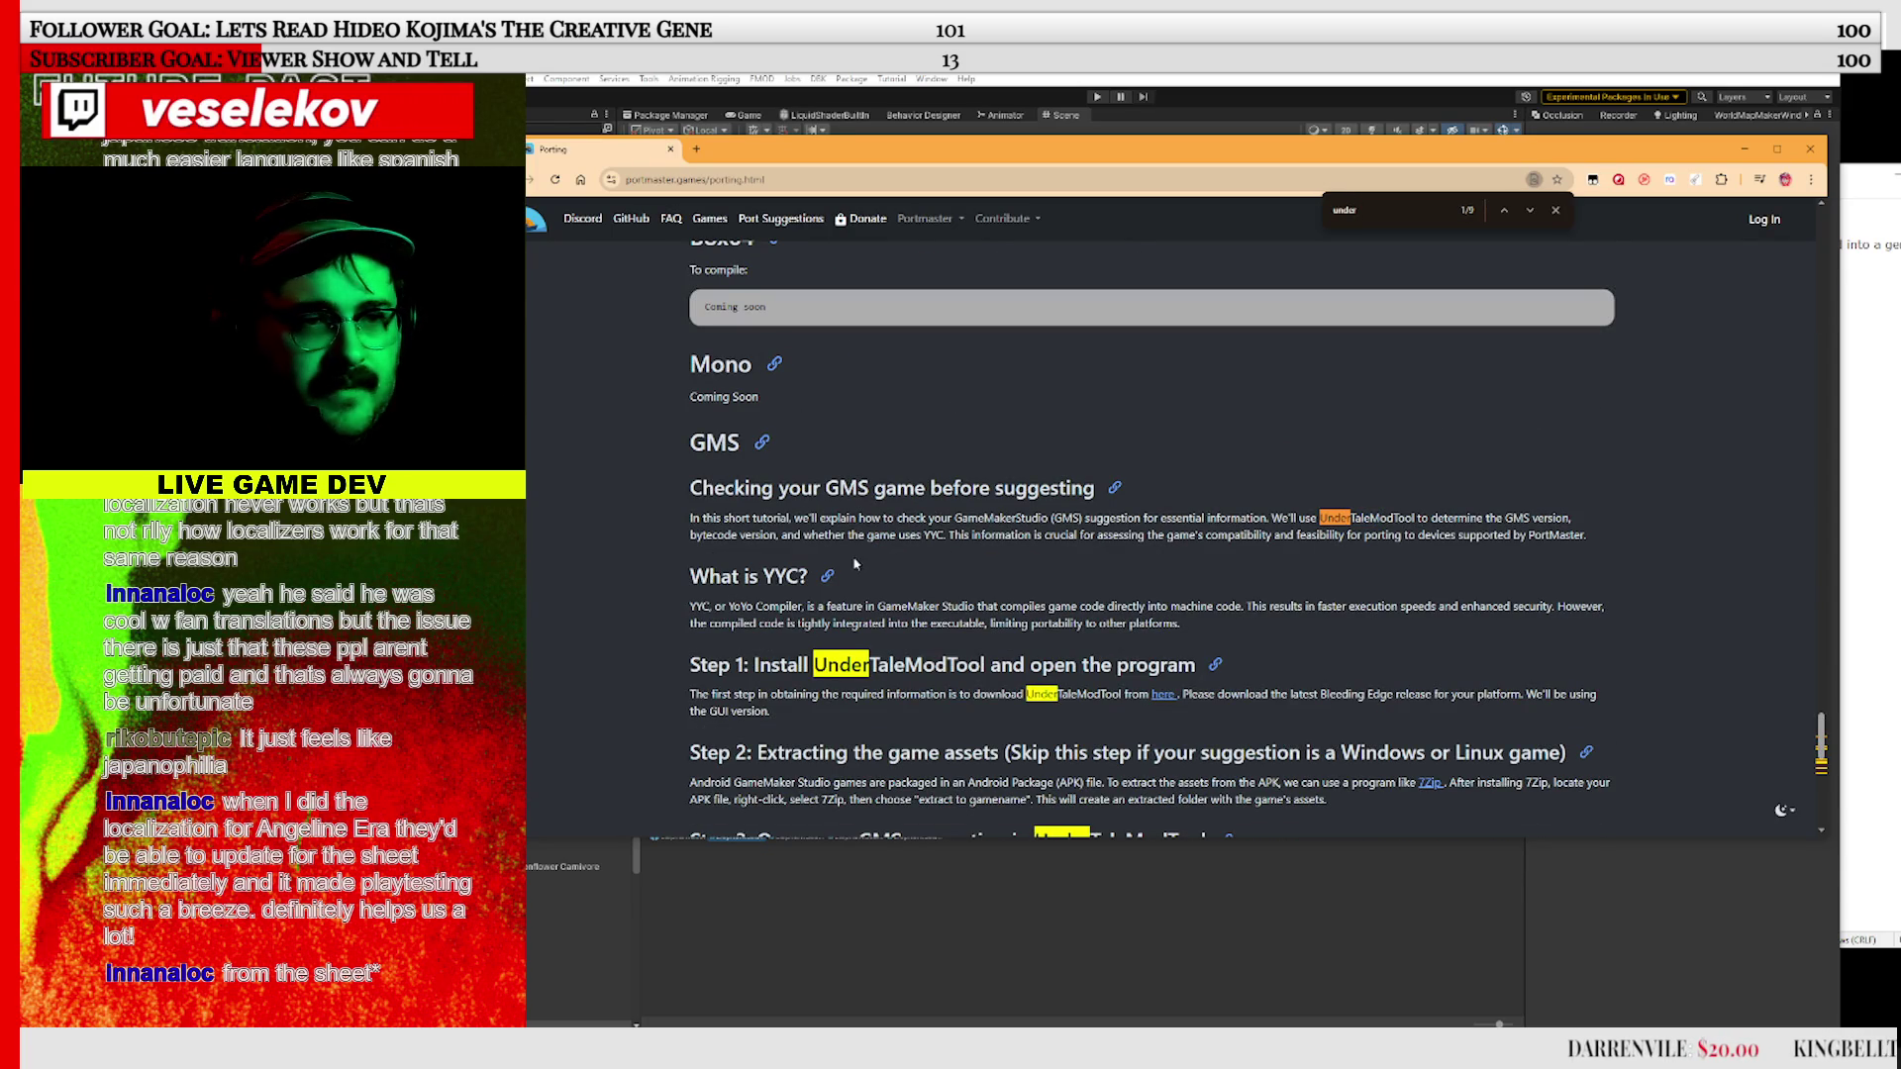
scroll(856, 565, down, 1)
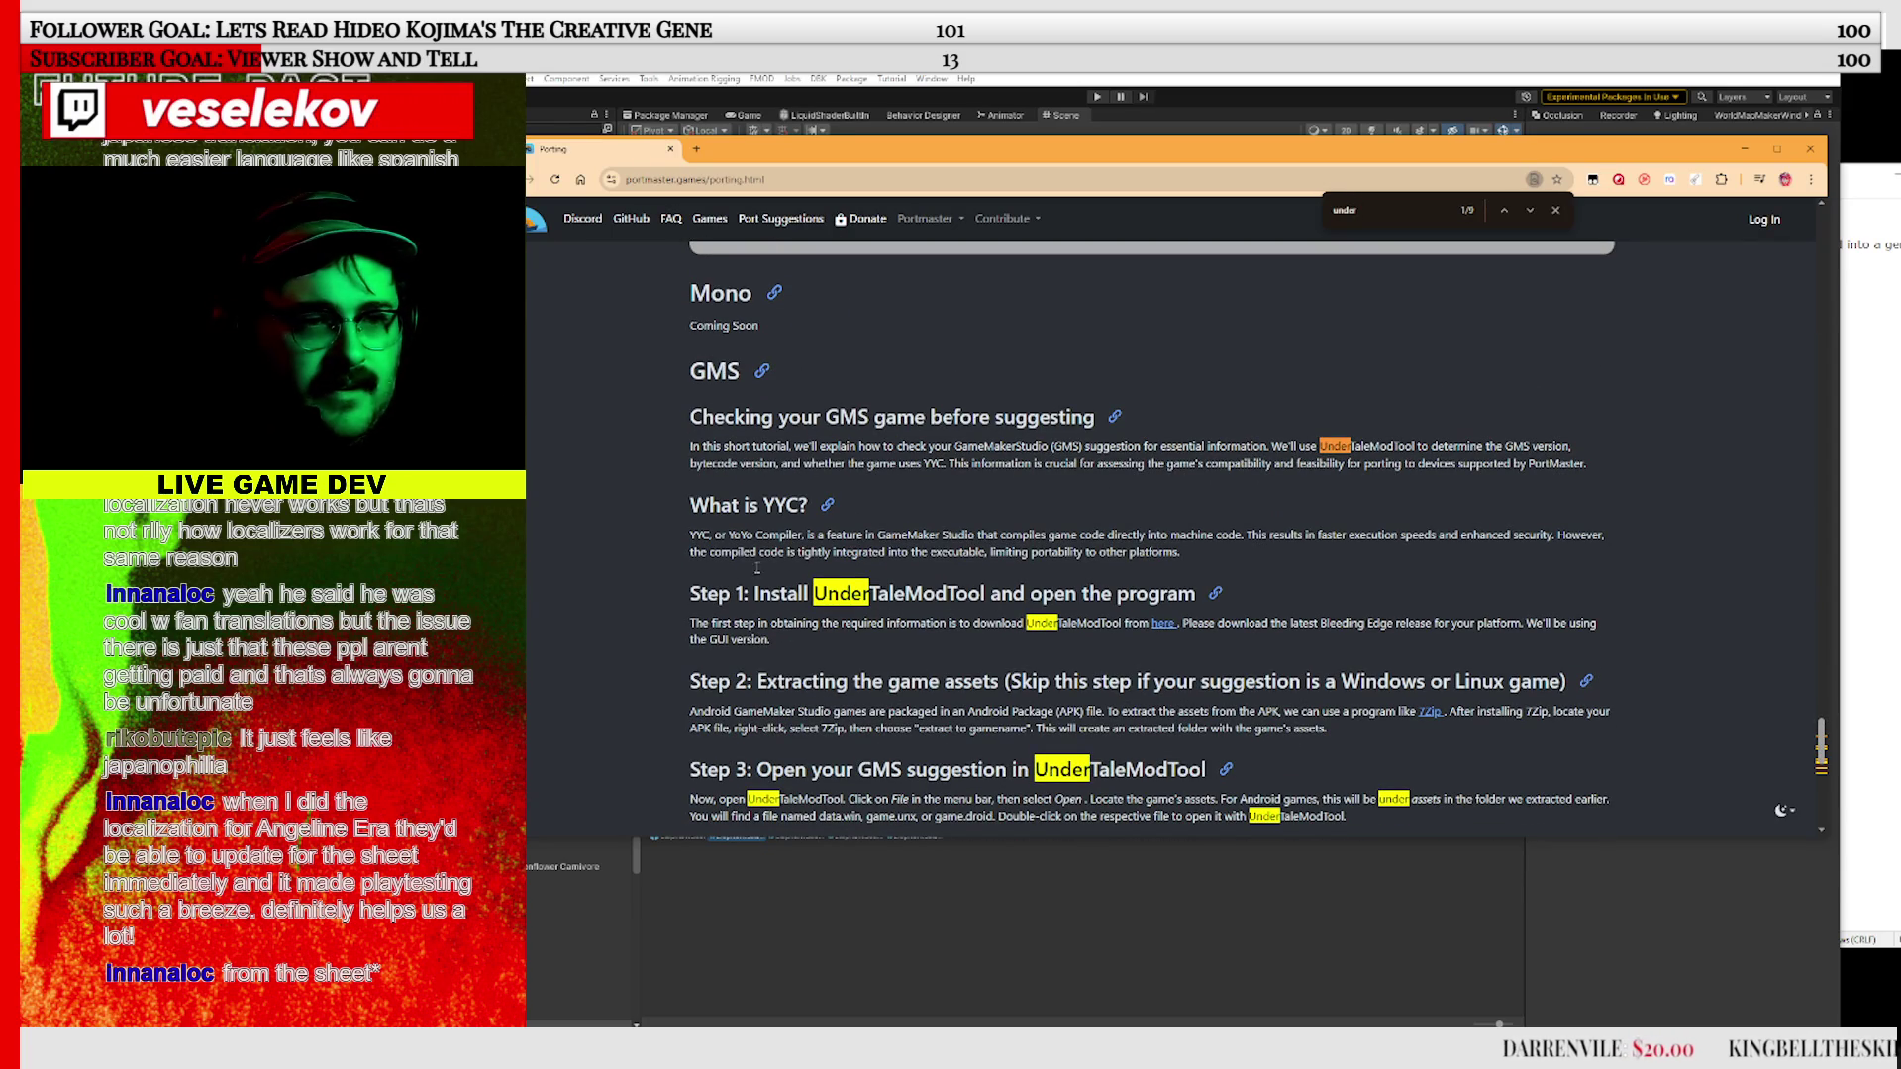
drag(814, 593, 982, 585)
click(986, 585)
Go back up to the missing-cursor notes, then return to the Unity editor
scroll(985, 580, down, 7)
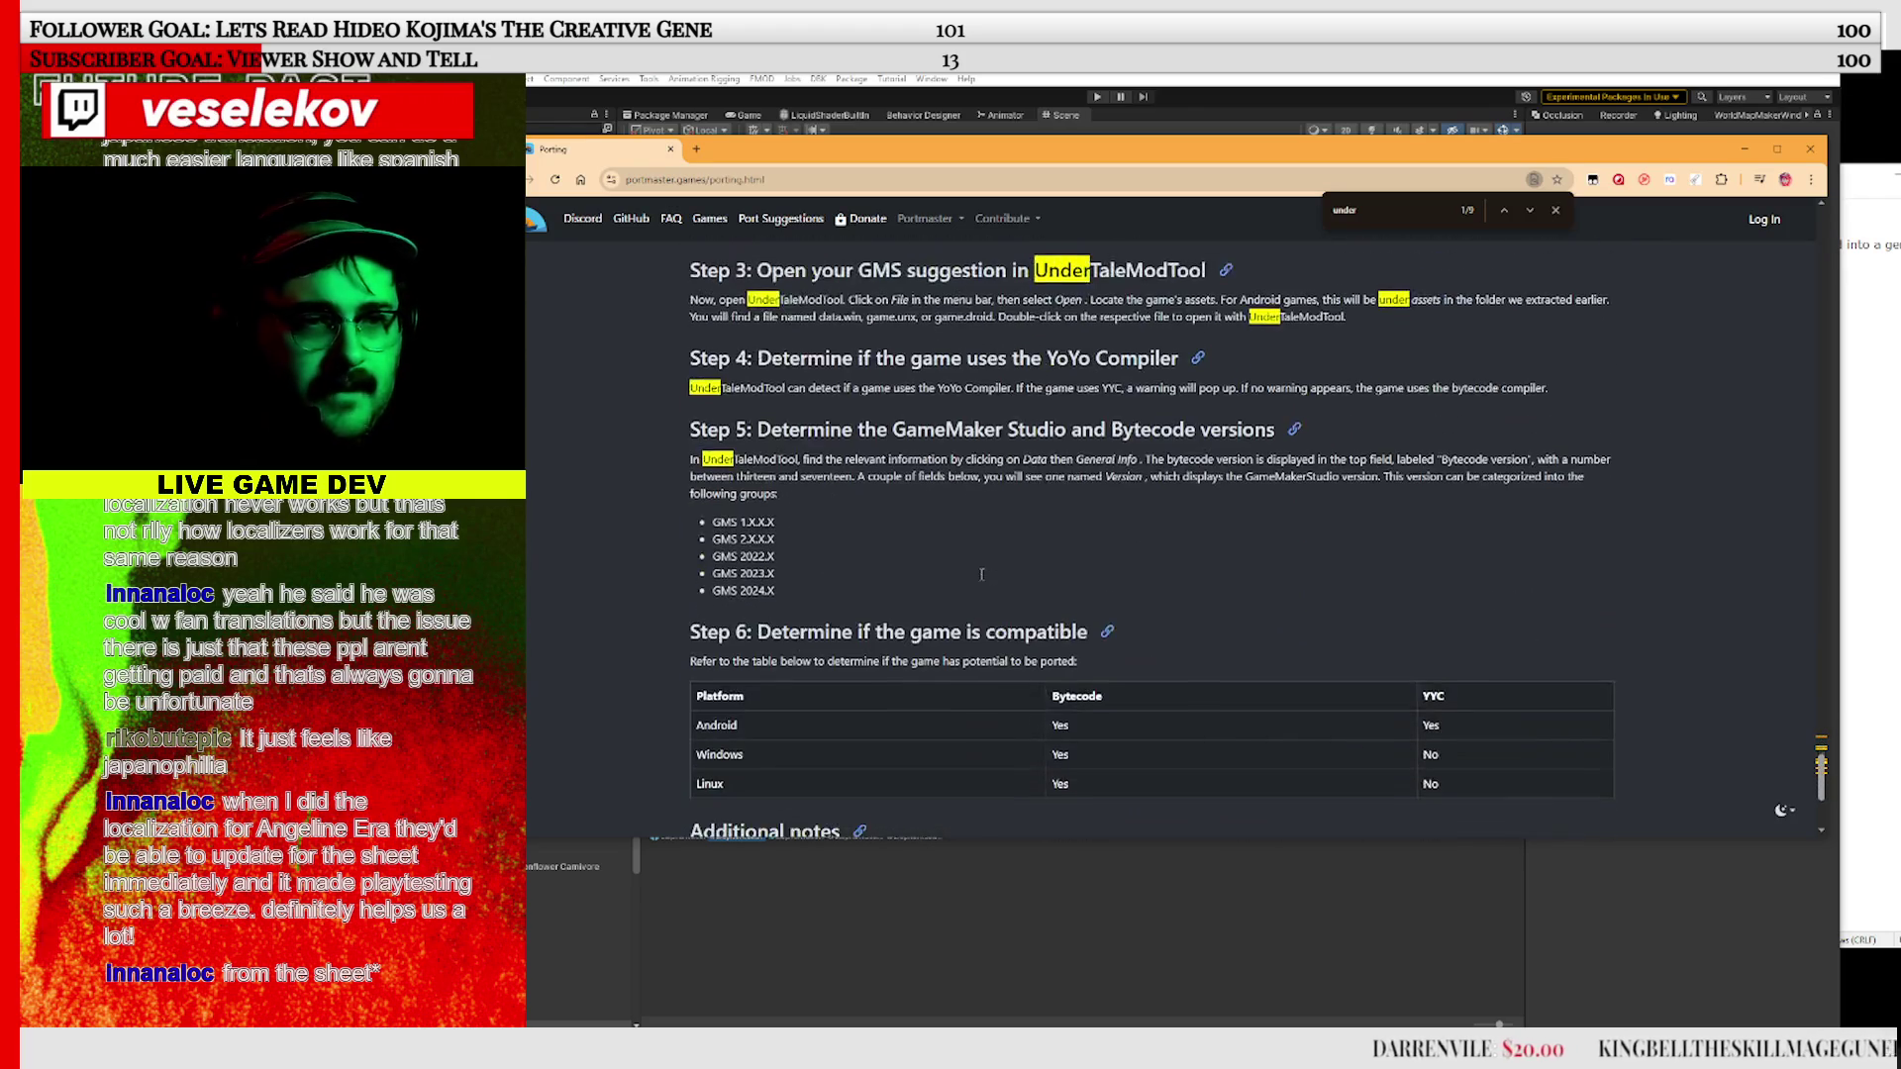
scroll(982, 574, down, 5)
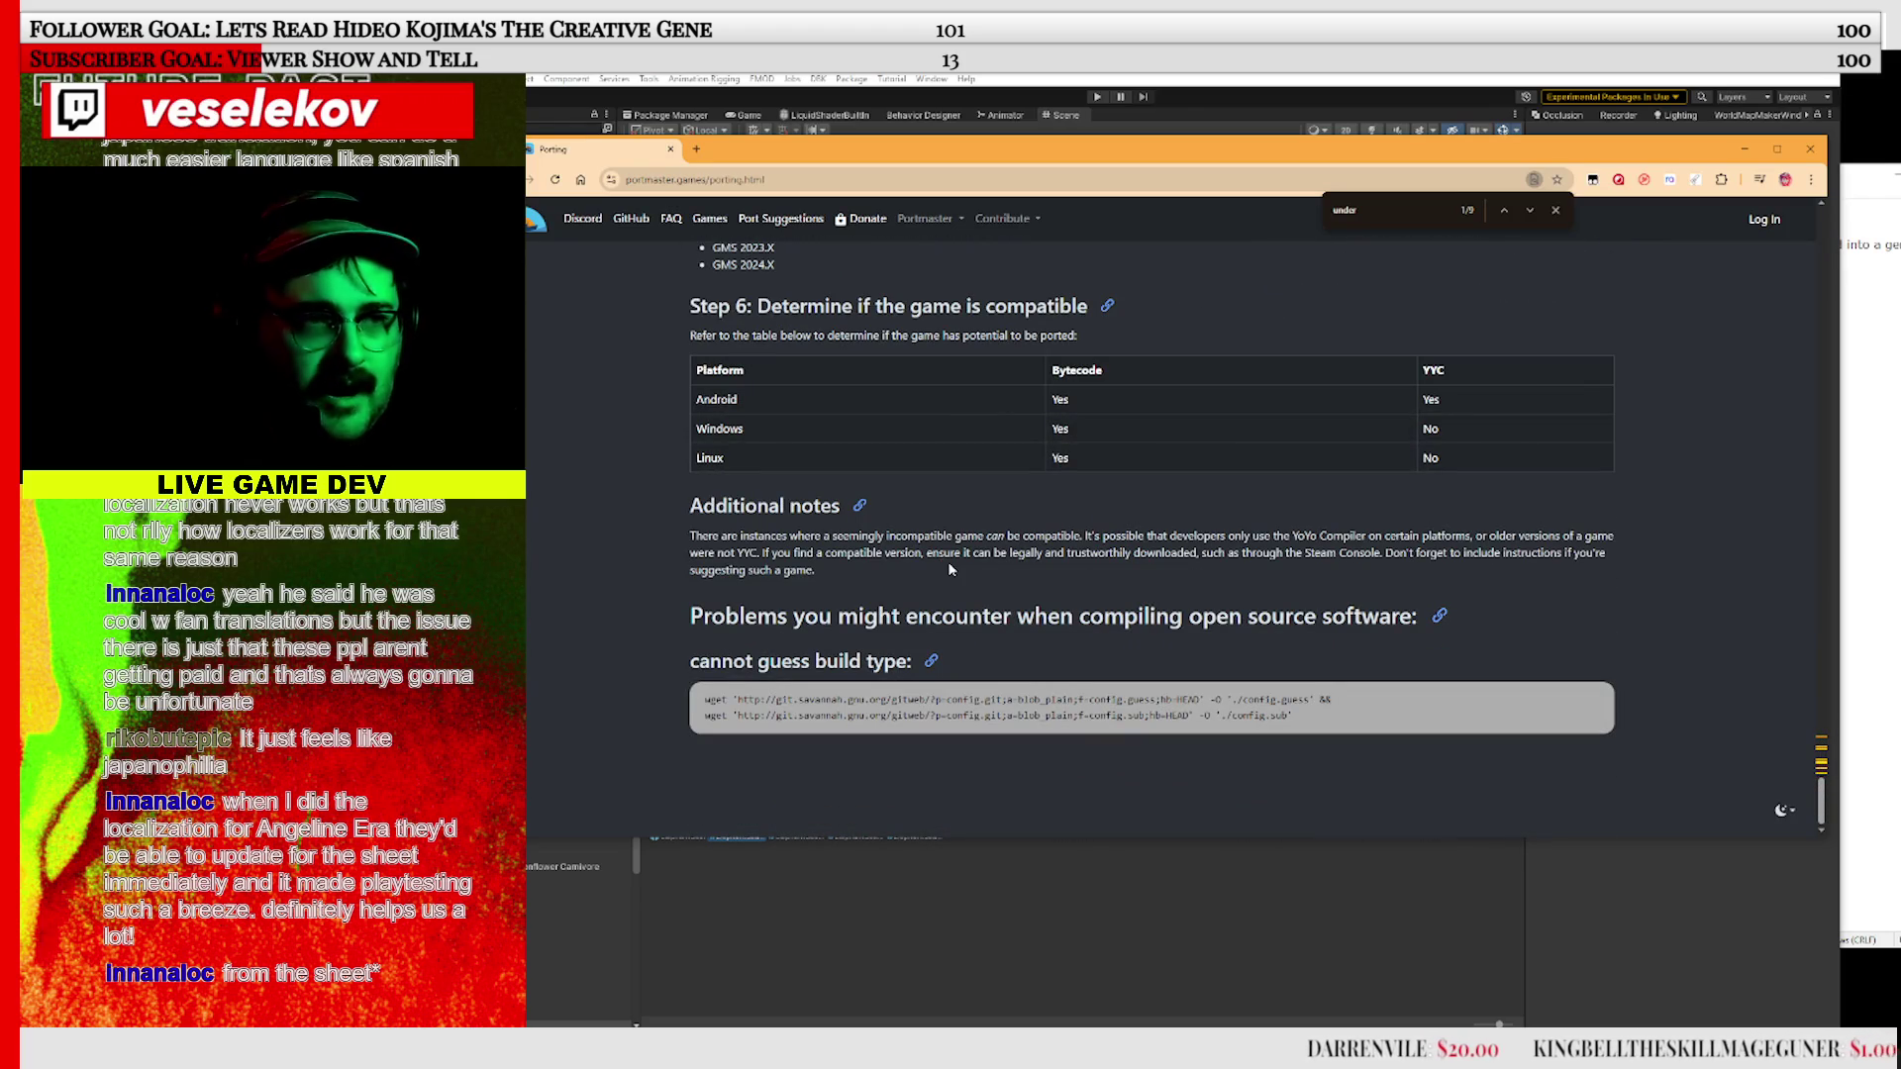
scroll(1093, 468, up, 15)
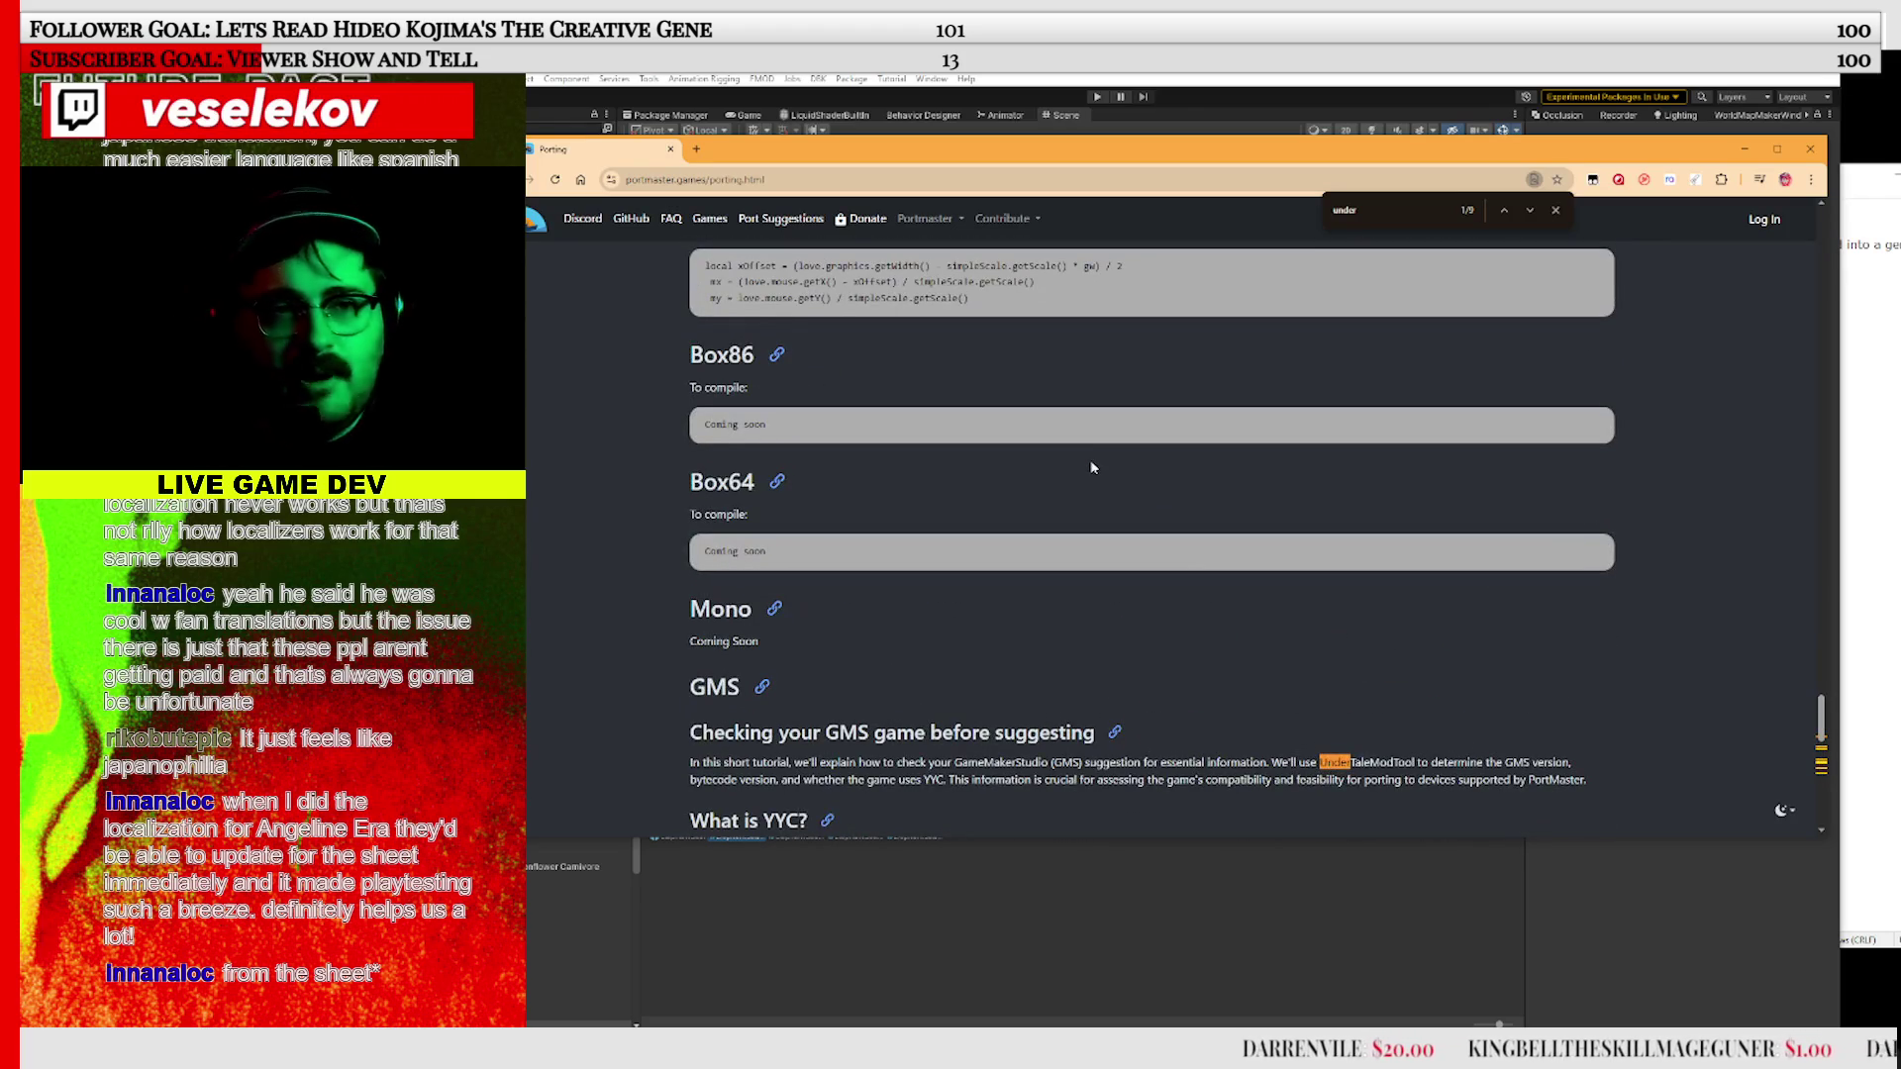
scroll(1093, 467, up, 7)
scroll(1013, 494, up, 3)
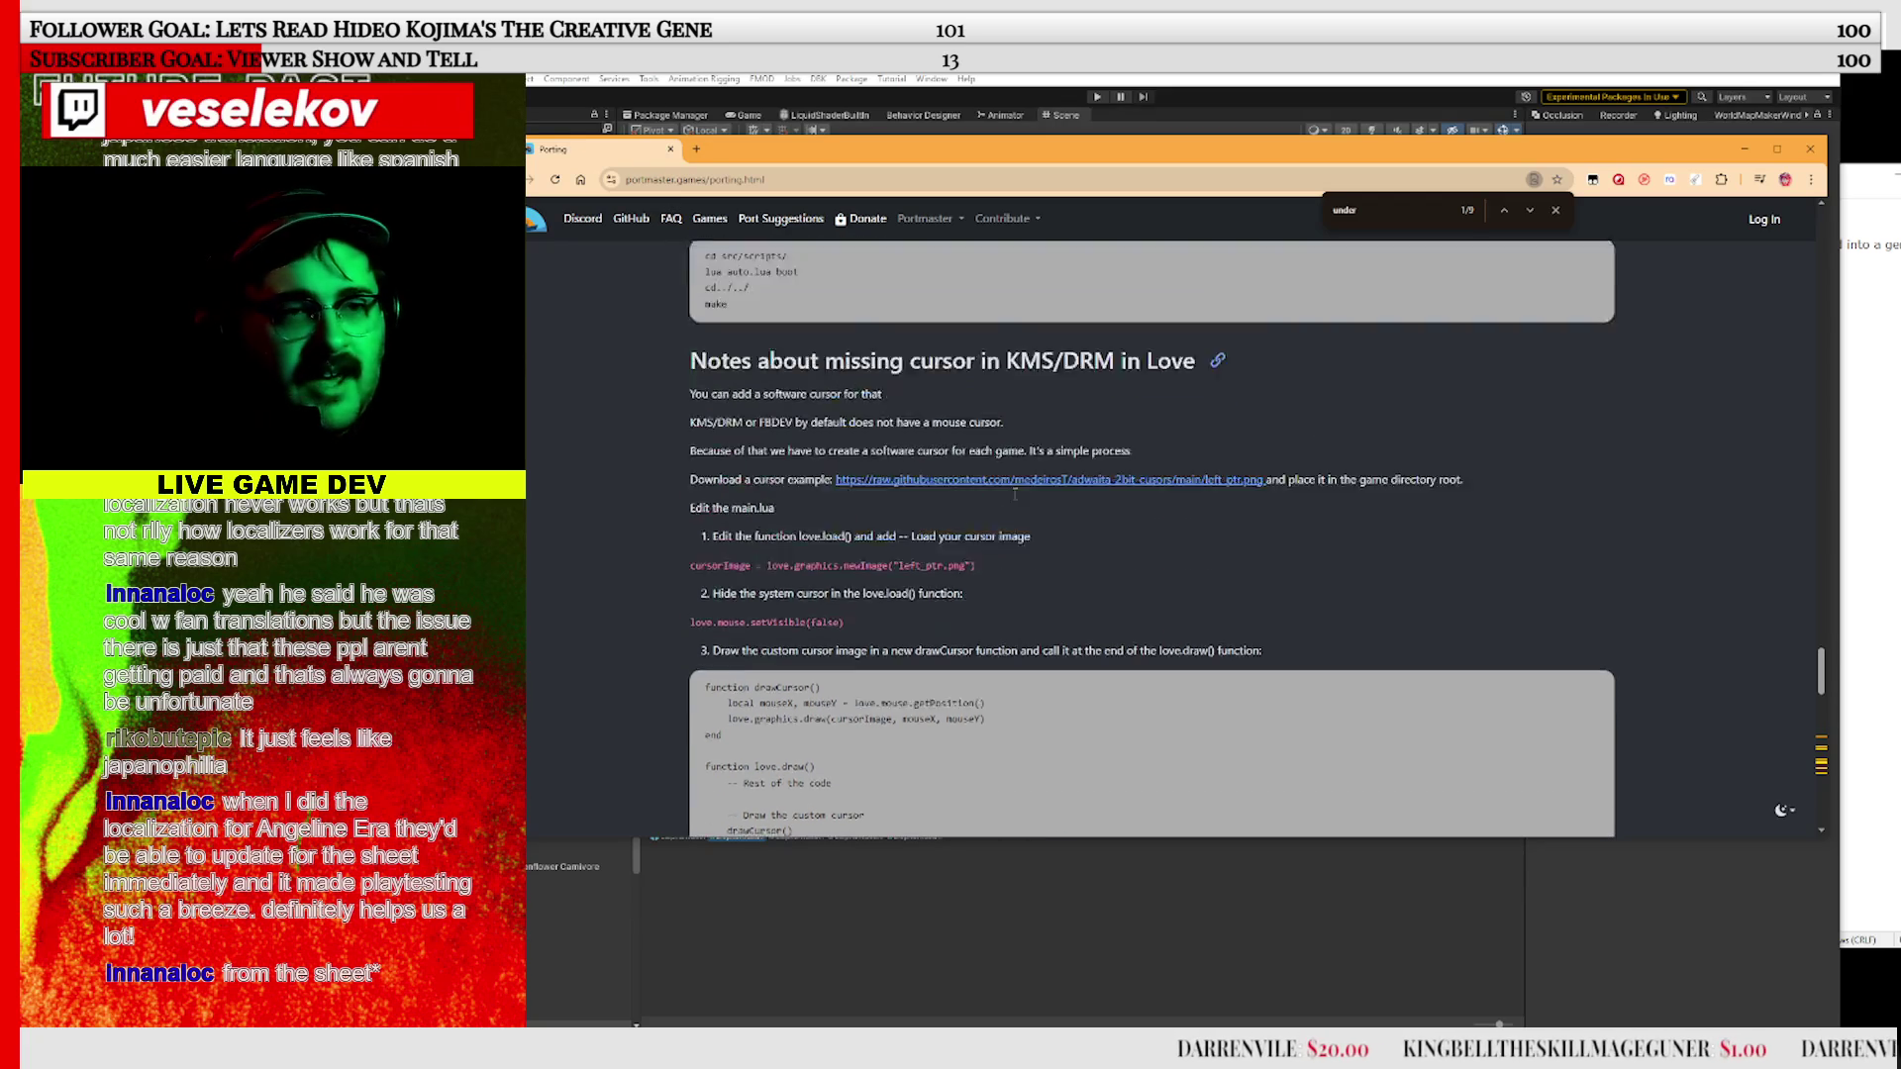
key(alt+Tab)
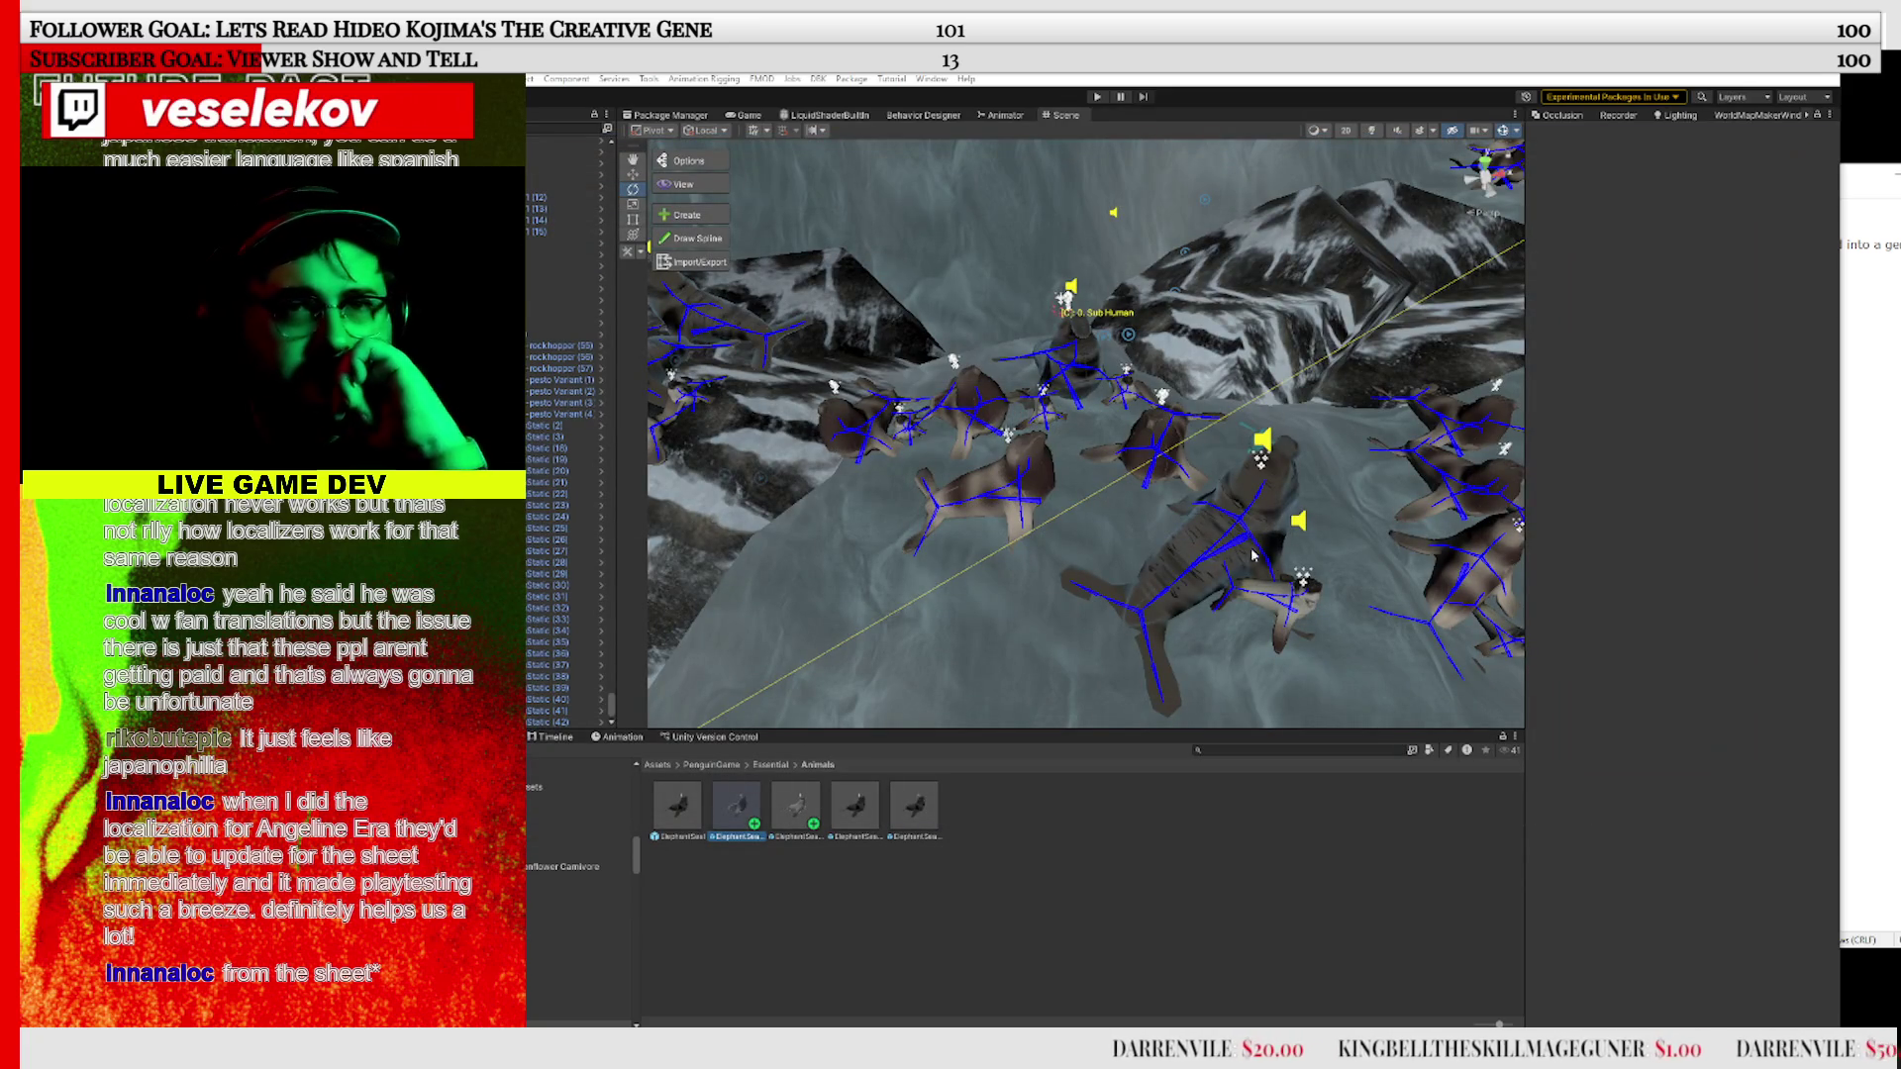
drag(1216, 530, 970, 552)
scroll(892, 651, down, 5)
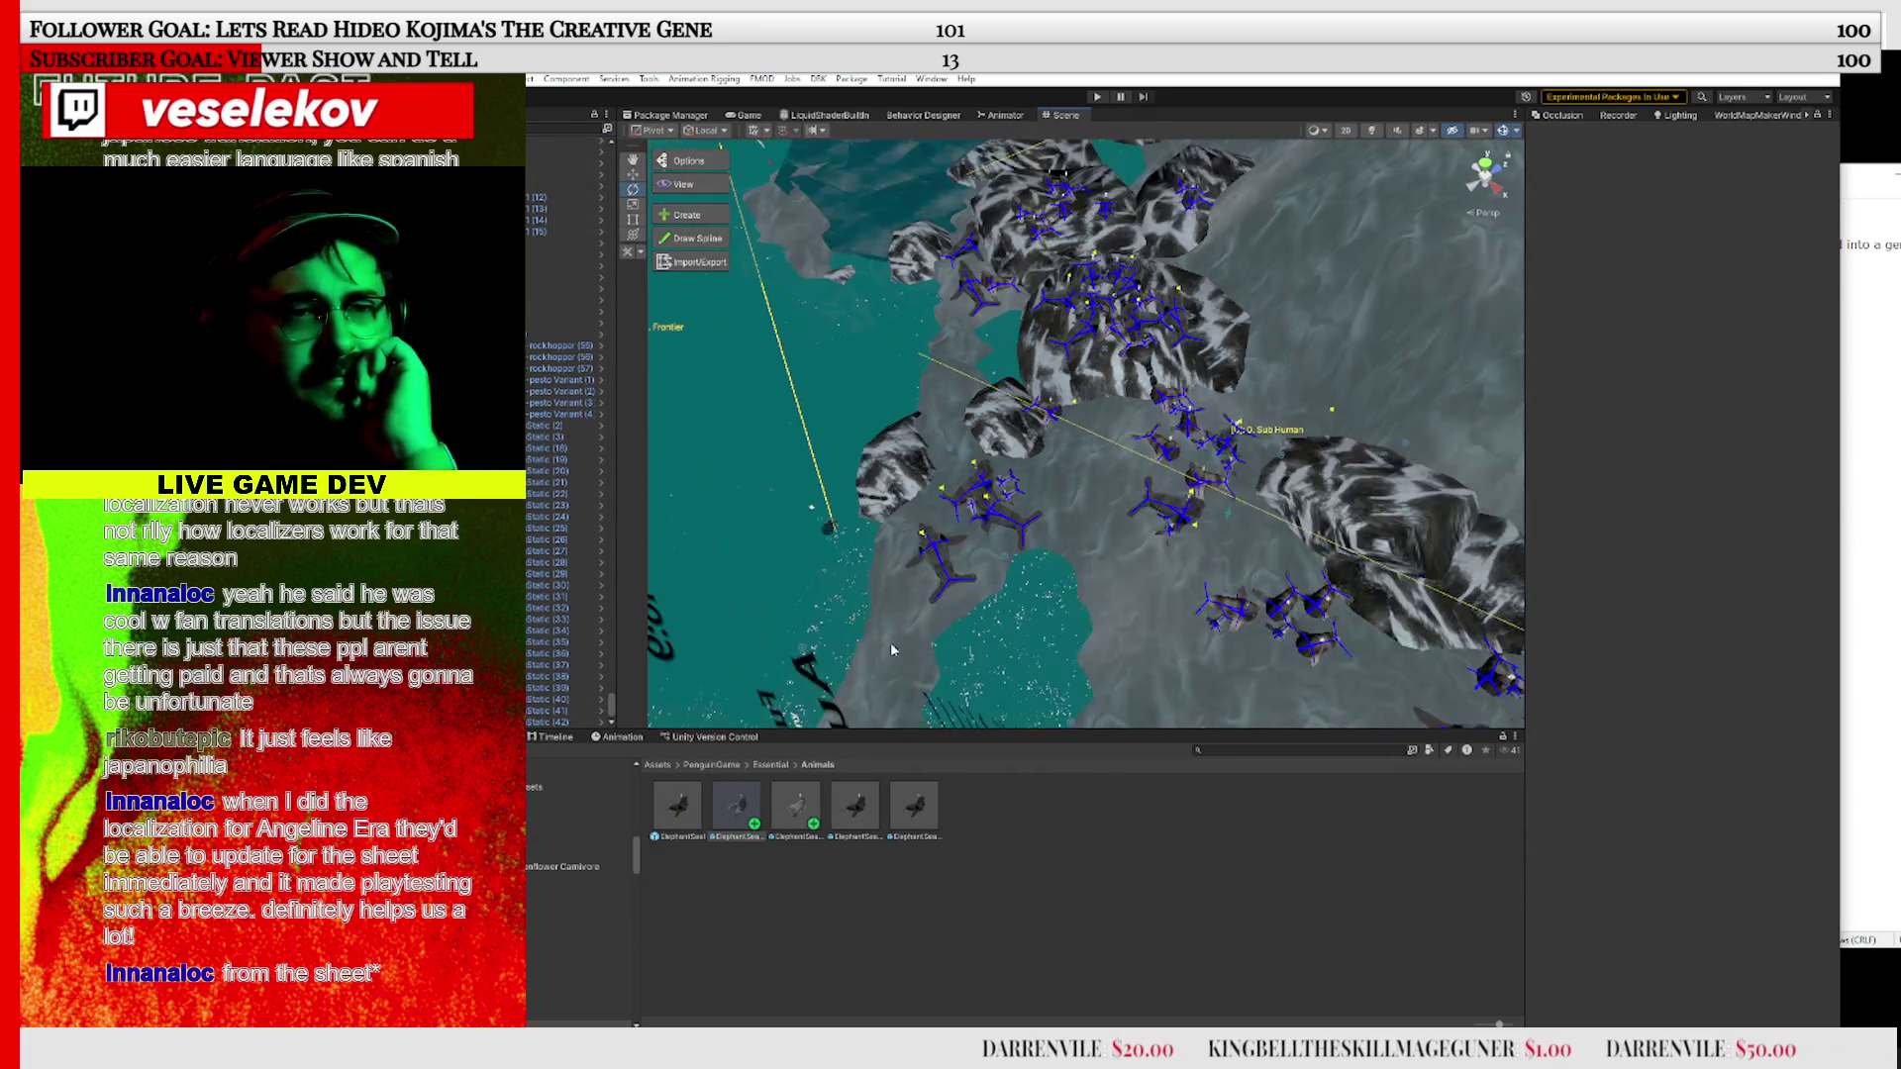
drag(1286, 513, 1073, 690)
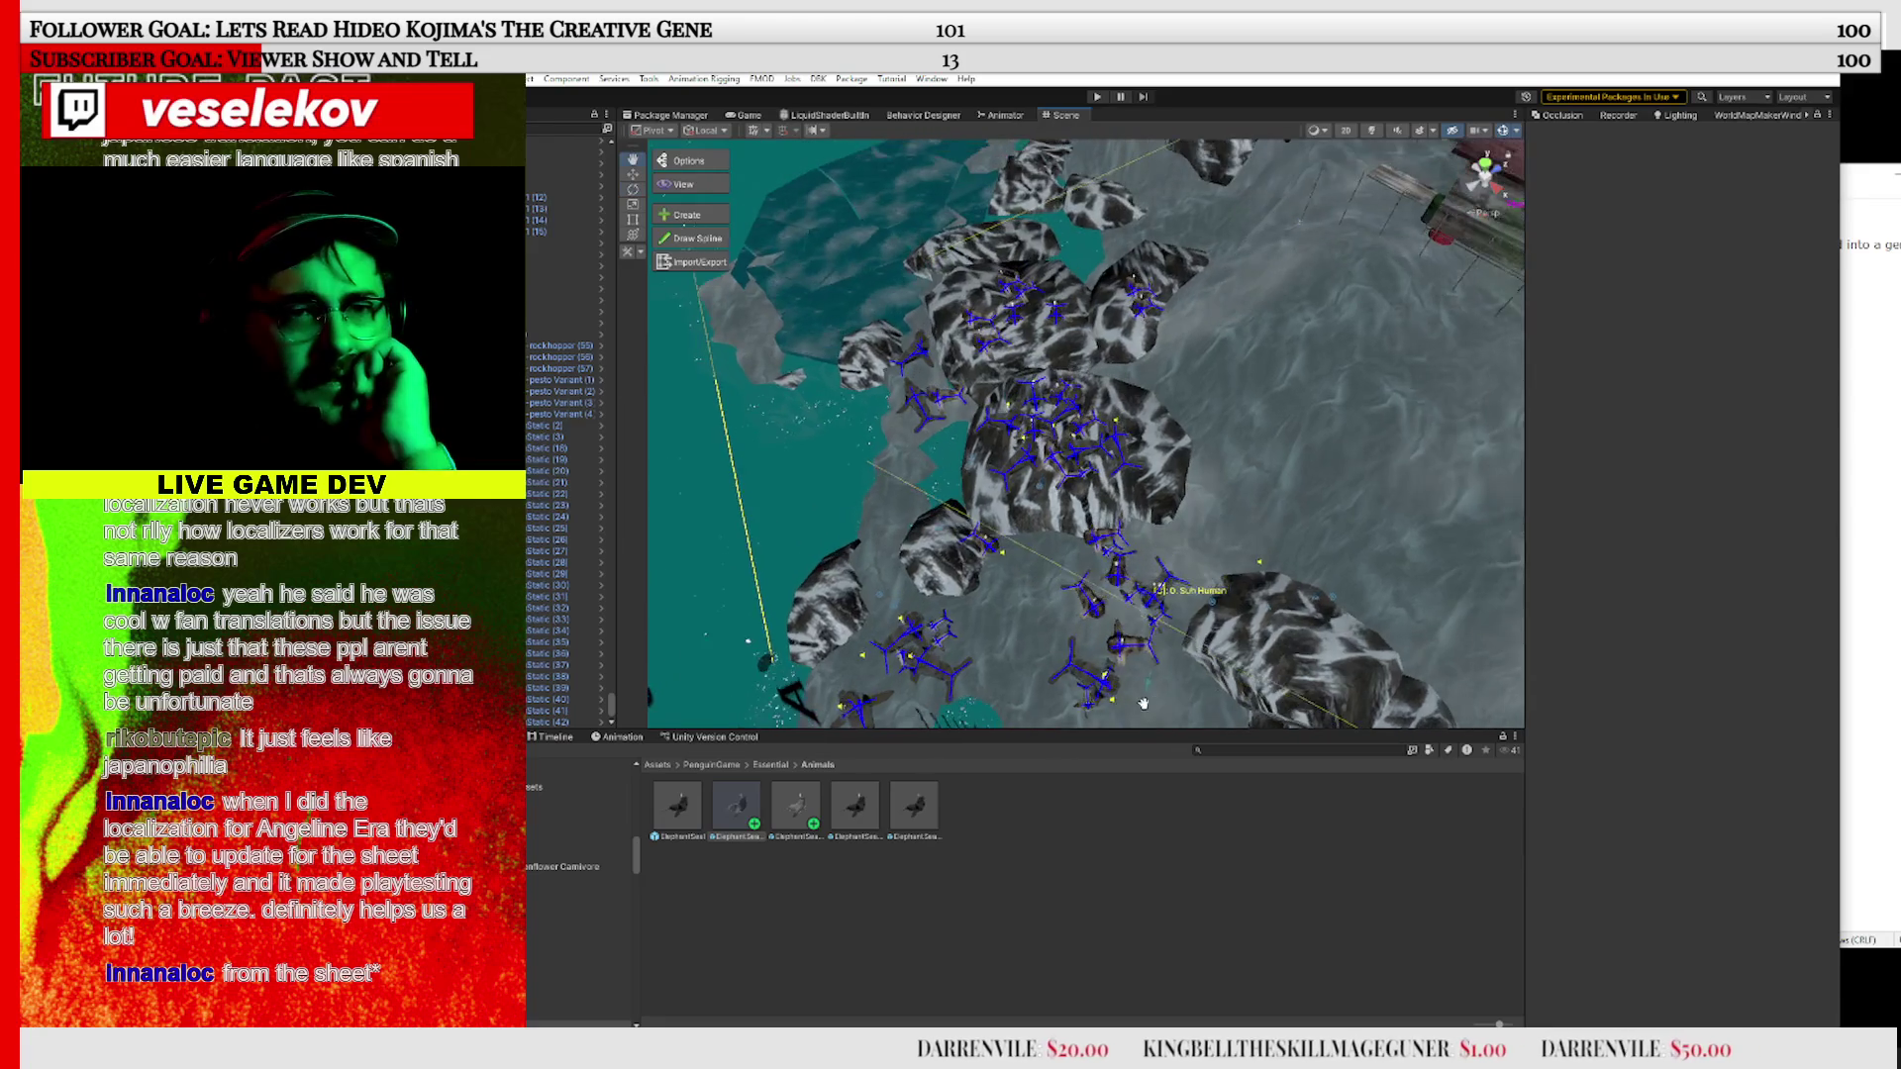
scroll(1221, 624, up, 3)
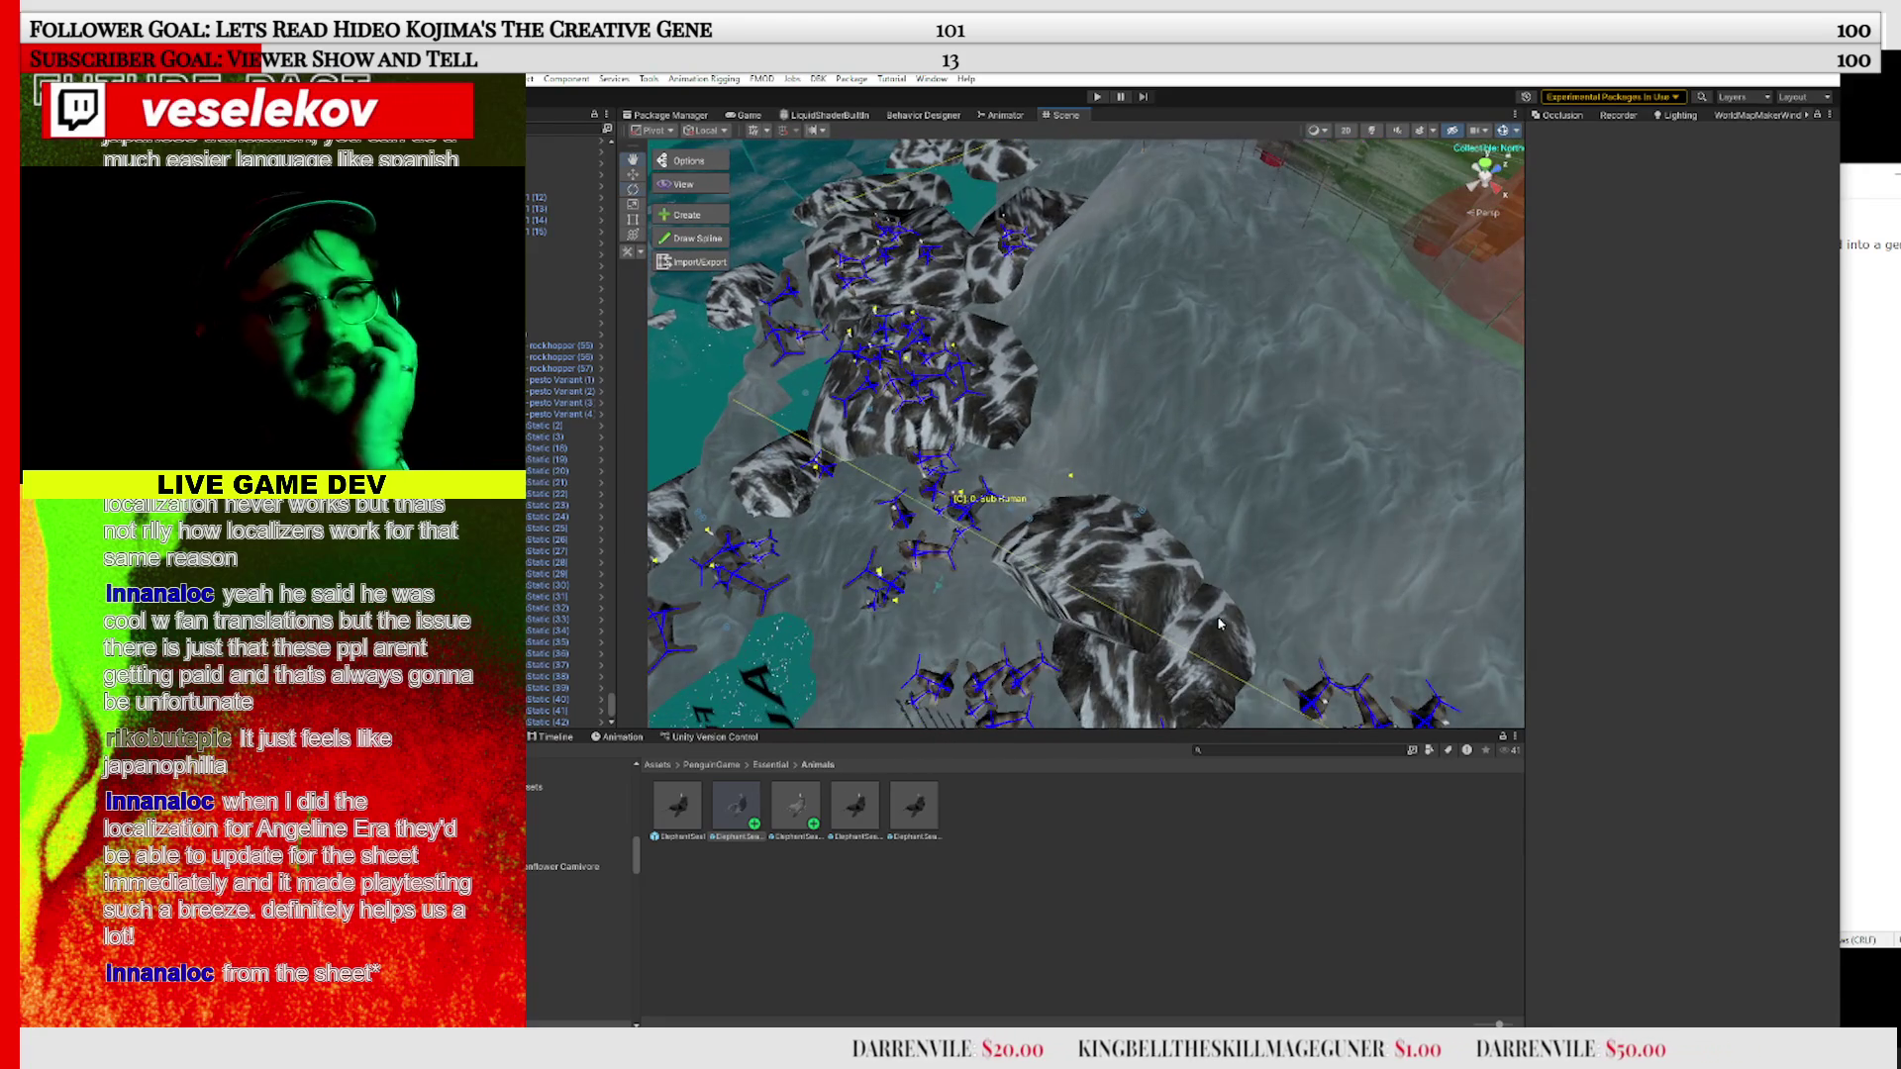
mouse_move(1087, 508)
mouse_down()
mouse_move(1024, 442)
mouse_move(1164, 519)
mouse_up()
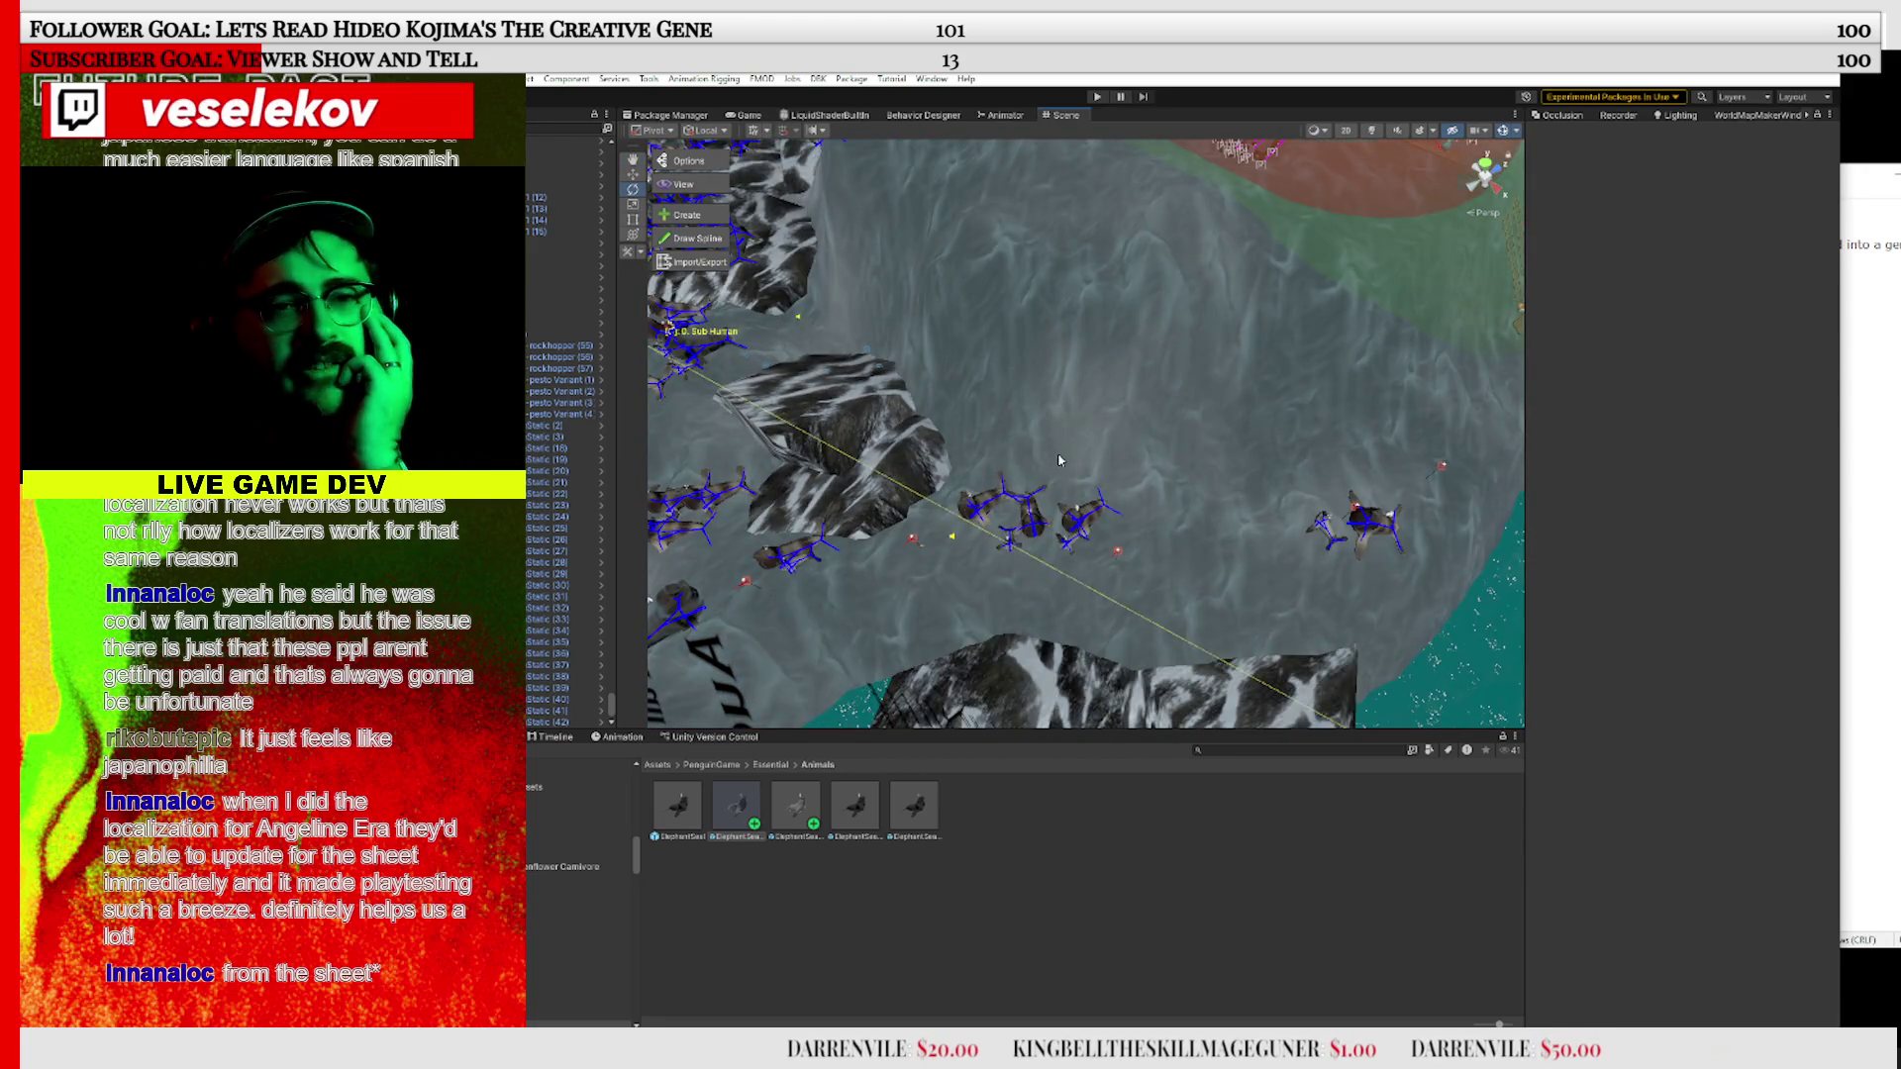
scroll(1060, 461, up, 2)
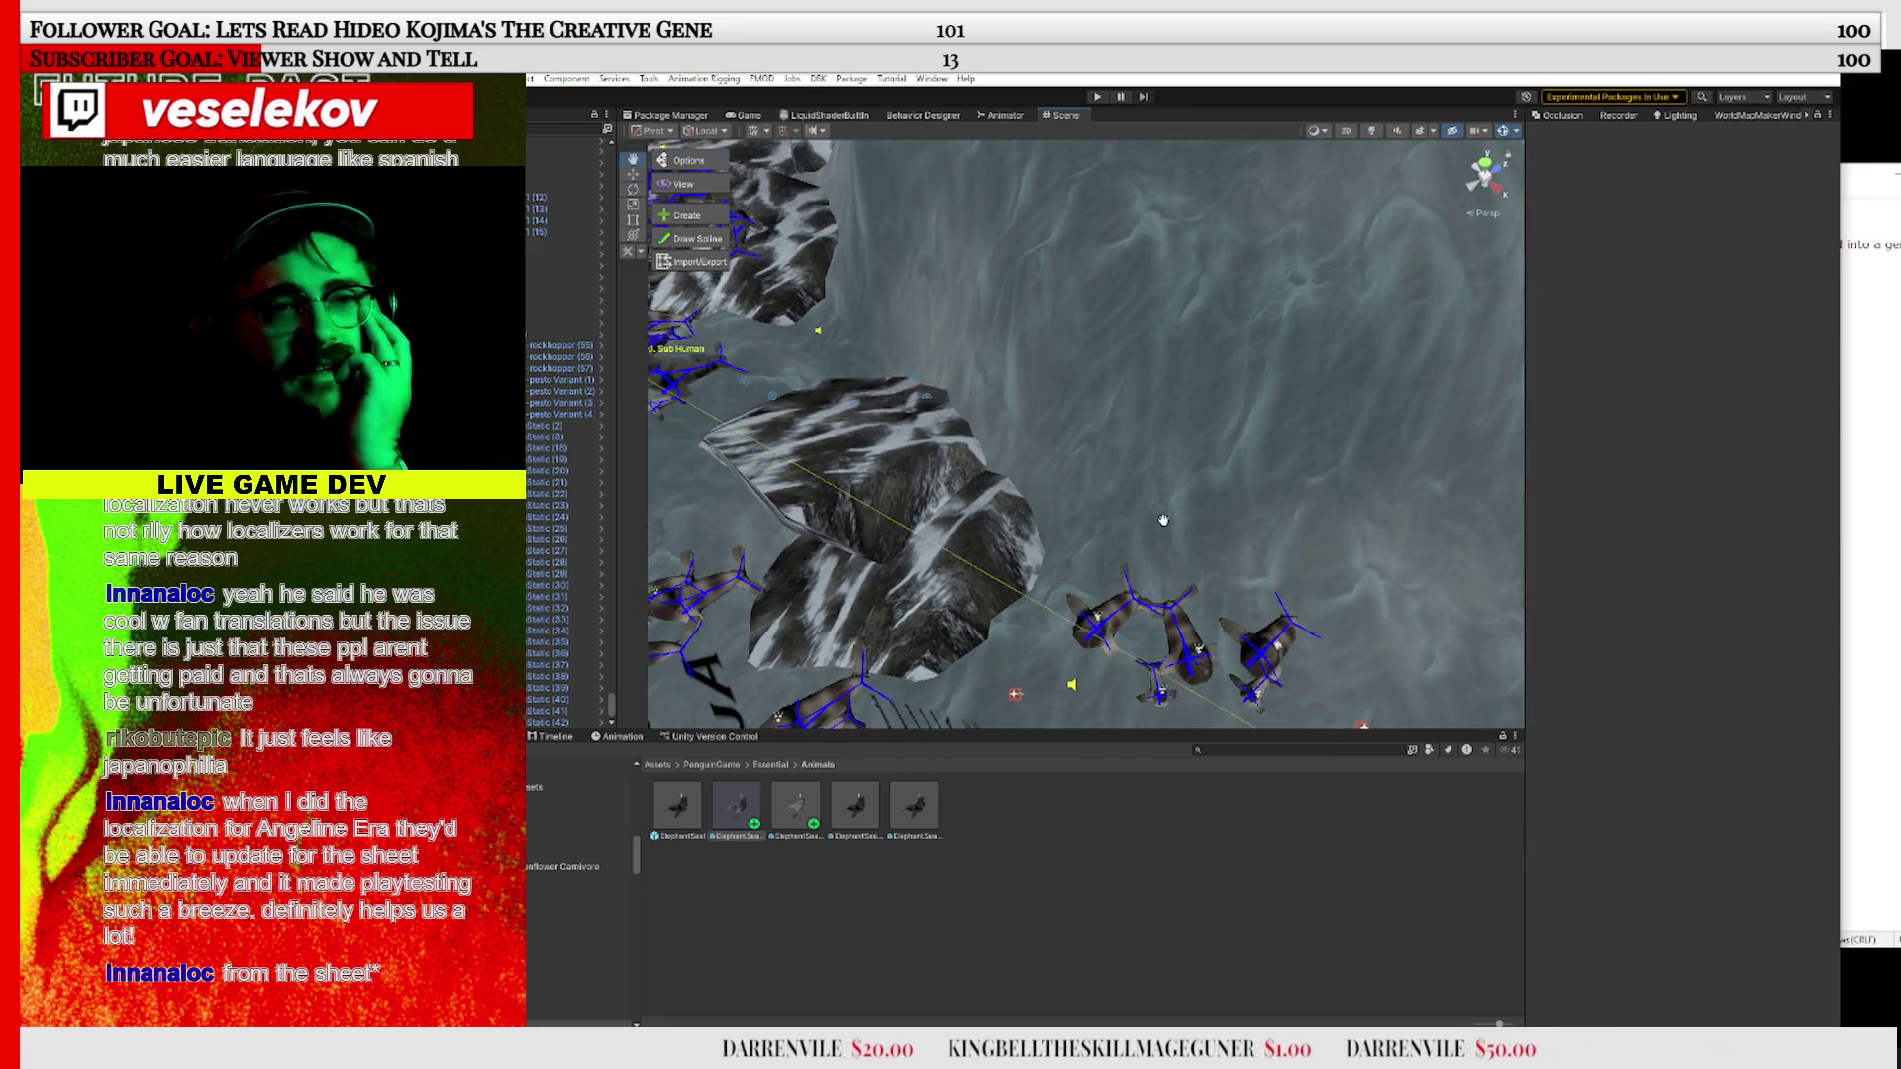
scroll(1163, 520, up, 5)
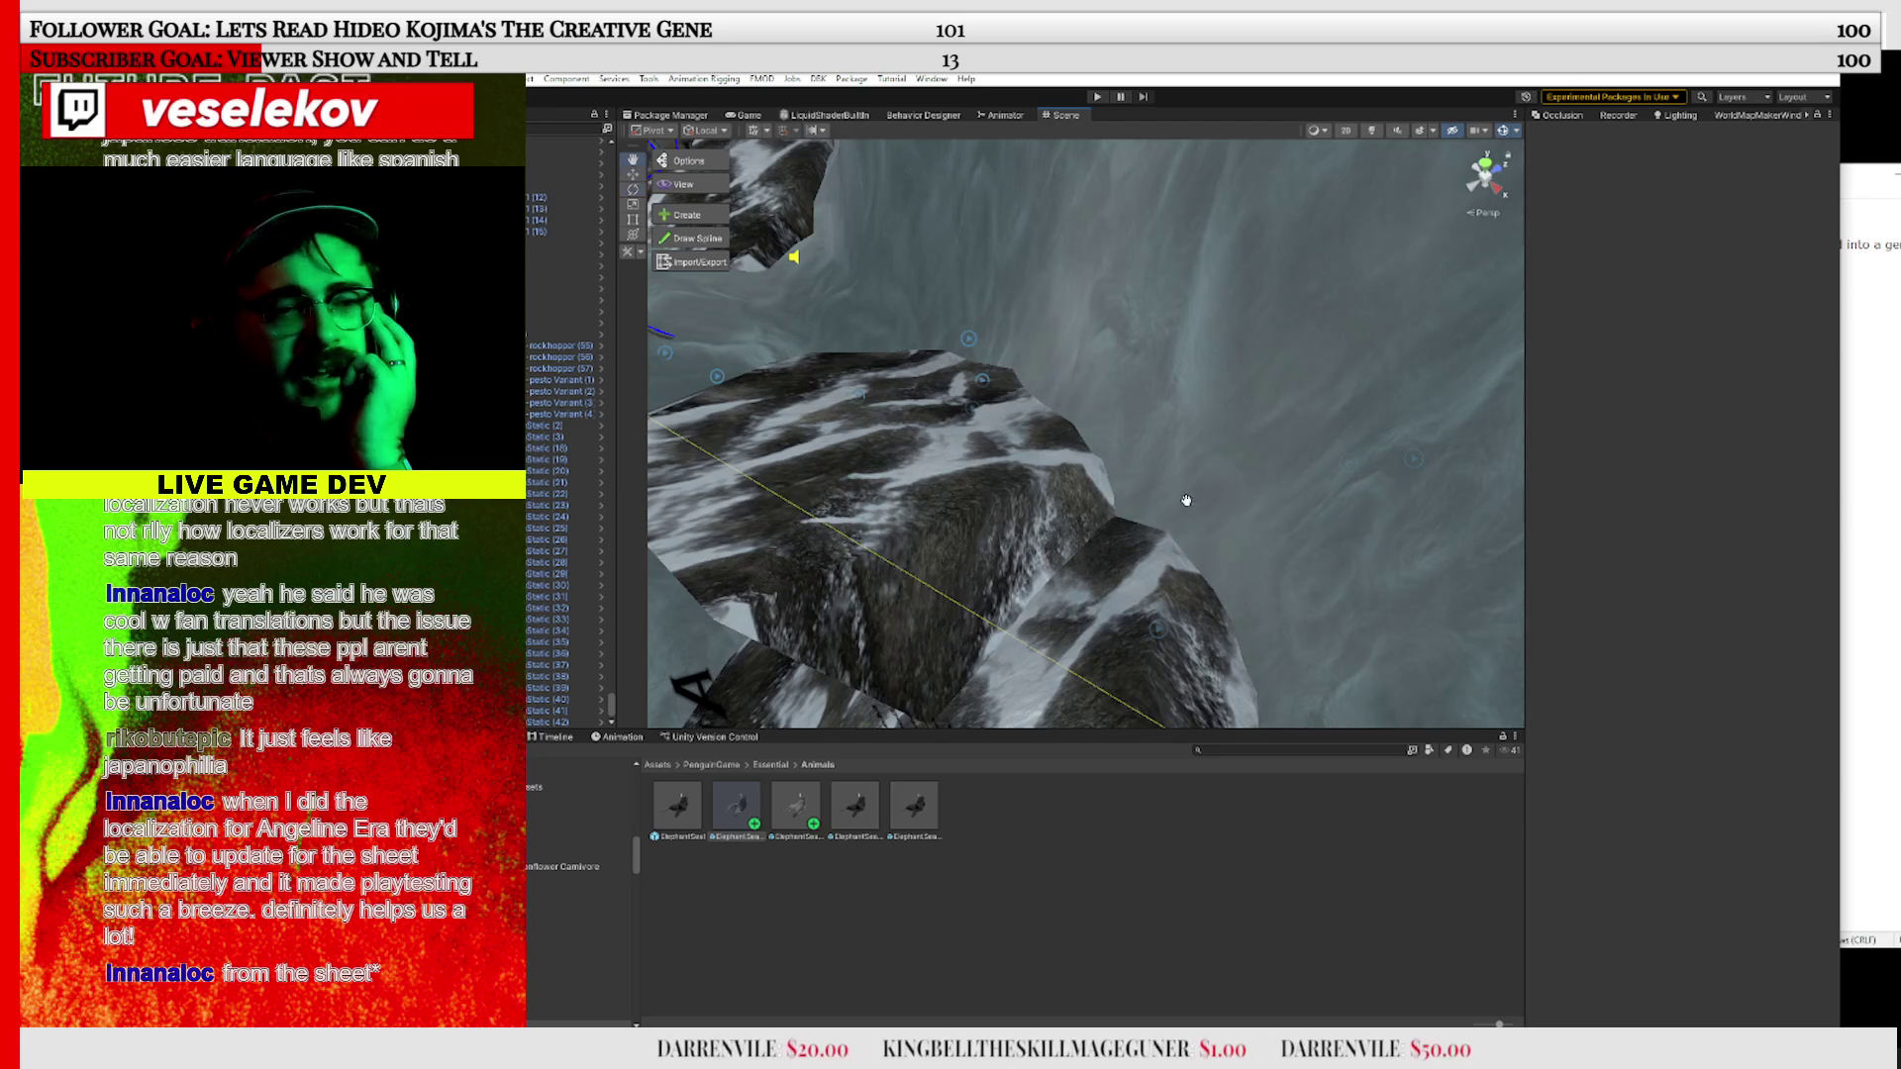
scroll(1186, 500, down, 3)
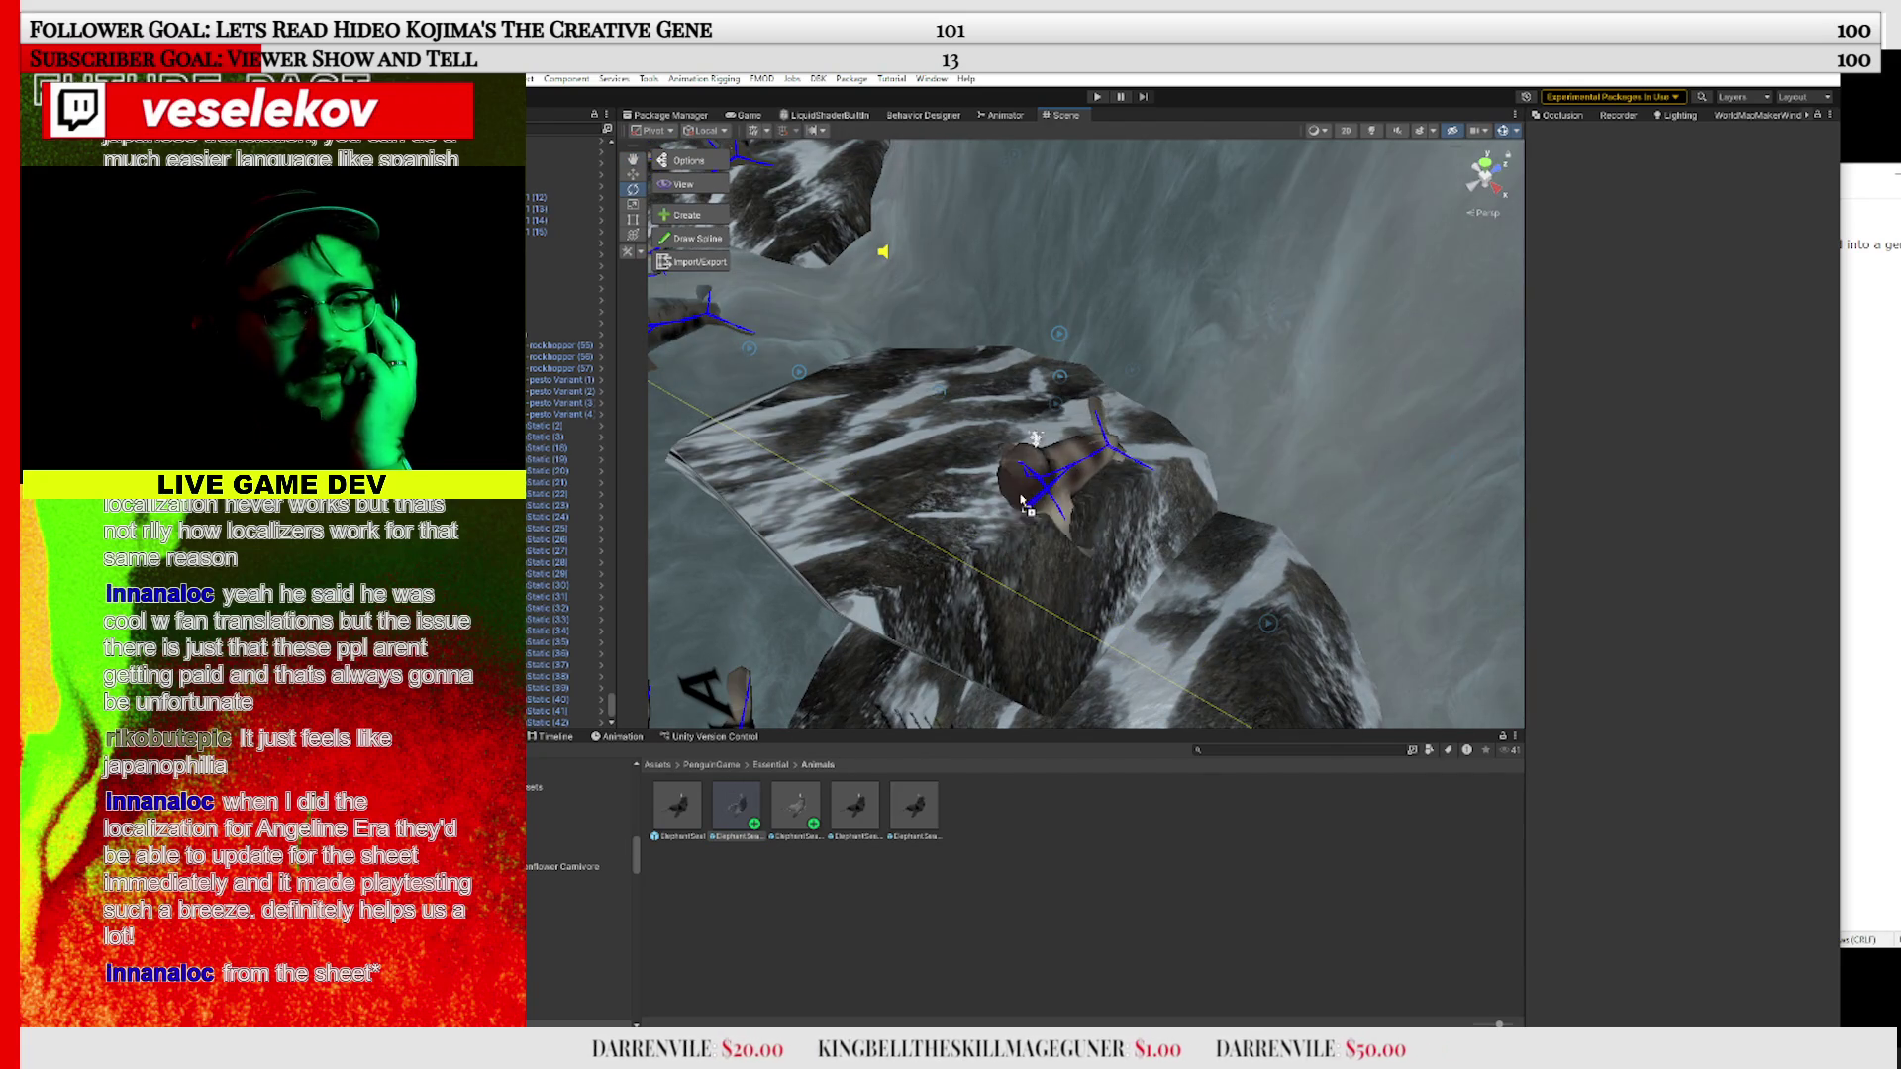
Tilt the elephant seal on the rock around Z so it follows the slope
click(995, 509)
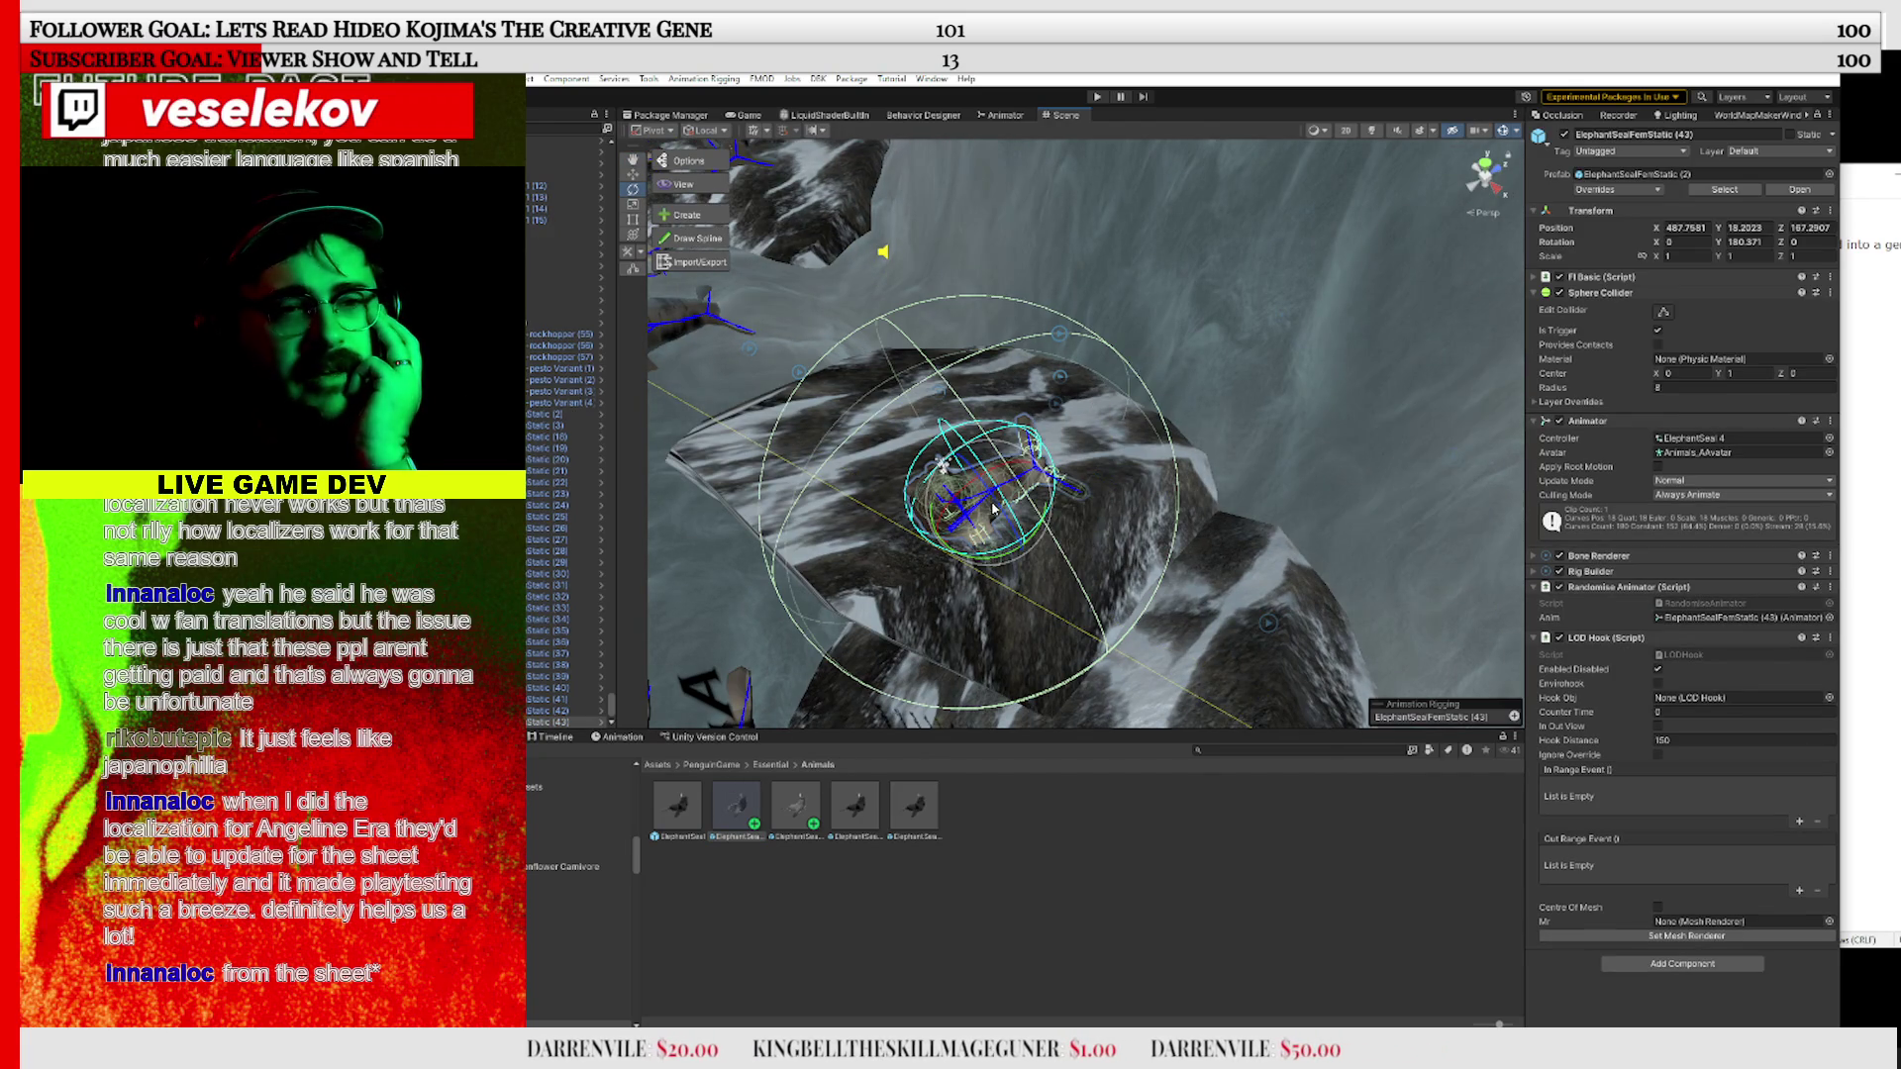
mouse_move(995, 509)
mouse_down()
mouse_move(960, 479)
mouse_move(1012, 521)
mouse_up()
mouse_move(1222, 527)
mouse_down()
mouse_move(1440, 478)
mouse_move(1120, 454)
mouse_move(1017, 693)
mouse_up()
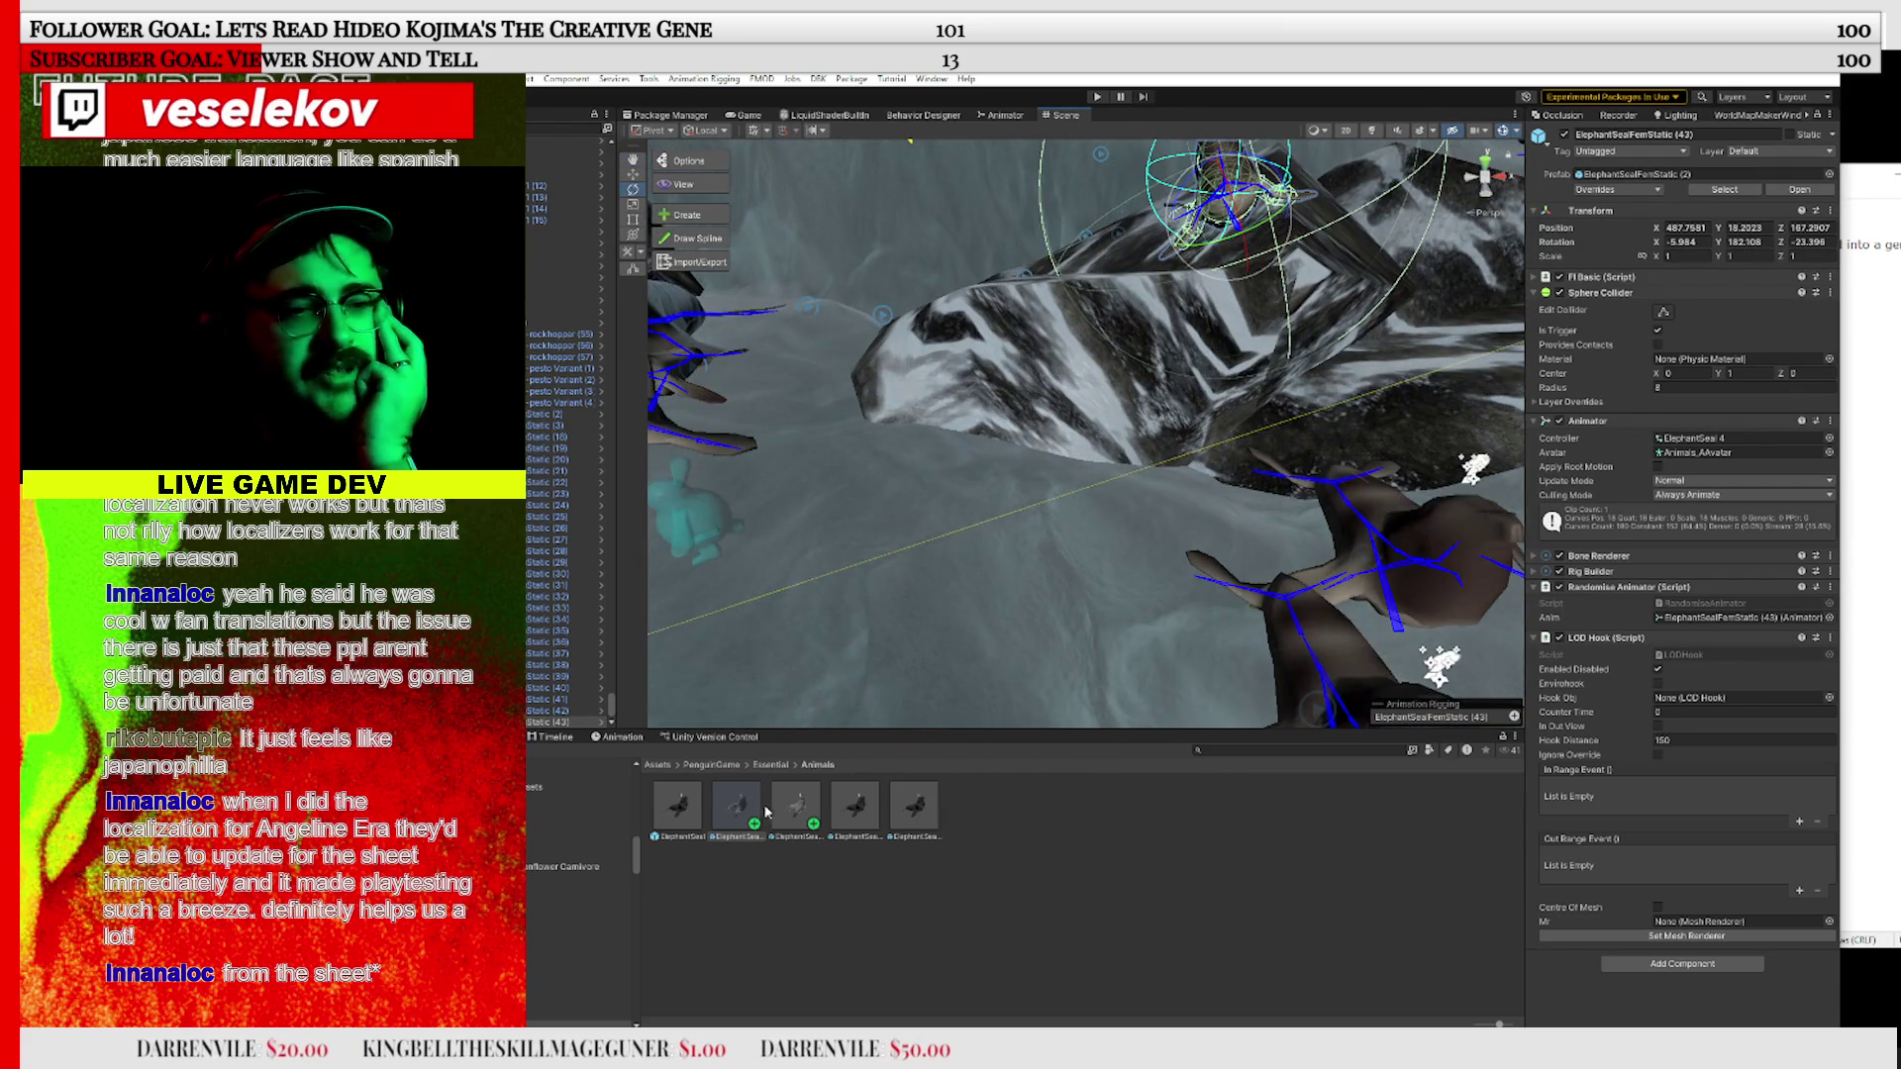
Place another elephant seal, ElephantSealFemStatic (44), beside the first and deselect it
mouse_move(1074, 579)
mouse_down()
mouse_move(981, 609)
mouse_move(1251, 537)
mouse_move(1276, 588)
mouse_move(1208, 579)
mouse_up()
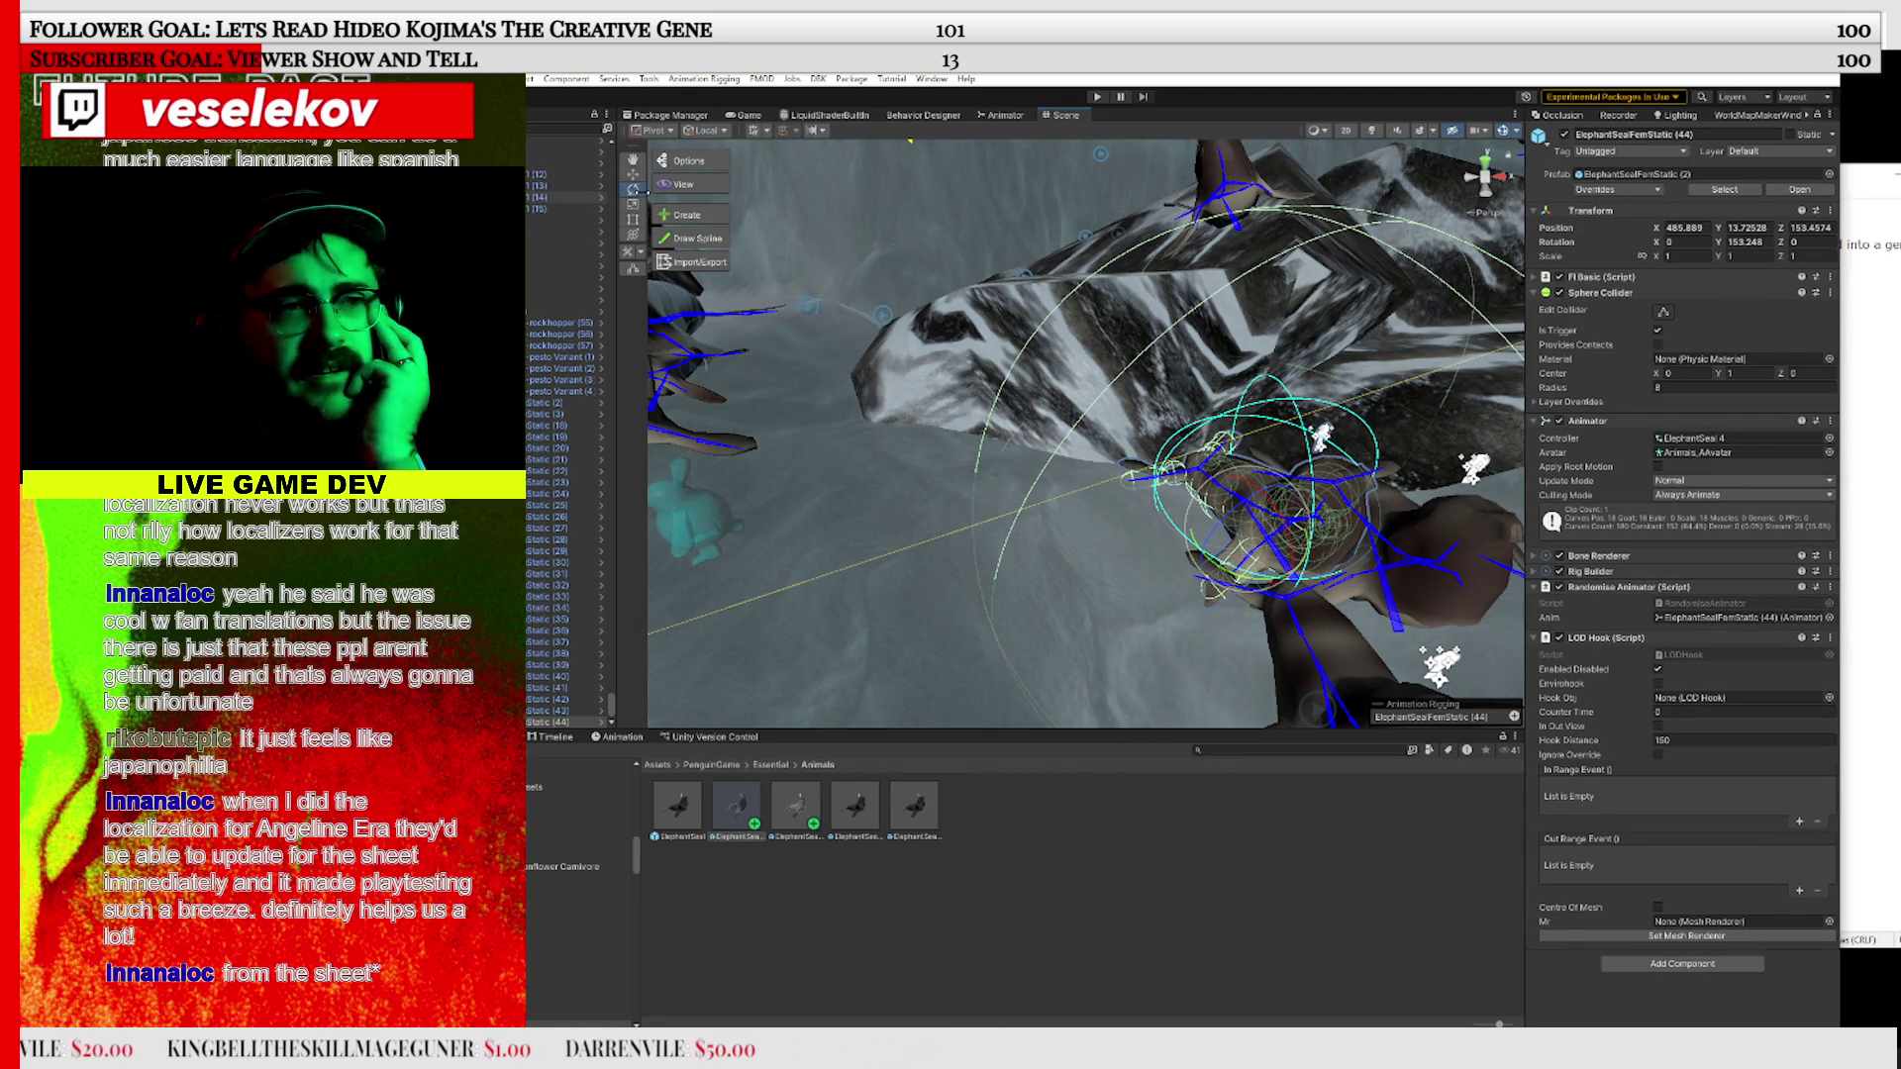
click(990, 594)
scroll(1177, 465, down, 5)
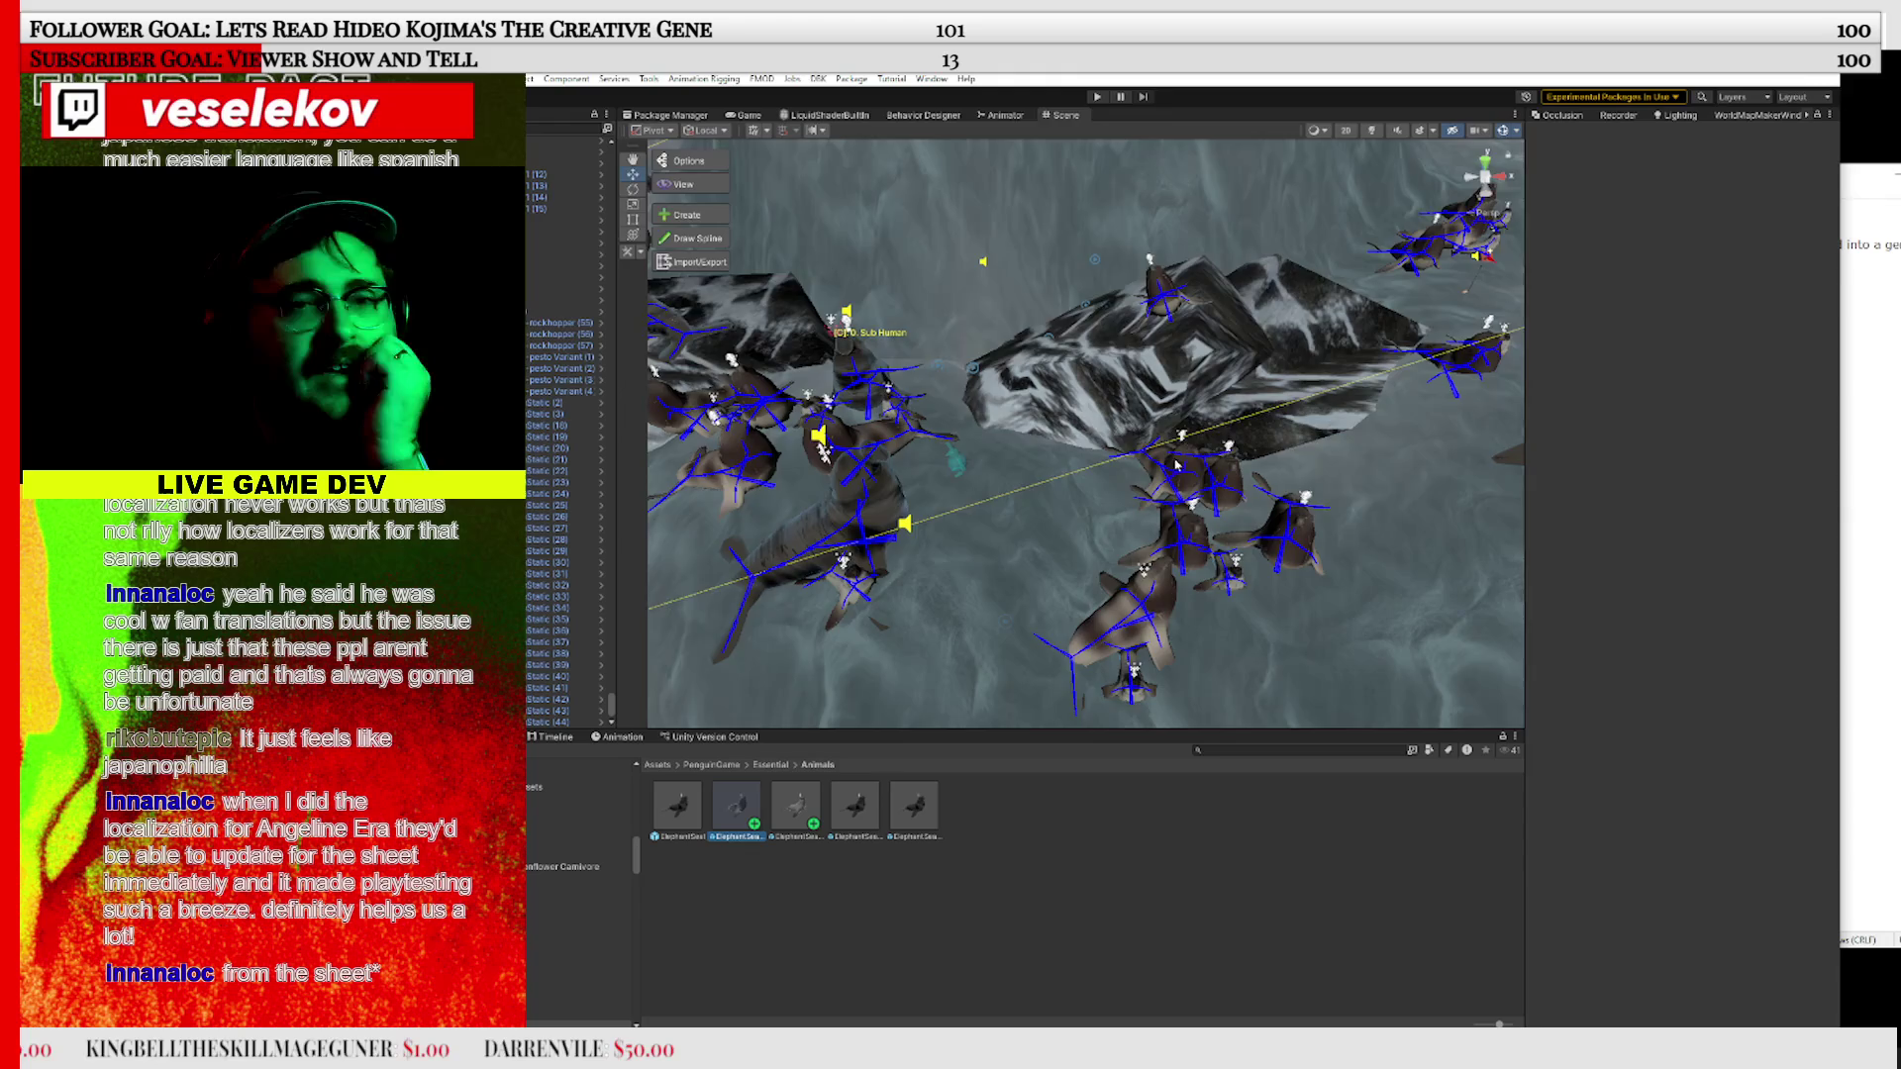
Fly in over the seal colony and drop an ElephantSeal prefab from the Animals folder among the seals
drag(1178, 465, 1327, 501)
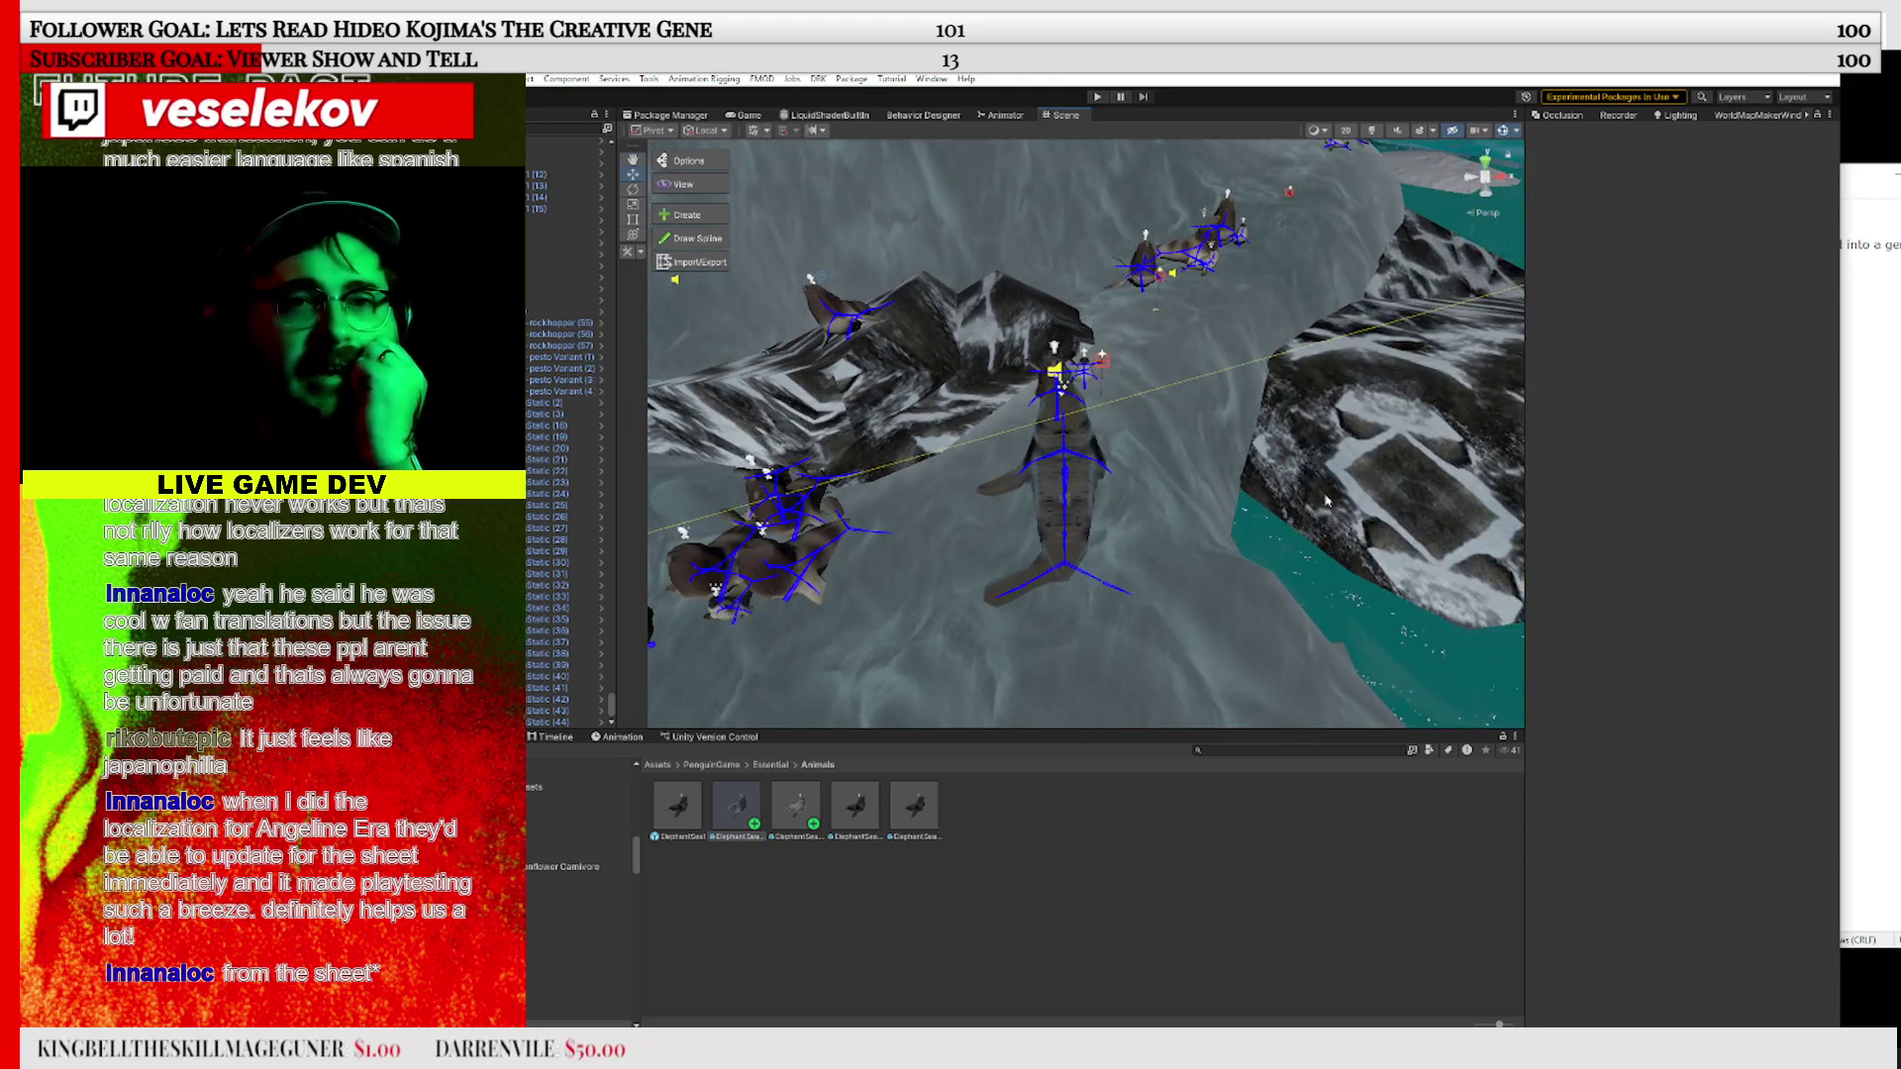
drag(1284, 354, 871, 510)
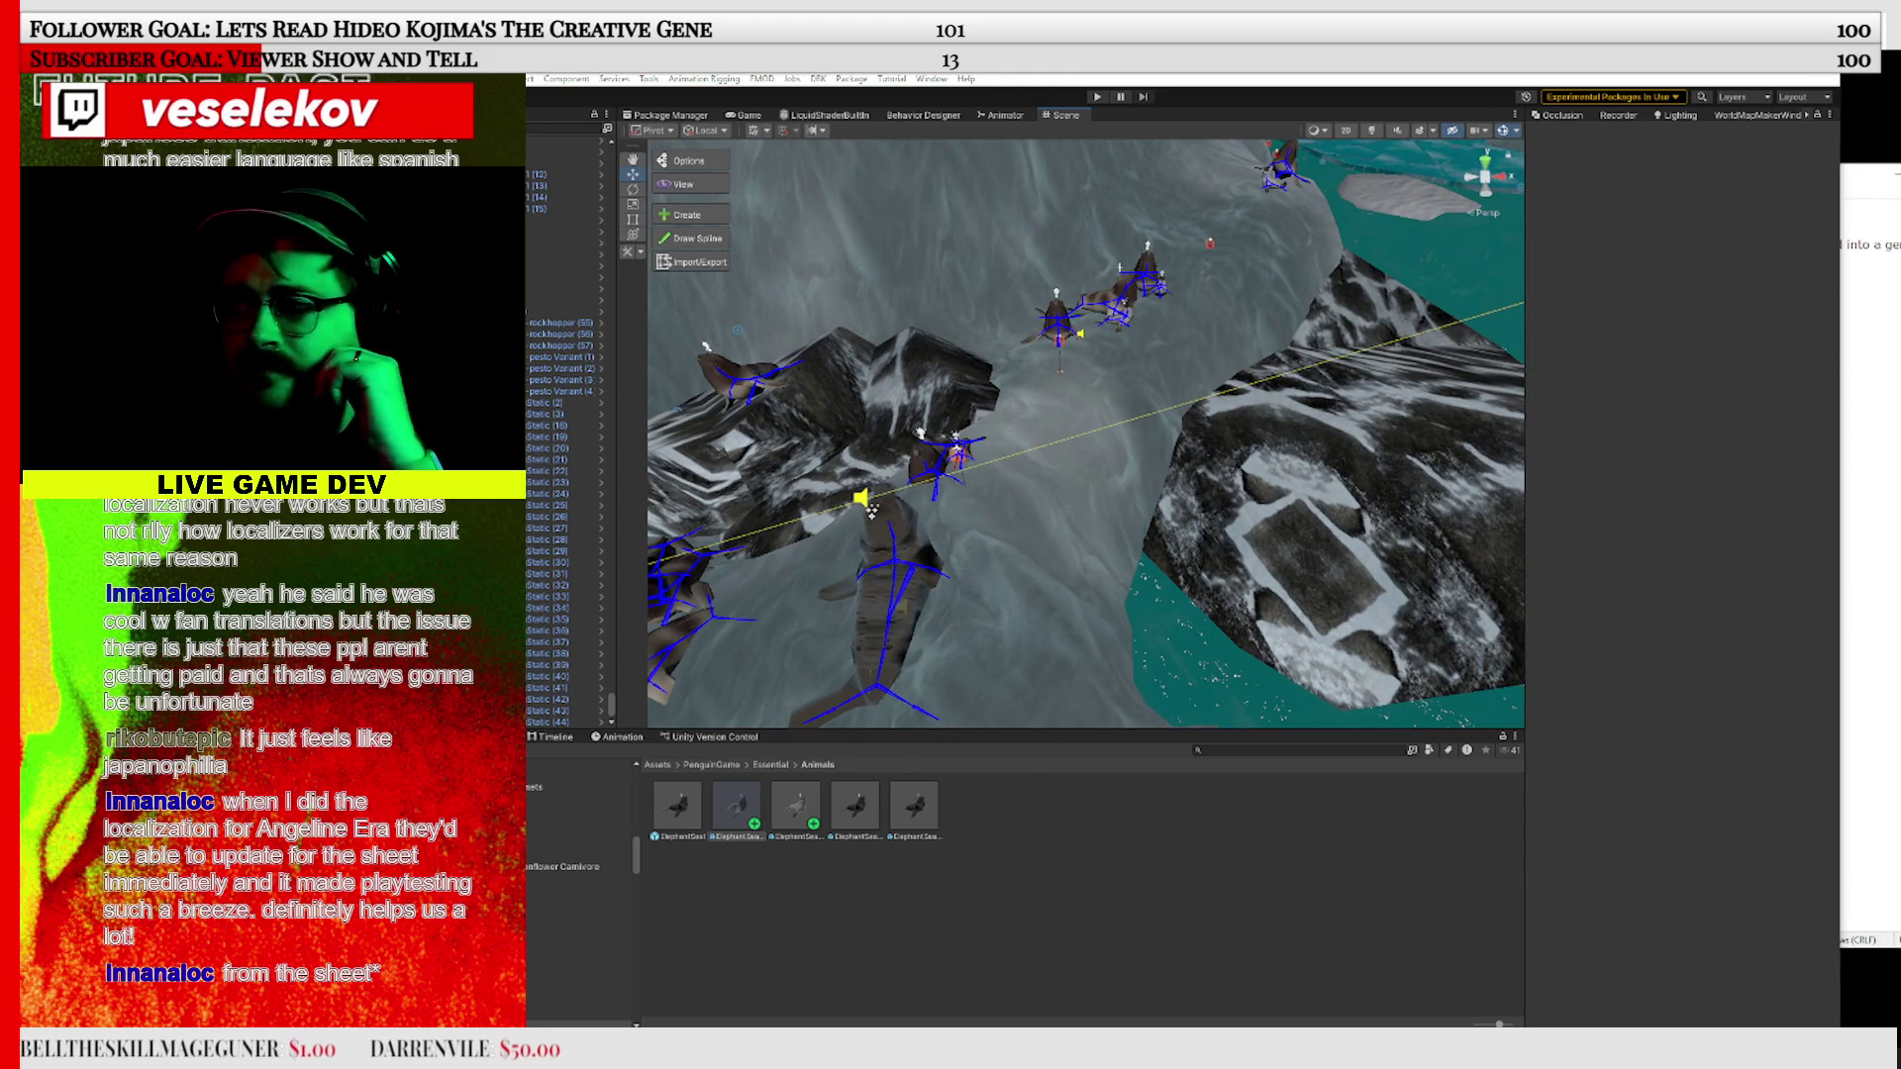
mouse_move(1088, 444)
mouse_down()
mouse_move(971, 529)
mouse_move(1001, 521)
mouse_move(1142, 581)
mouse_move(1095, 553)
mouse_move(952, 648)
mouse_move(1175, 569)
mouse_up()
scroll(926, 555, up, 2)
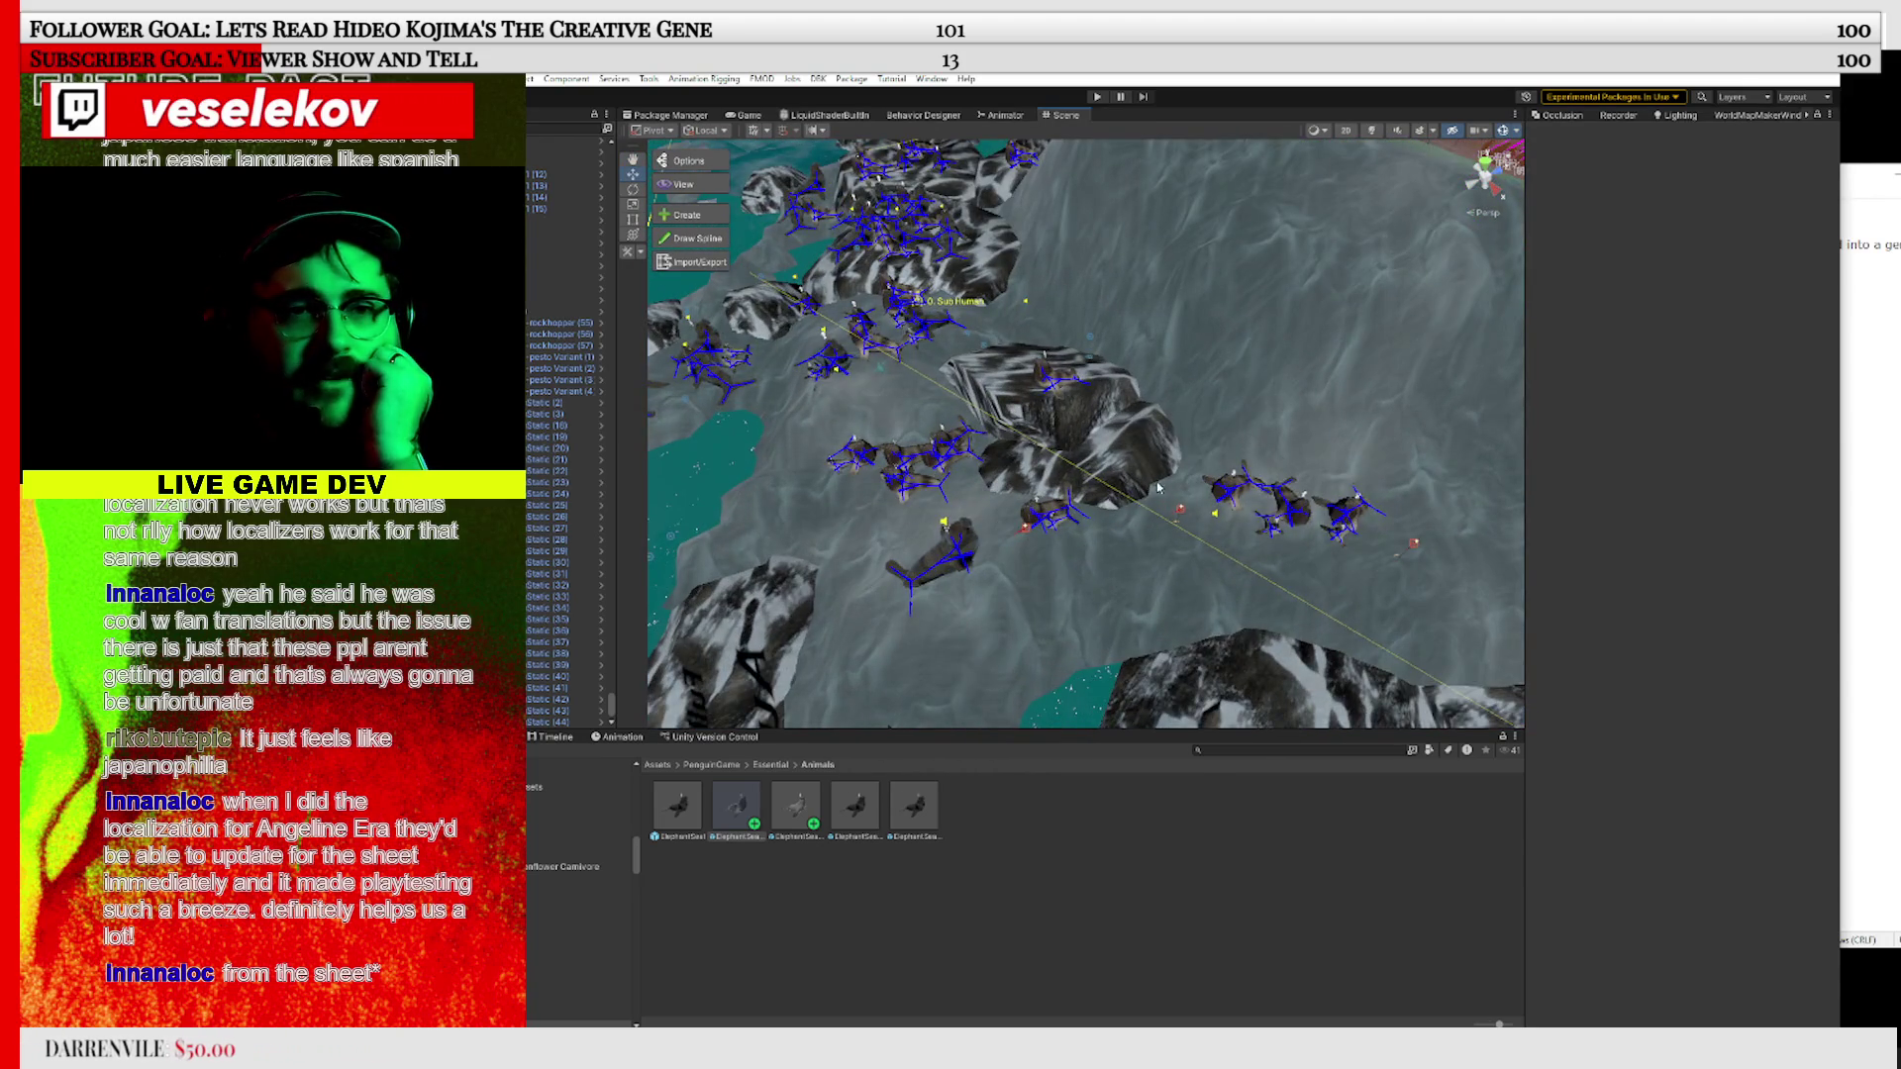
scroll(1159, 487, down, 5)
scroll(945, 594, down, 2)
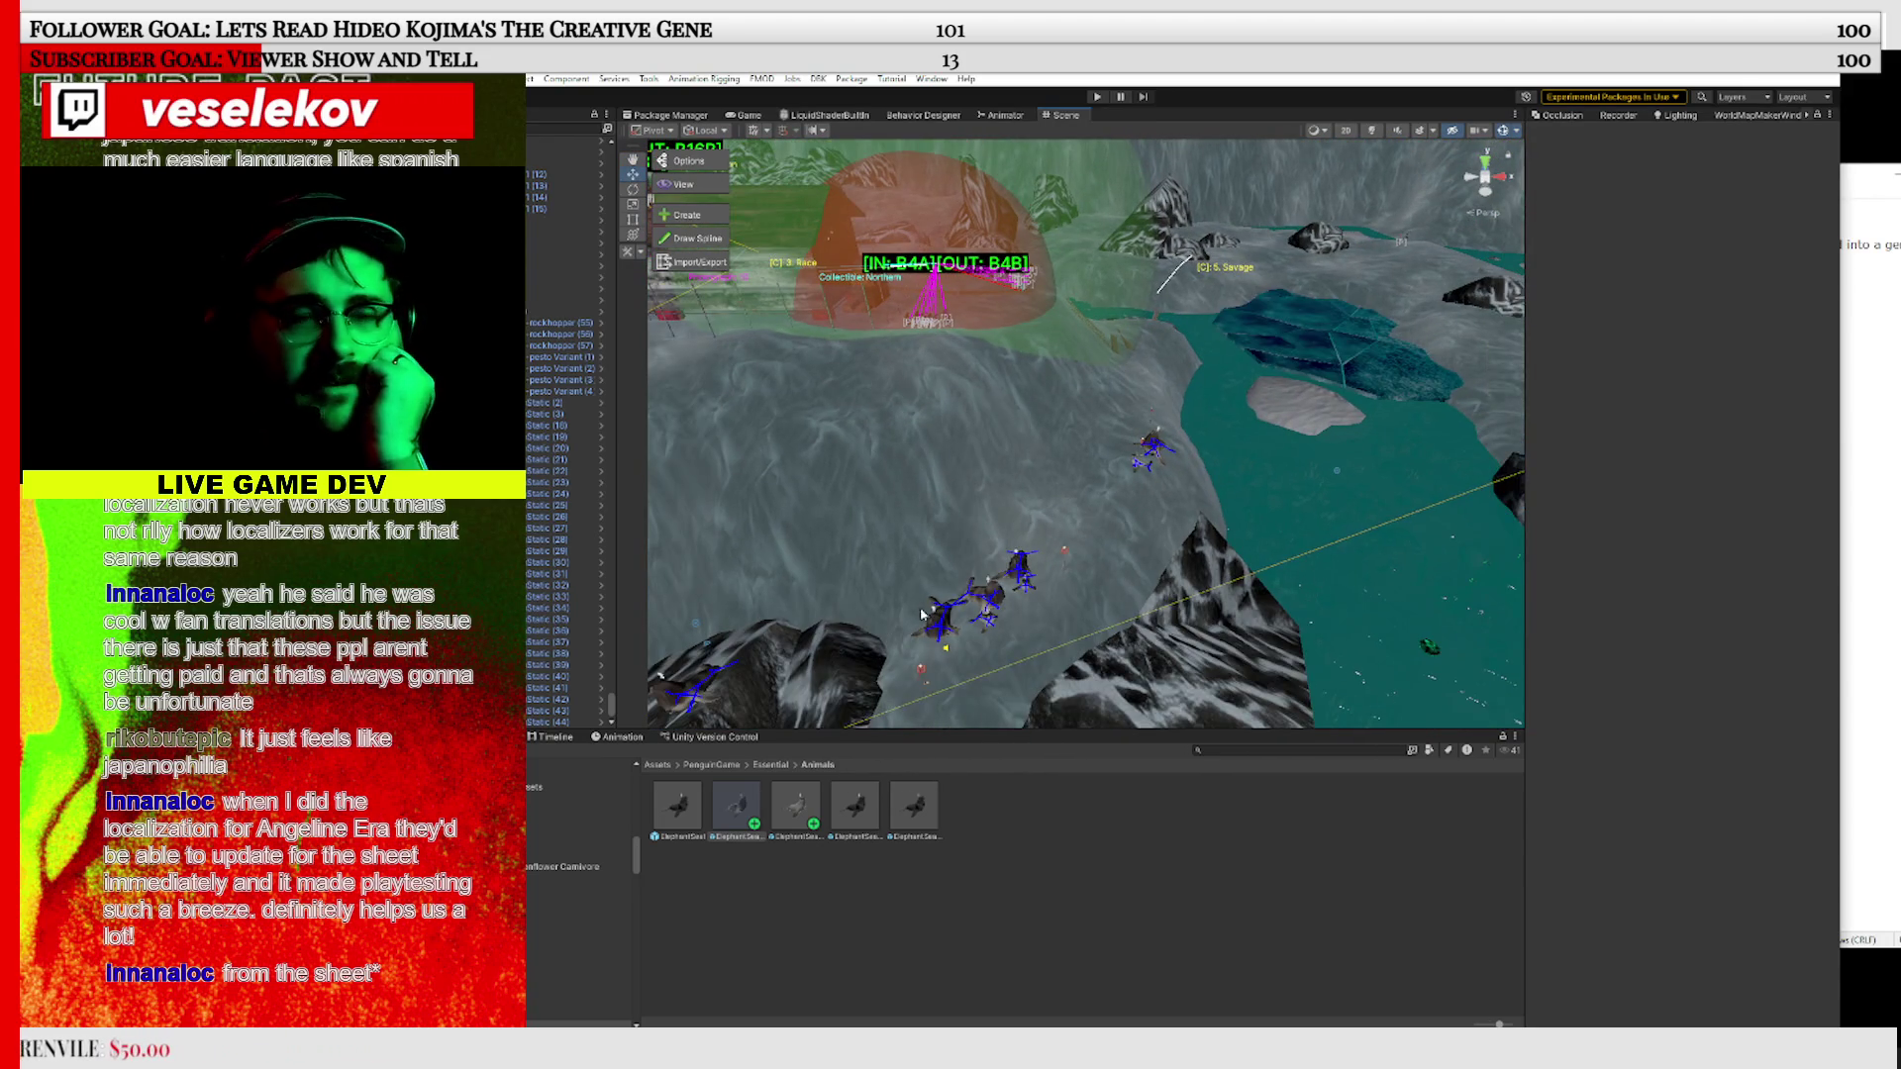
mouse_move(1100, 535)
mouse_down()
mouse_move(1881, 457)
mouse_move(1773, 412)
mouse_move(1076, 386)
mouse_move(1075, 482)
mouse_up()
scroll(1075, 482, up, 5)
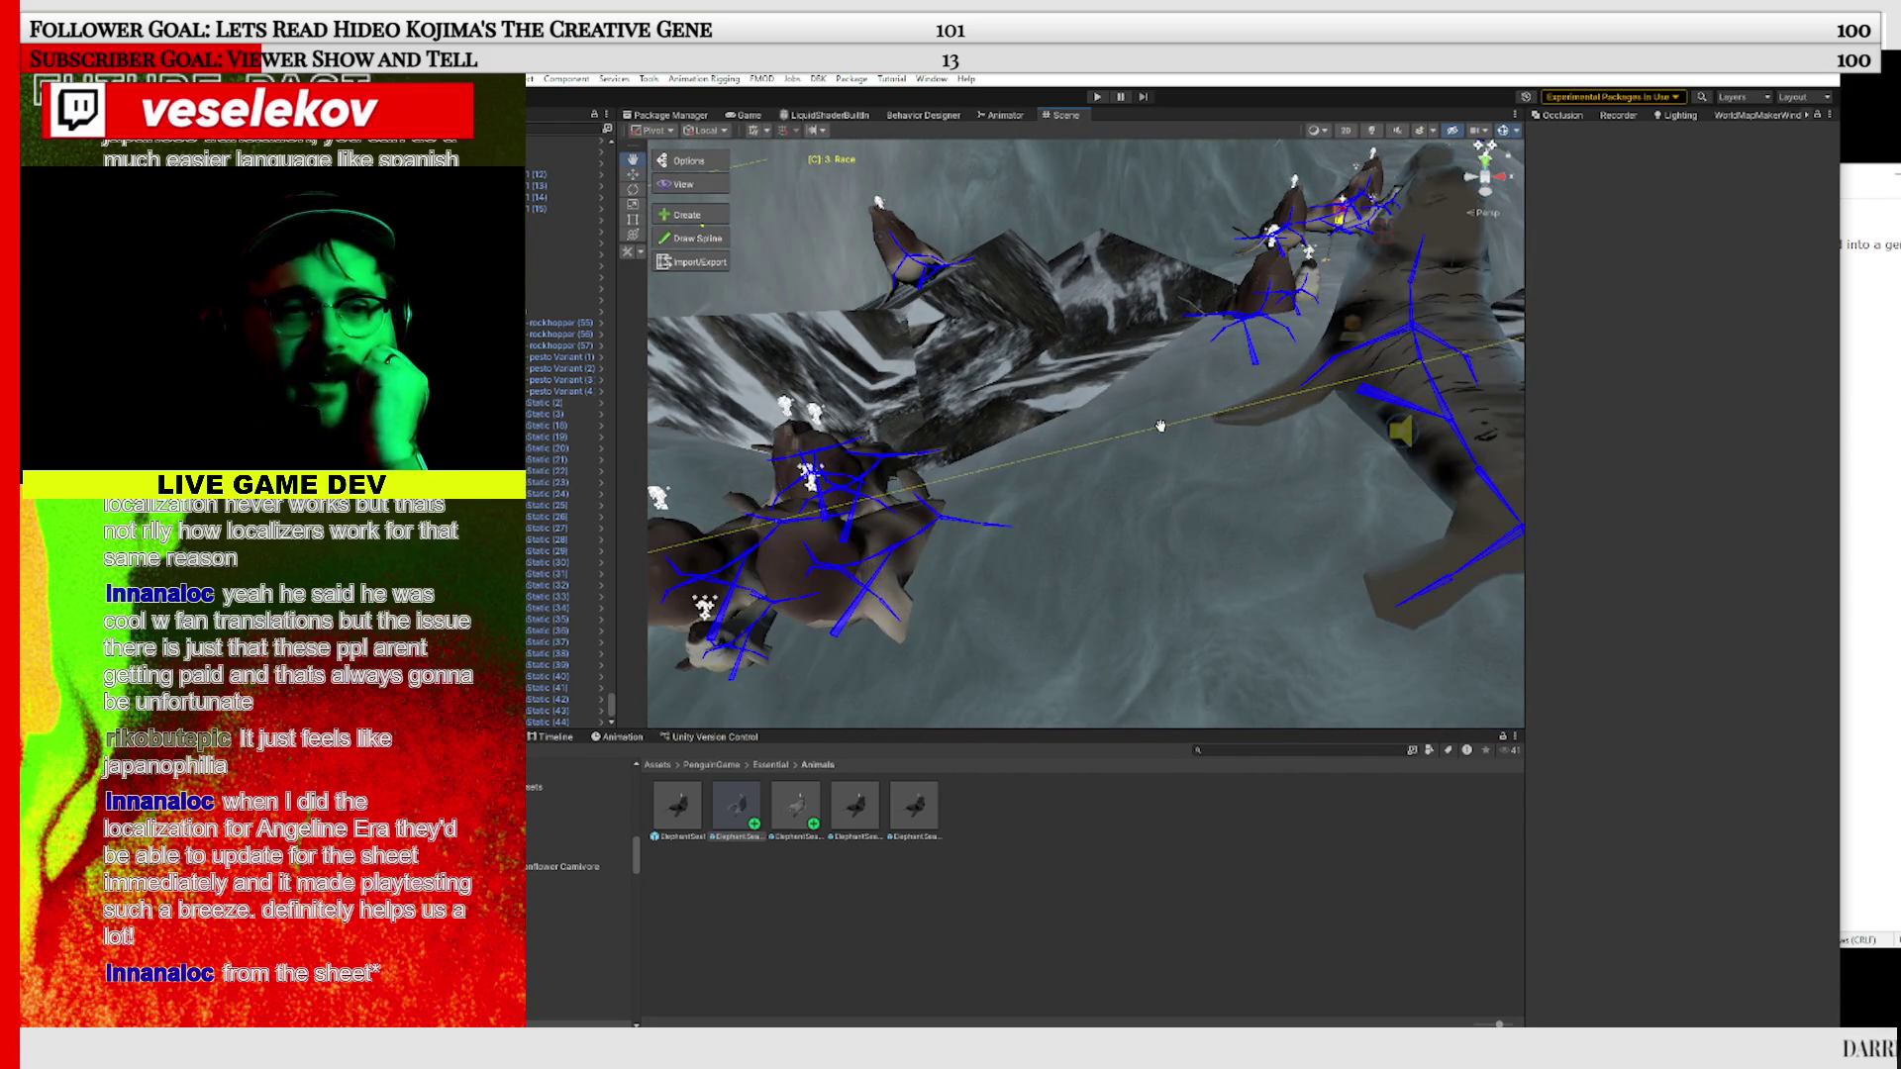
drag(1160, 426, 1079, 515)
mouse_move(871, 698)
mouse_down()
mouse_move(965, 569)
mouse_move(1152, 560)
mouse_move(1104, 534)
mouse_move(1081, 554)
mouse_up()
drag(954, 480, 956, 482)
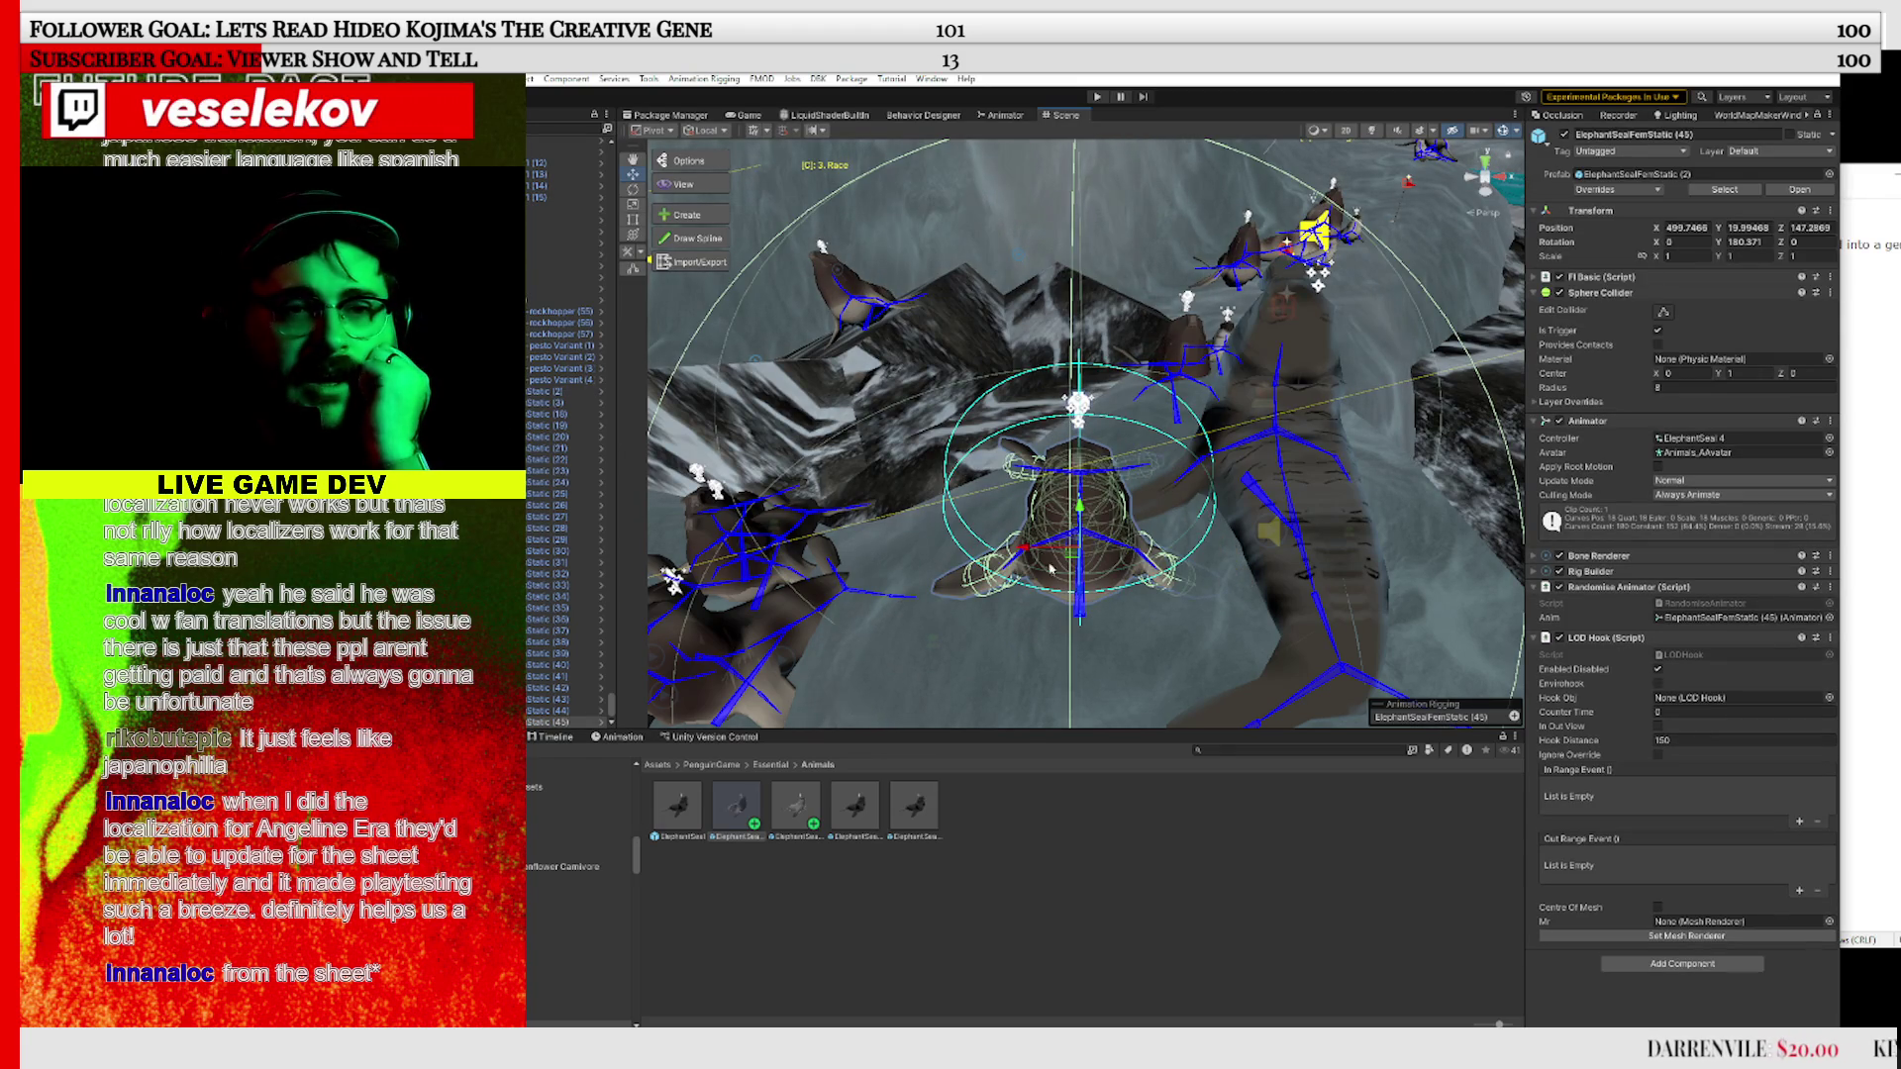
Turn the new seal to a fresh heading, tilt it onto the ground, and nudge it into place
click(627, 190)
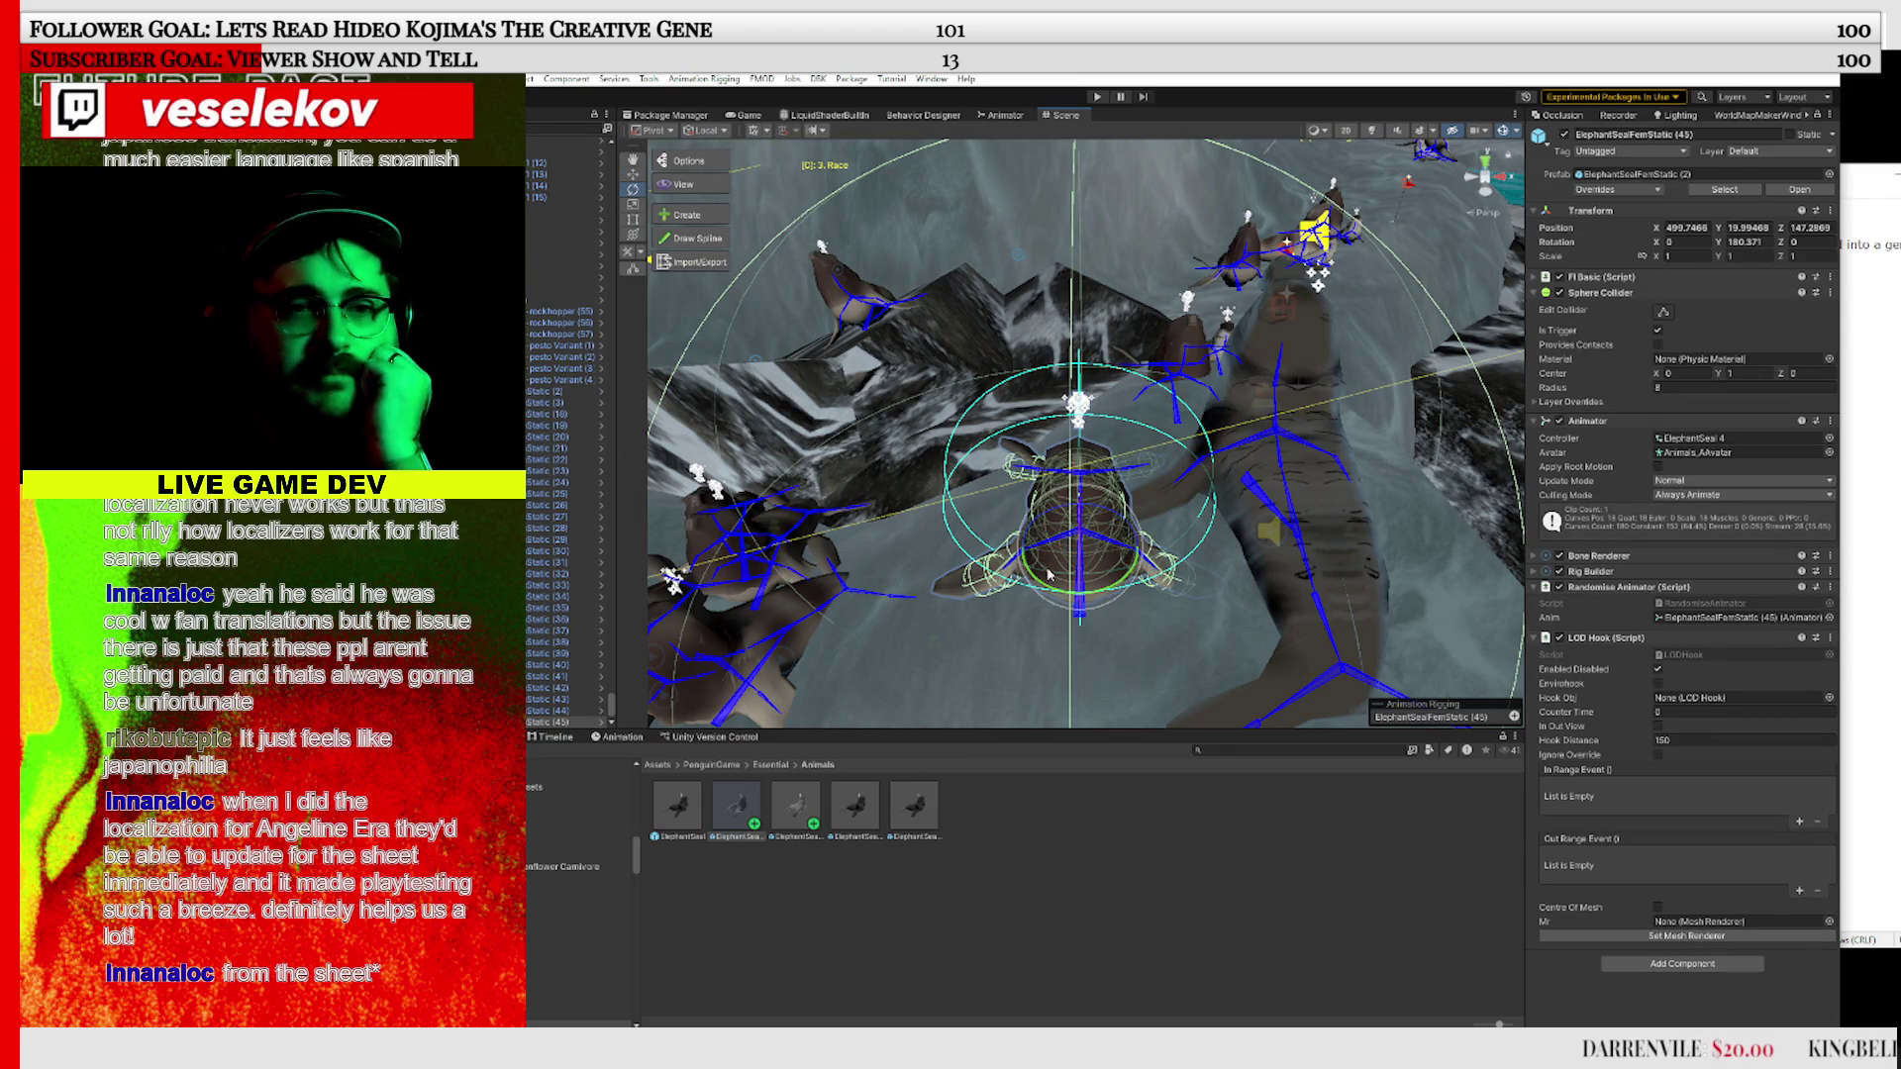
mouse_move(1149, 592)
mouse_down()
mouse_move(1193, 619)
mouse_move(1375, 641)
mouse_up()
mouse_move(1077, 554)
mouse_down()
mouse_move(1095, 554)
mouse_move(1059, 544)
mouse_move(1043, 584)
mouse_move(1072, 536)
mouse_up()
click(633, 174)
click(1083, 862)
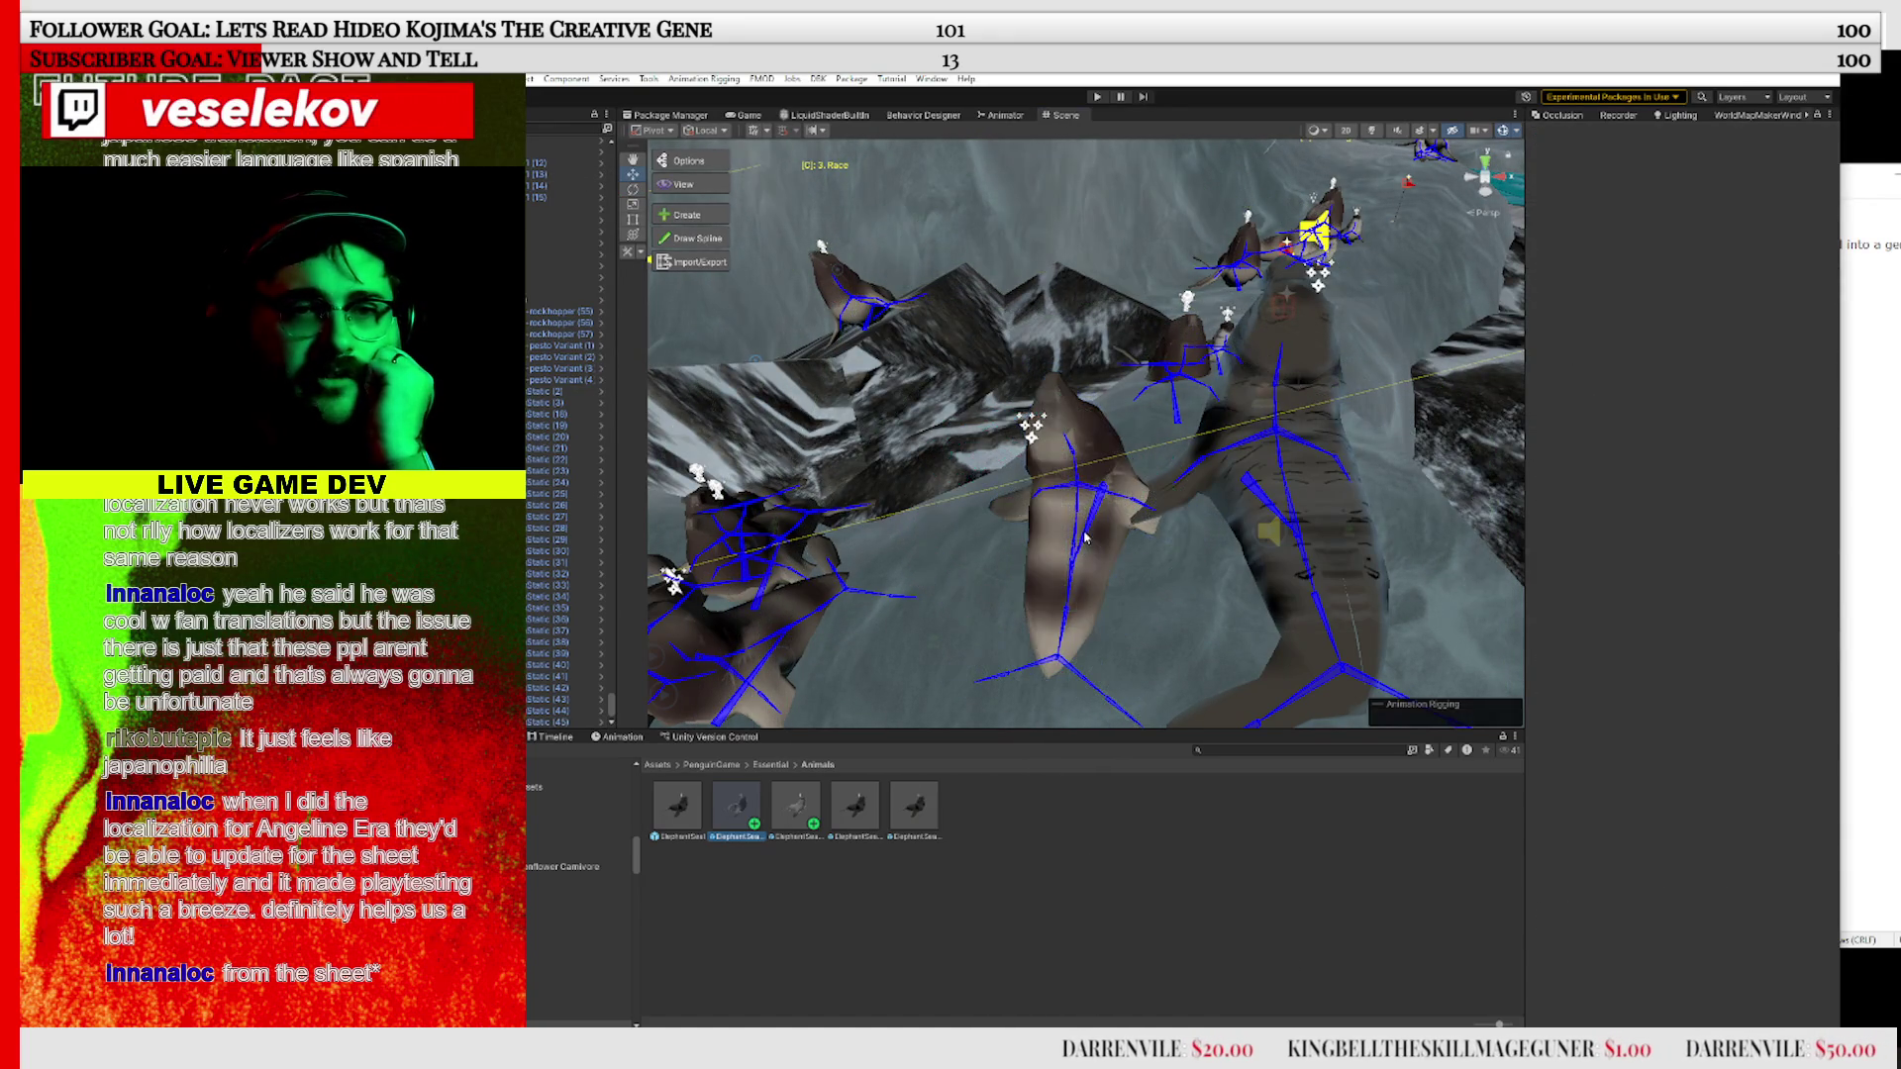
scroll(1086, 432, down, 10)
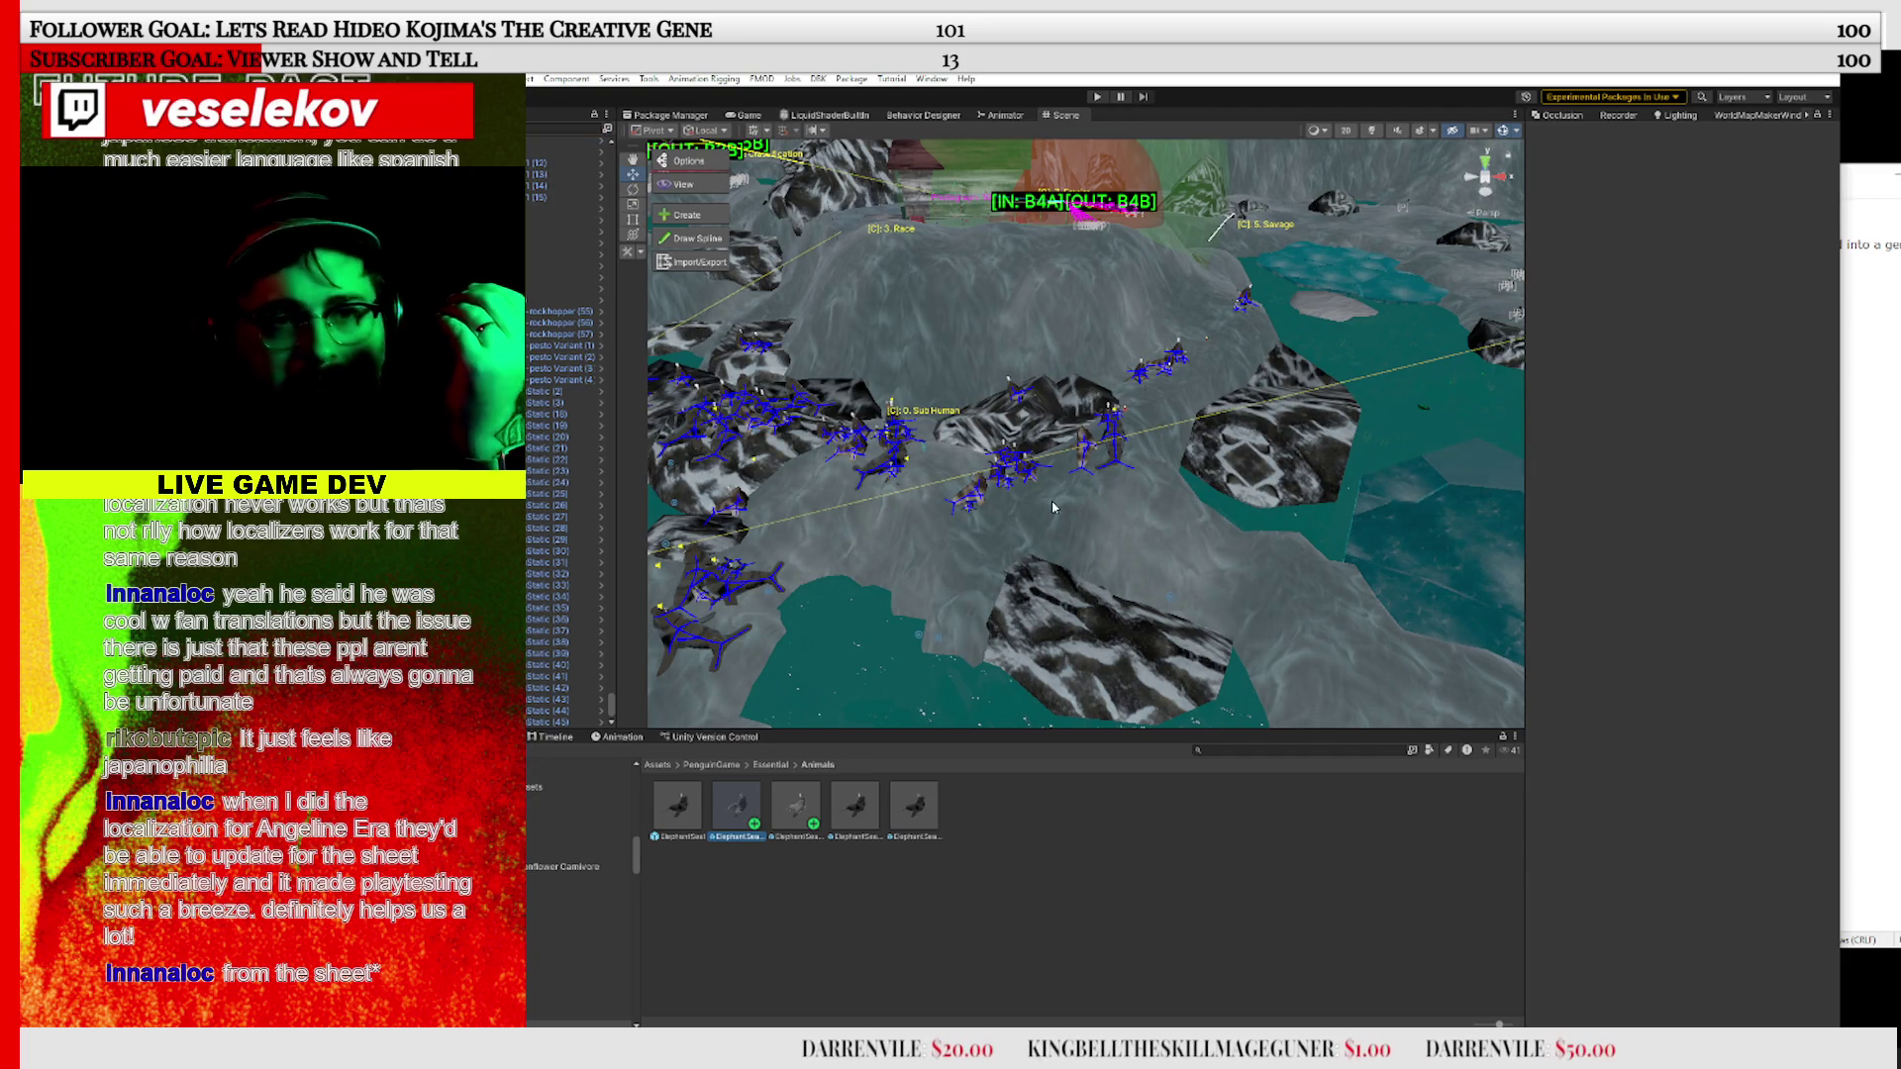
mouse_move(1054, 507)
mouse_down()
mouse_move(1112, 511)
mouse_move(983, 503)
mouse_move(1182, 530)
mouse_up()
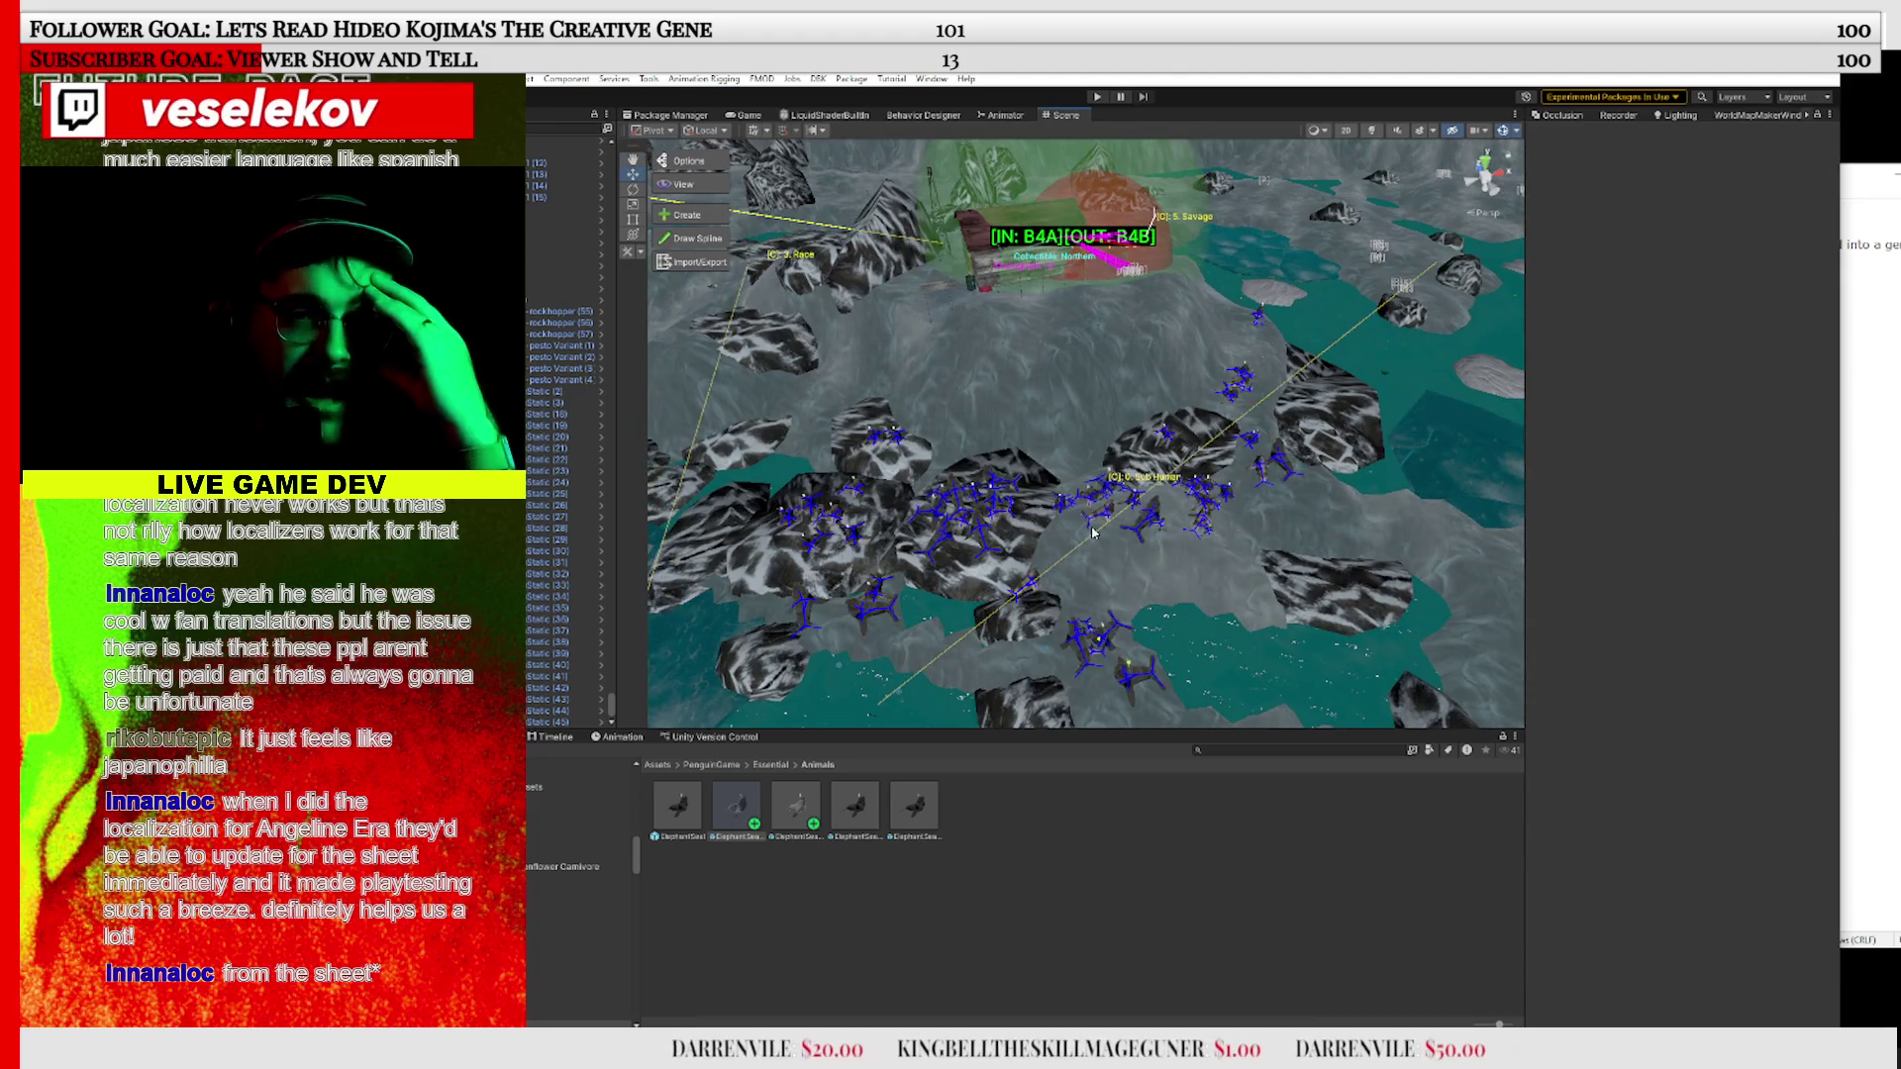
drag(931, 552, 1185, 519)
mouse_move(869, 516)
mouse_down()
mouse_move(959, 471)
mouse_move(1329, 566)
mouse_up()
mouse_move(1175, 453)
mouse_down()
mouse_move(1075, 385)
mouse_move(1245, 483)
mouse_up()
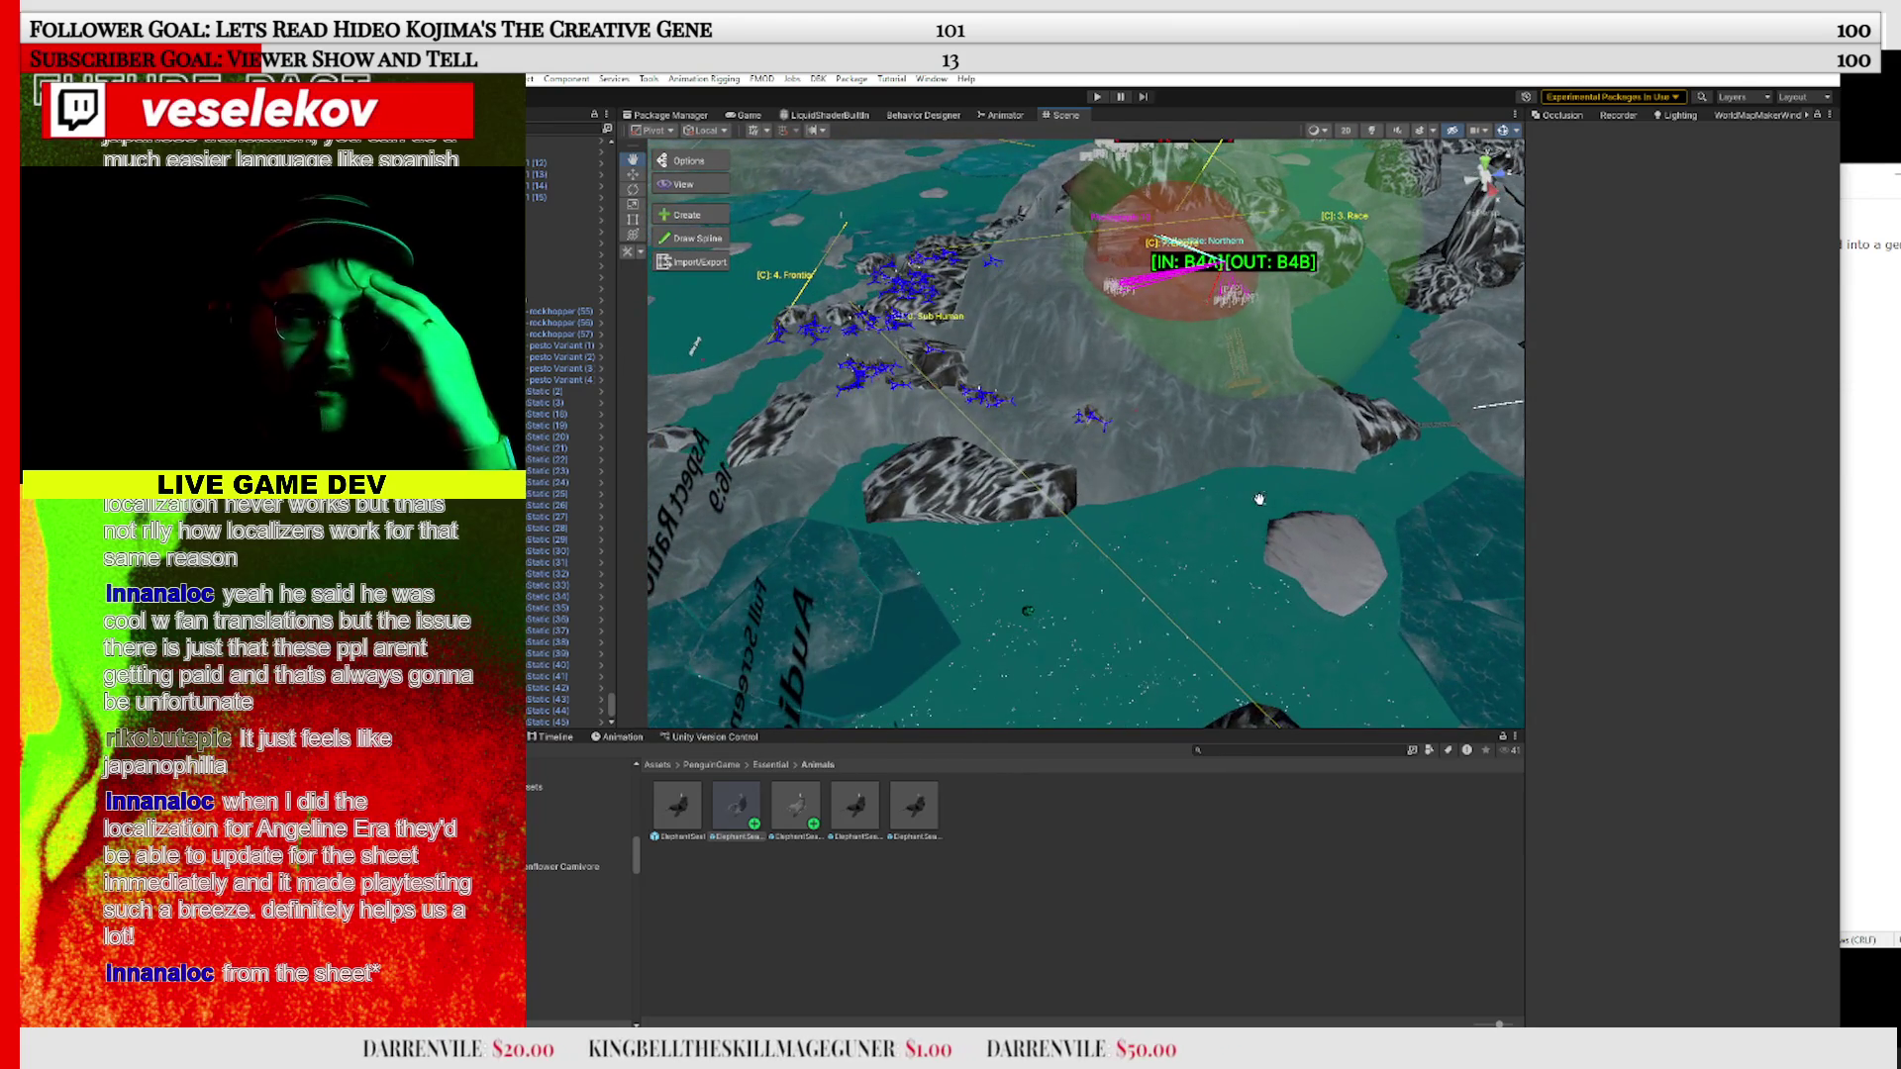
scroll(1252, 495, up, 5)
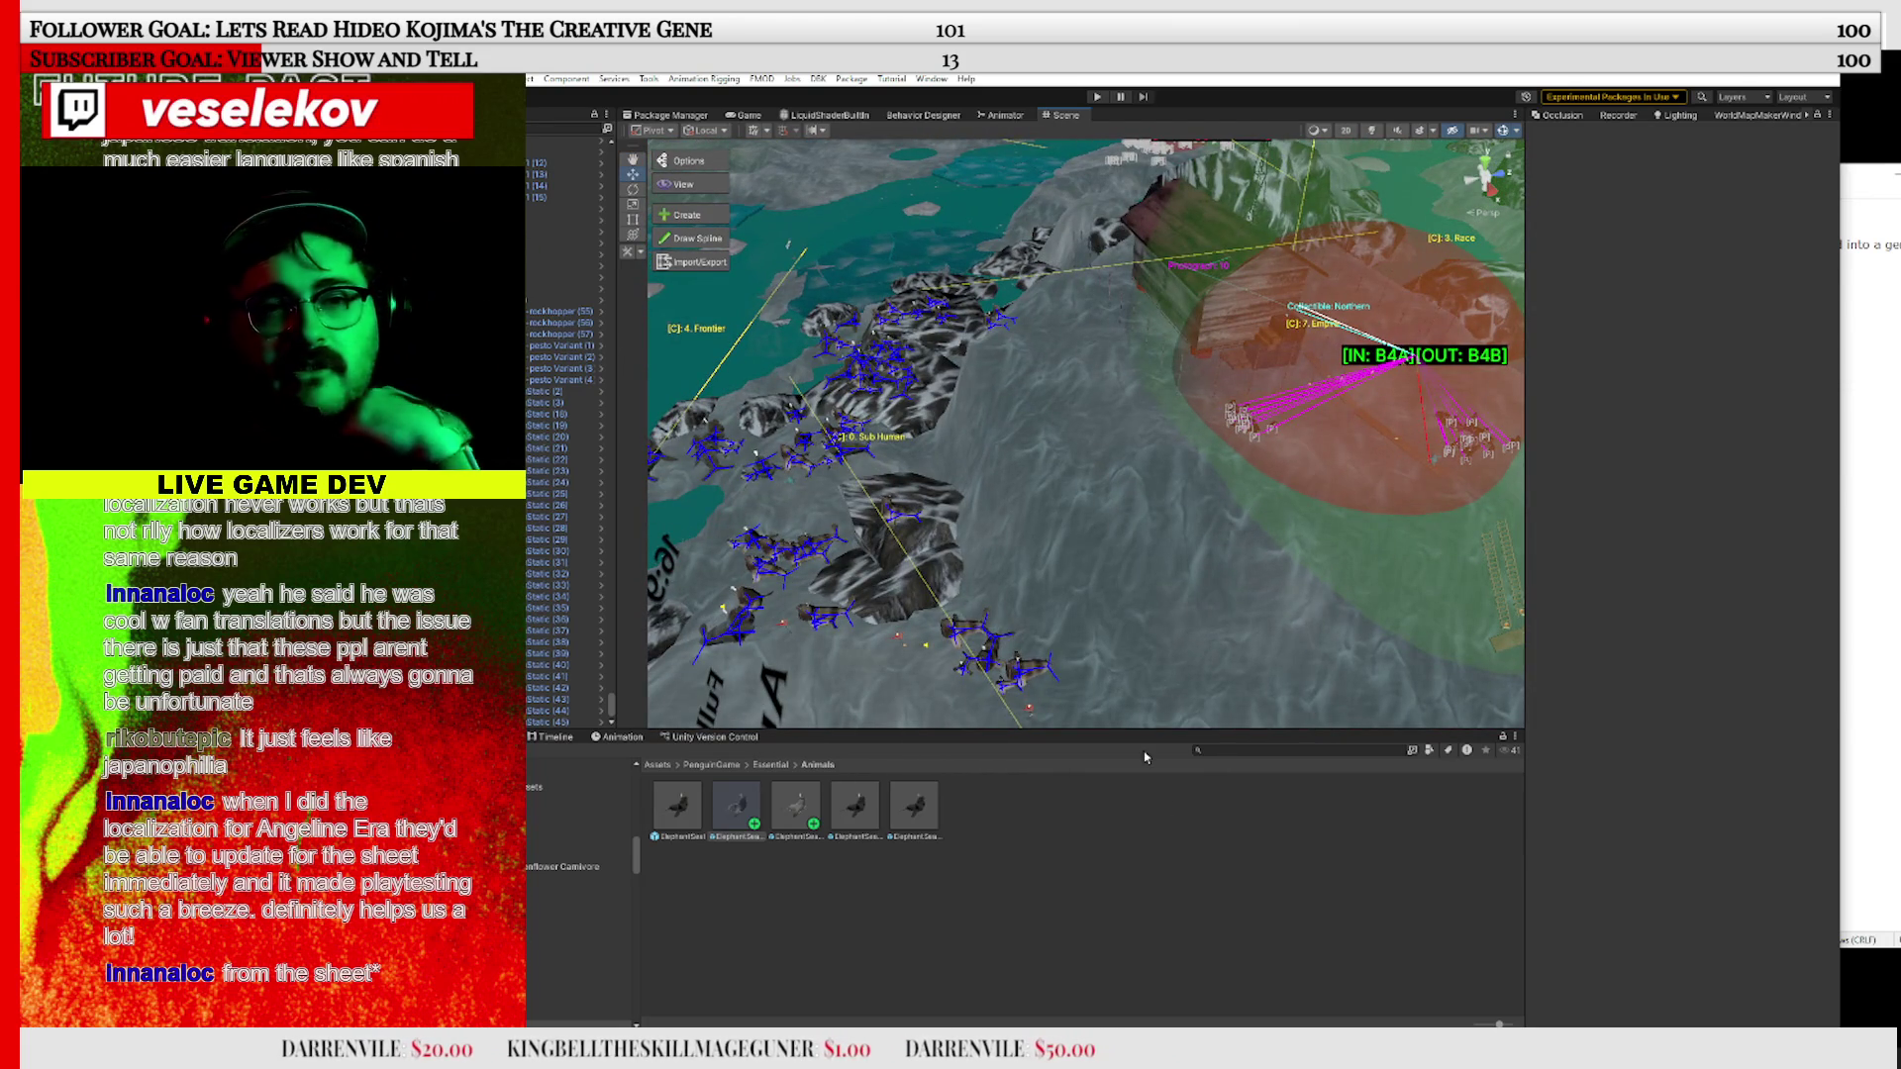
scroll(1324, 527, down, 5)
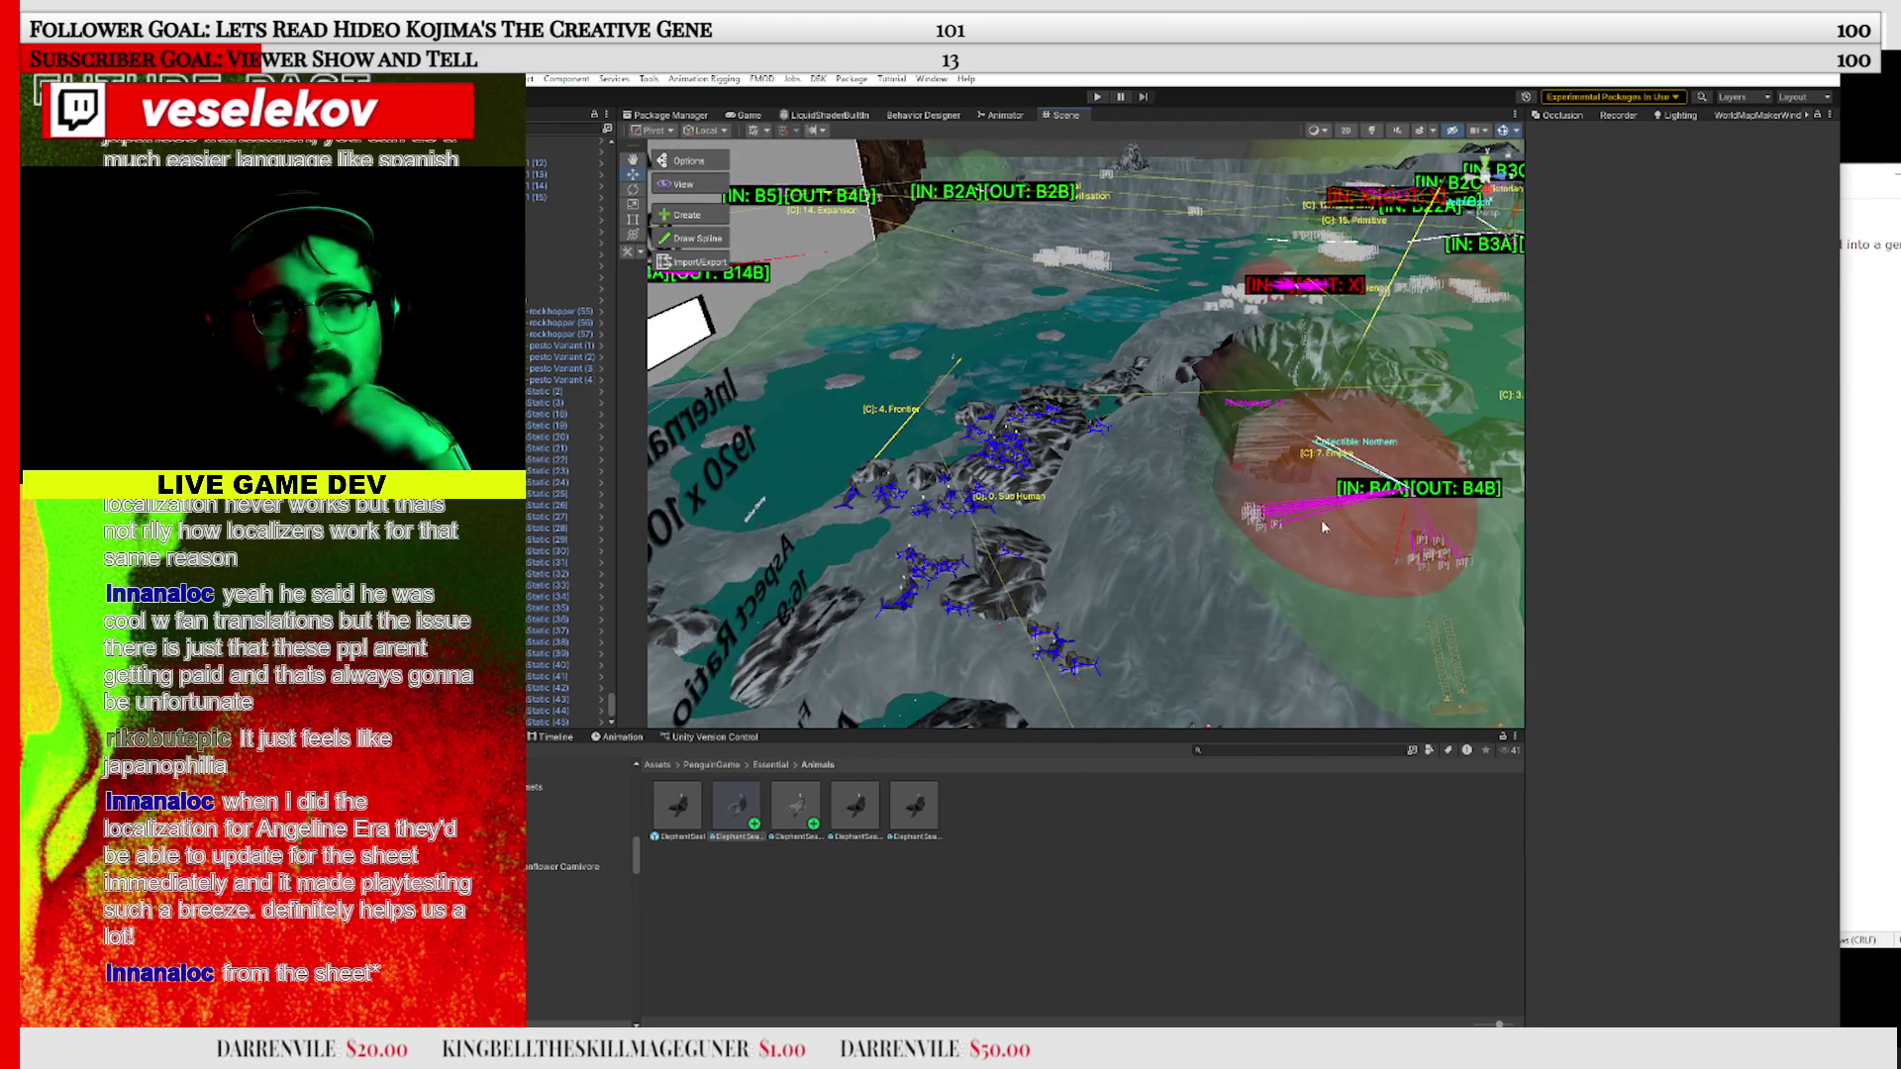
mouse_move(1242, 436)
mouse_down()
mouse_move(1052, 430)
mouse_move(881, 466)
mouse_move(1448, 532)
mouse_up()
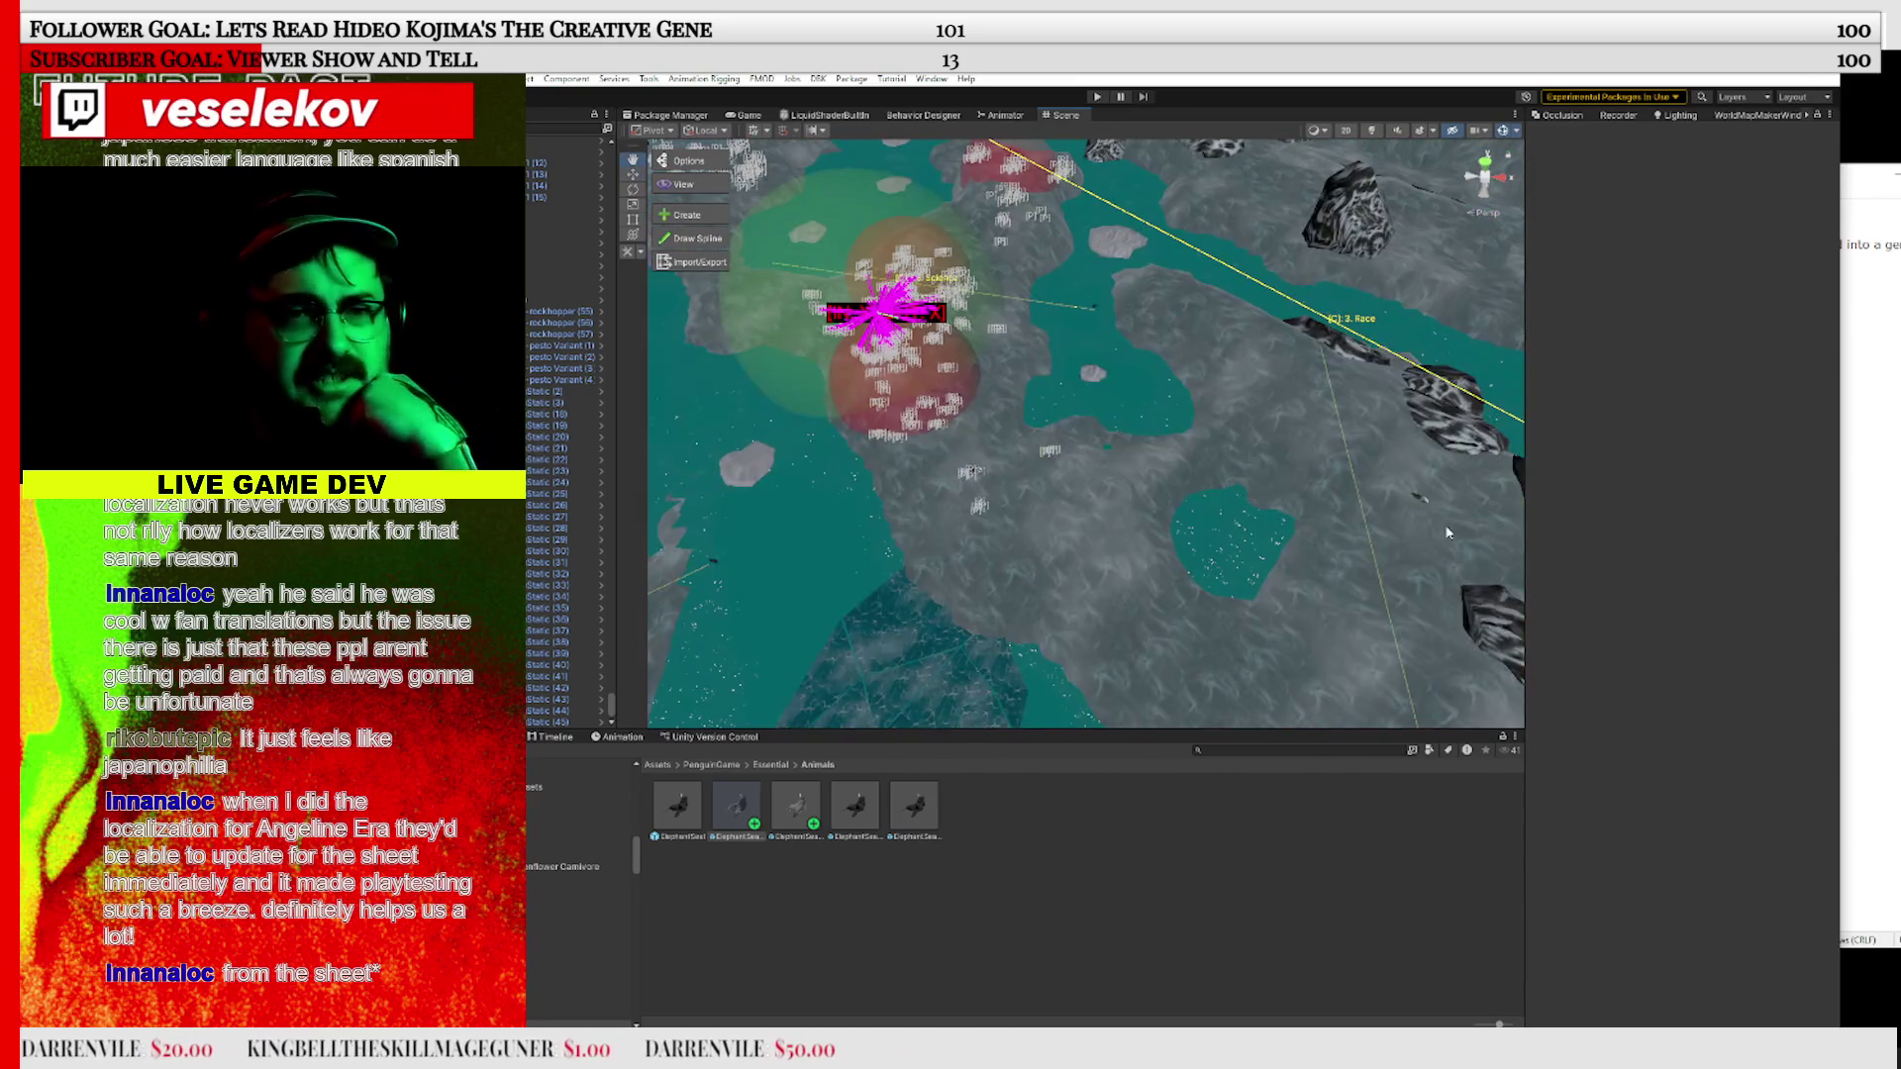
mouse_move(1310, 524)
mouse_down()
mouse_move(1592, 699)
mouse_move(1797, 790)
mouse_up()
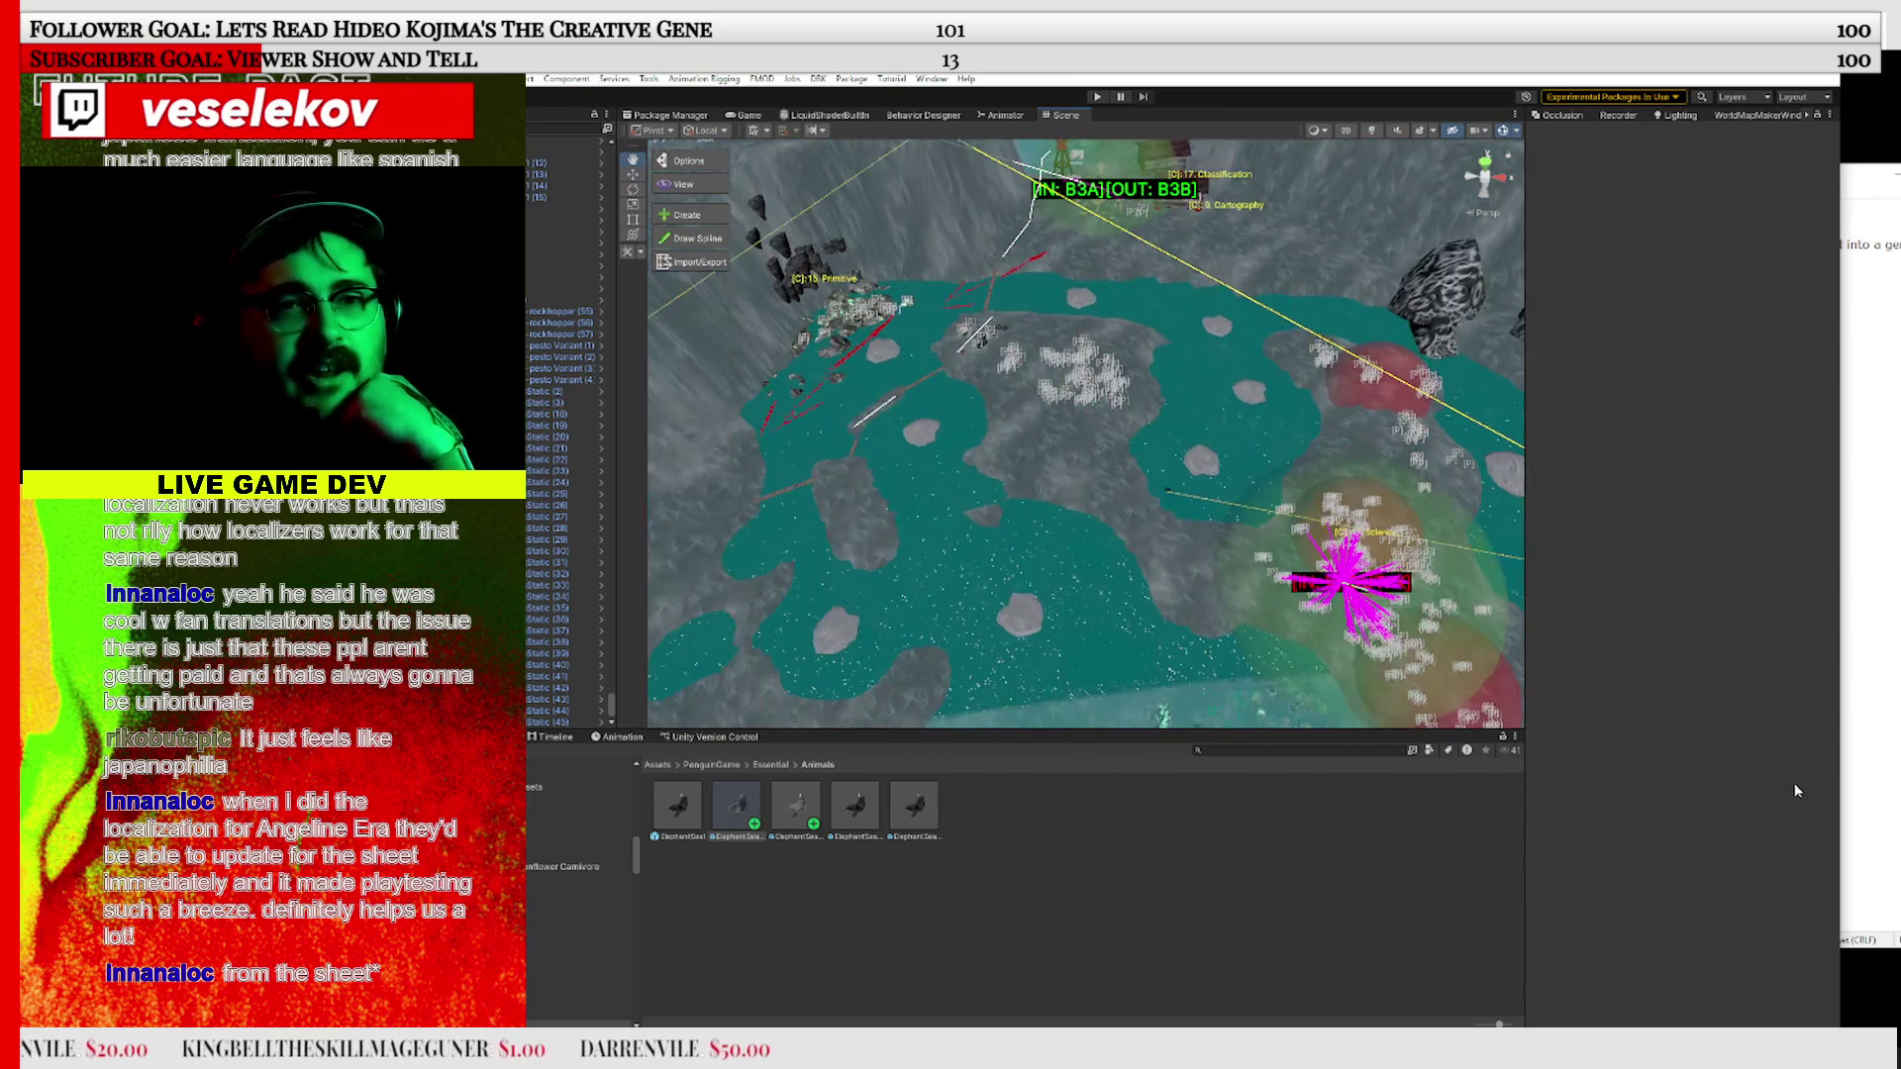
drag(1228, 580, 807, 270)
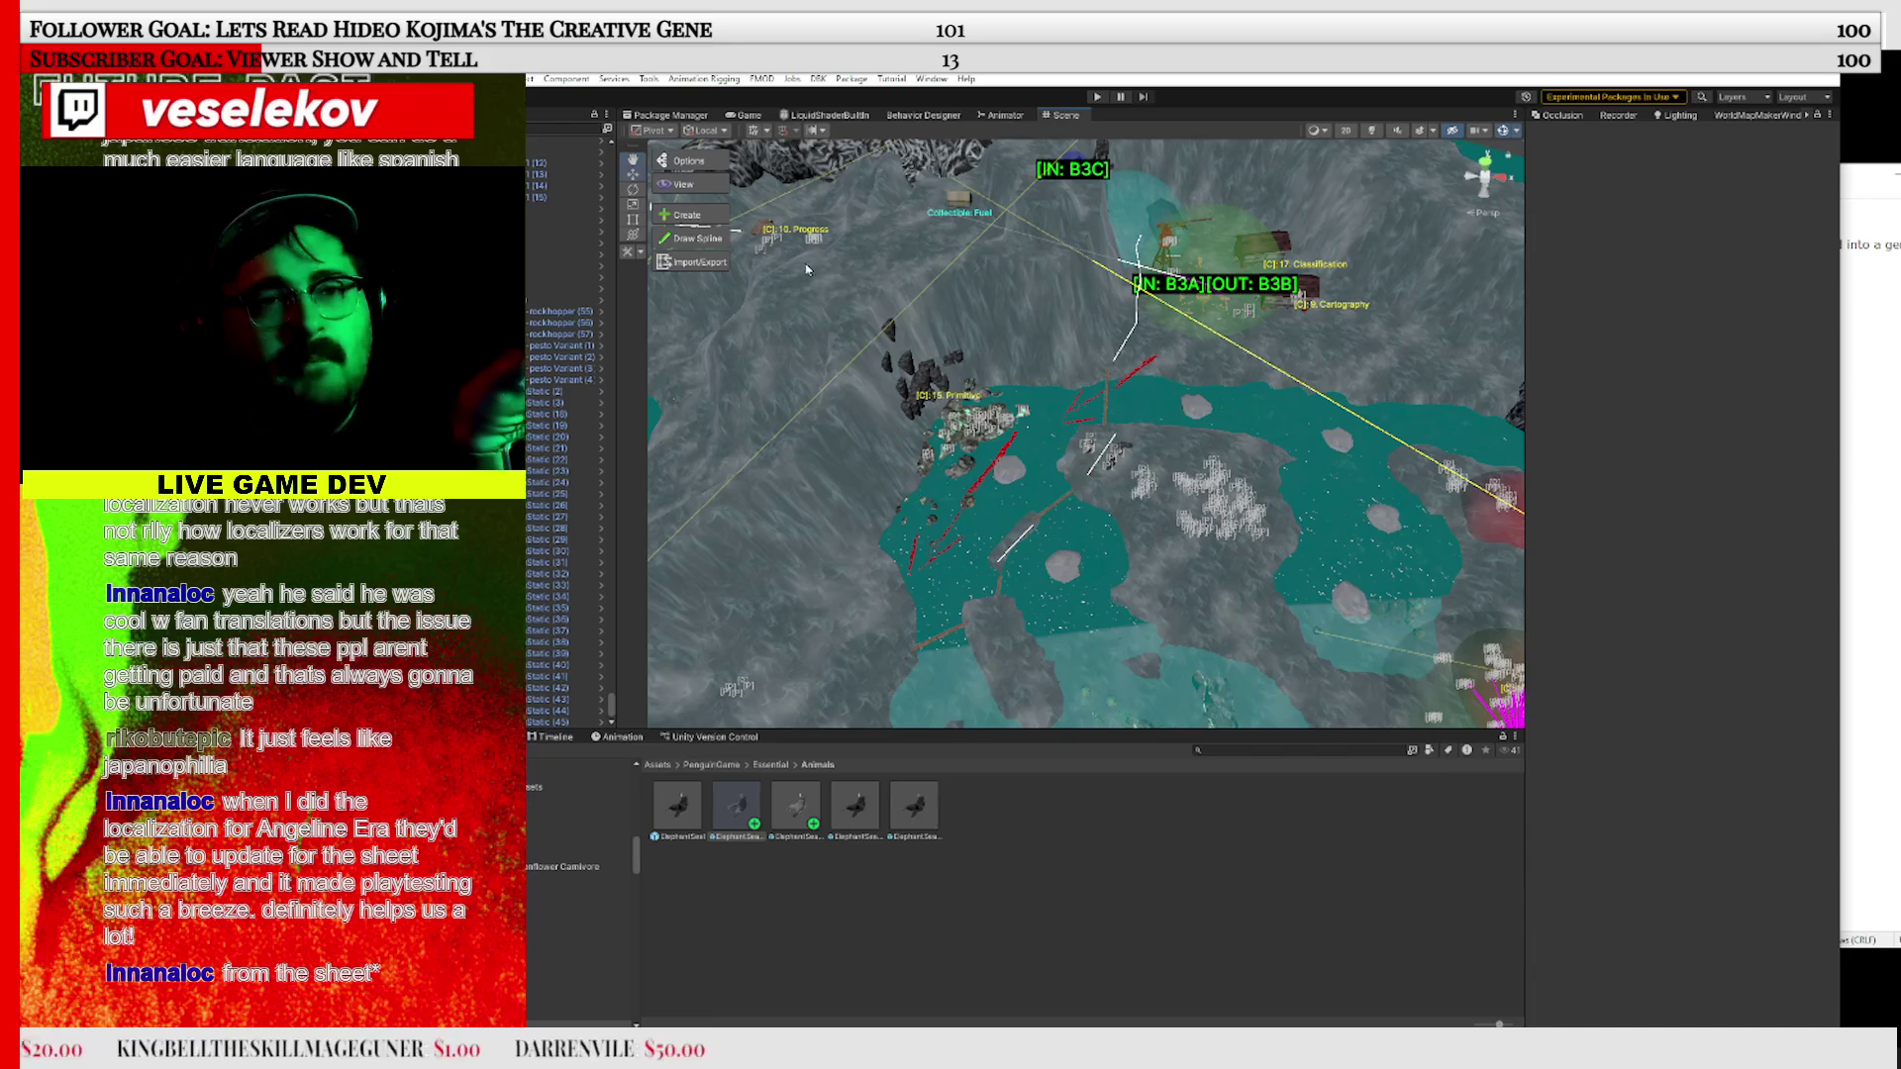
mouse_move(1295, 523)
mouse_down()
mouse_move(1600, 658)
mouse_move(1565, 722)
mouse_move(1132, 316)
mouse_move(1198, 435)
mouse_move(1210, 424)
mouse_up()
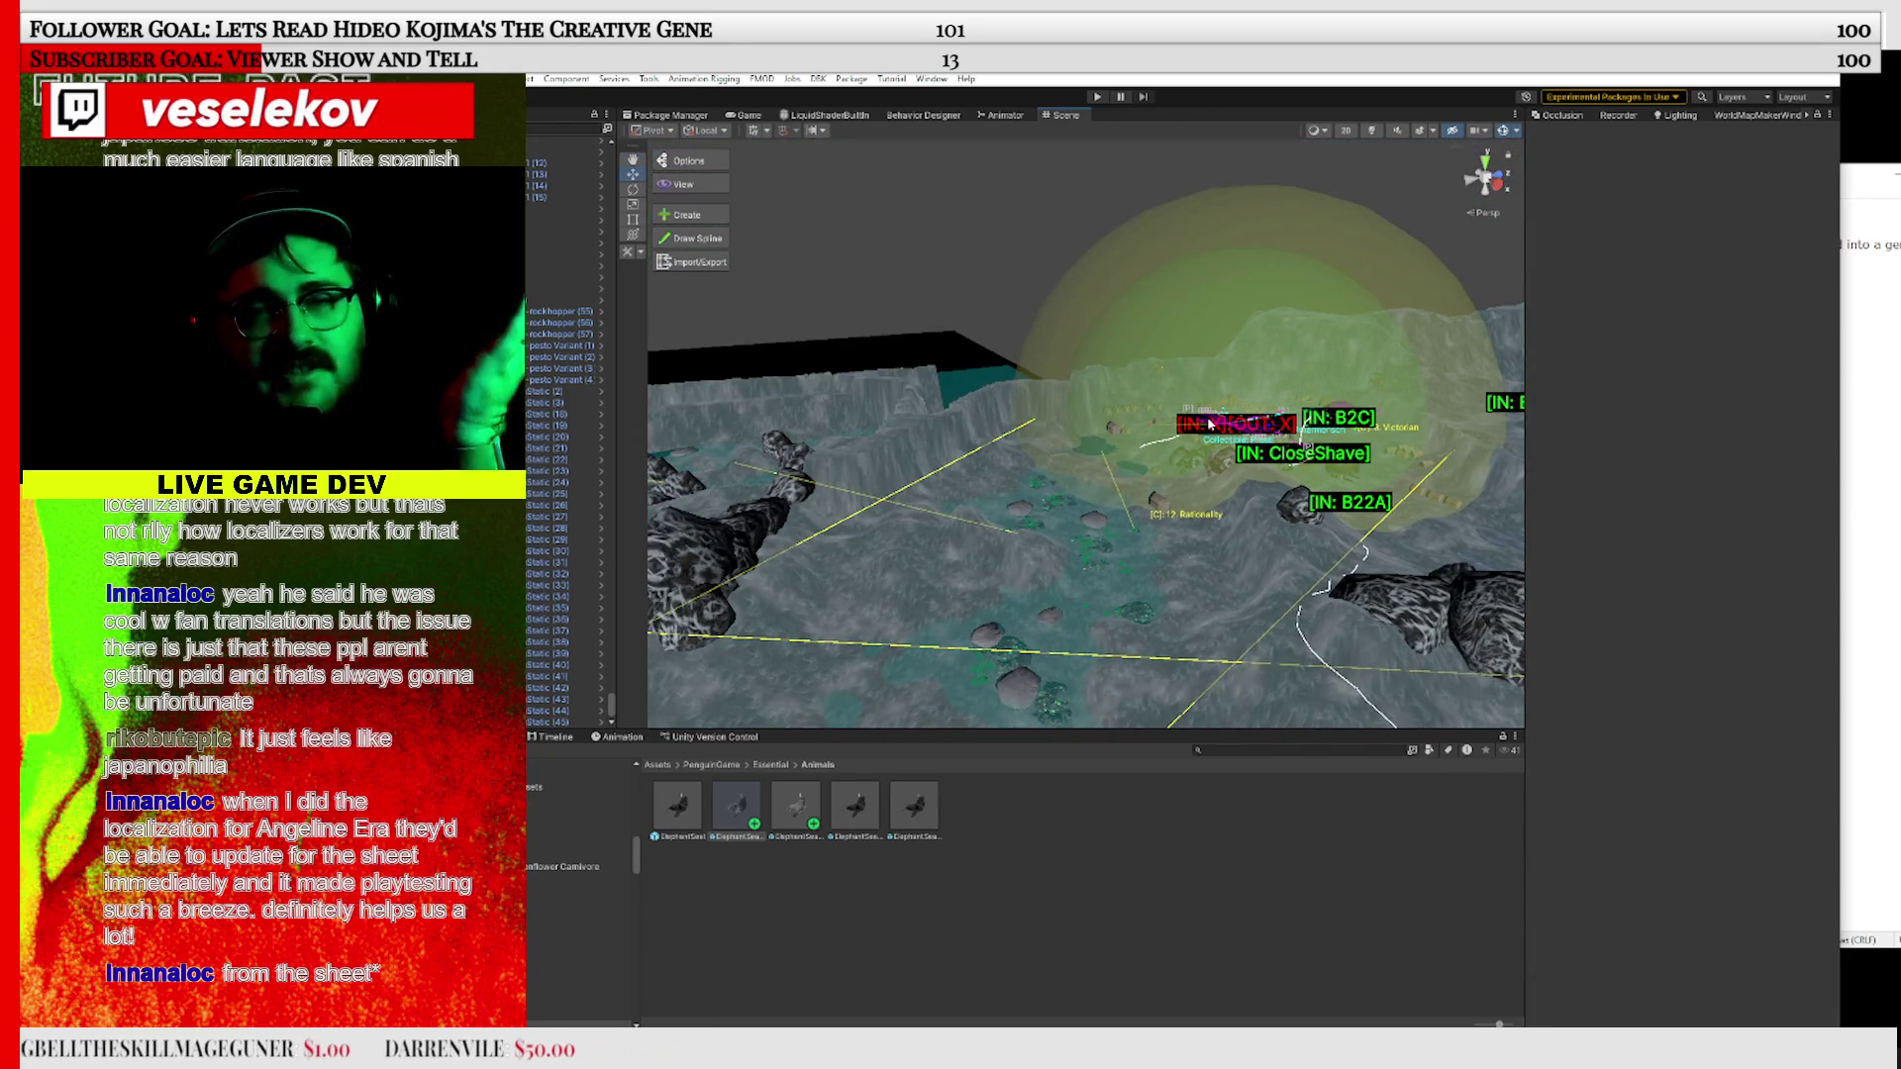
drag(1097, 435, 1226, 628)
mouse_move(1133, 495)
mouse_down()
mouse_move(1201, 327)
mouse_move(1156, 521)
mouse_move(1444, 432)
mouse_move(1681, 501)
mouse_move(962, 512)
mouse_up()
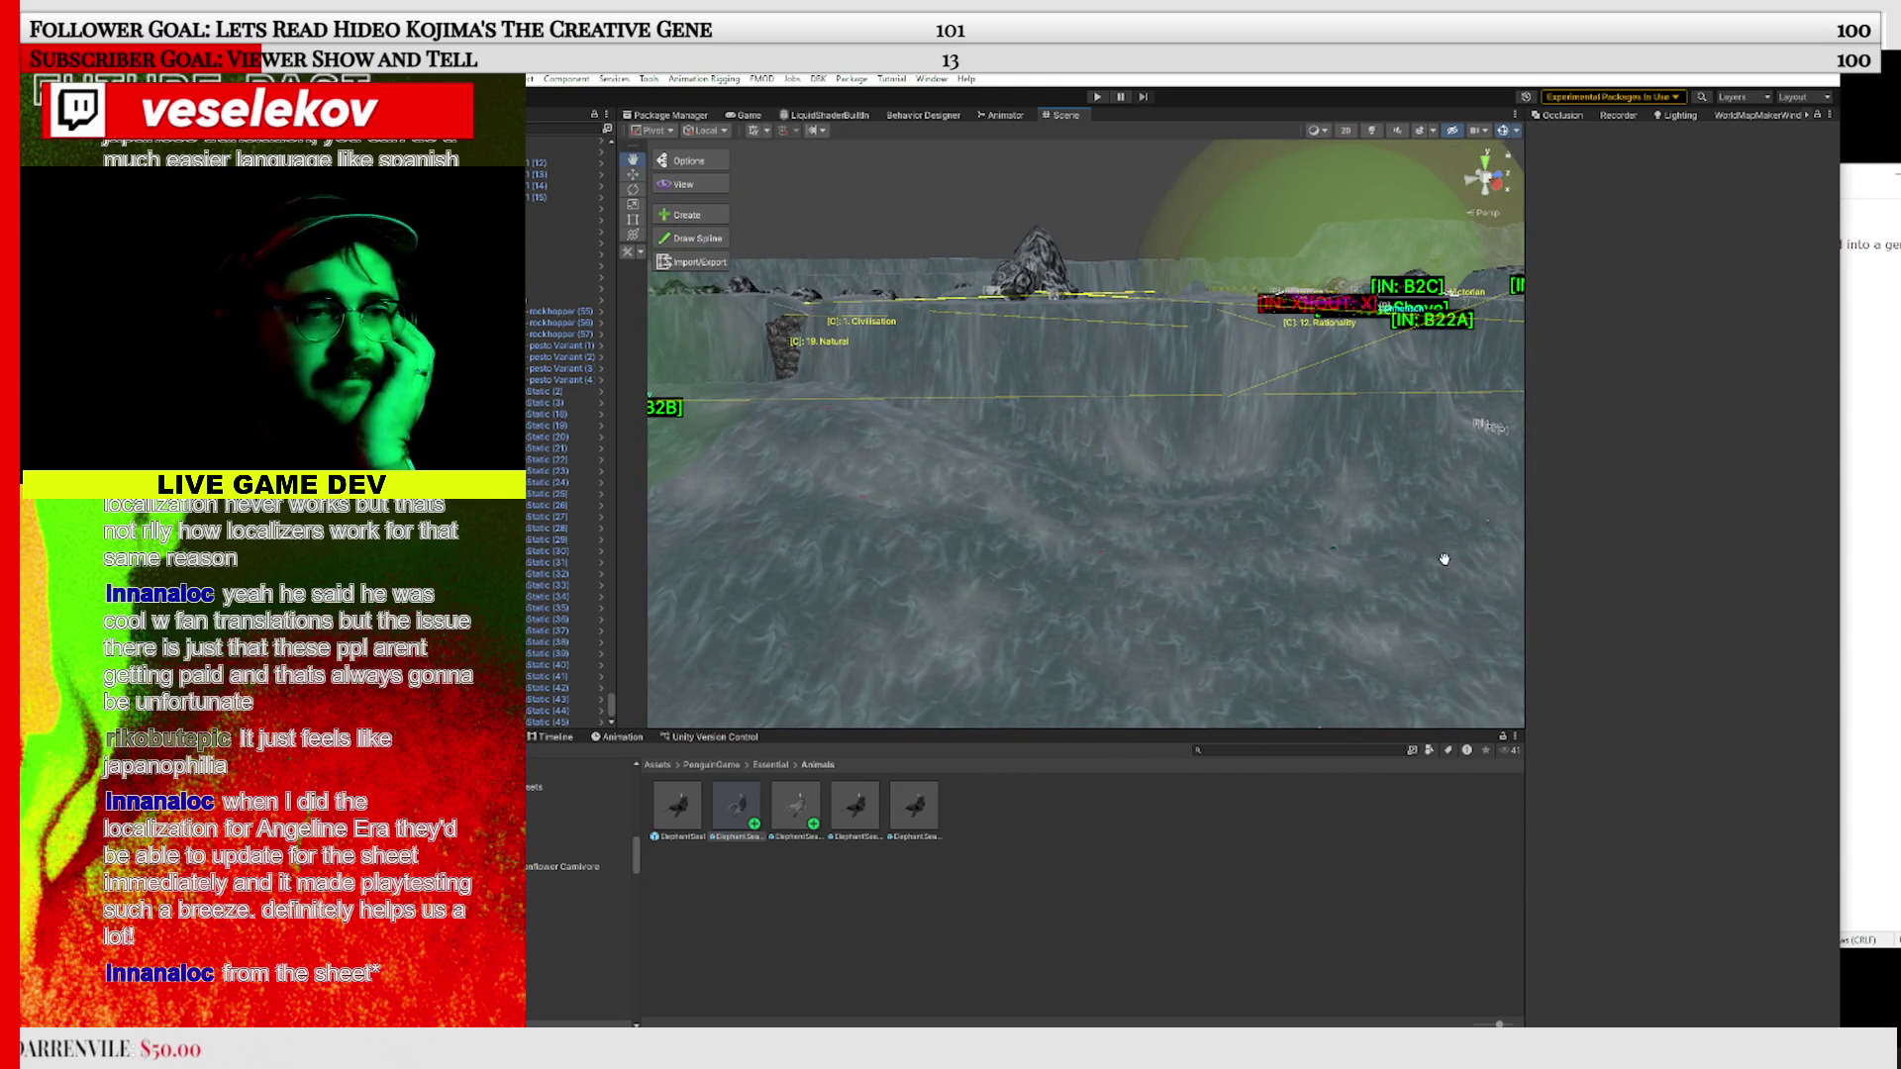
drag(1445, 560, 1640, 626)
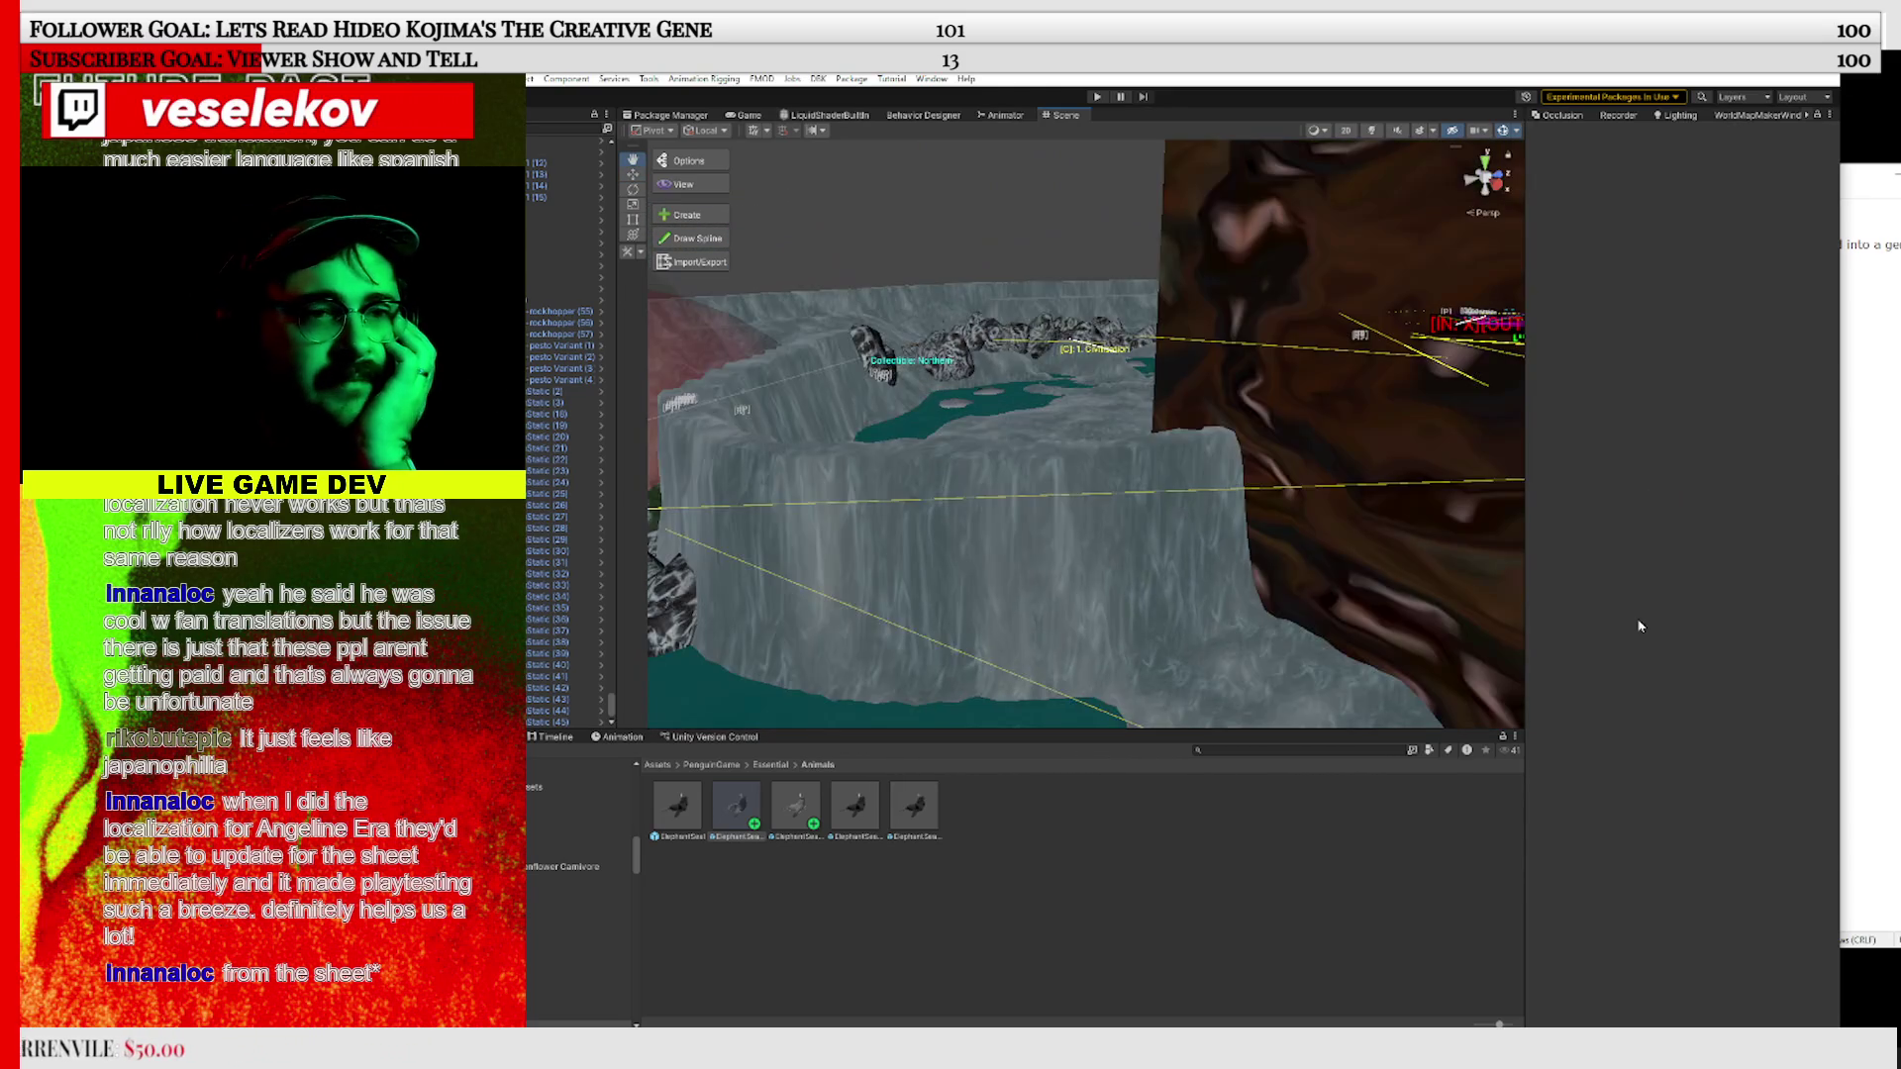
drag(1016, 481, 801, 546)
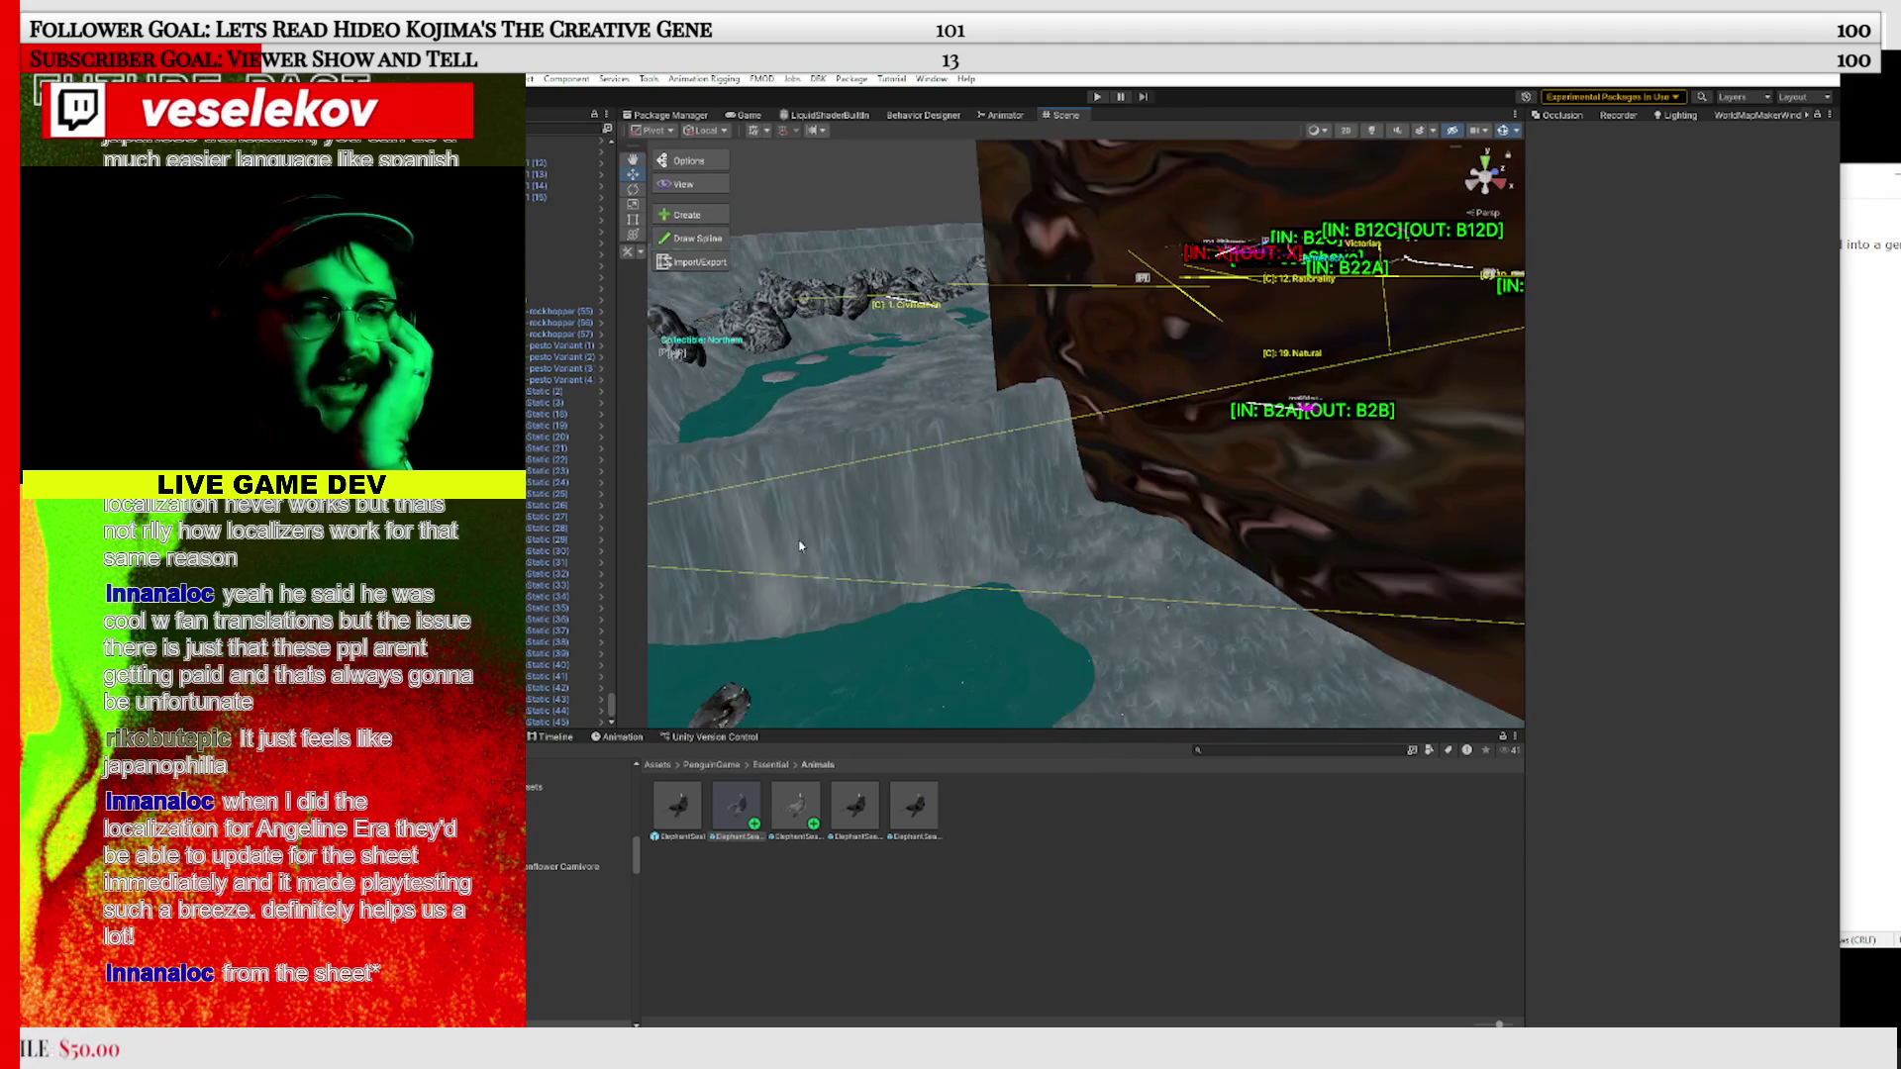
mouse_move(1287, 560)
mouse_down()
mouse_move(1561, 564)
mouse_move(1074, 501)
mouse_move(1109, 493)
mouse_up()
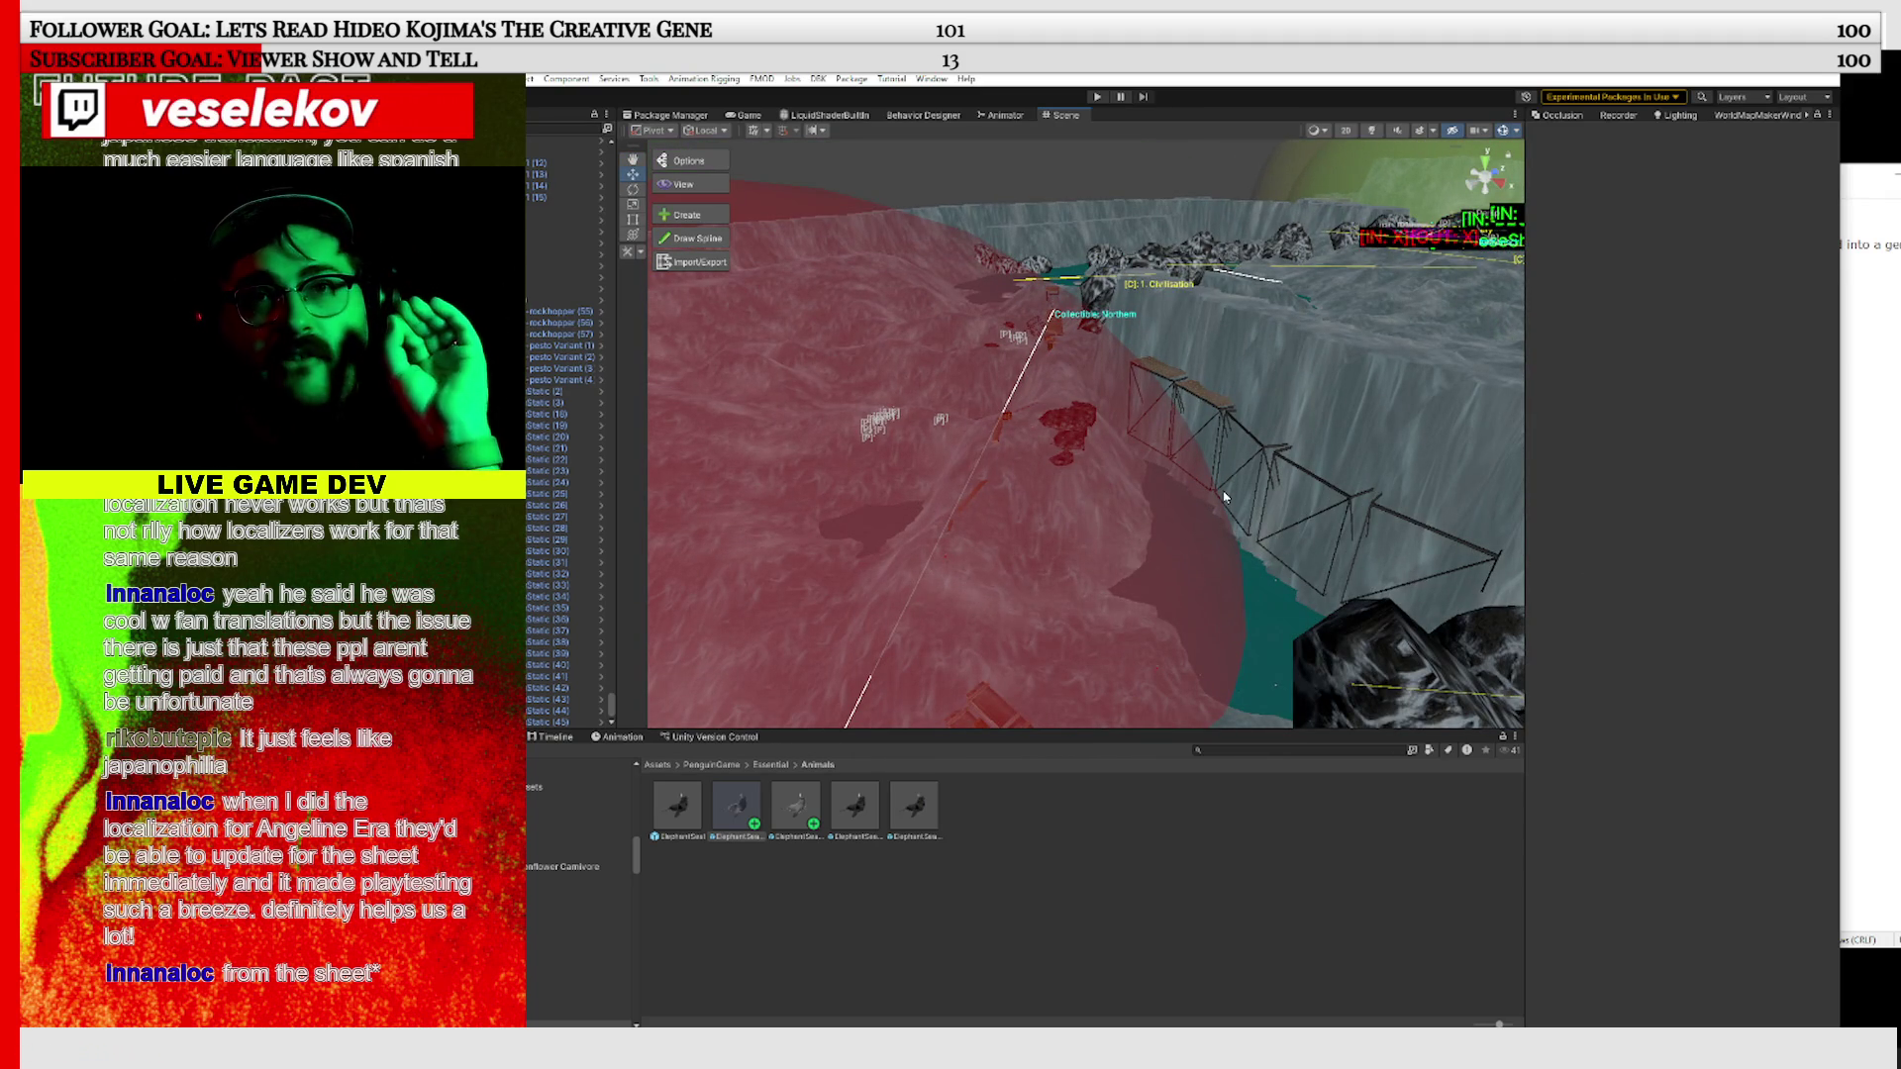
mouse_move(1292, 445)
mouse_down()
mouse_move(1099, 510)
mouse_move(912, 700)
mouse_move(1005, 565)
mouse_move(831, 495)
mouse_move(851, 495)
mouse_up()
mouse_move(1238, 450)
mouse_down()
mouse_move(800, 515)
mouse_move(1256, 496)
mouse_move(1014, 531)
mouse_up()
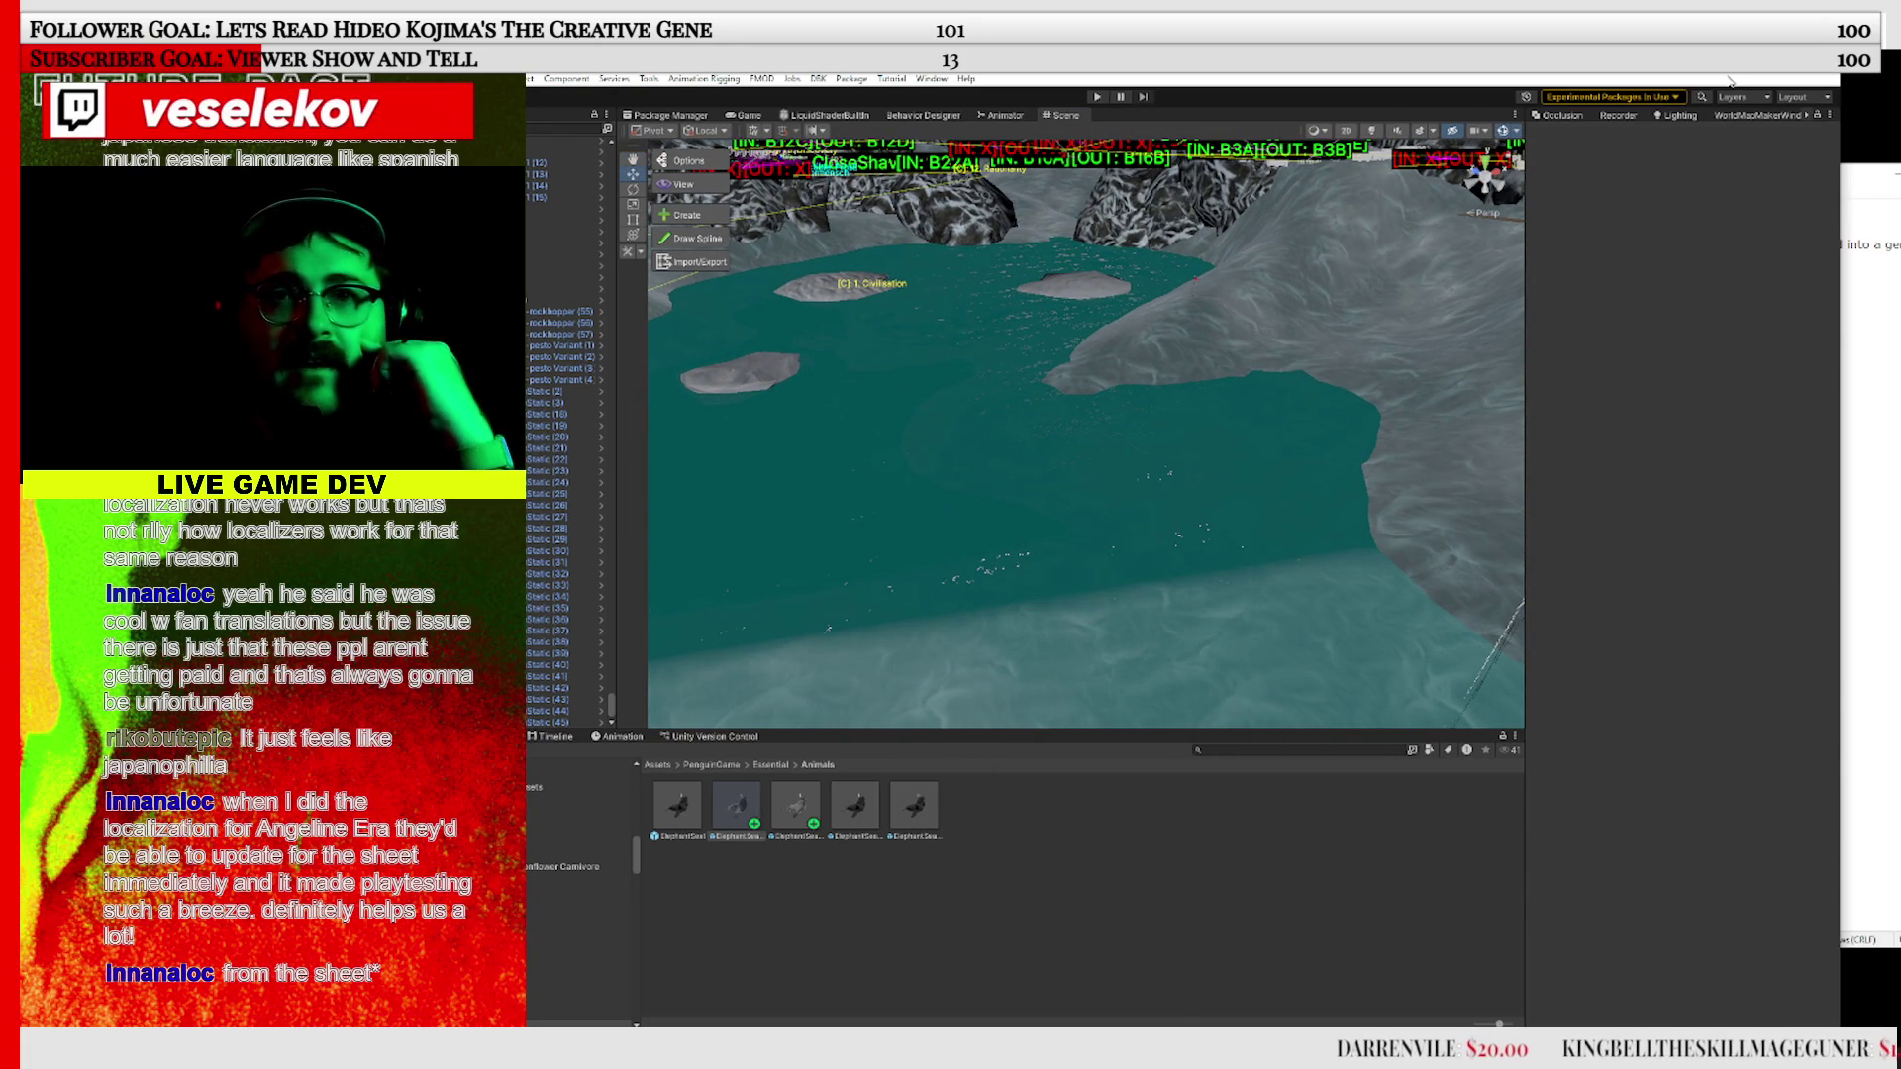
click(1762, 99)
Turn off the 5: UI layer in the Scene view's Layers list
click(1827, 215)
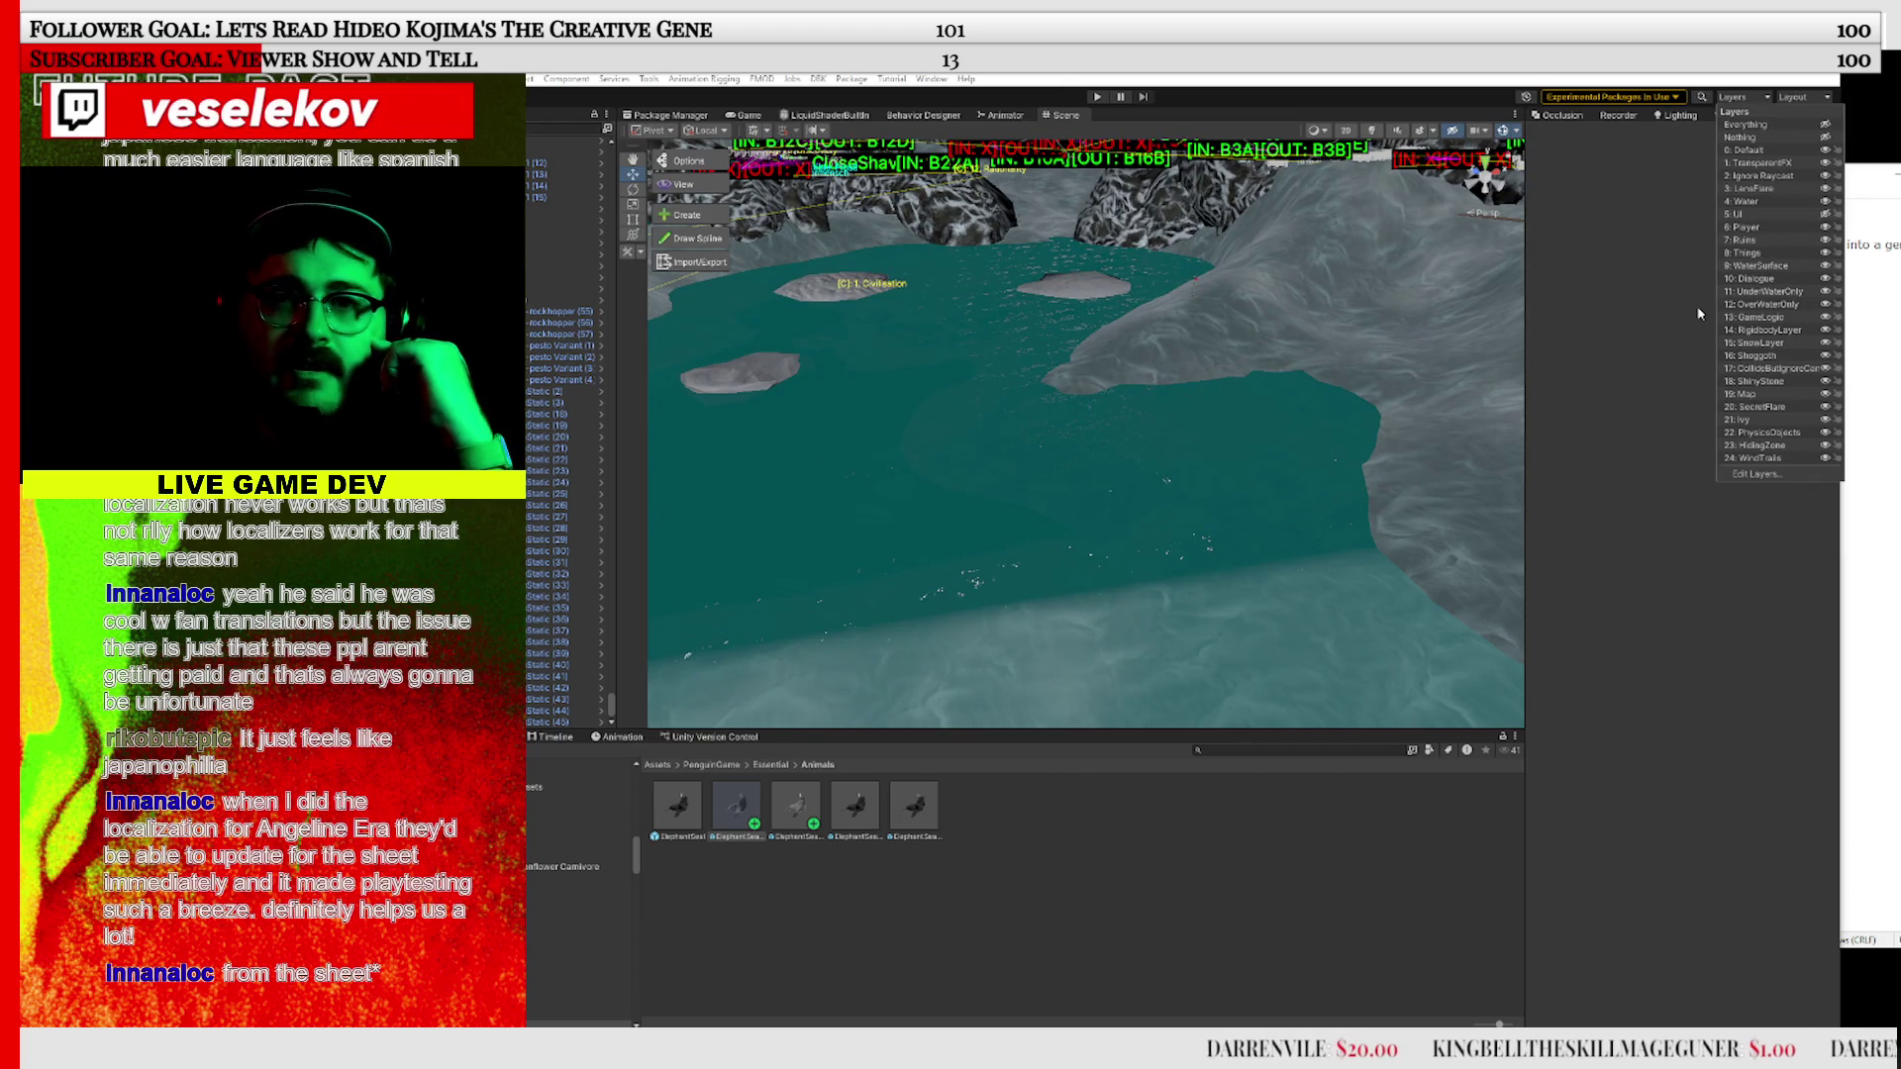
click(1700, 314)
scroll(1117, 367, up, 5)
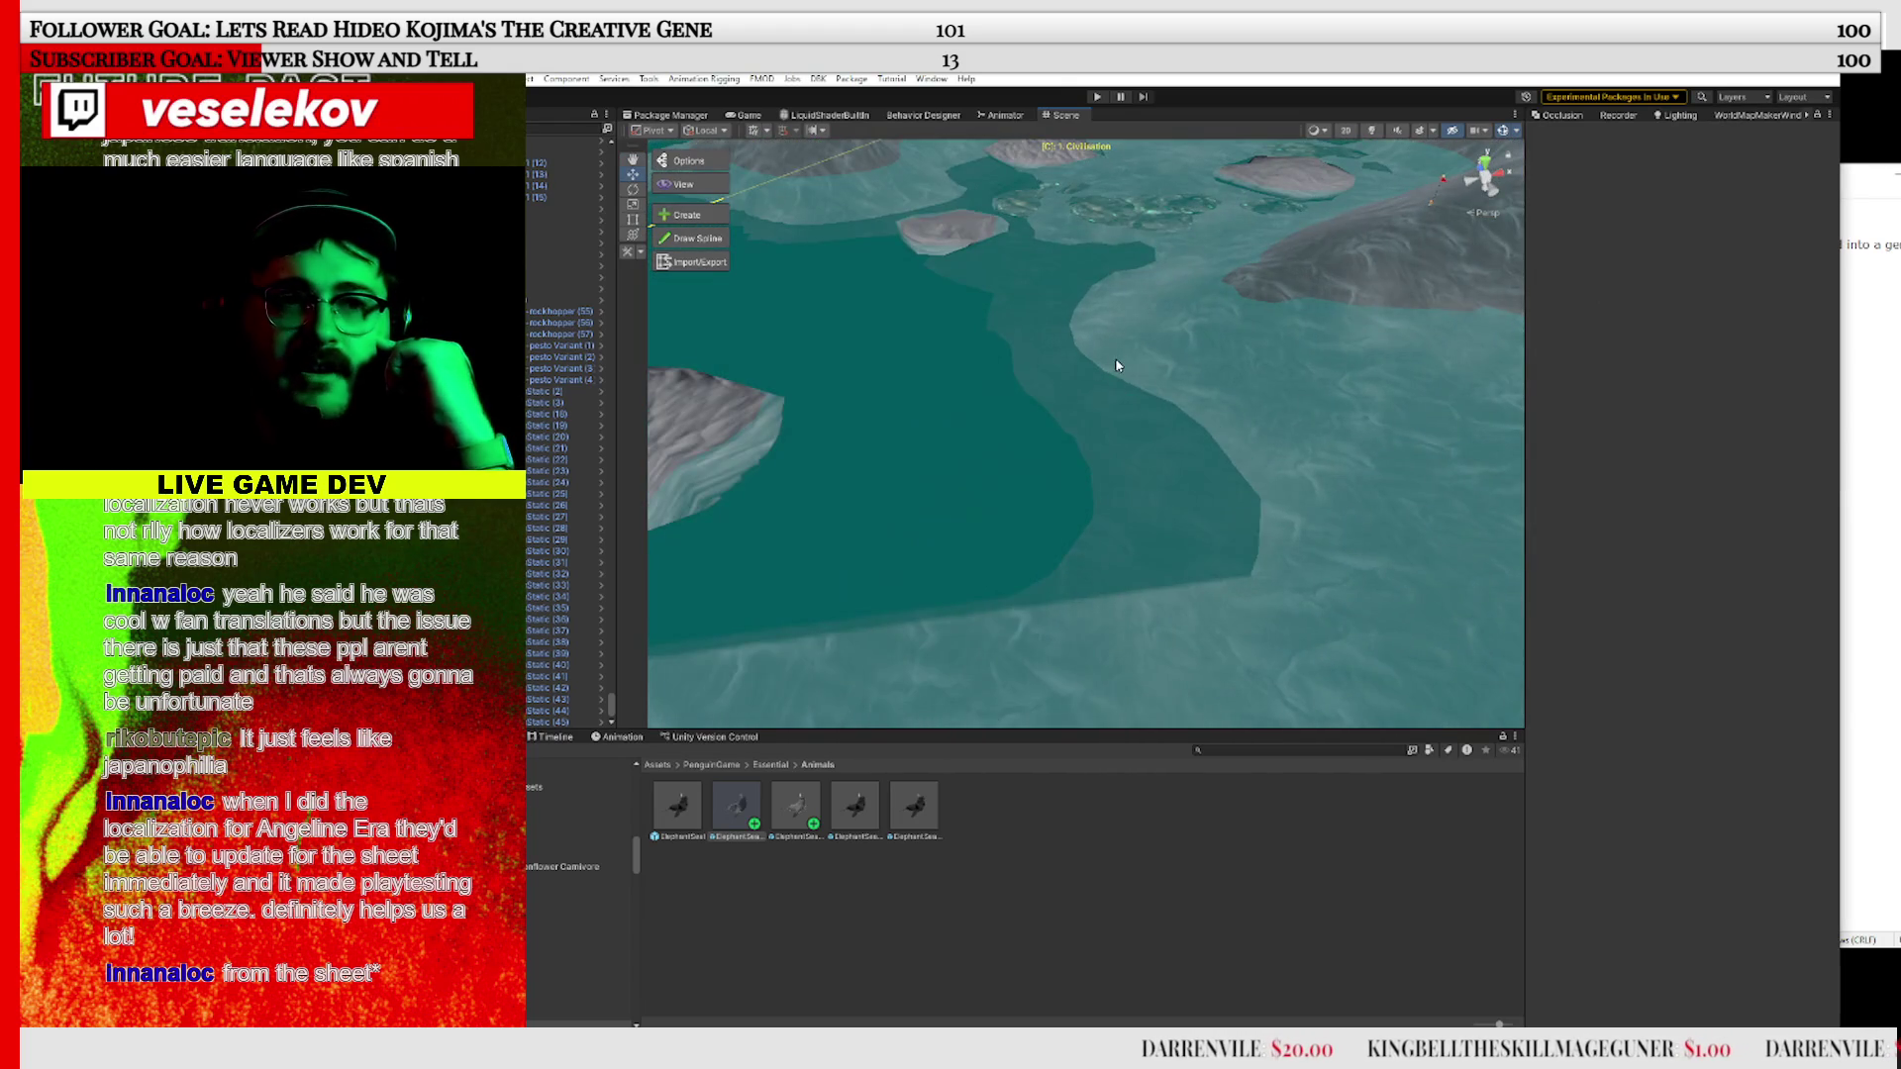
scroll(1117, 366, down, 5)
Survey the teal pool, rocks and village huts, then select the second ElephantSeal prefab
mouse_move(1152, 424)
mouse_down()
mouse_move(1367, 436)
mouse_move(1265, 420)
mouse_move(1287, 416)
mouse_move(1229, 488)
mouse_move(1036, 251)
mouse_up()
mouse_move(1237, 431)
mouse_down()
mouse_move(1197, 370)
mouse_move(1304, 481)
mouse_move(1010, 437)
mouse_move(591, 487)
mouse_up()
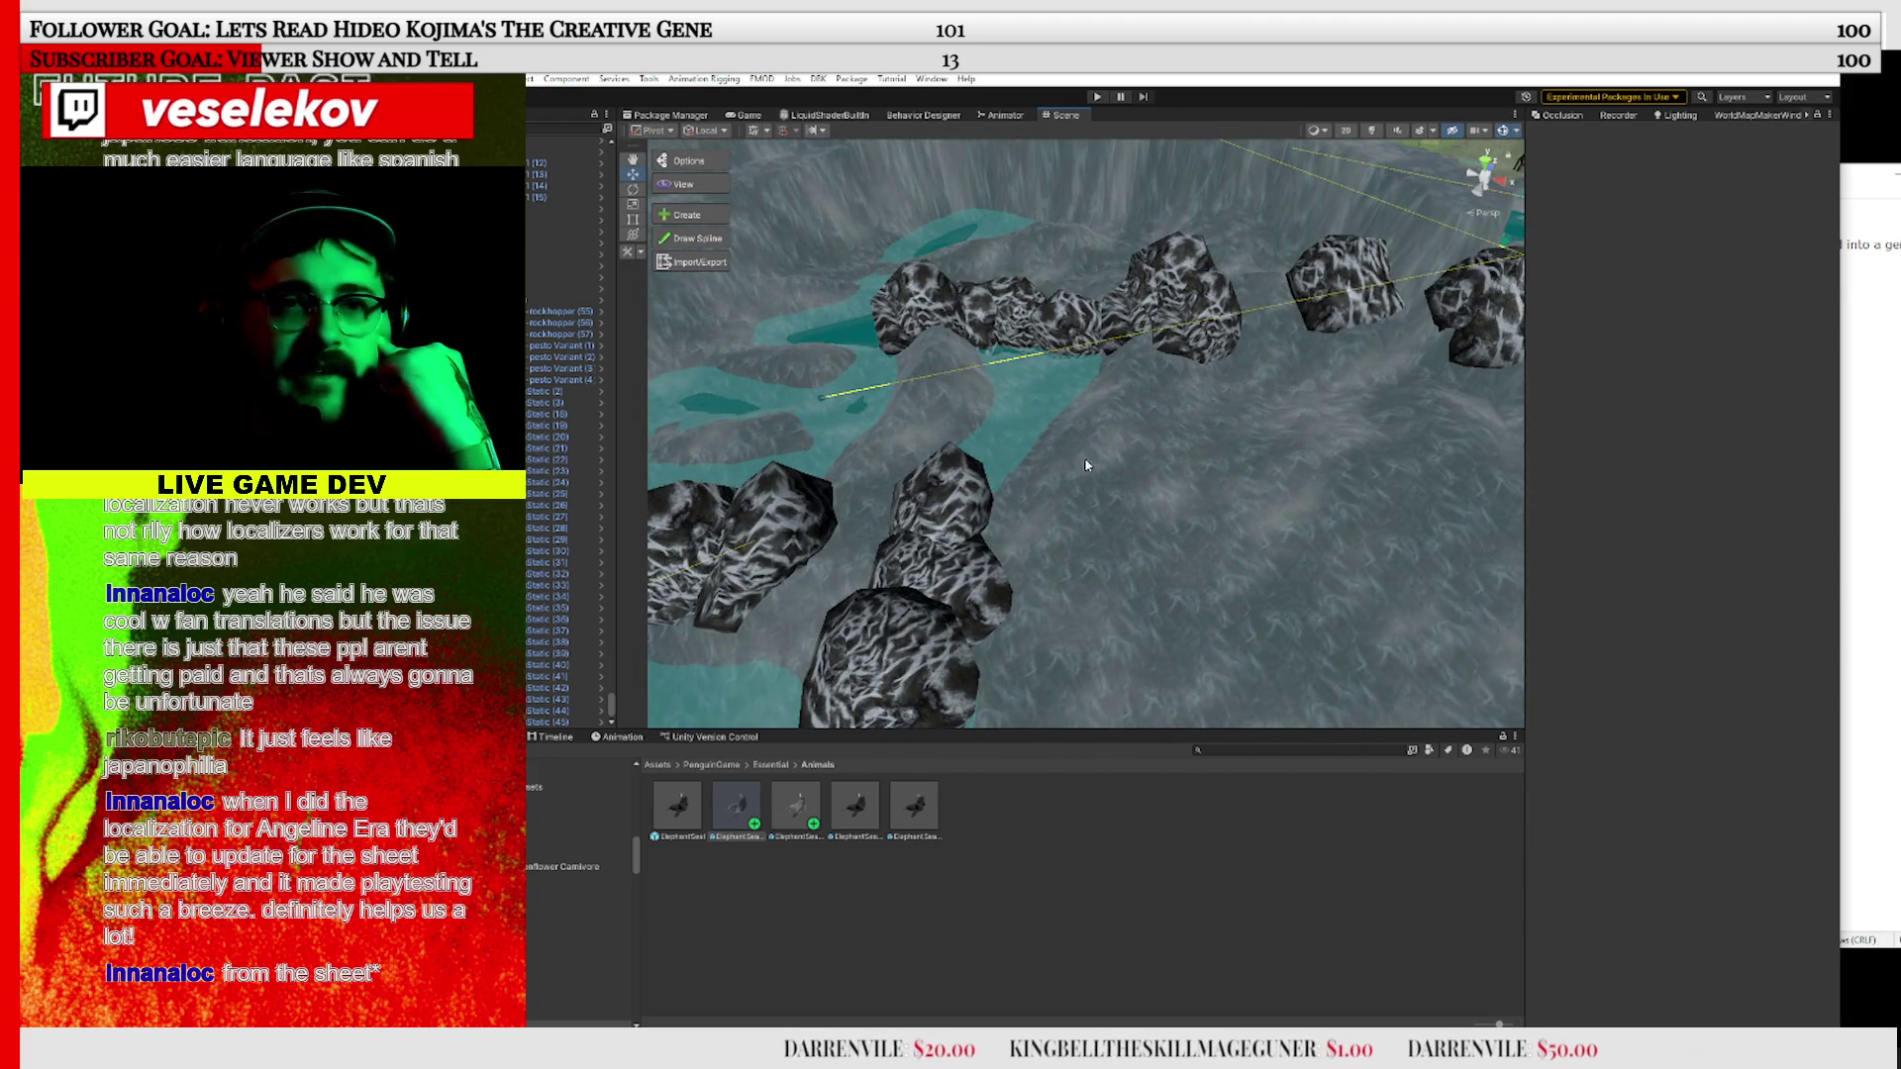
drag(1086, 464, 1298, 332)
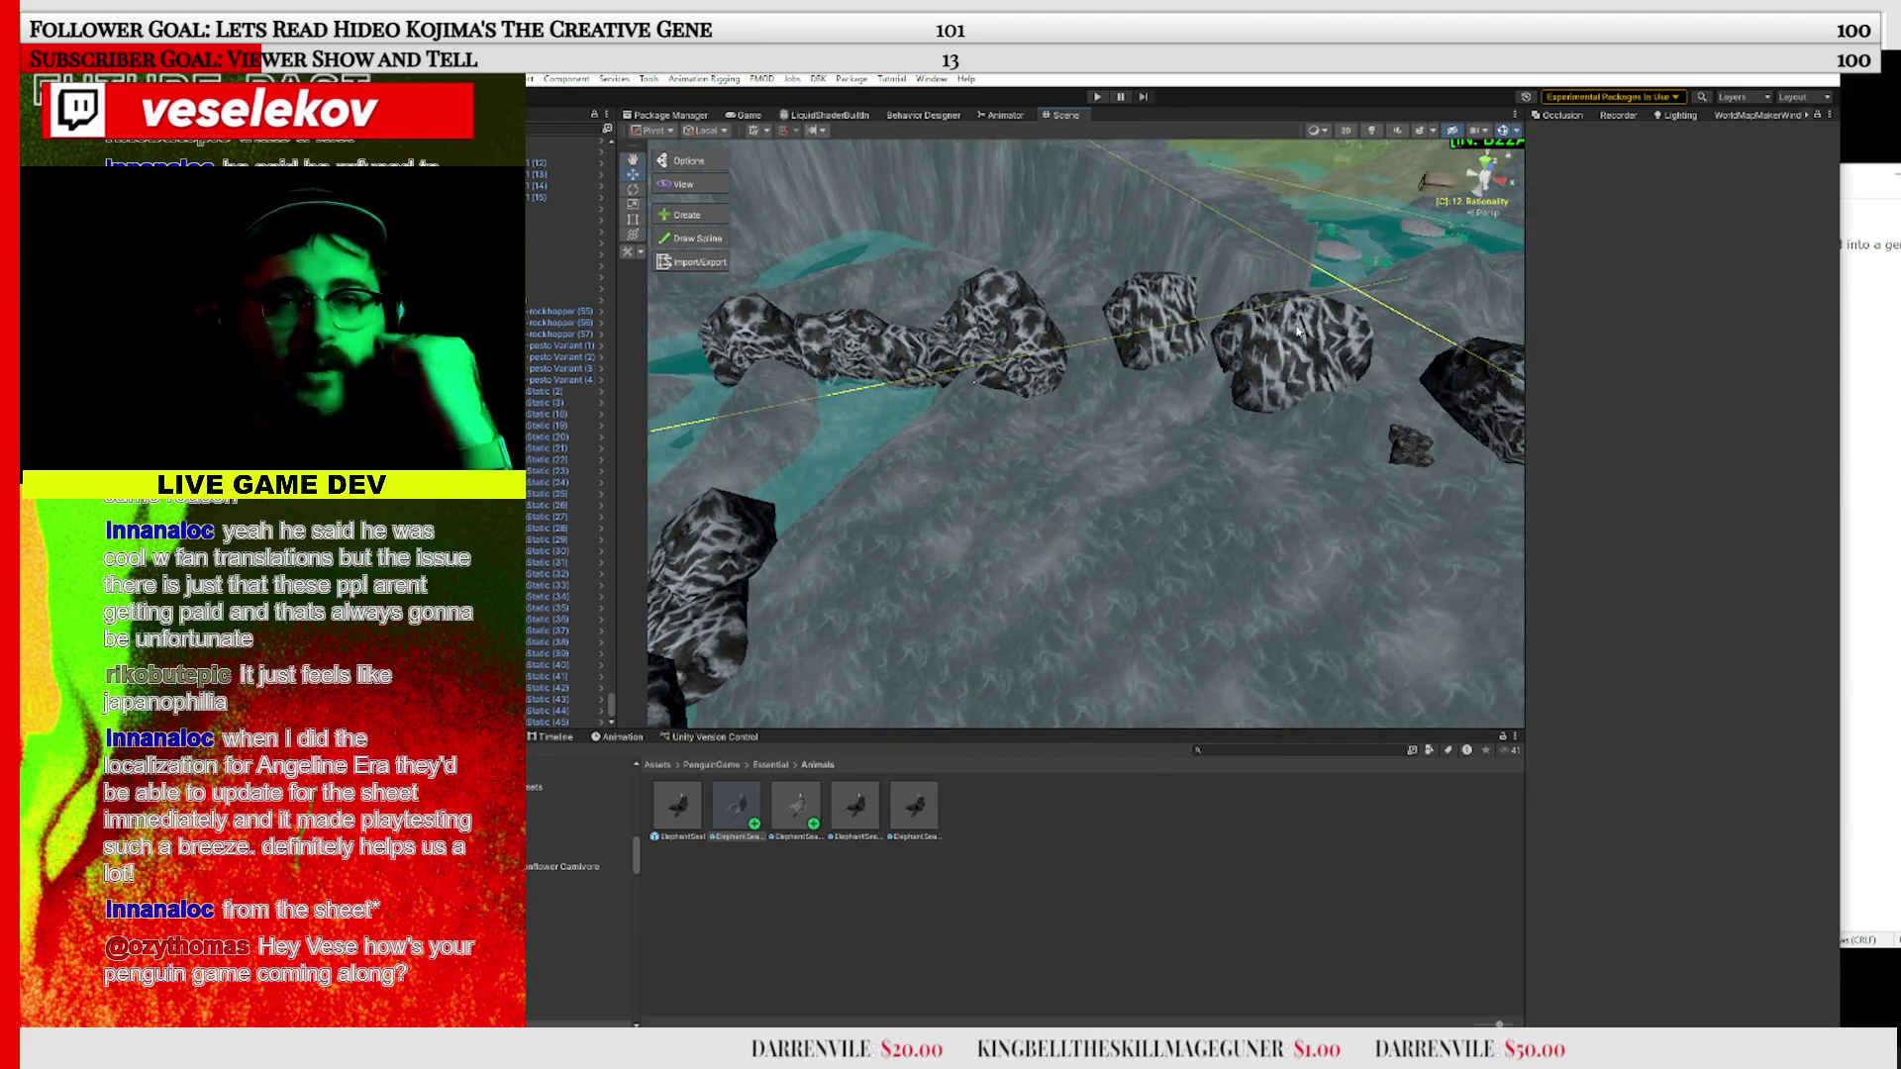
drag(970, 423, 1249, 323)
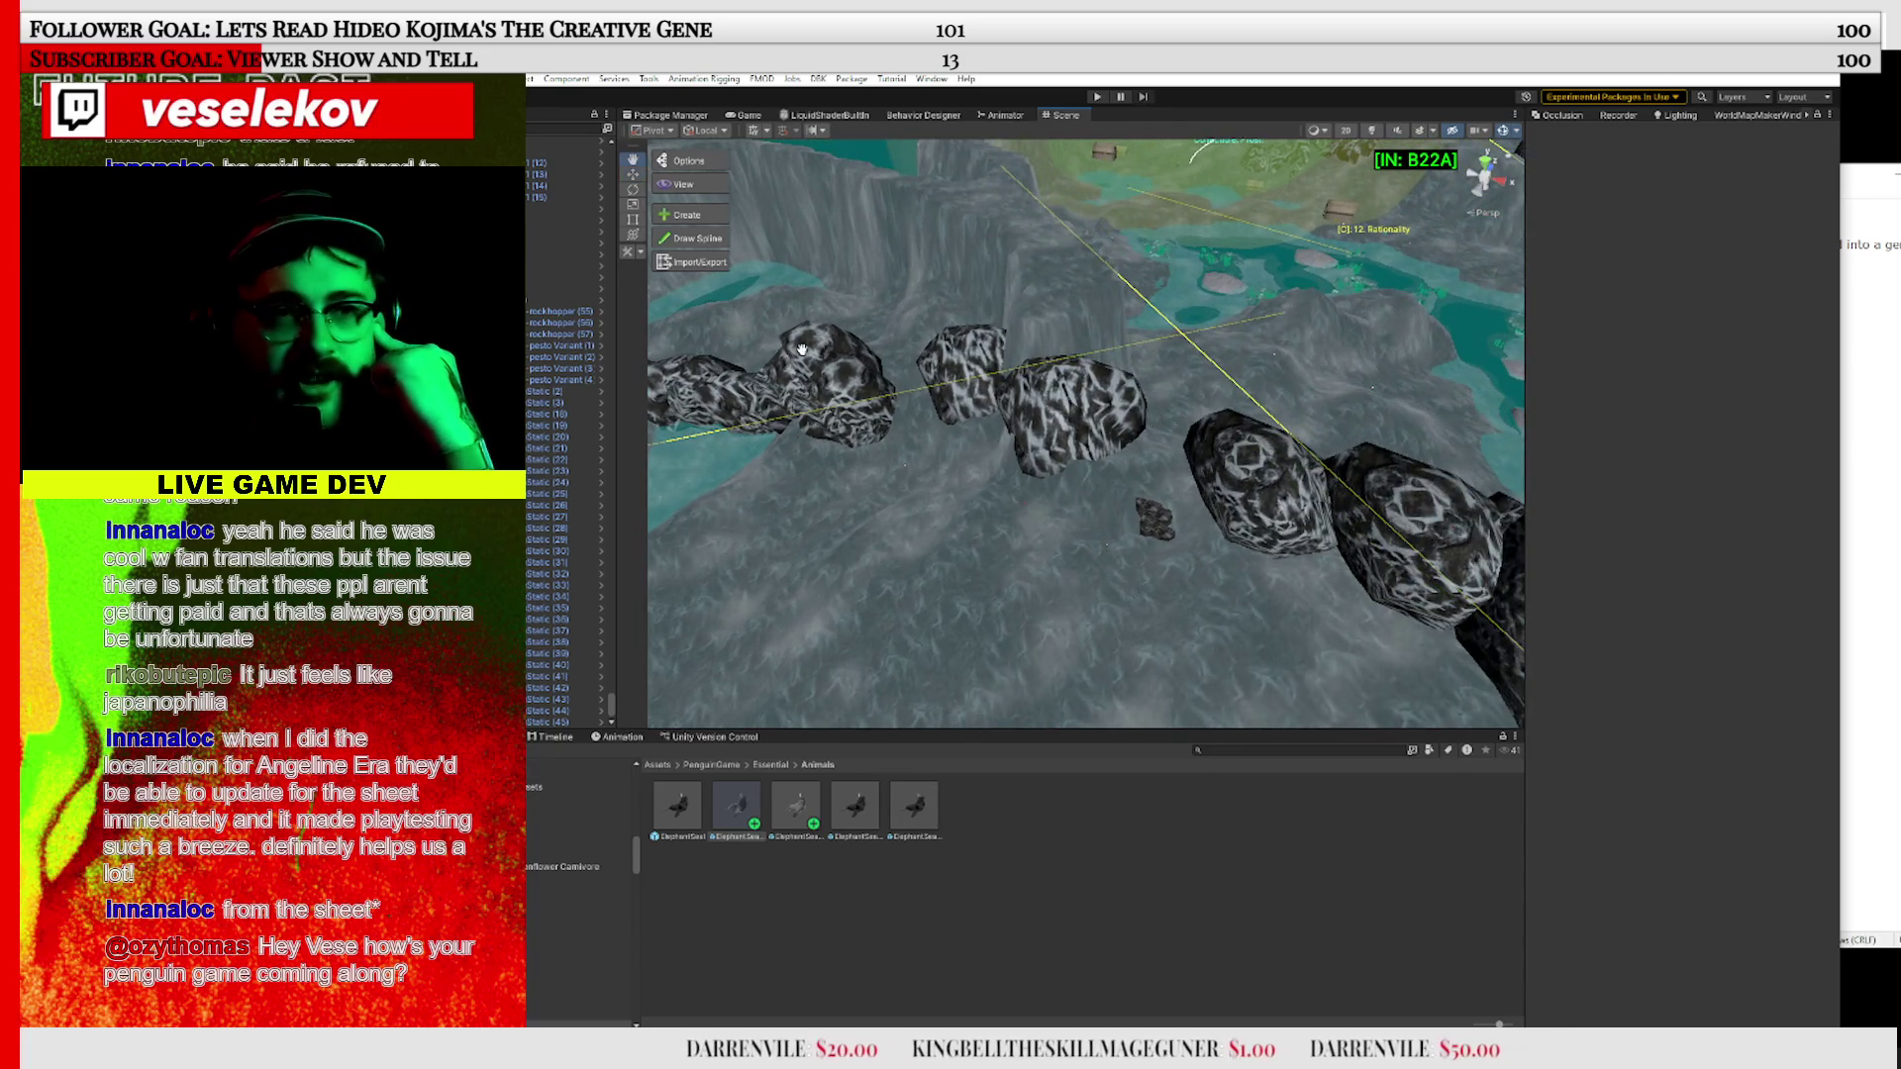
drag(802, 348, 668, 382)
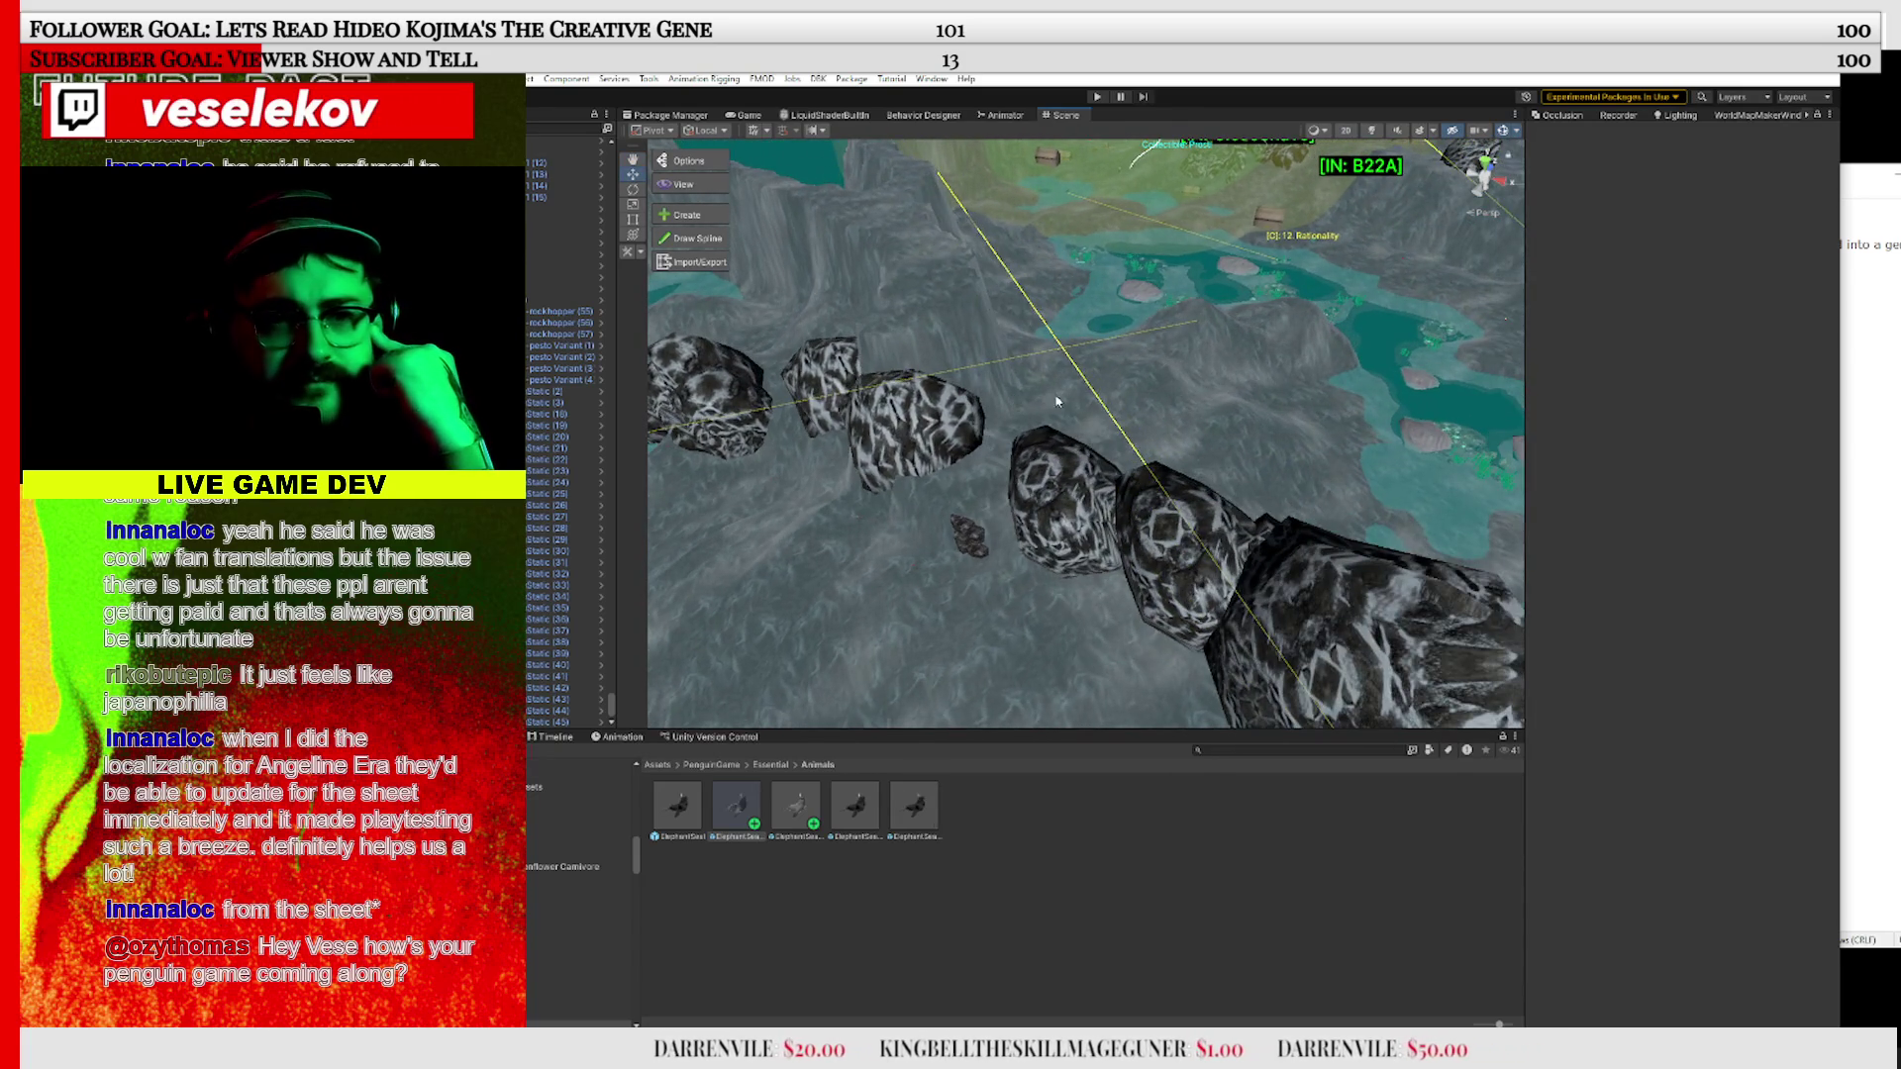
drag(1056, 401, 918, 490)
drag(1112, 462, 1058, 600)
mouse_move(1472, 435)
mouse_down()
mouse_move(735, 306)
mouse_move(667, 464)
mouse_up()
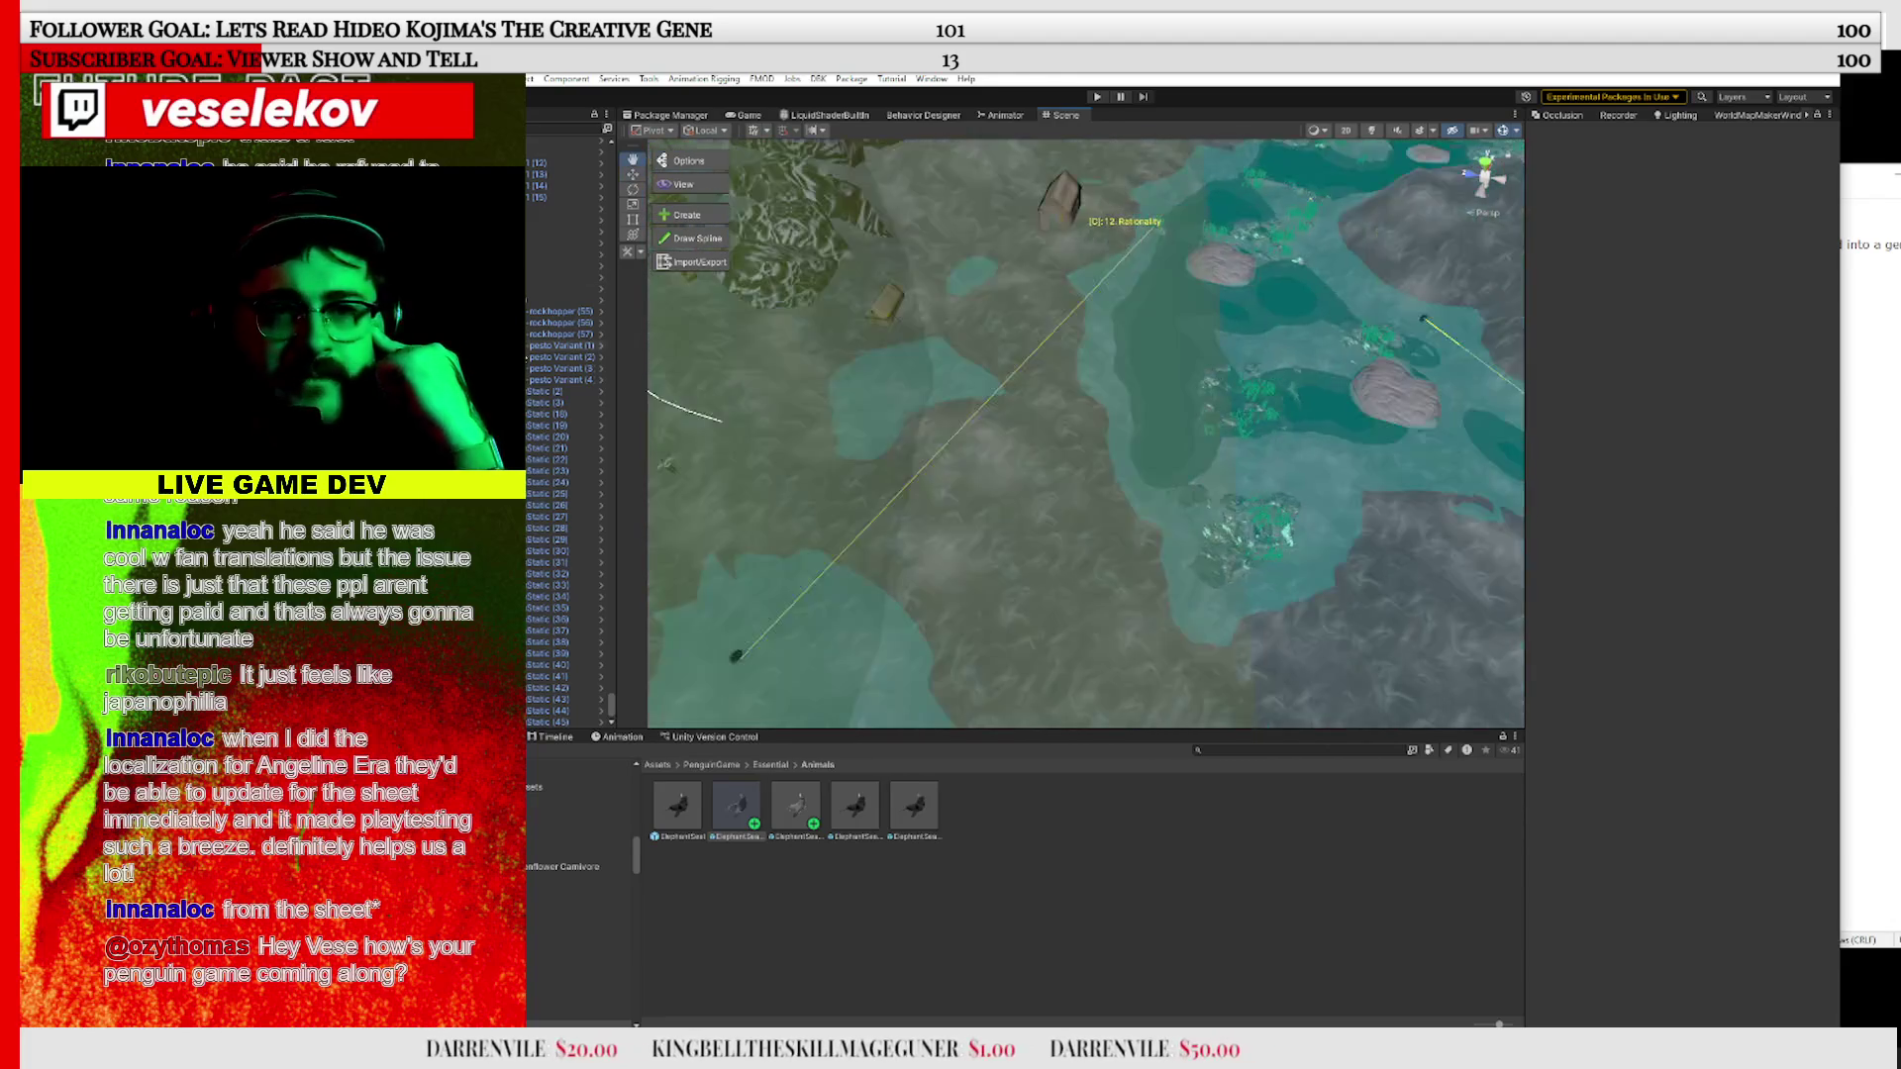
mouse_move(1198, 374)
mouse_down()
mouse_move(989, 437)
mouse_move(930, 387)
mouse_move(1122, 525)
mouse_move(1371, 357)
mouse_move(1240, 336)
mouse_move(1253, 424)
mouse_up()
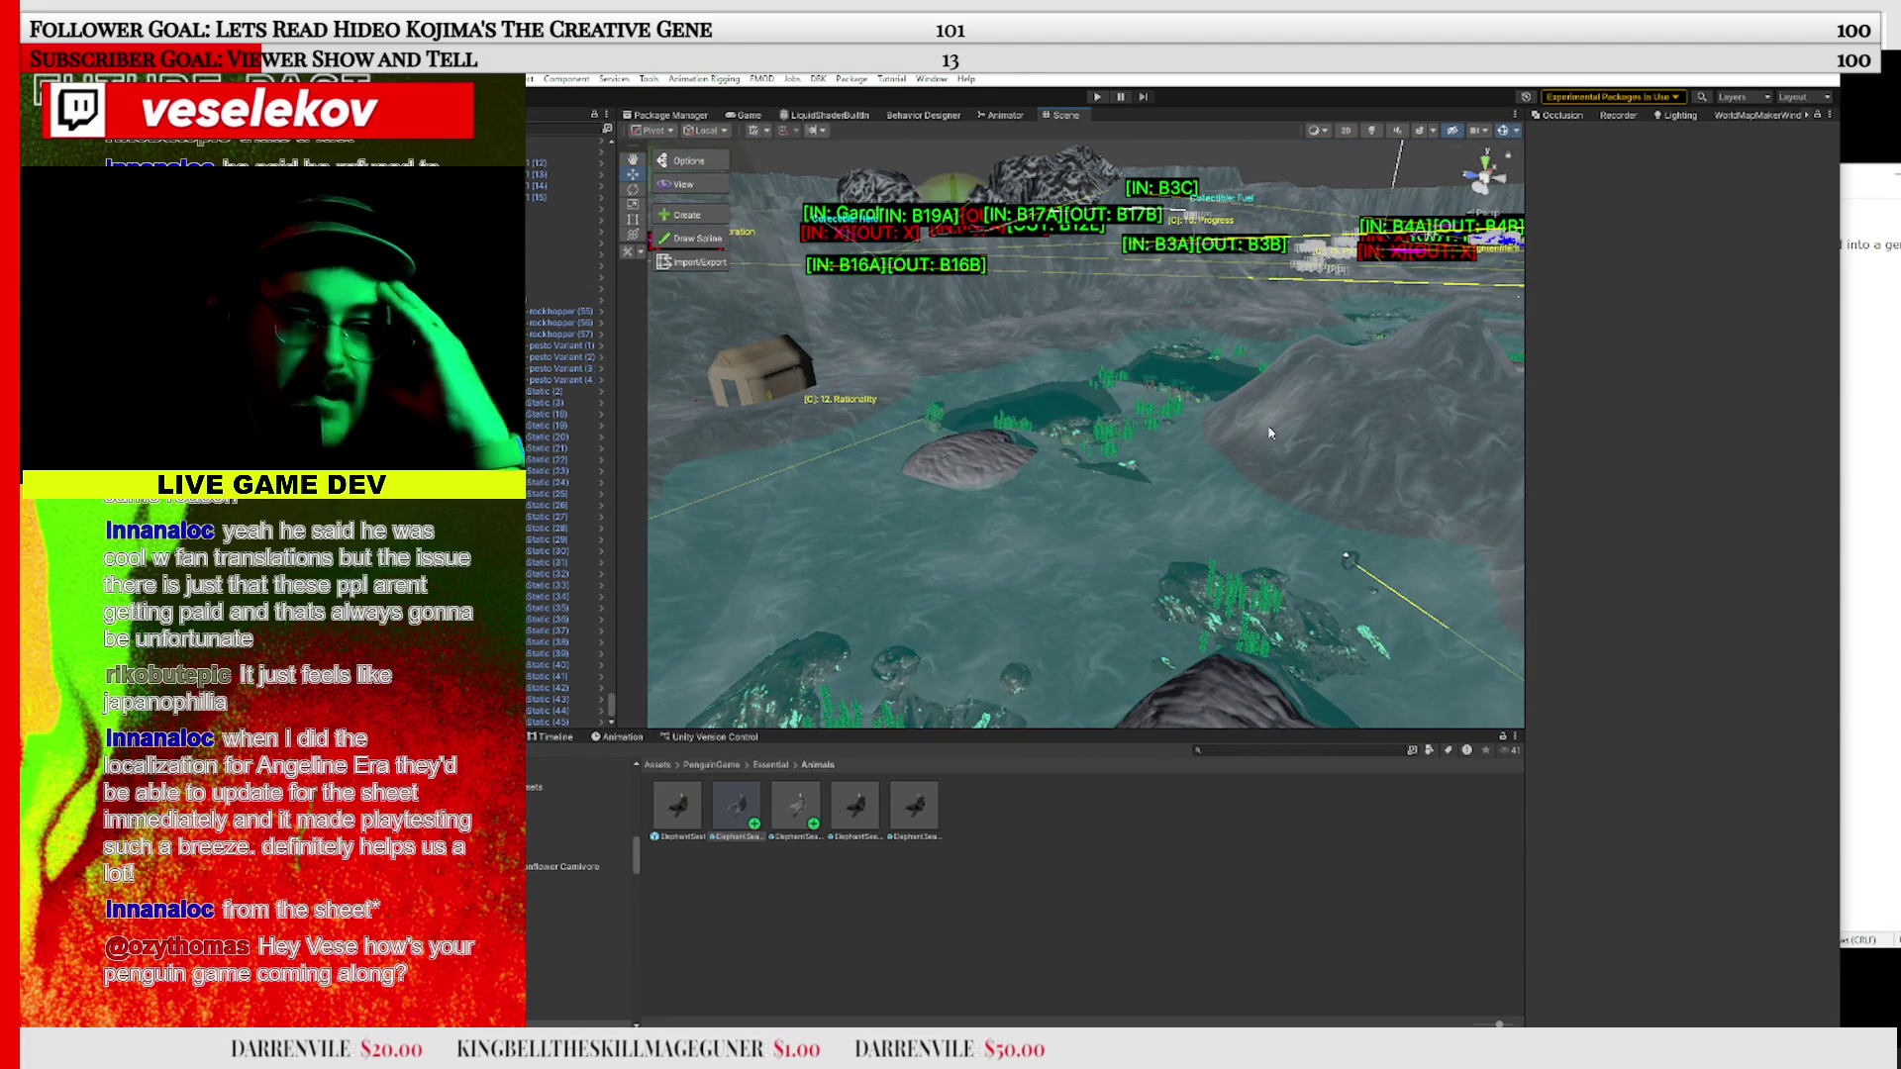
click(736, 804)
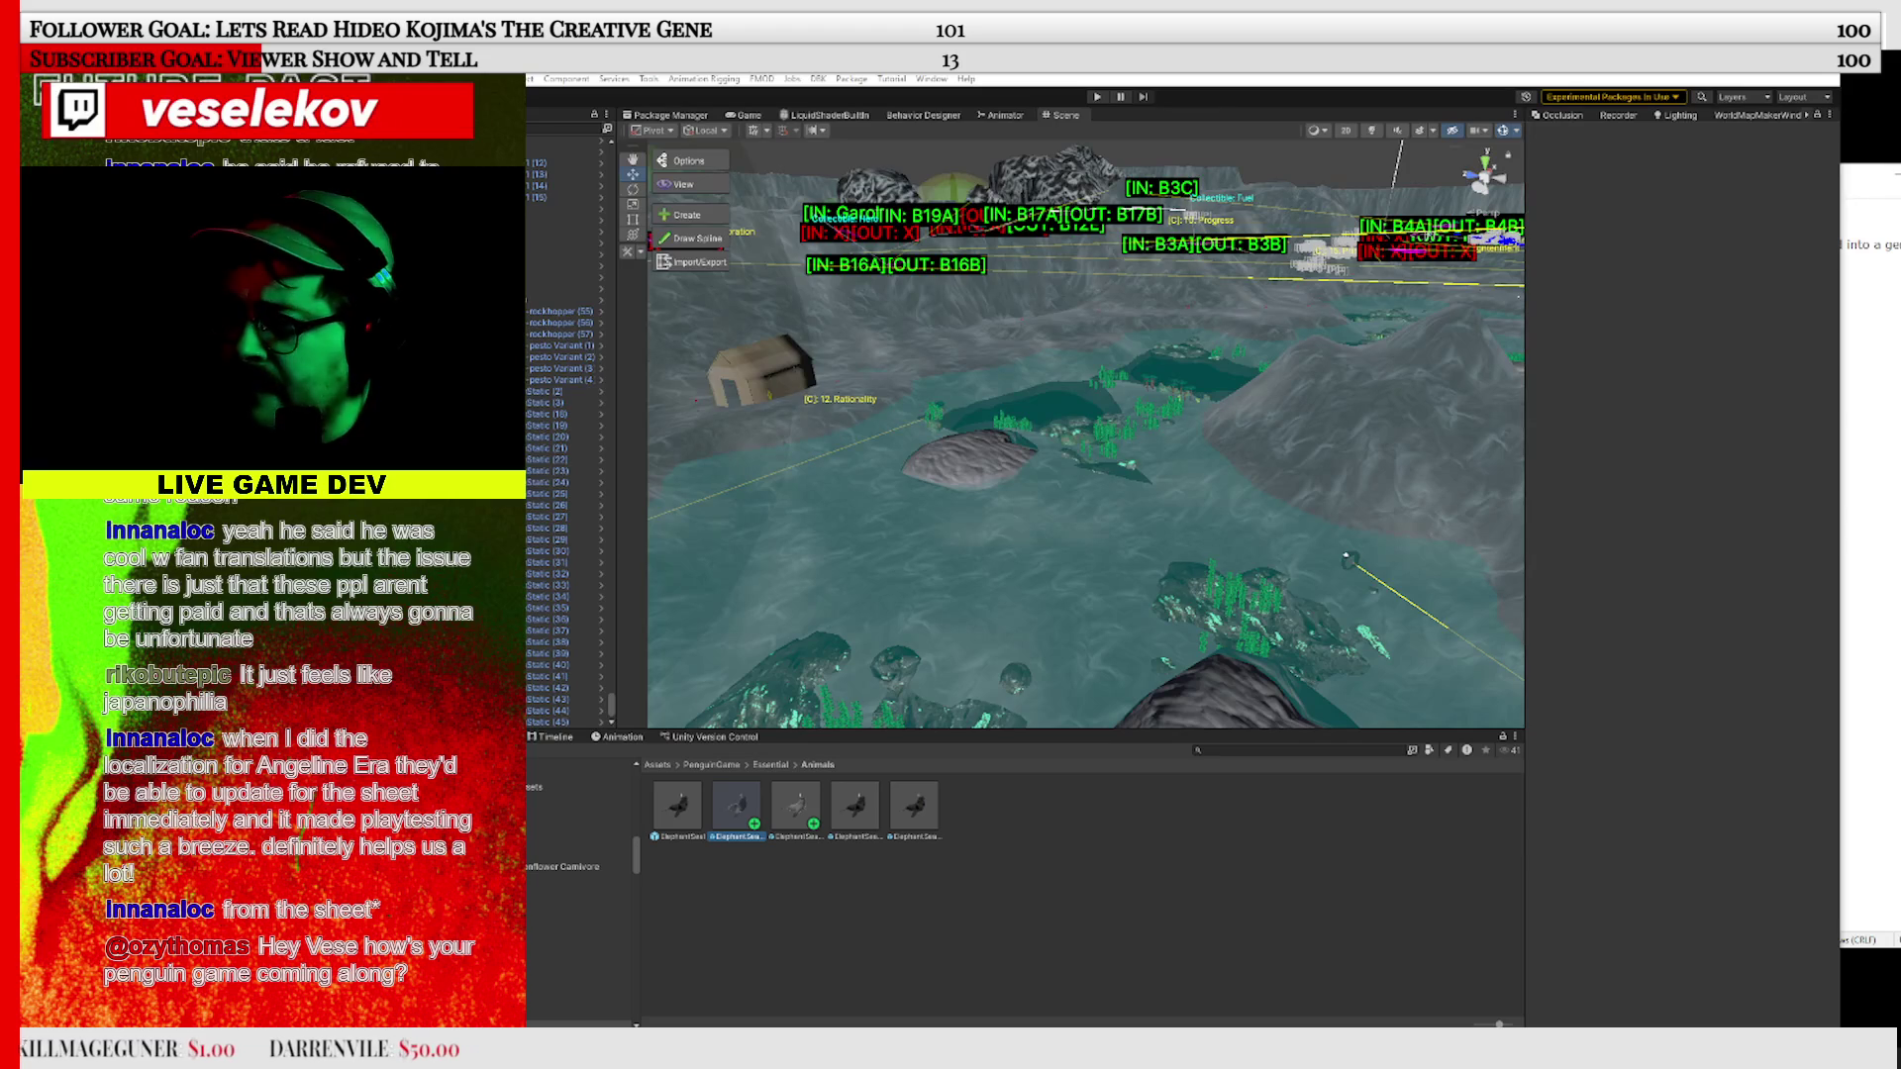
Look over the rocks and crate near node B16, then turn off Scene view Gizmos
drag(1145, 446, 1069, 505)
drag(1283, 408, 1150, 529)
scroll(1151, 529, down, 2)
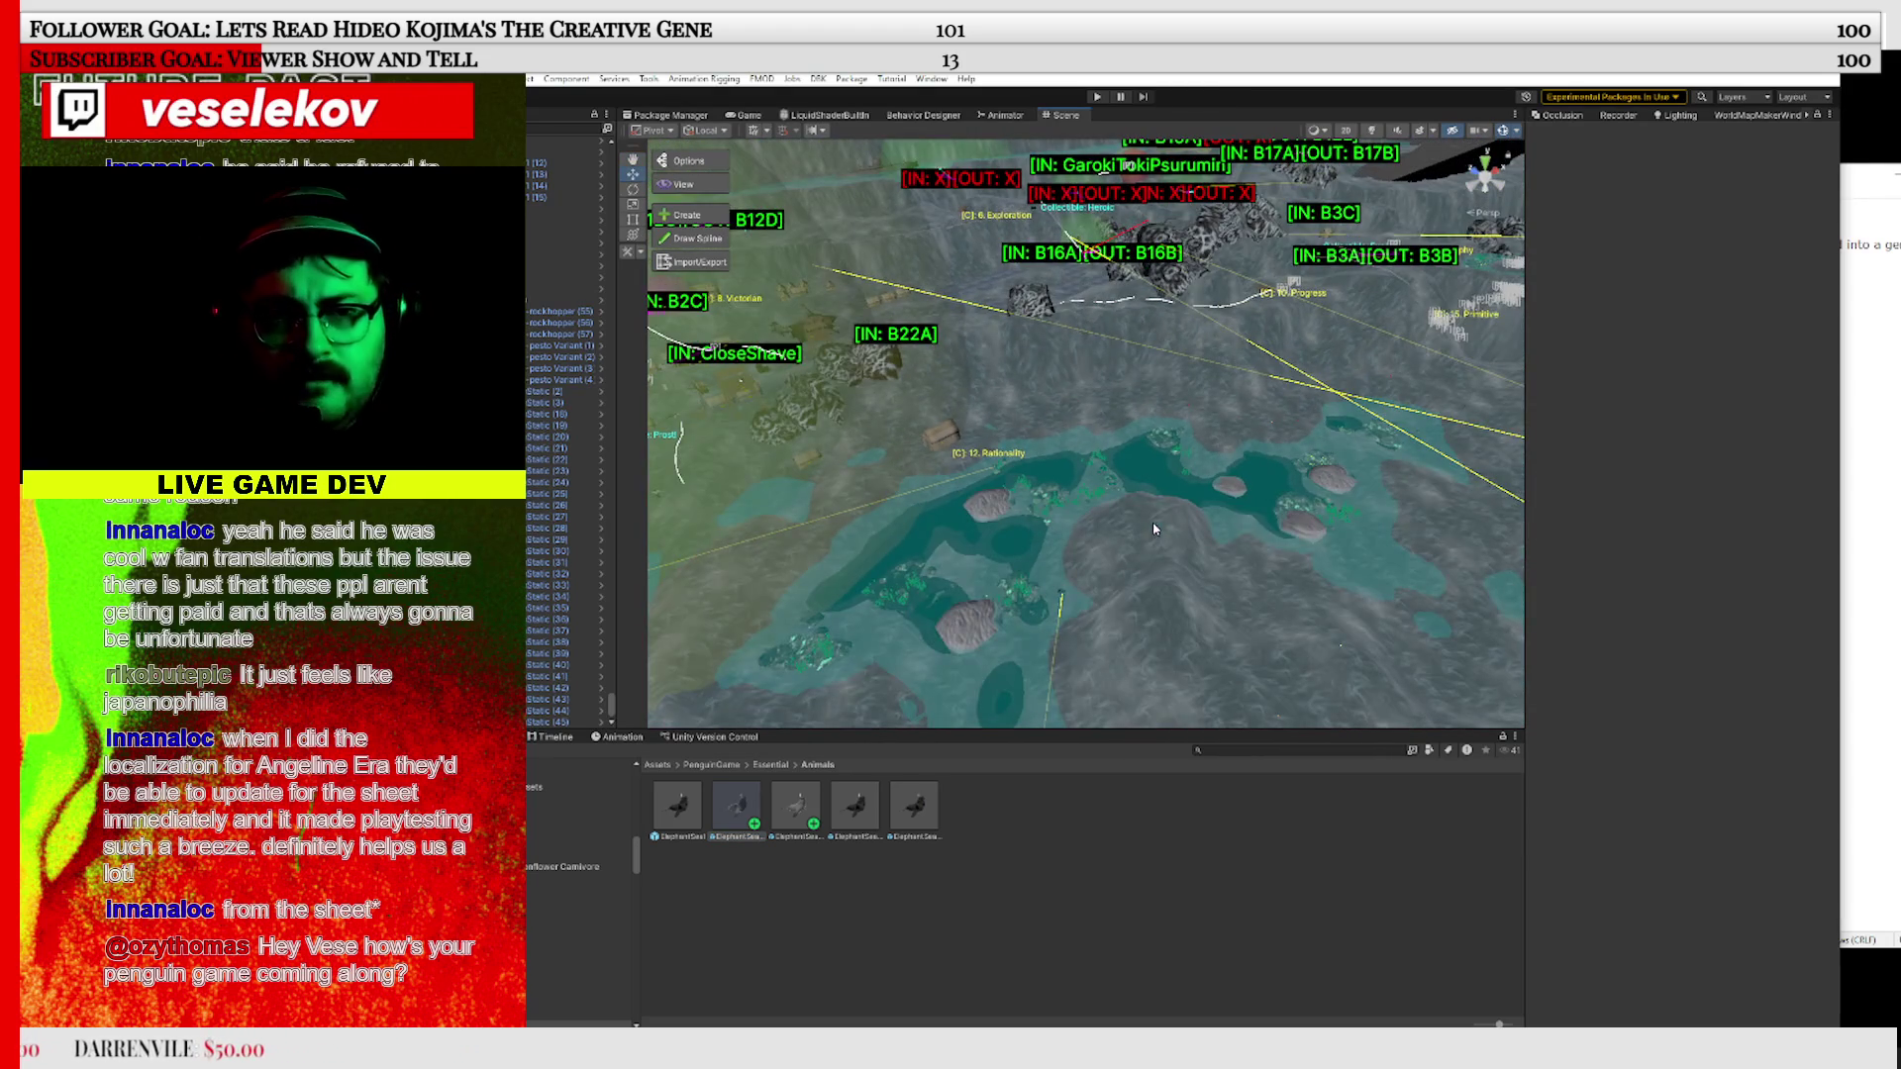
mouse_move(1311, 572)
mouse_down()
mouse_move(845, 365)
mouse_move(1233, 394)
mouse_move(1770, 480)
mouse_move(729, 455)
mouse_up()
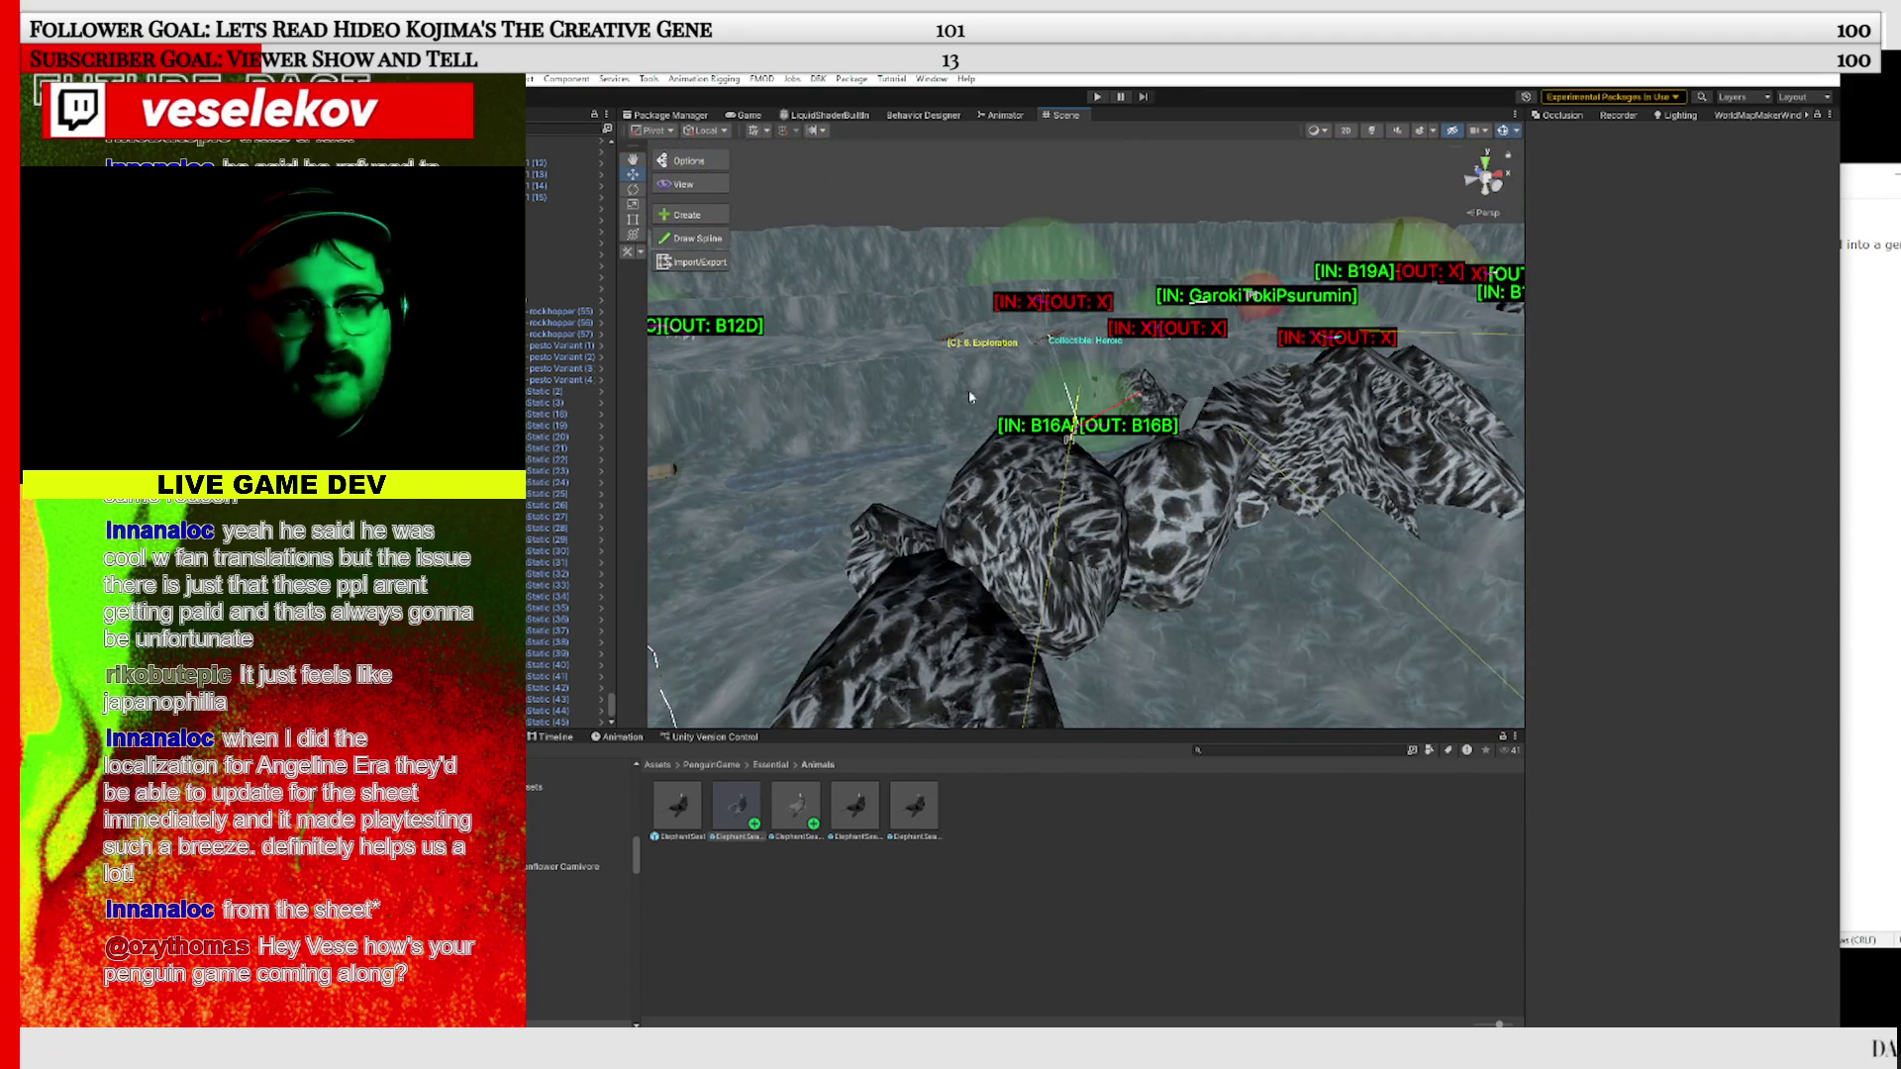
drag(971, 396, 786, 384)
drag(1003, 349, 902, 336)
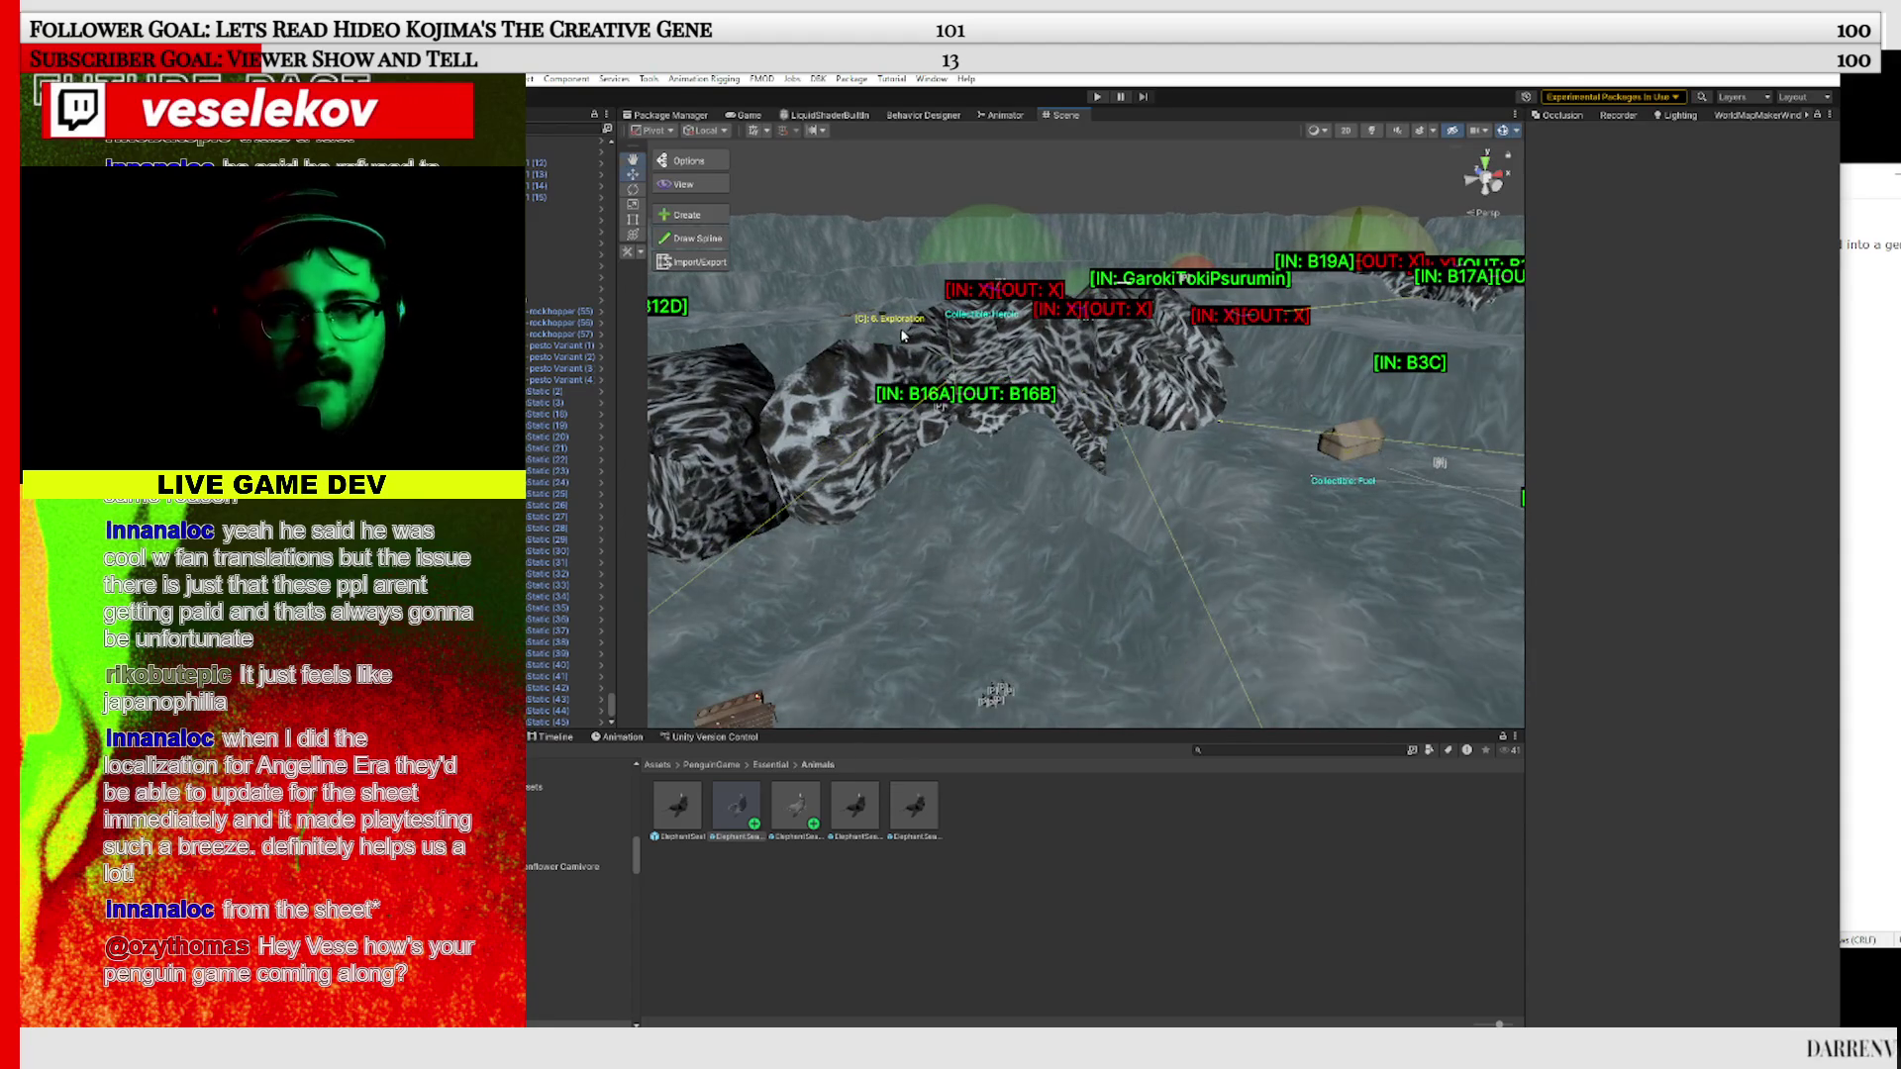
drag(1230, 438, 1078, 442)
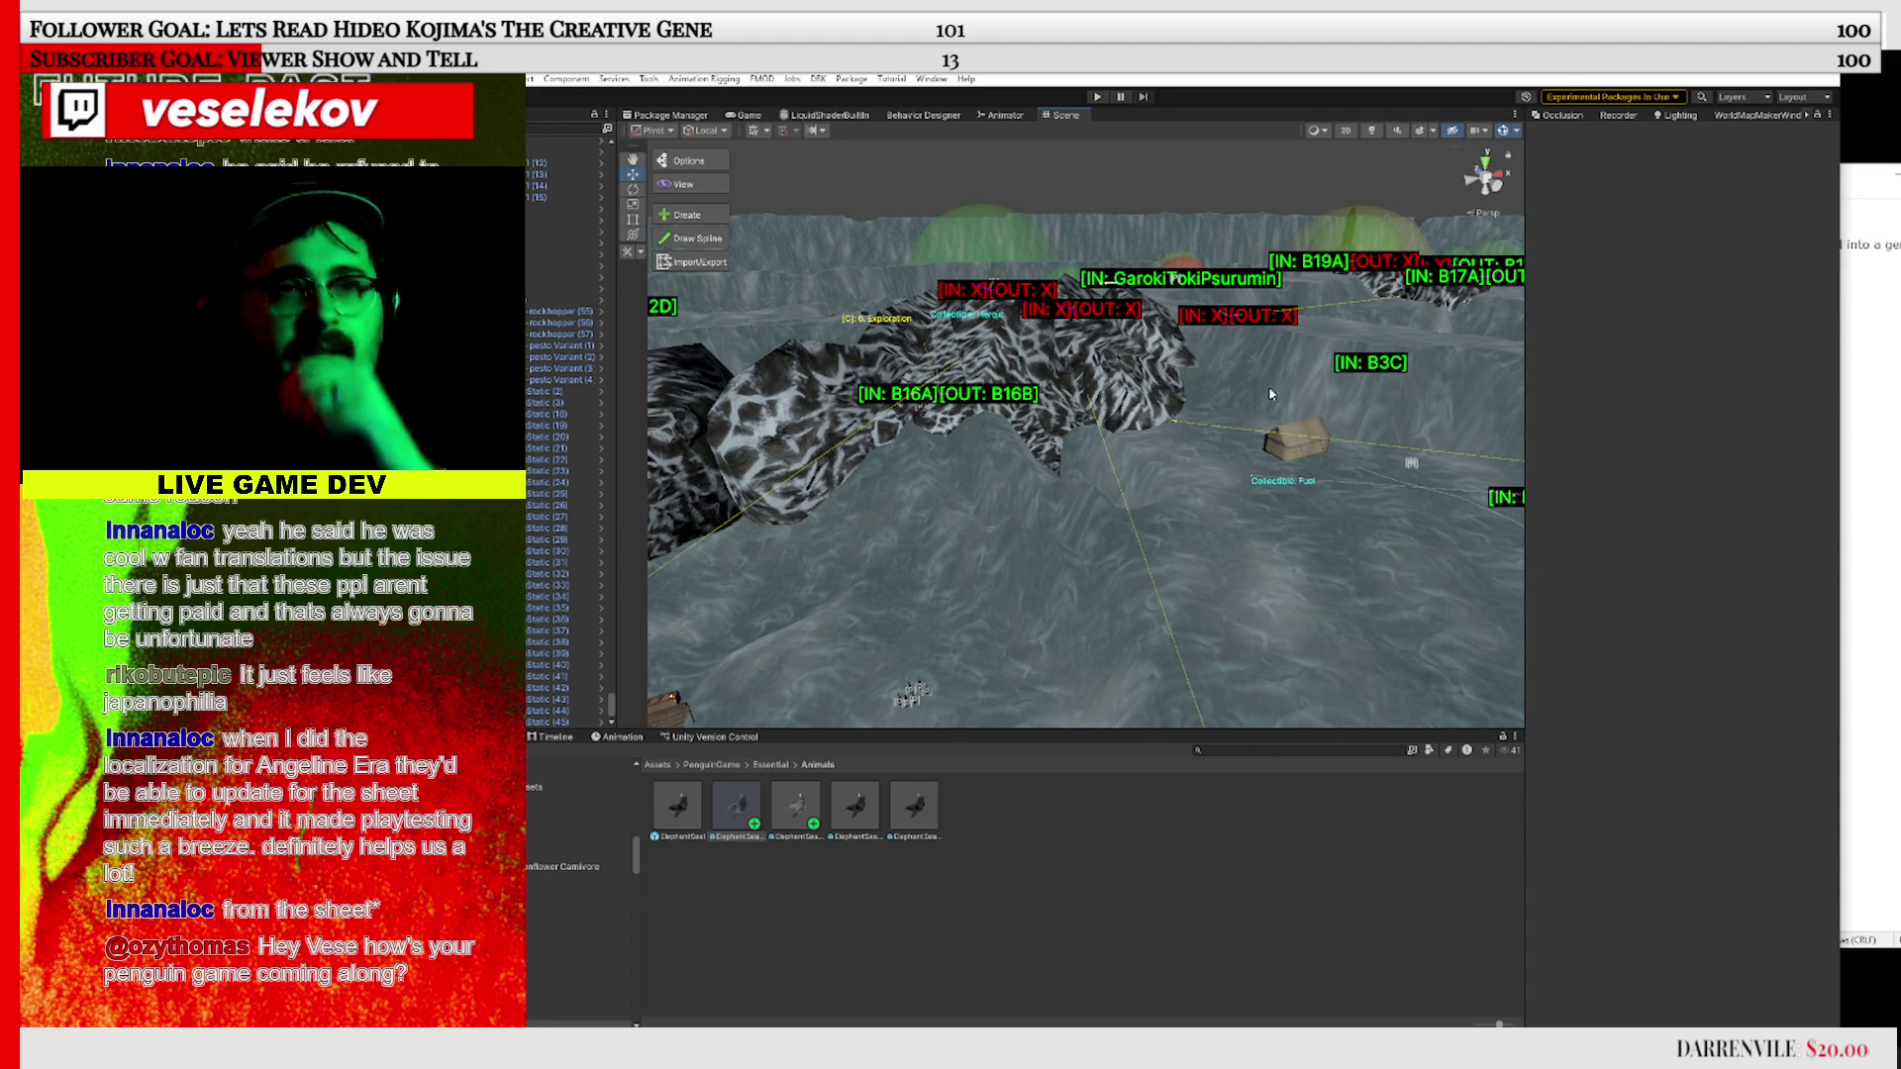
scroll(1266, 476, down, 3)
mouse_move(1232, 515)
mouse_down()
mouse_move(1008, 586)
mouse_move(1216, 547)
mouse_move(1031, 539)
mouse_move(1278, 526)
mouse_move(863, 543)
mouse_move(1164, 494)
mouse_move(1201, 538)
mouse_move(806, 635)
mouse_move(1225, 291)
mouse_up()
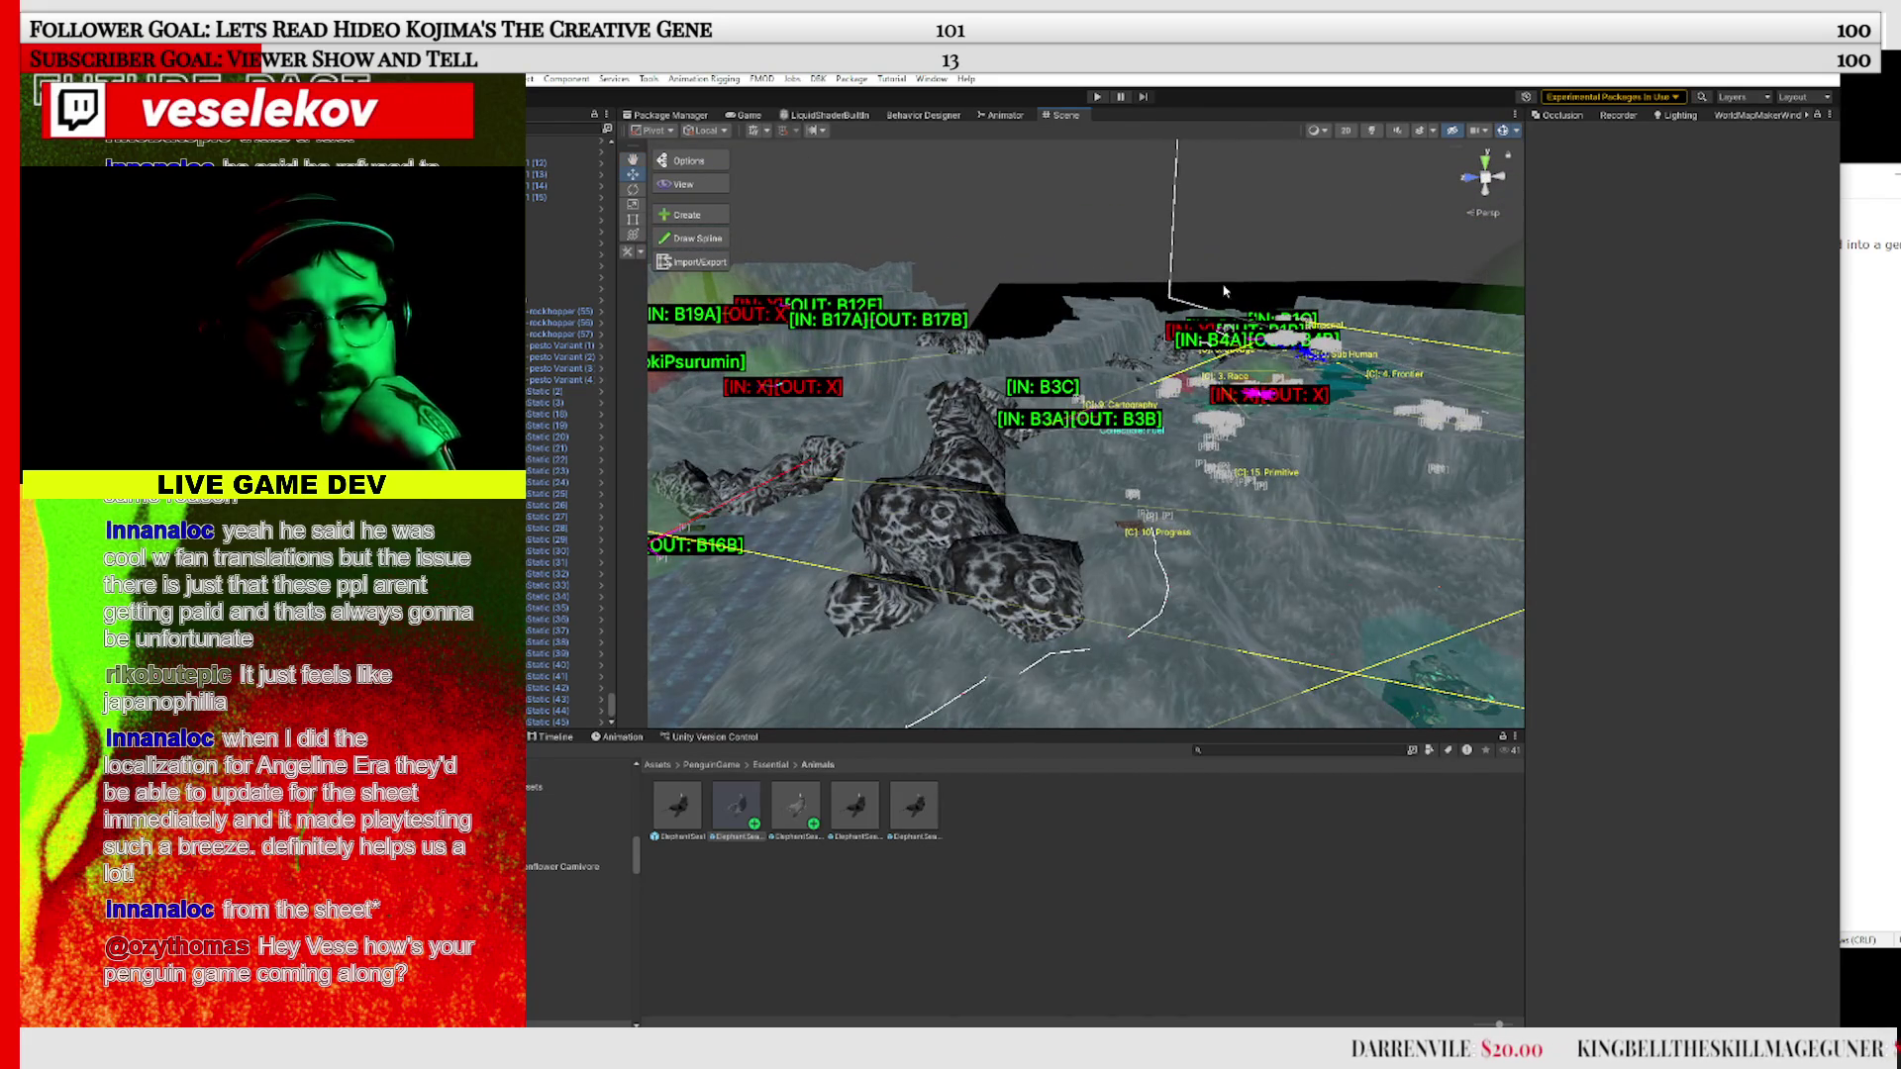
click(1502, 132)
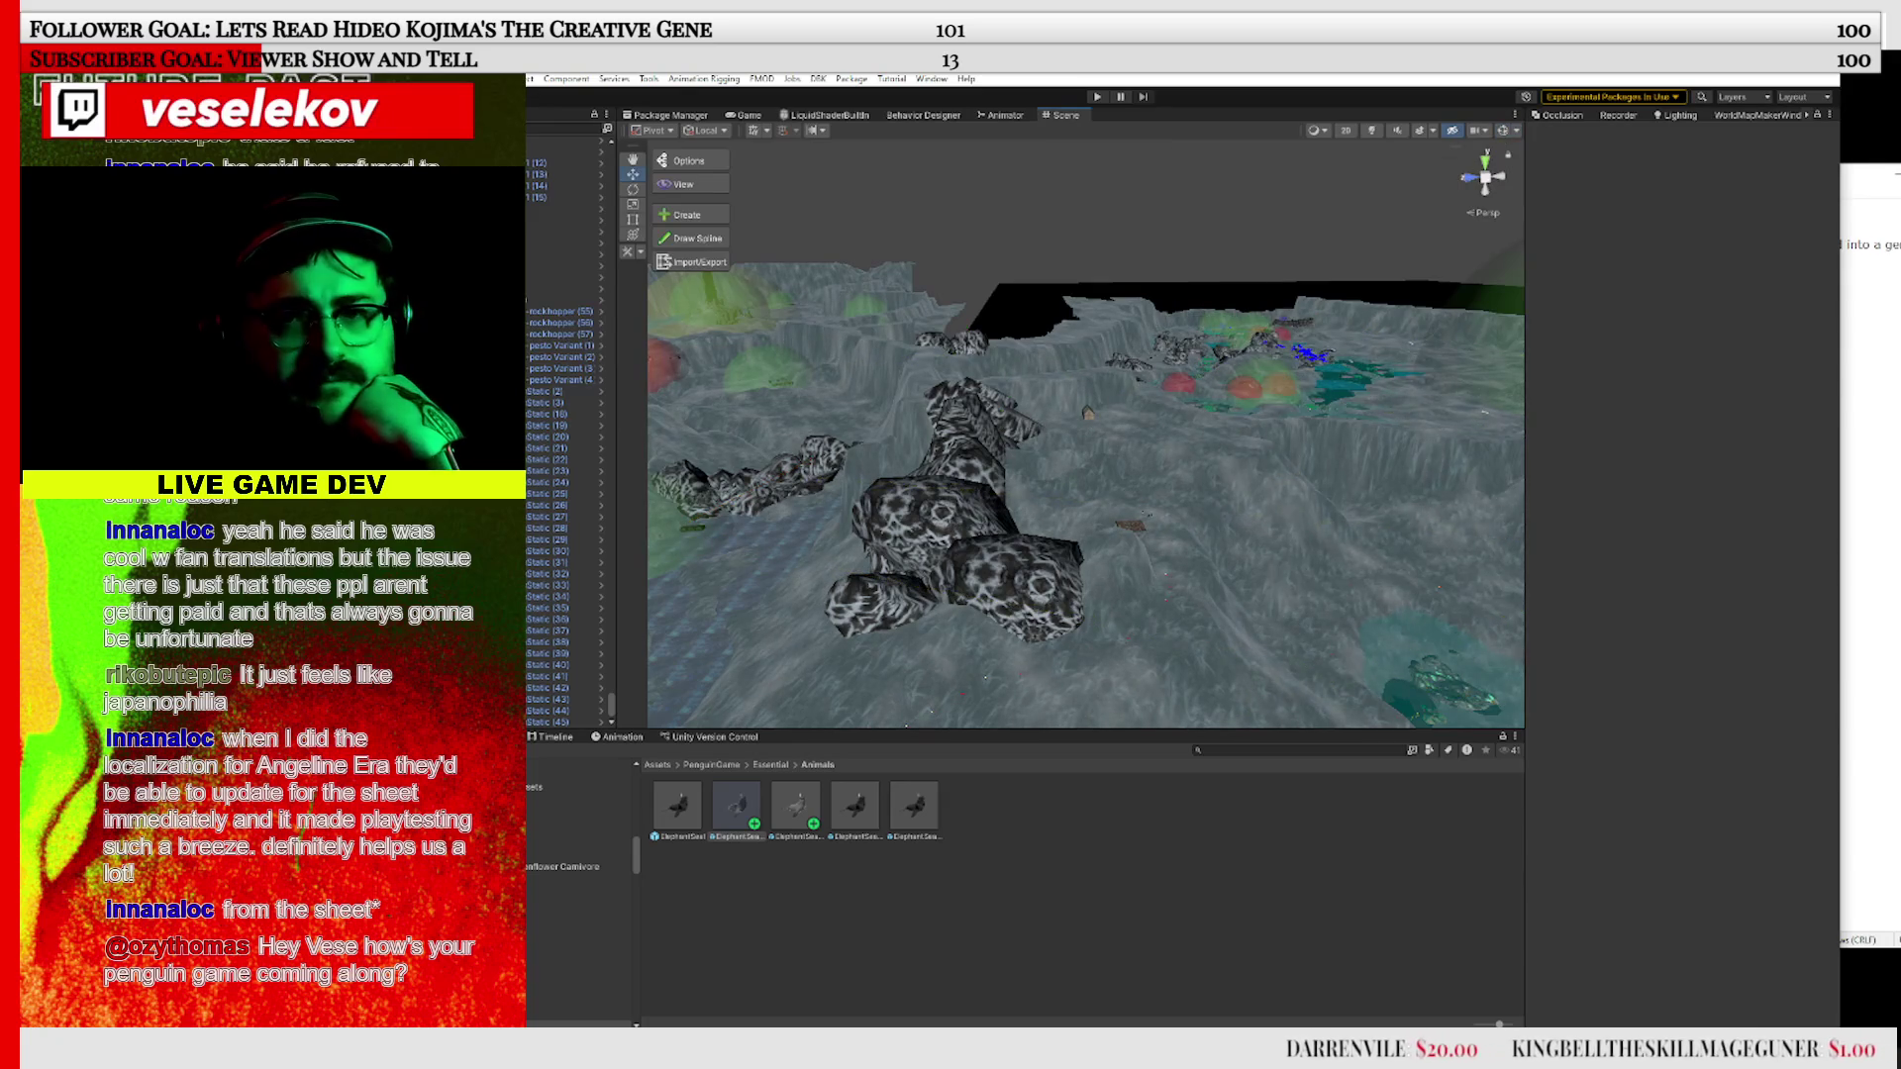
Close the LovecraftText Notepad window and bring the Untitled to-do list forward
key(alt+Tab)
click(1894, 176)
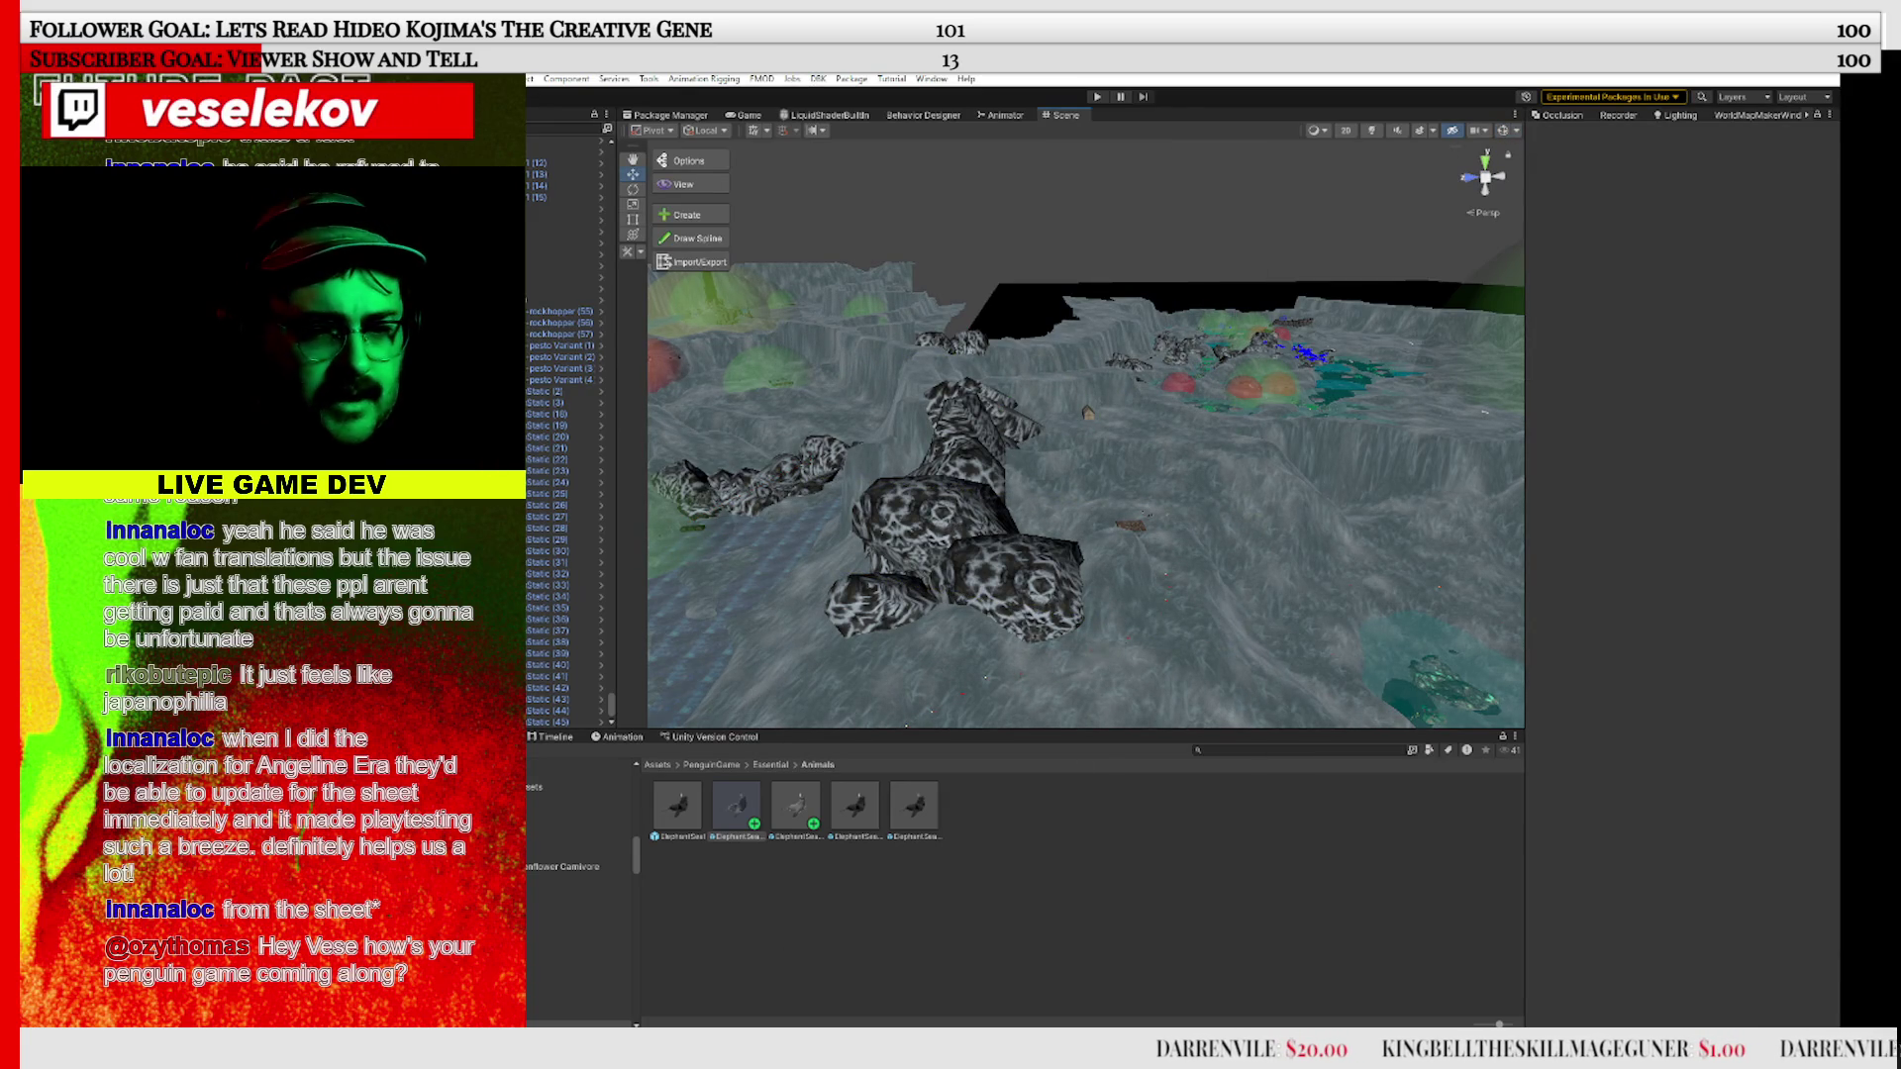
mouse_move(1247, 1051)
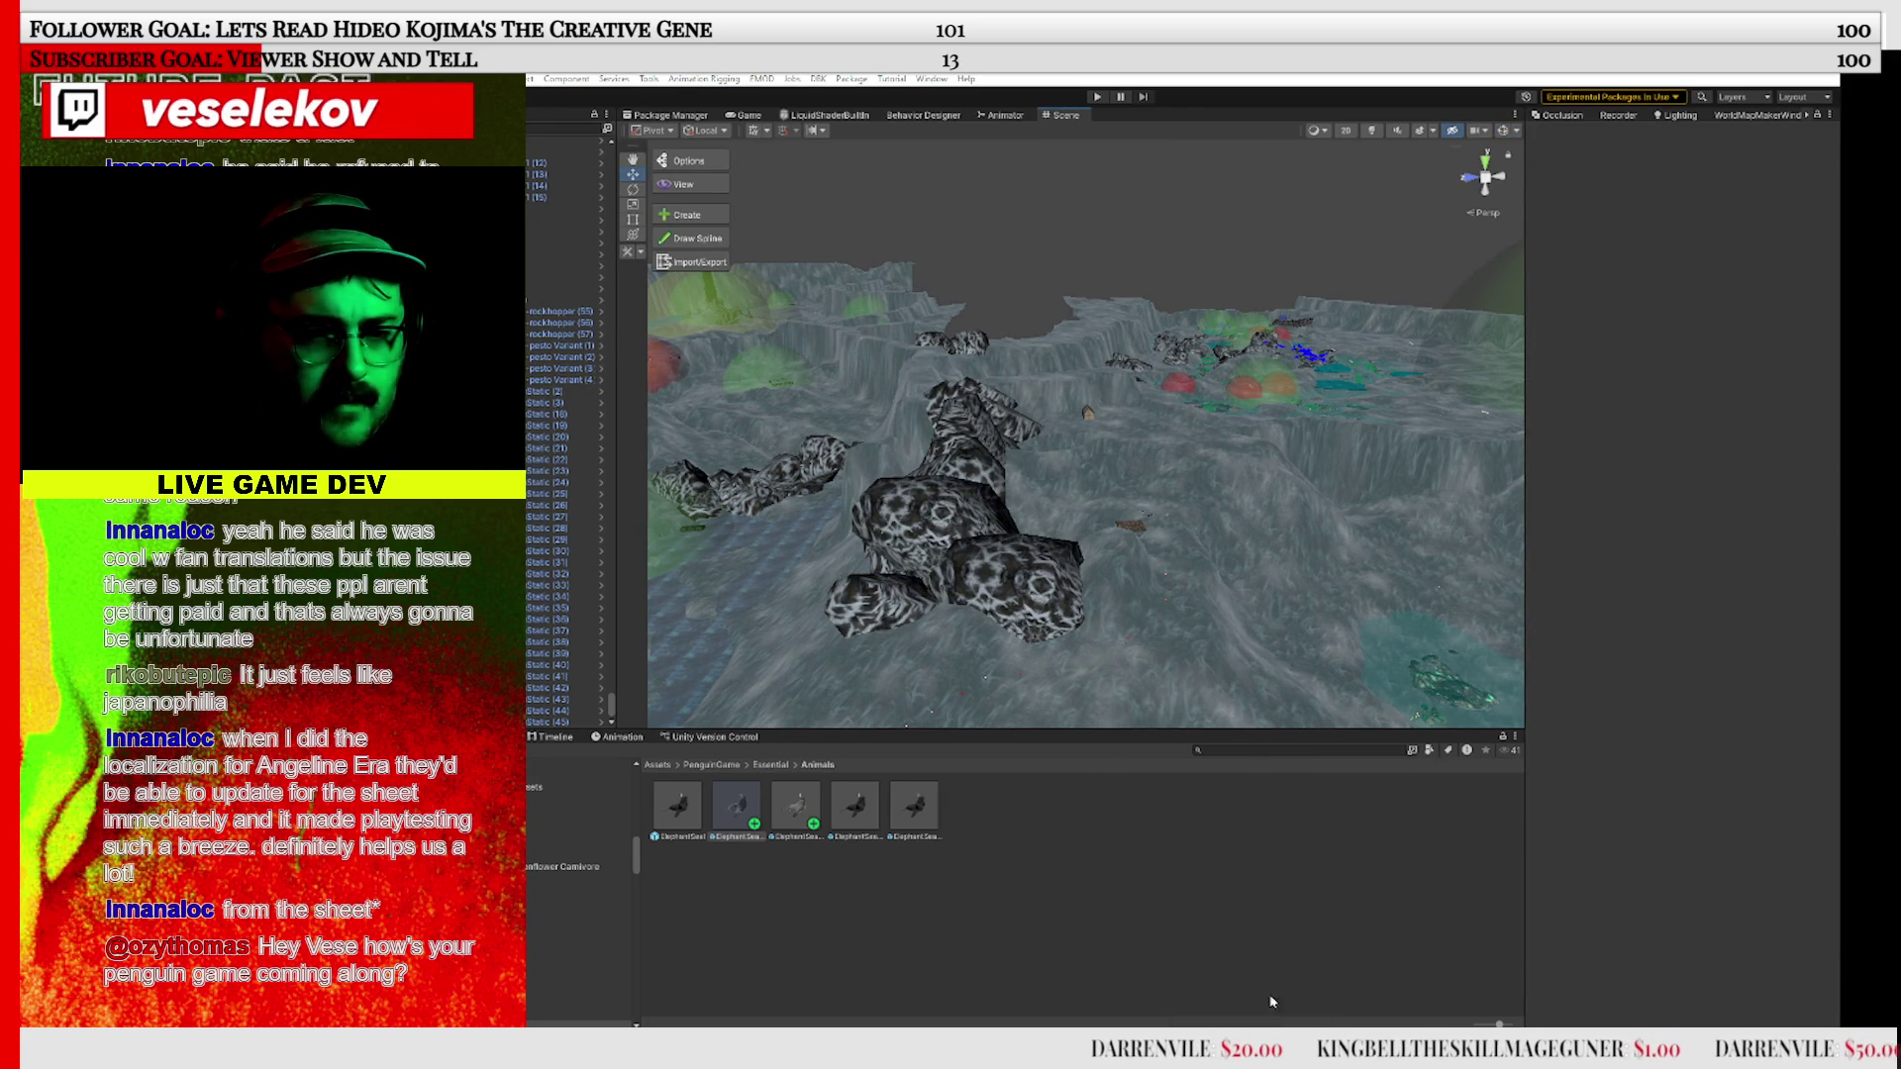
click(1272, 1002)
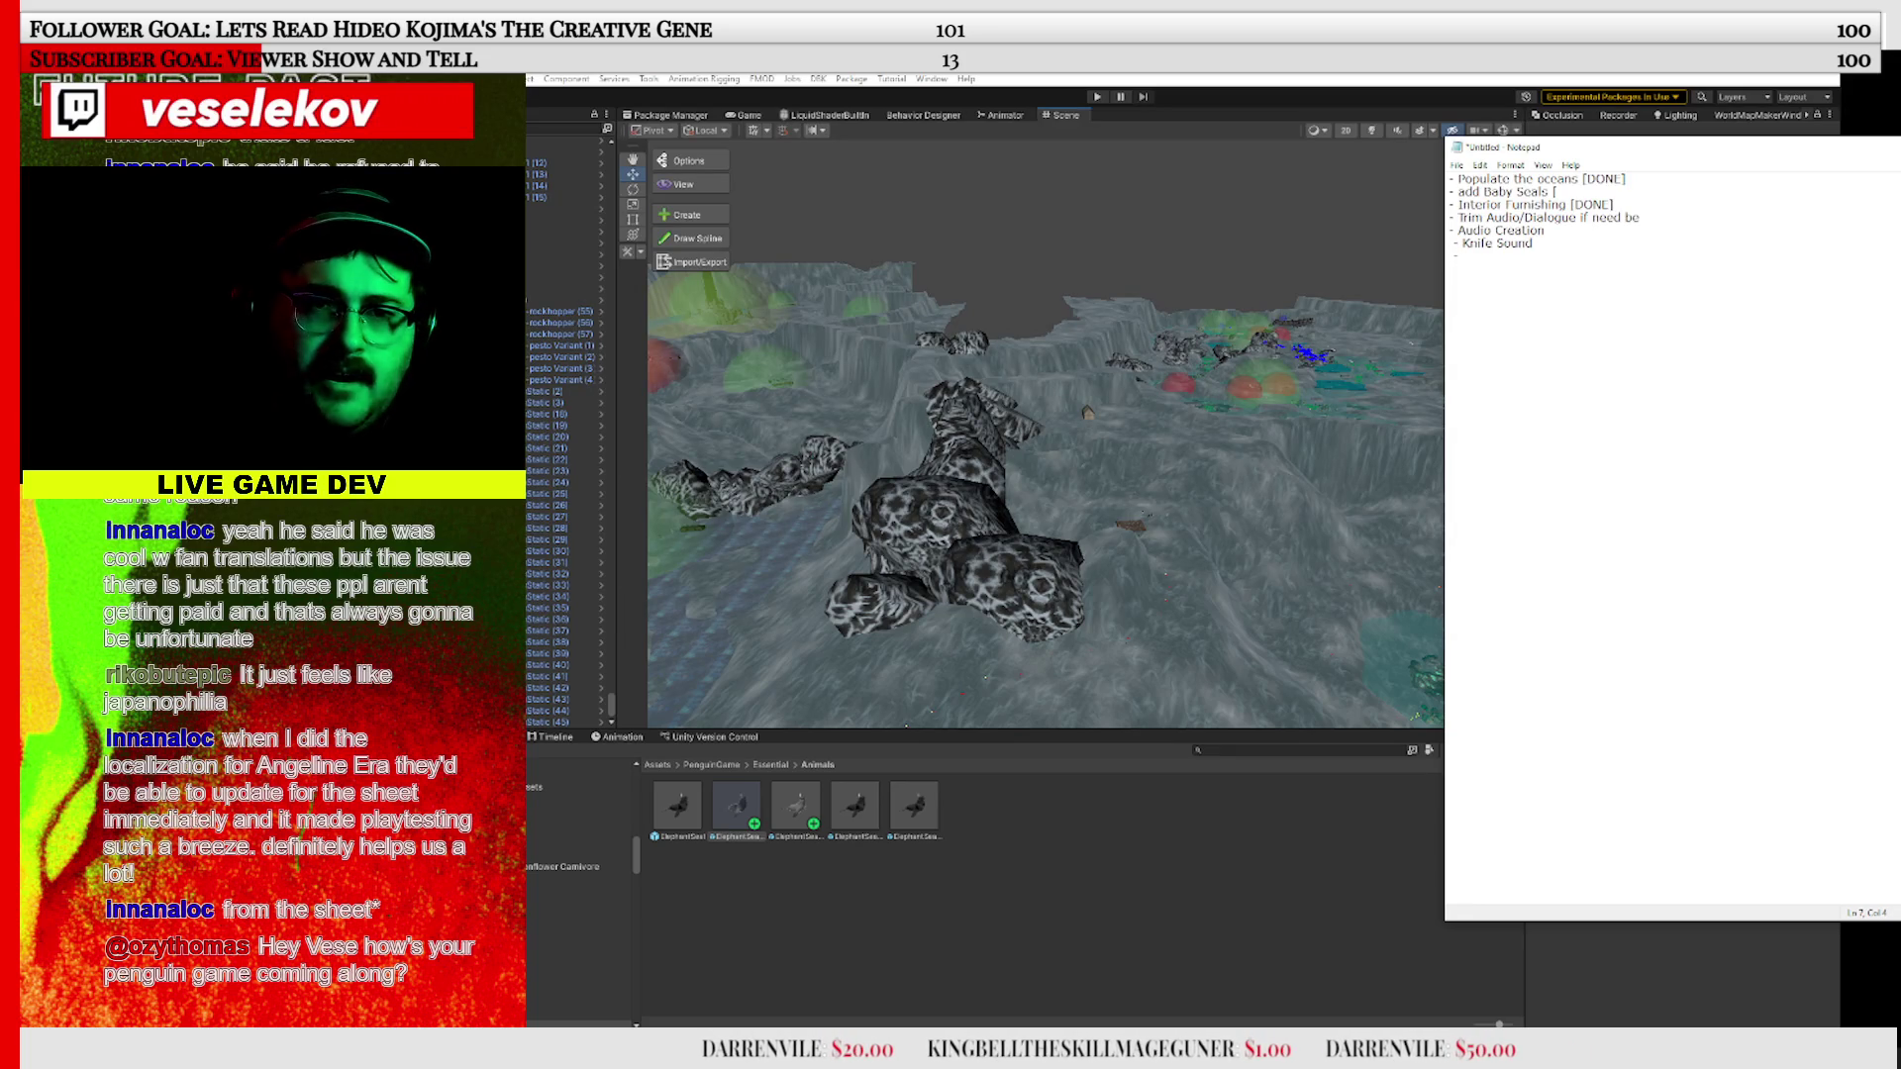
Add 'Run Sound' plus a new '-' line under Audio Creation, and complete 'add Baby Seals [TEXTURE'
text(R)
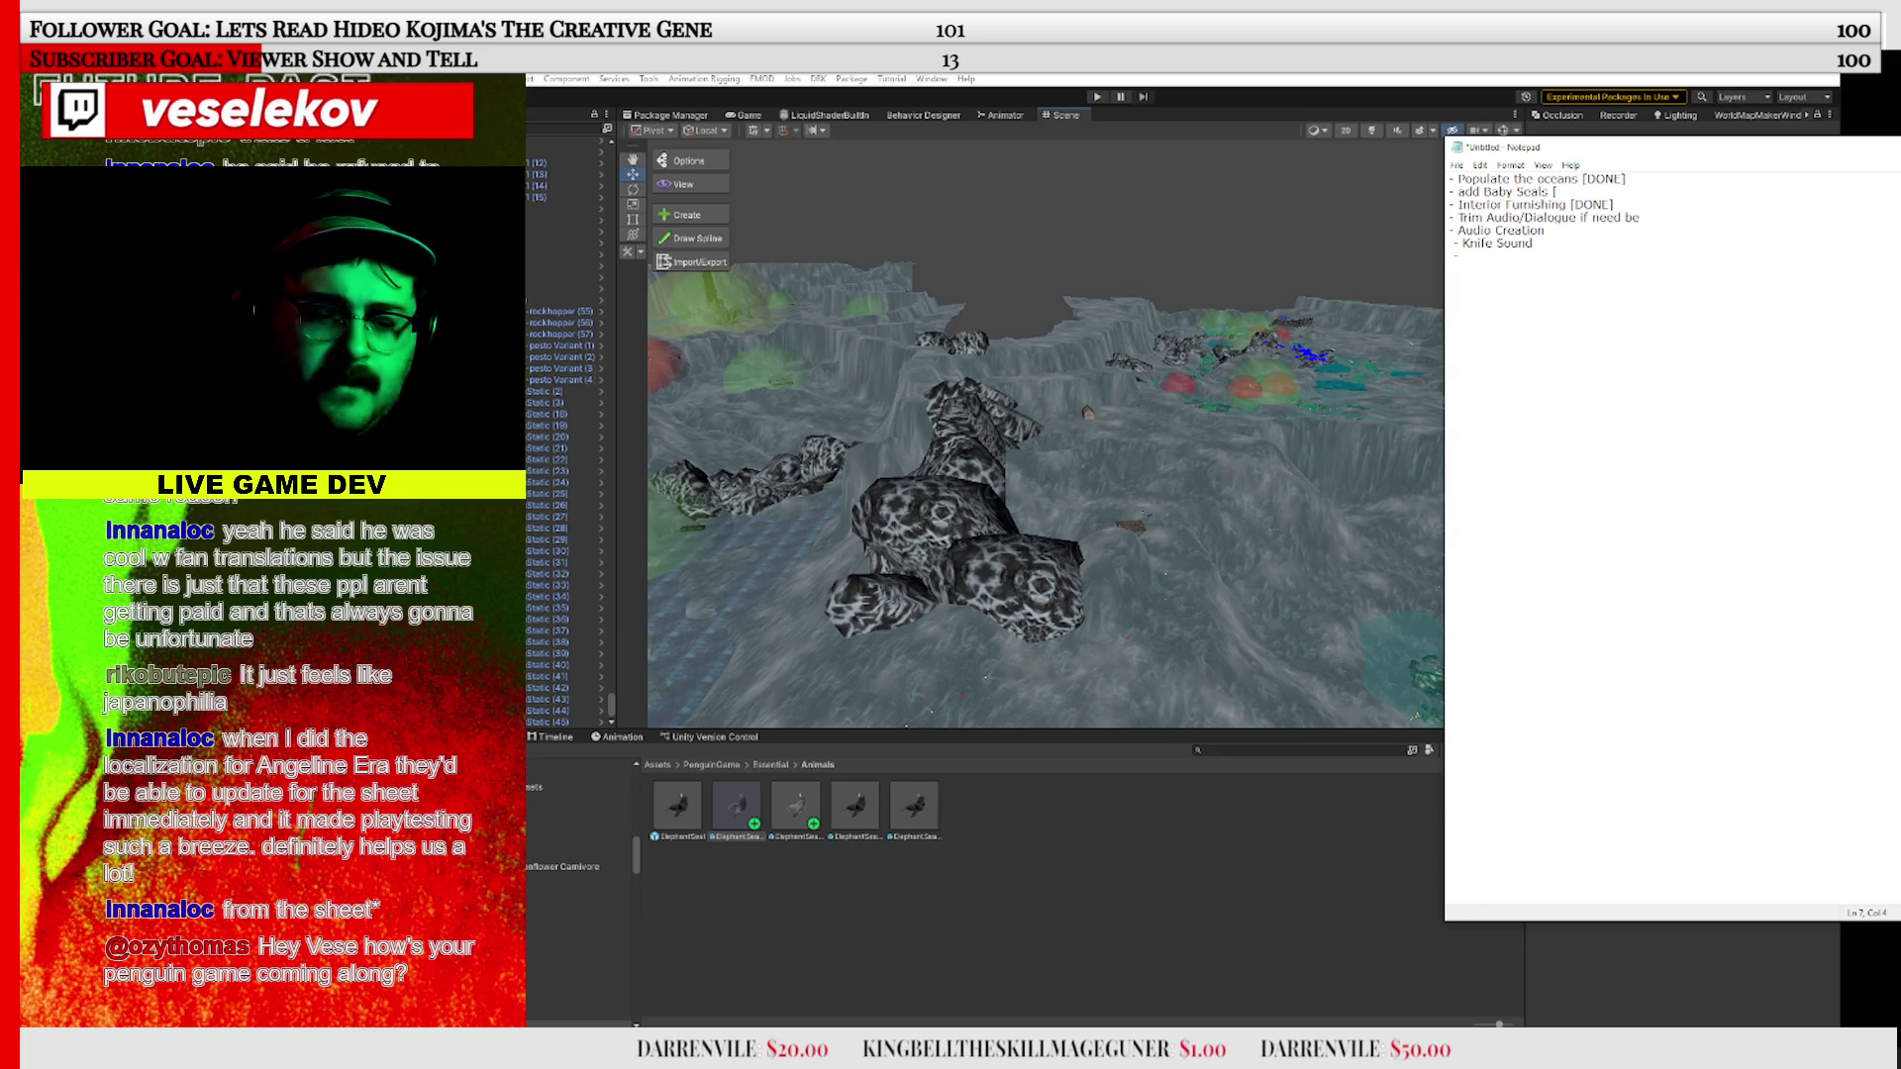
text(un Sound)
key(Return)
text(-)
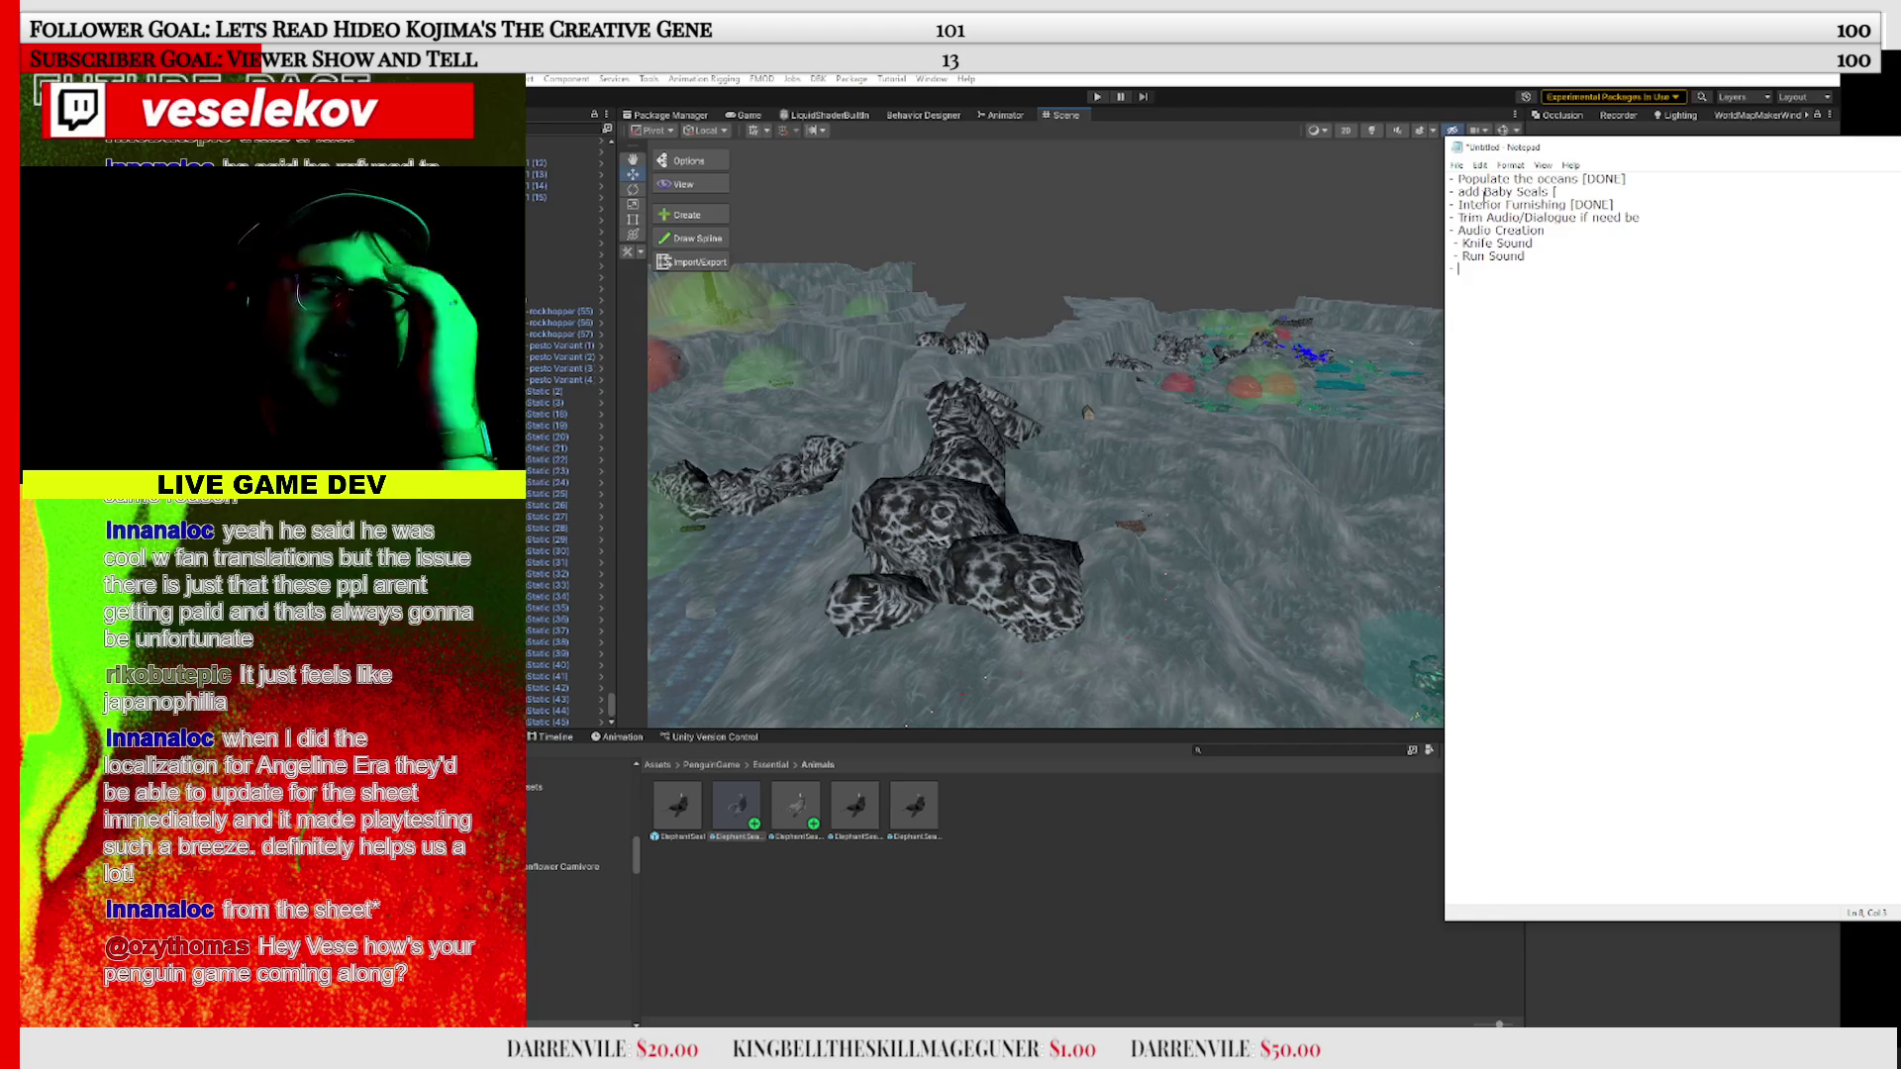
click(1578, 193)
text(TEXTURE)
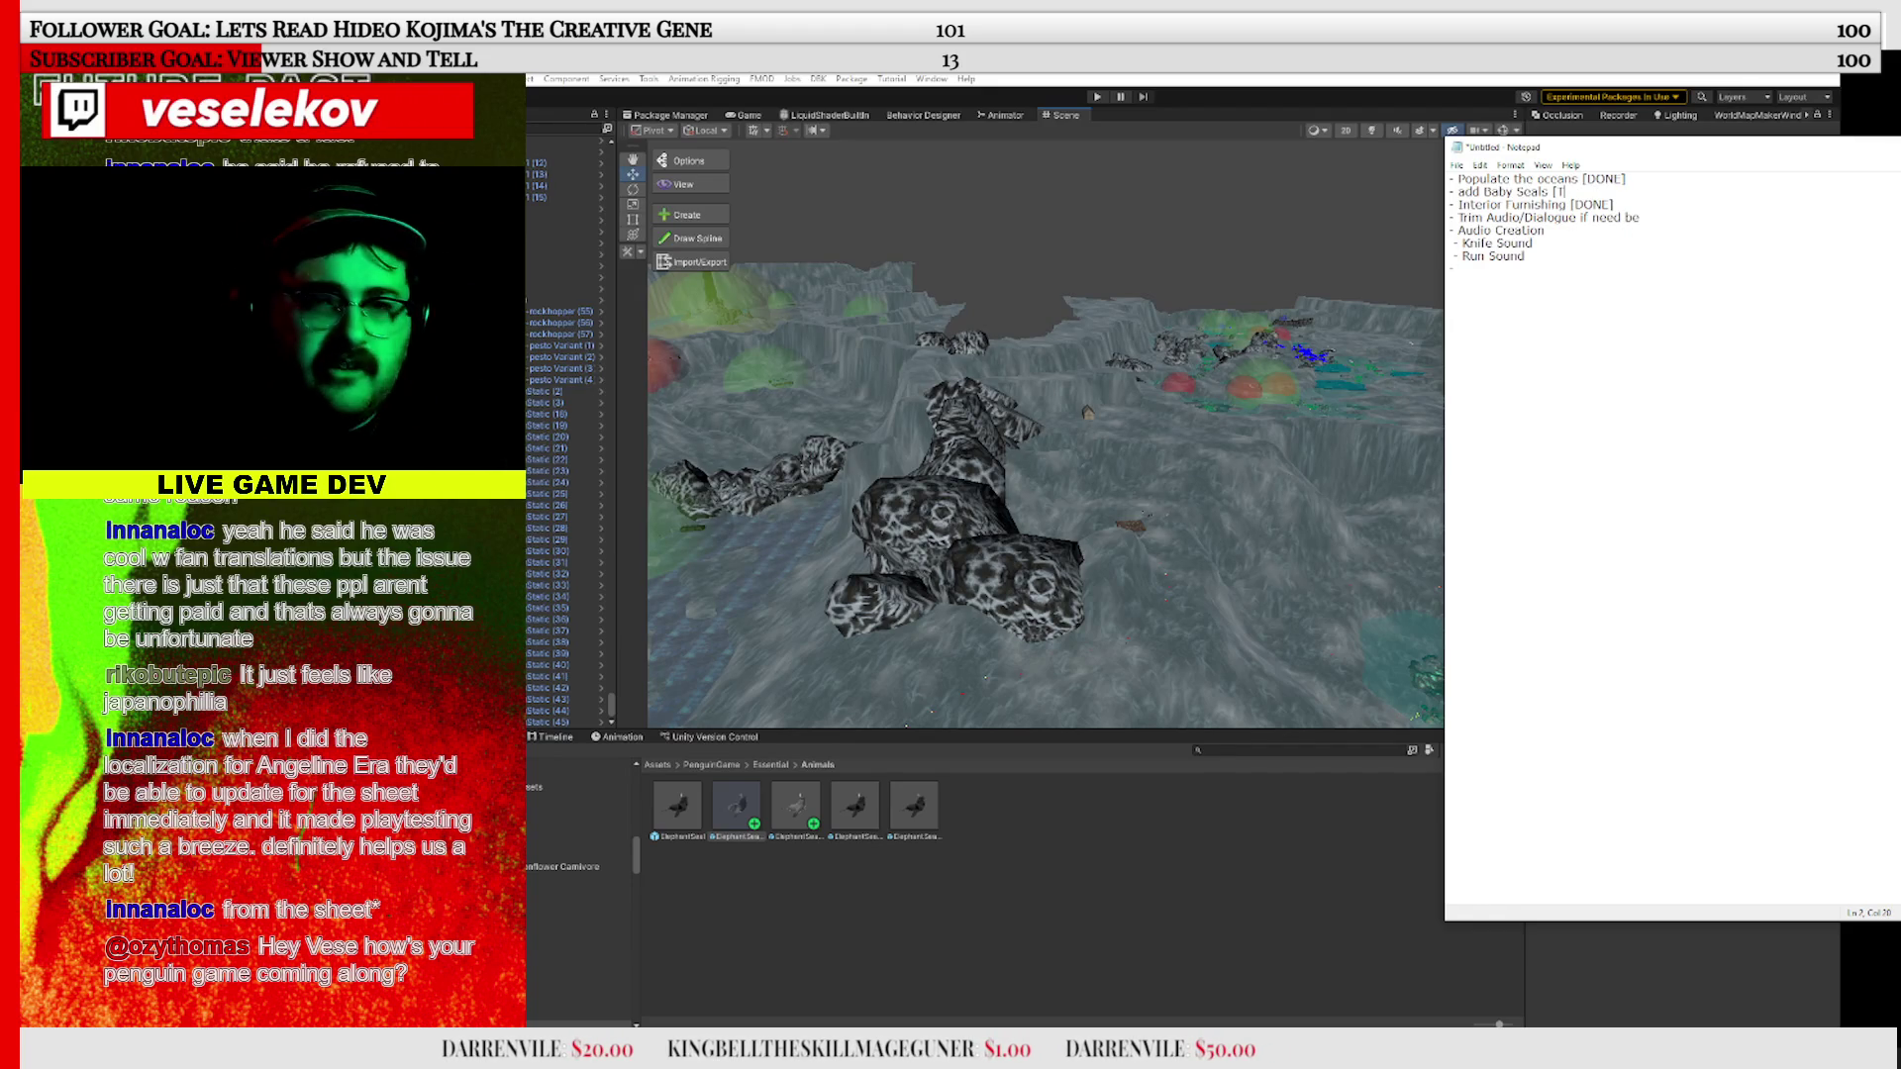